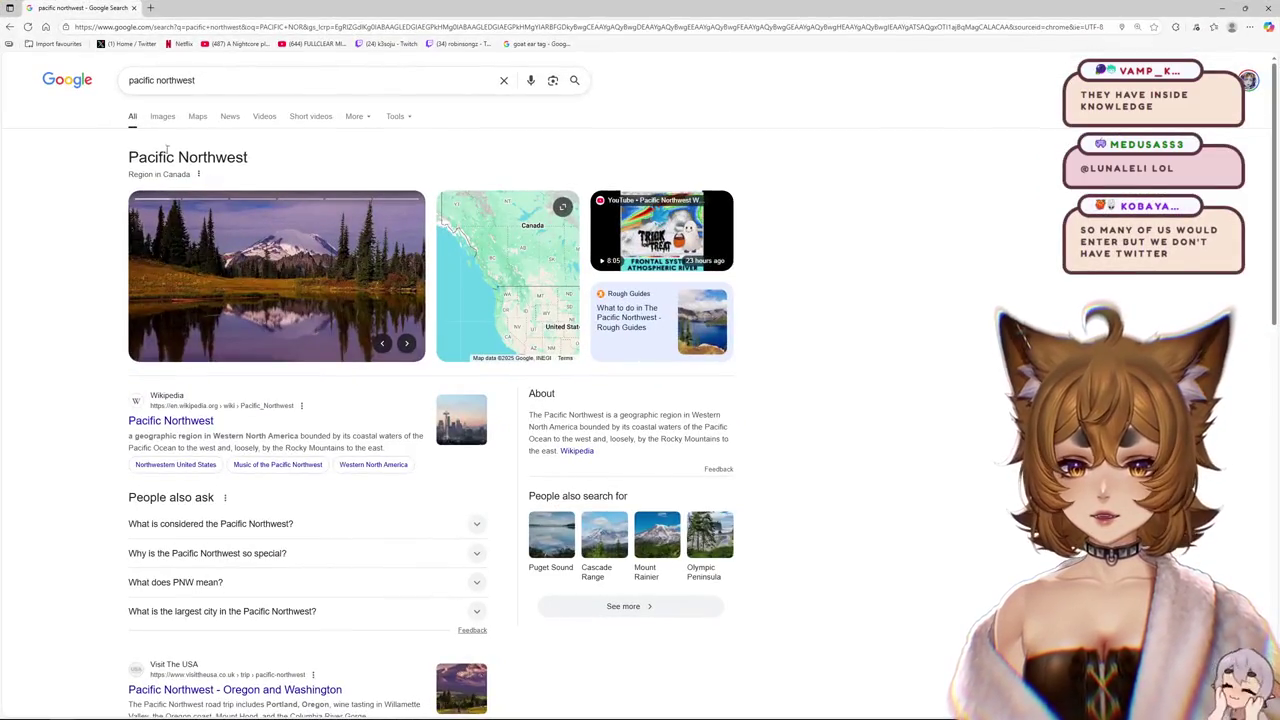
- Show image results for pacific northwest and preview the AMO Region Guide and Audley Travel images
{"action": "left_click", "coordinate": [163, 117]}
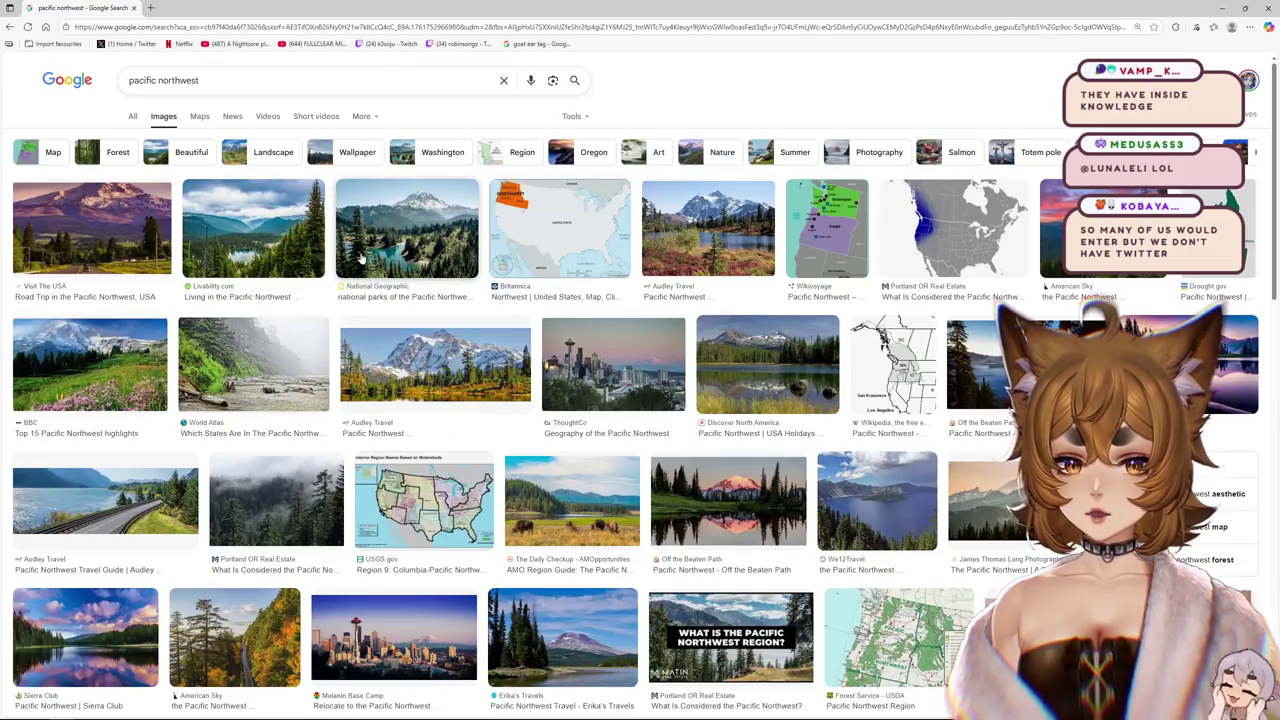
{"action": "scroll", "coordinate": [363, 256], "scroll_direction": "down", "scroll_amount": 2}
{"action": "scroll", "coordinate": [365, 255], "scroll_direction": "up", "scroll_amount": 2}
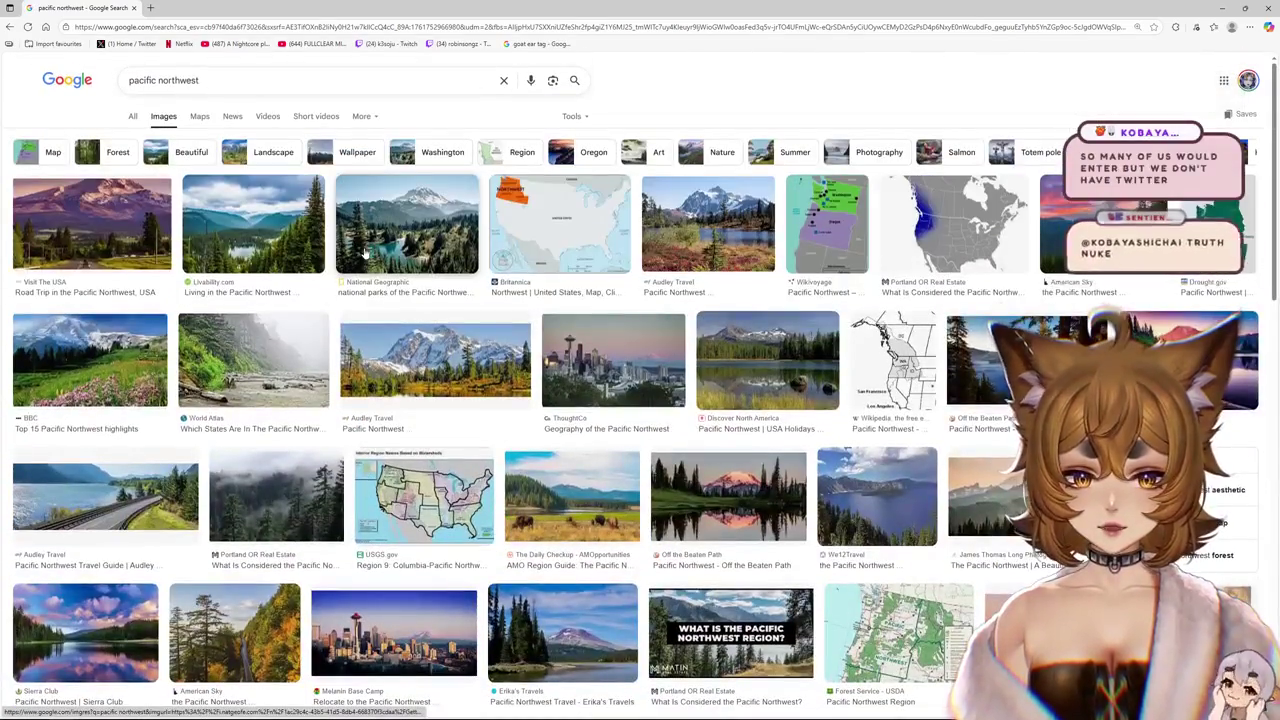
{"action": "left_click", "coordinate": [578, 484]}
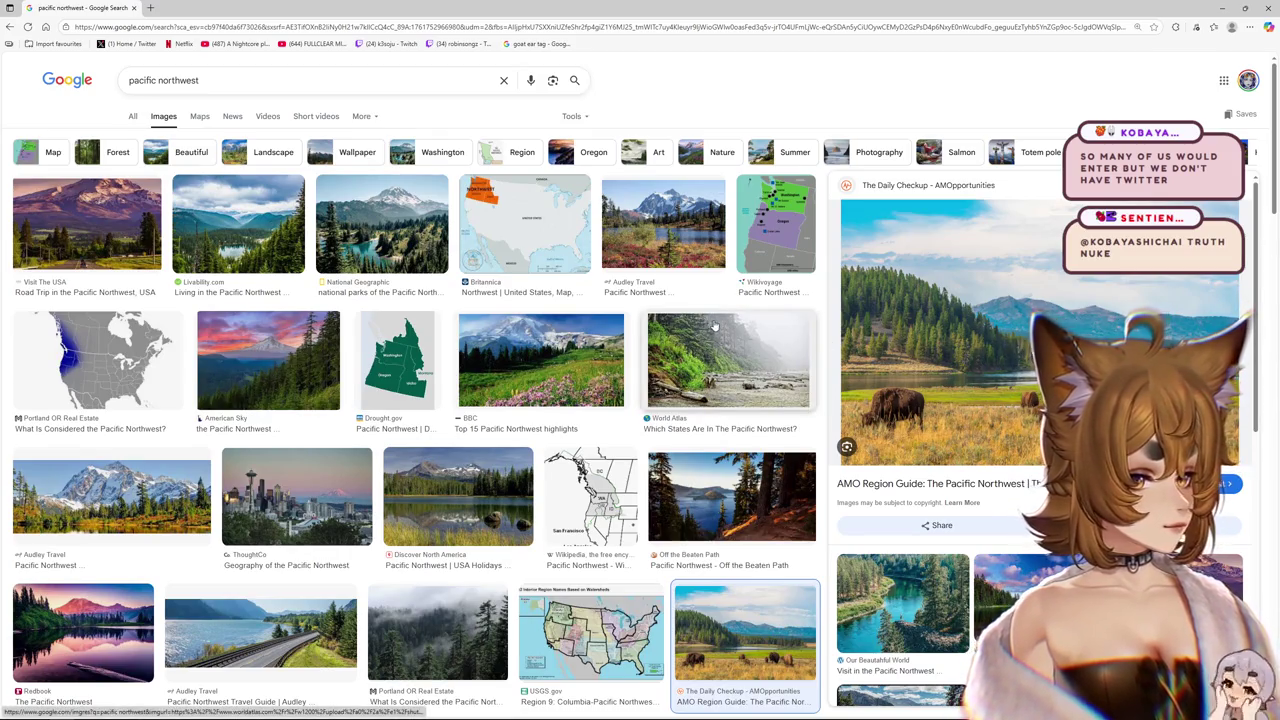
{"action": "scroll", "coordinate": [700, 290], "scroll_direction": "down", "scroll_amount": 1}
{"action": "scroll", "coordinate": [690, 250], "scroll_direction": "up", "scroll_amount": 1}
{"action": "left_click", "coordinate": [684, 204]}
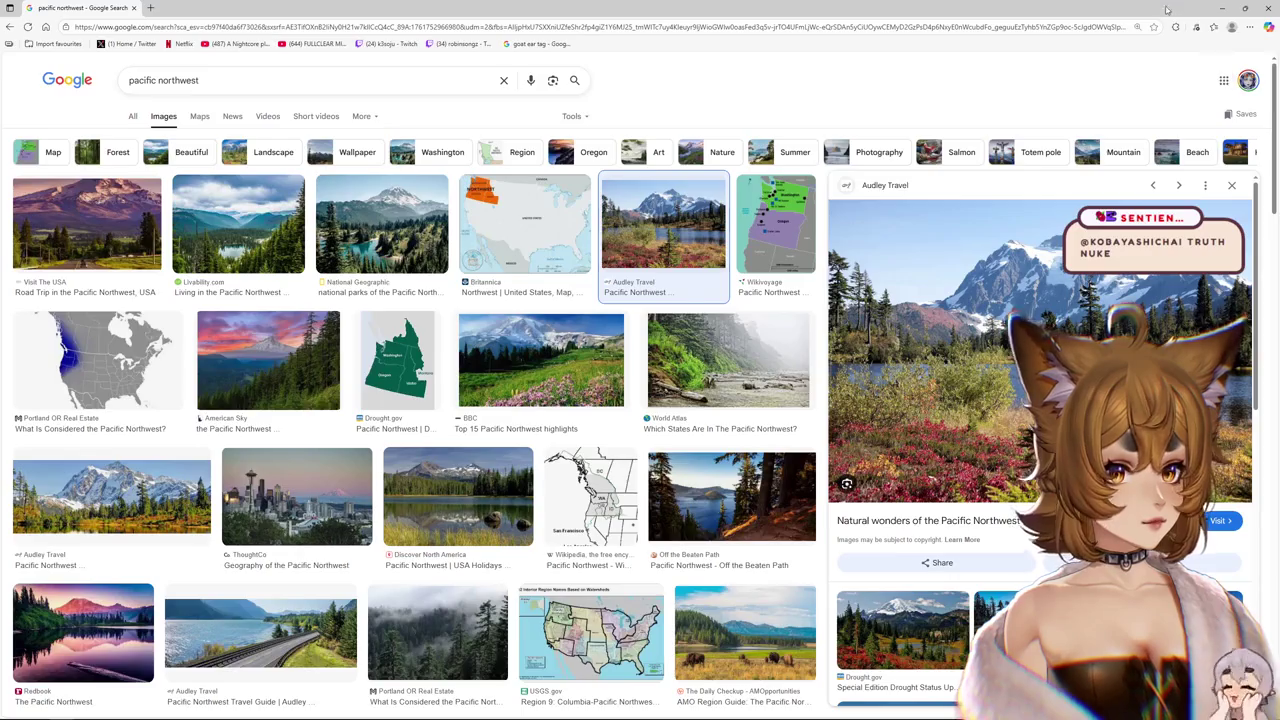
- Resize the browser, then preview the Road Trip, Livability, Bon Voyage and Lucas Cometto images
{"action": "left_click_drag", "start_coordinate": [1167, 9], "coordinate": [693, 14]}
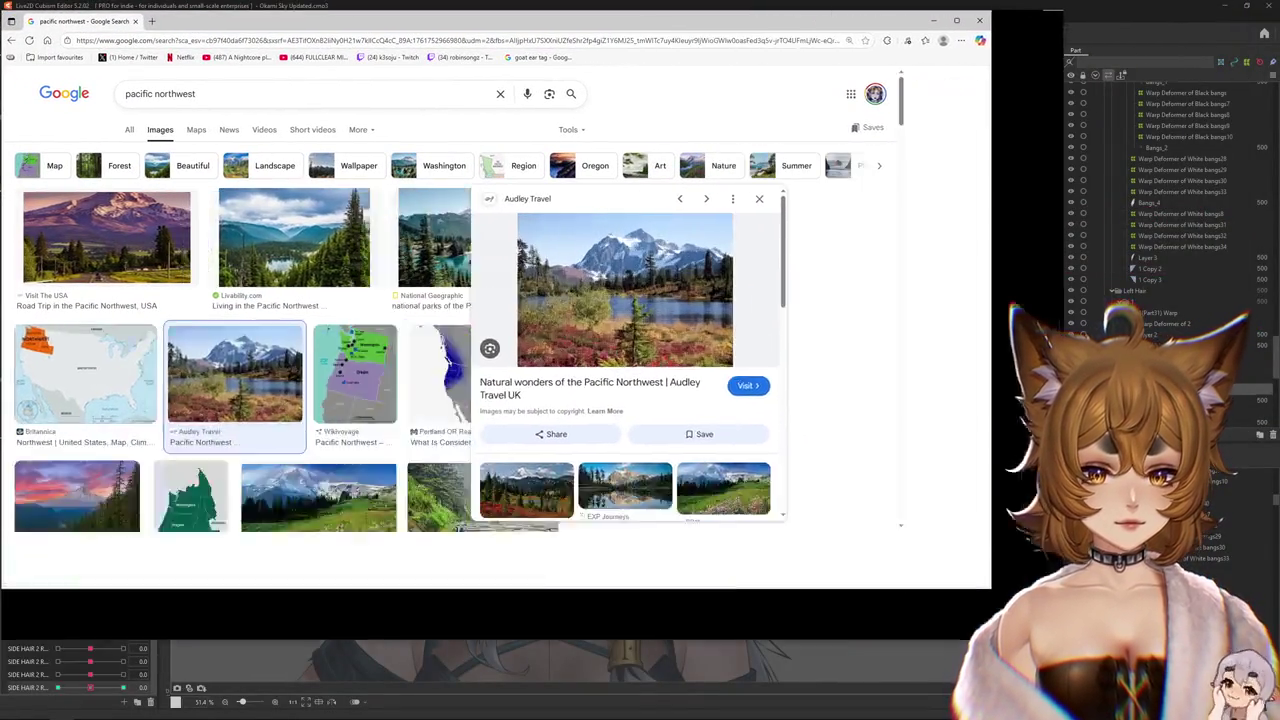
{"action": "left_click_drag", "start_coordinate": [757, 433], "coordinate": [1107, 669]}
{"action": "left_click", "coordinate": [155, 238]}
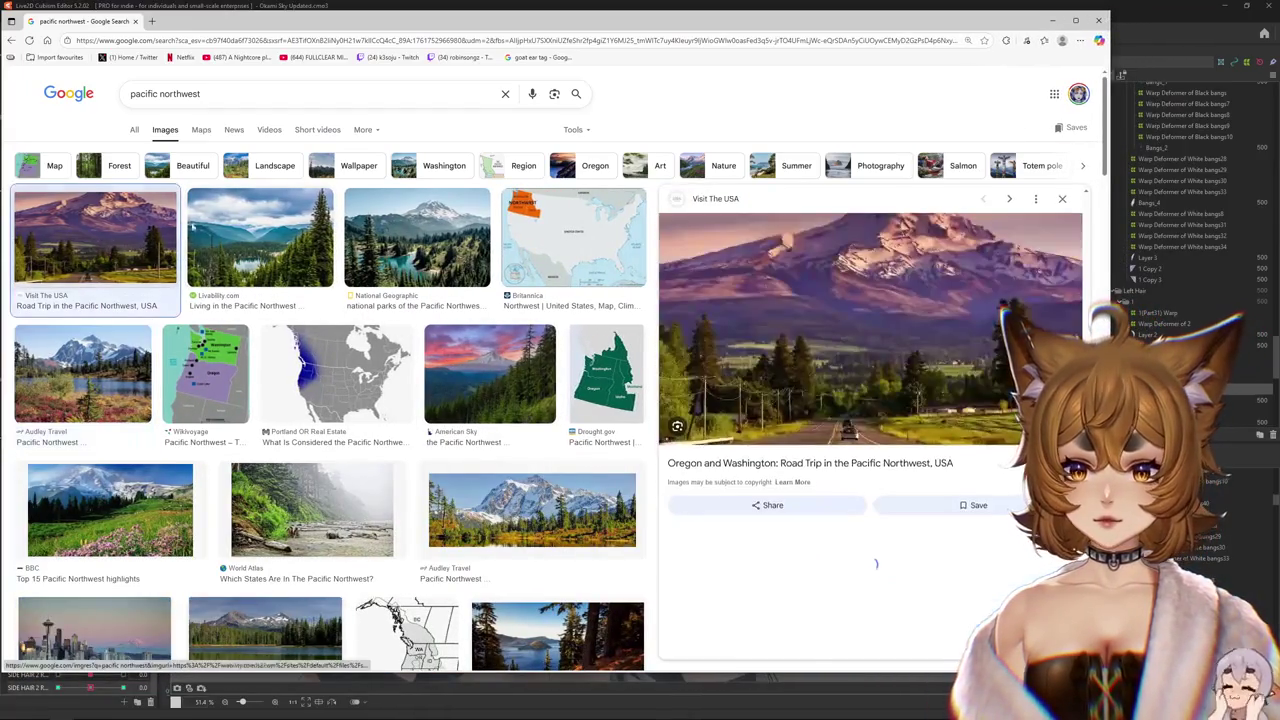
{"action": "left_click", "coordinate": [262, 236]}
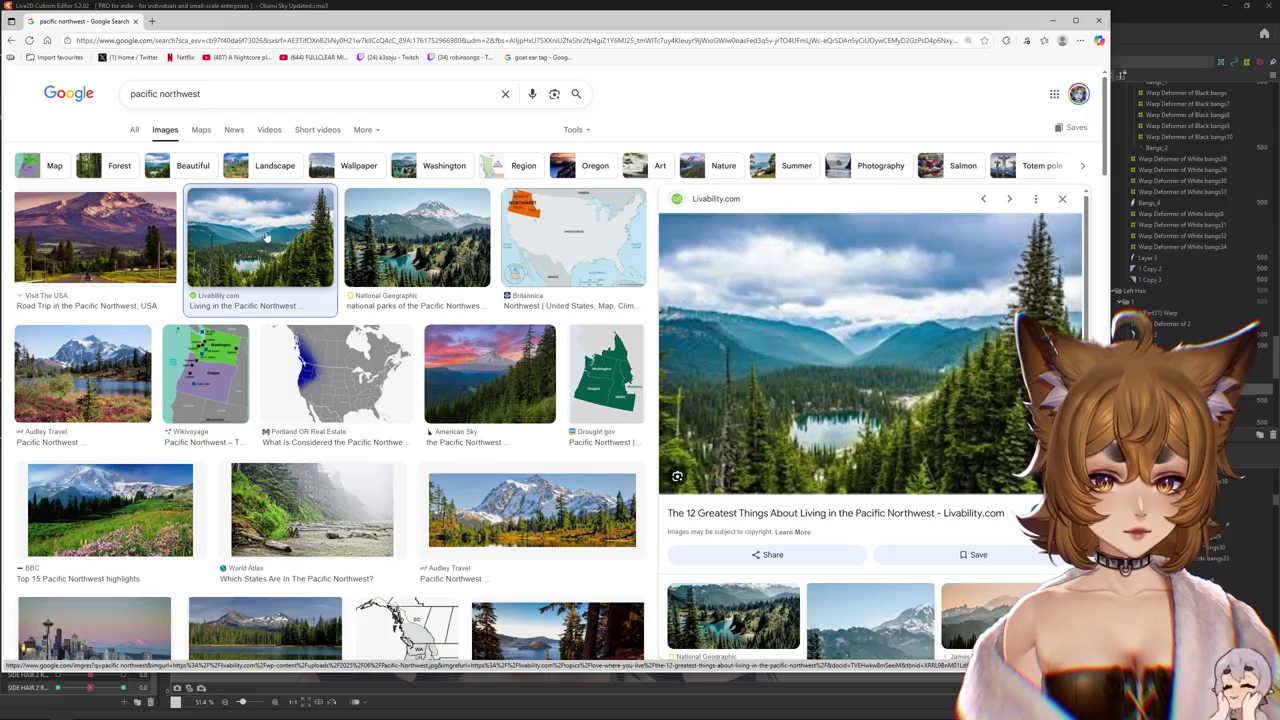
{"action": "scroll", "coordinate": [572, 328], "scroll_direction": "down", "scroll_amount": 3}
{"action": "scroll", "coordinate": [572, 328], "scroll_direction": "down", "scroll_amount": 4}
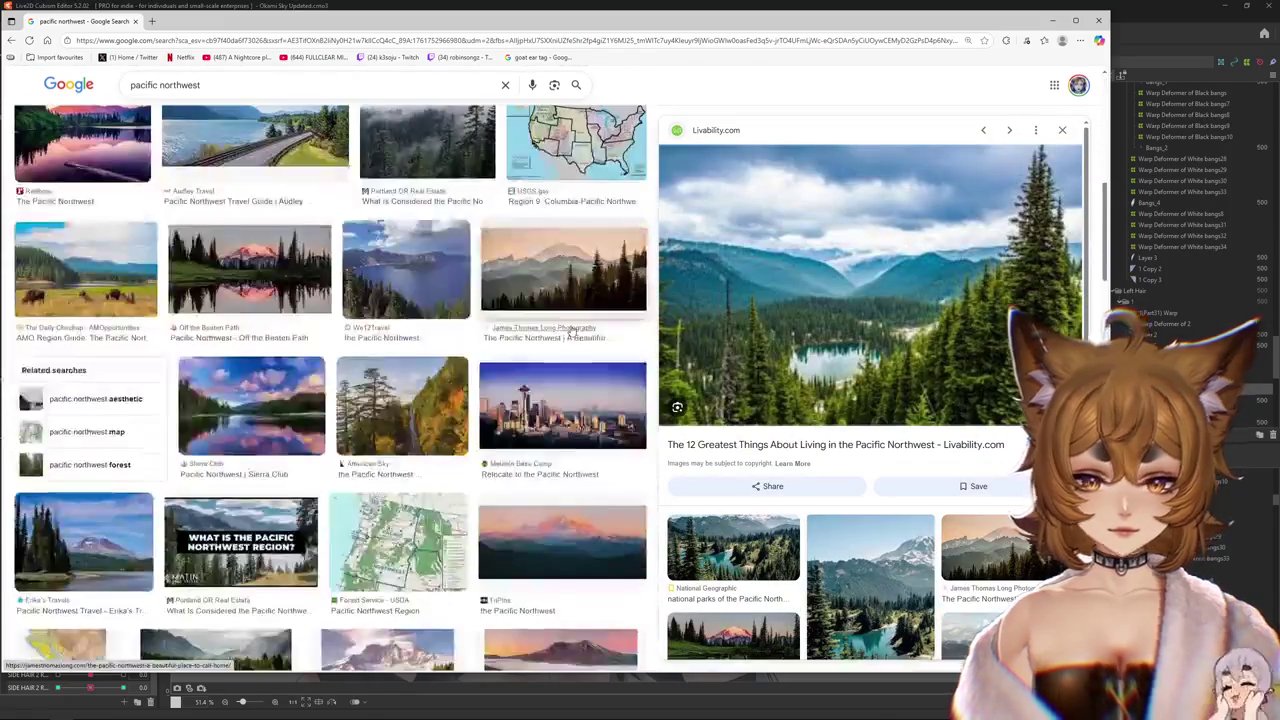
{"action": "scroll", "coordinate": [572, 328], "scroll_direction": "down", "scroll_amount": 3}
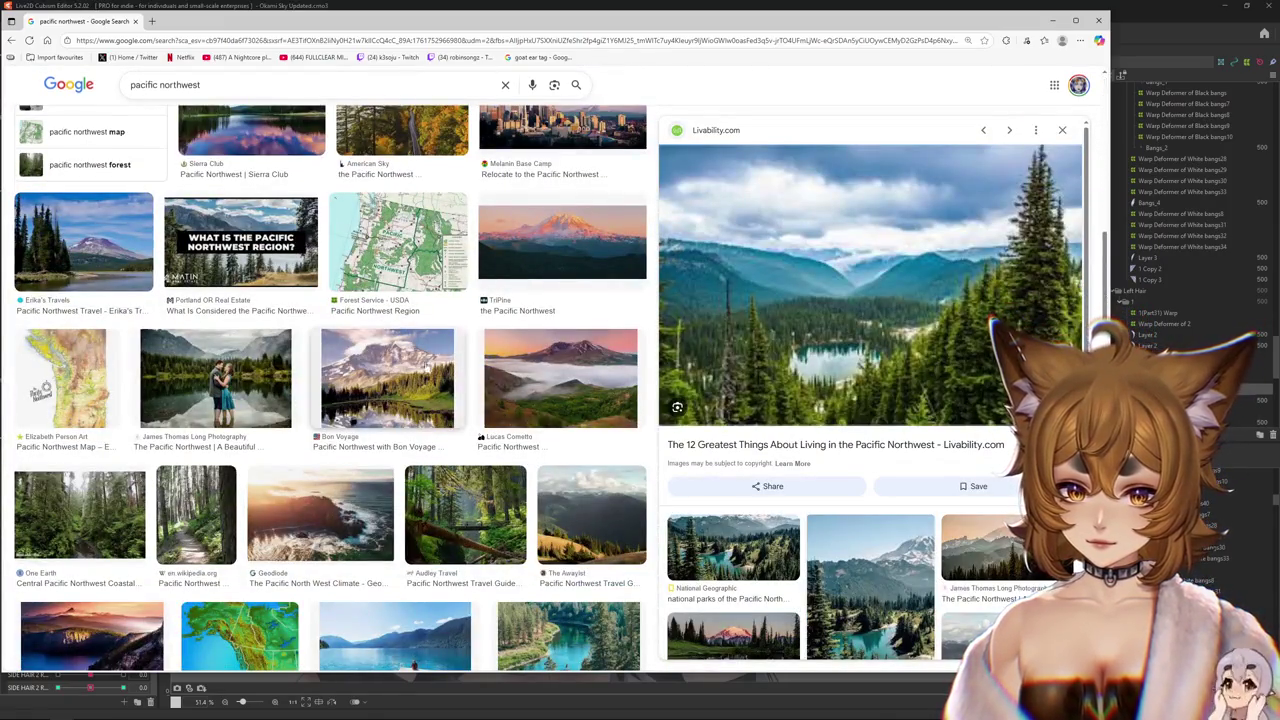
{"action": "left_click", "coordinate": [422, 367]}
{"action": "left_click", "coordinate": [545, 366]}
- Scroll further through the results and close the browser to reveal the Cubism model
{"action": "scroll", "coordinate": [545, 366], "scroll_direction": "down", "scroll_amount": 2}
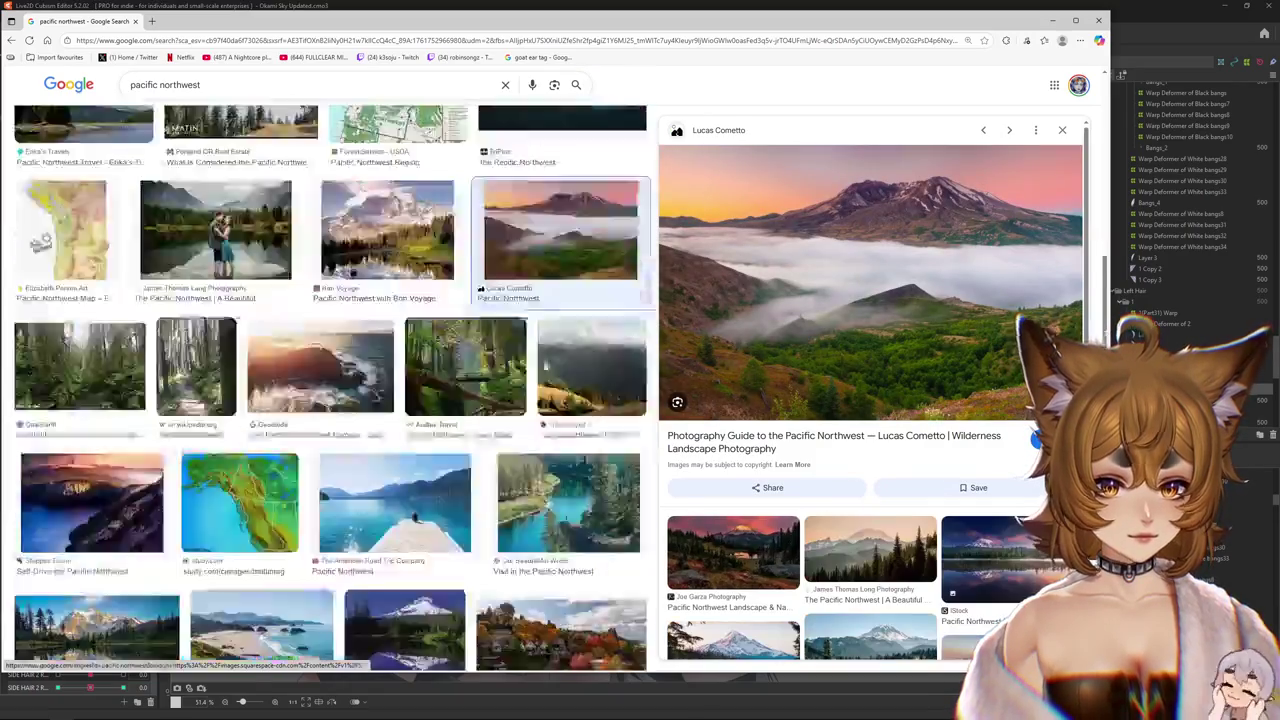
{"action": "scroll", "coordinate": [545, 366], "scroll_direction": "down", "scroll_amount": 3}
{"action": "scroll", "coordinate": [545, 366], "scroll_direction": "down", "scroll_amount": 3}
{"action": "scroll", "coordinate": [545, 366], "scroll_direction": "down", "scroll_amount": 2}
{"action": "scroll", "coordinate": [545, 362], "scroll_direction": "down", "scroll_amount": 3}
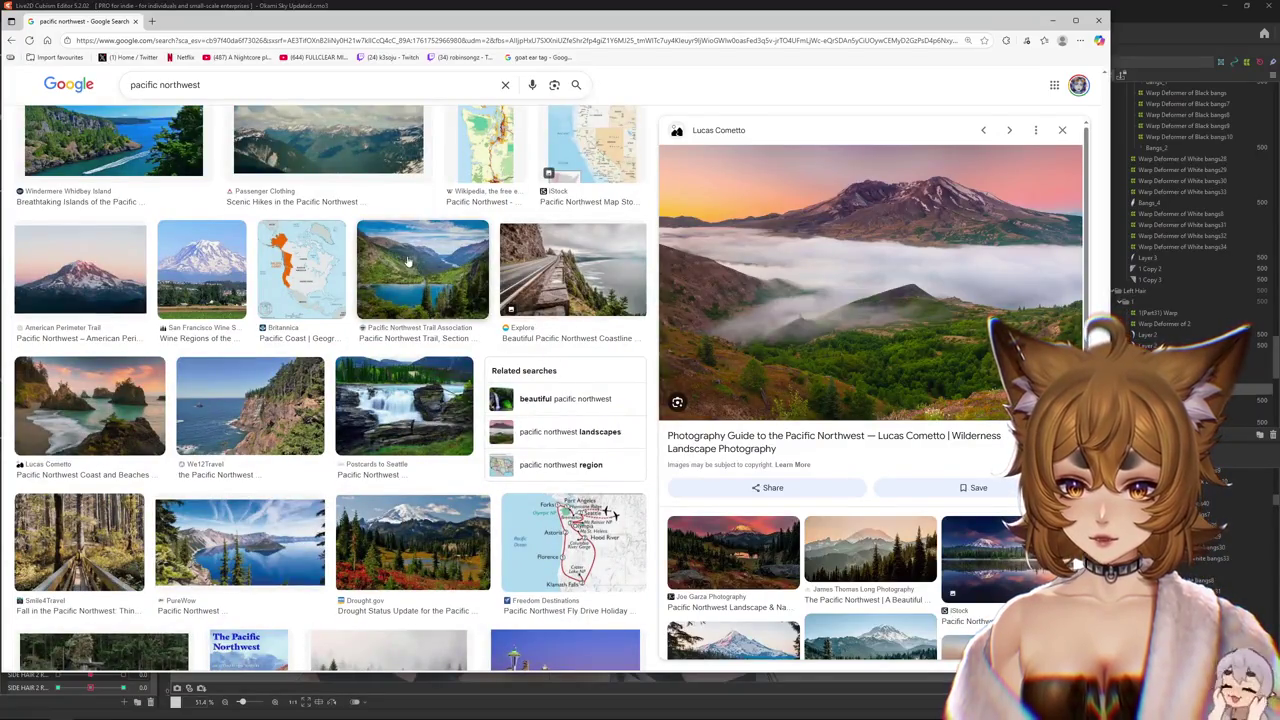
{"action": "left_click", "coordinate": [137, 22]}
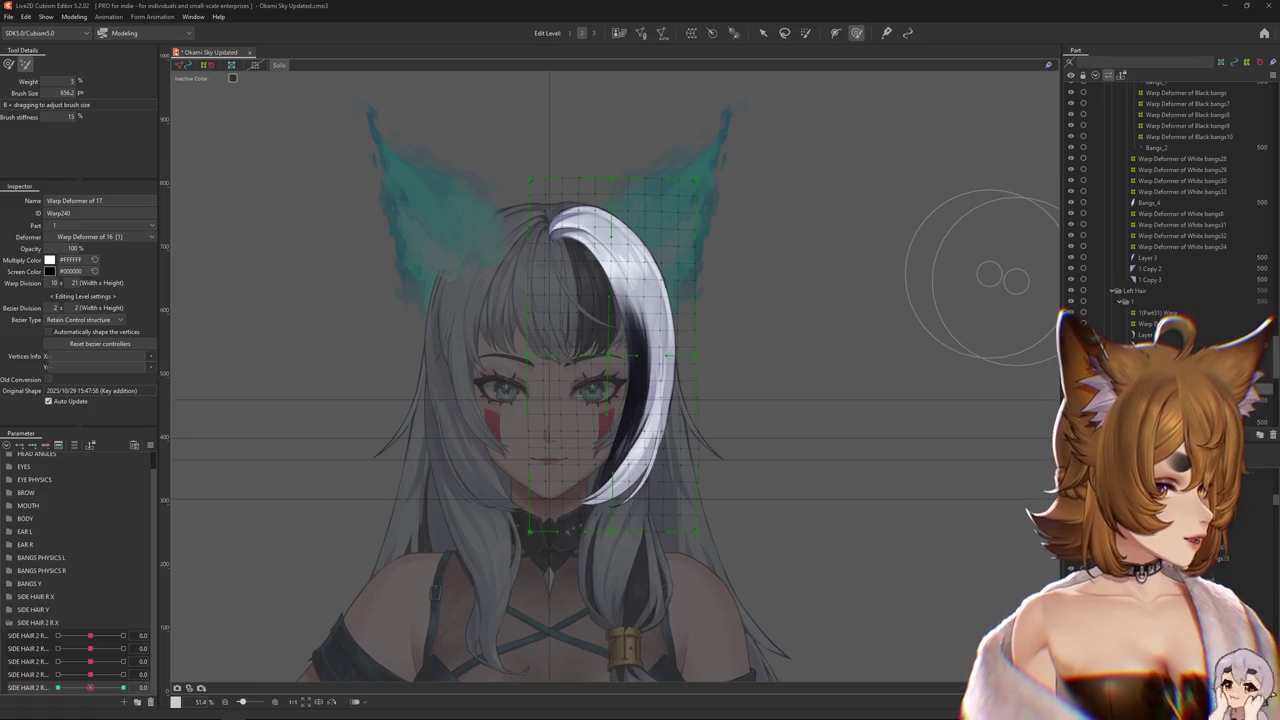
- In Discord, watch the head-angles clip full screen, pausing and skipping back once
{"action": "key", "text": "alt+Tab"}
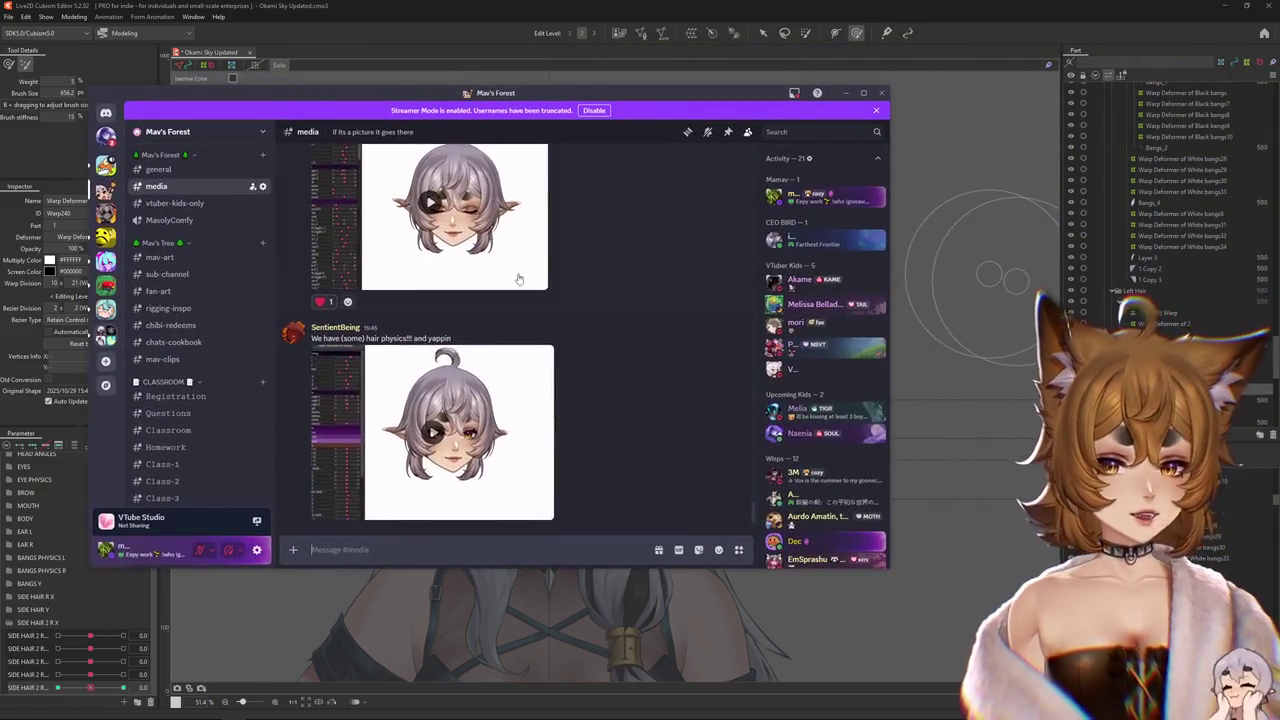
{"action": "scroll", "coordinate": [463, 330], "scroll_direction": "up", "scroll_amount": 3}
{"action": "scroll", "coordinate": [463, 330], "scroll_direction": "up", "scroll_amount": 2}
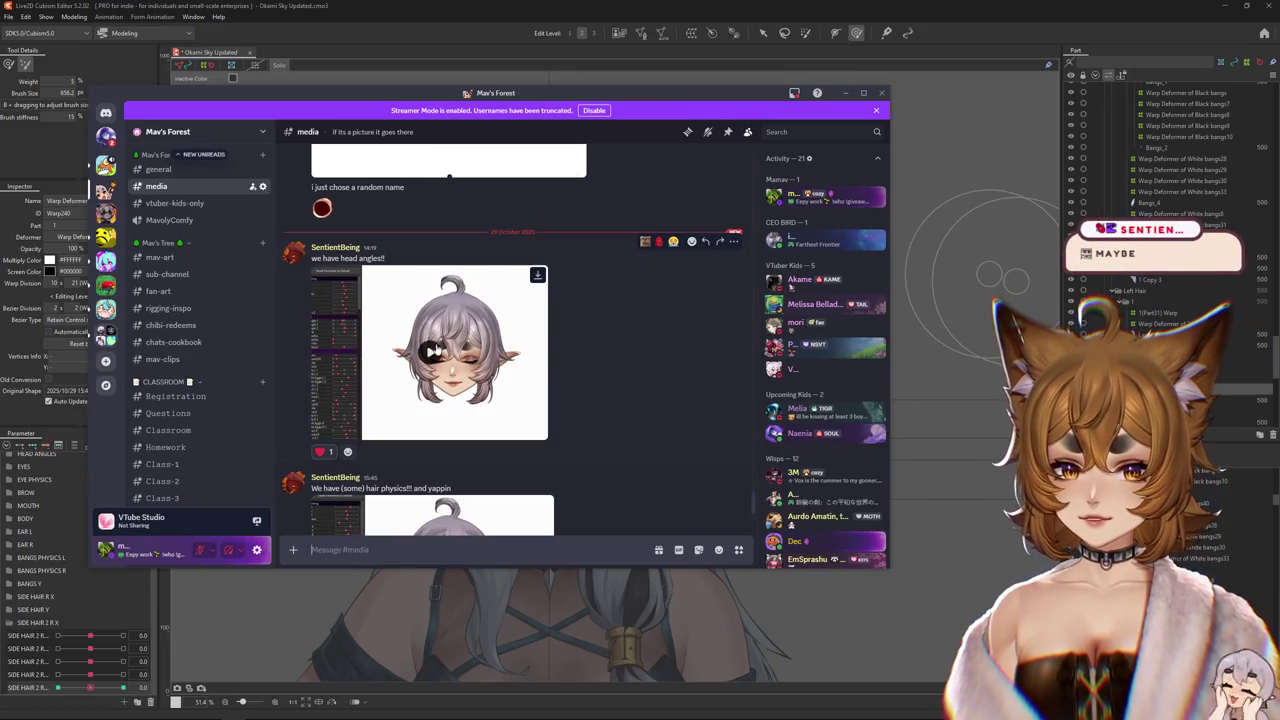
{"action": "left_click", "coordinate": [432, 350]}
{"action": "left_click", "coordinate": [536, 430]}
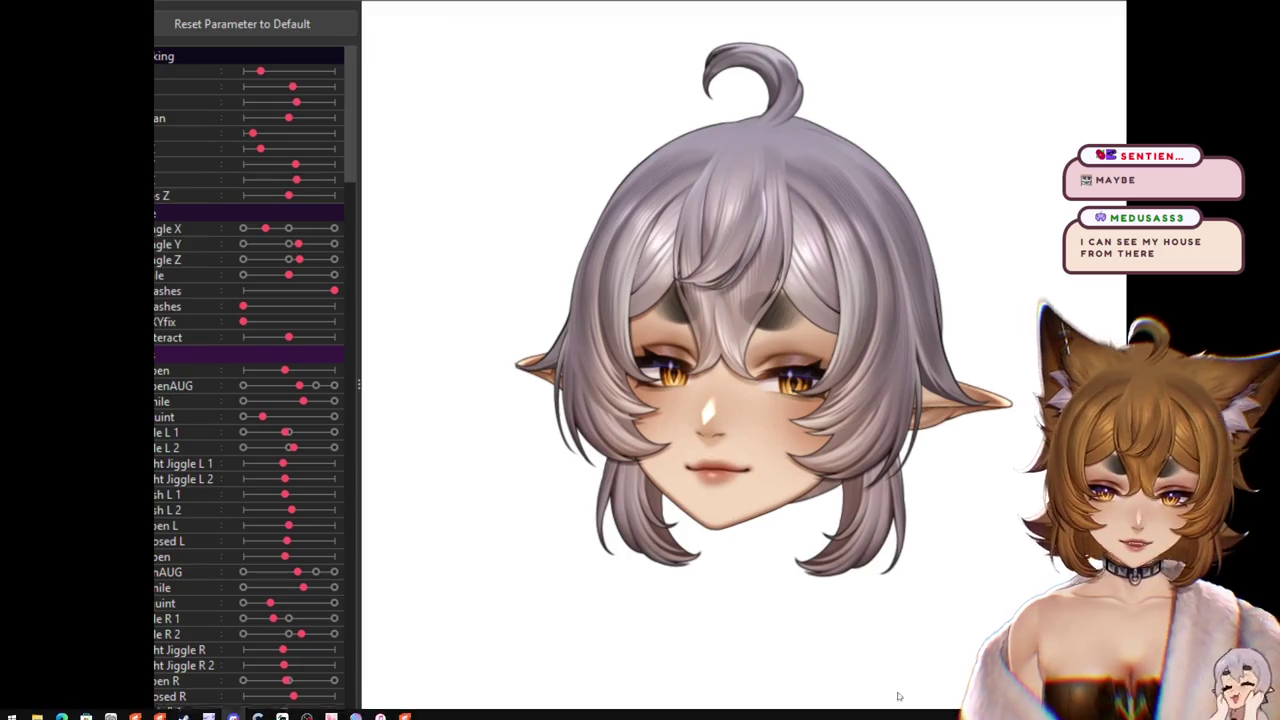
{"action": "left_click", "coordinate": [498, 371]}
{"action": "left_click", "coordinate": [498, 375]}
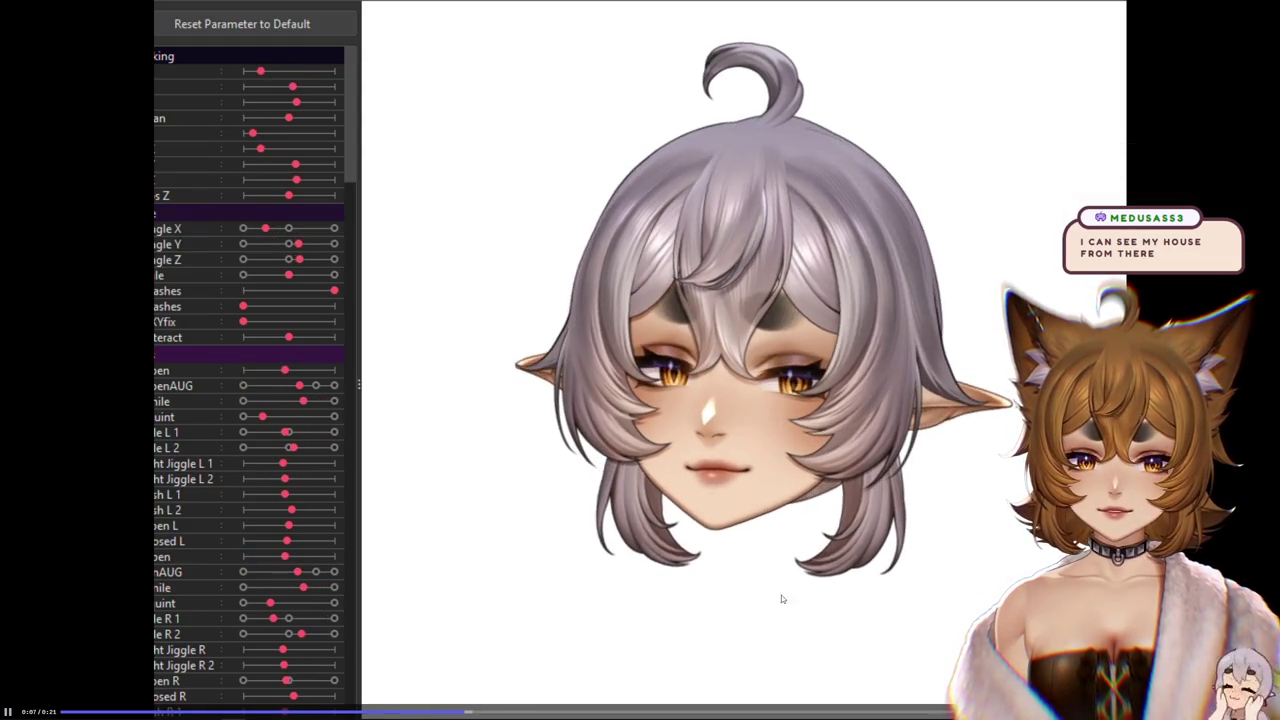
{"action": "left_click", "coordinate": [455, 711]}
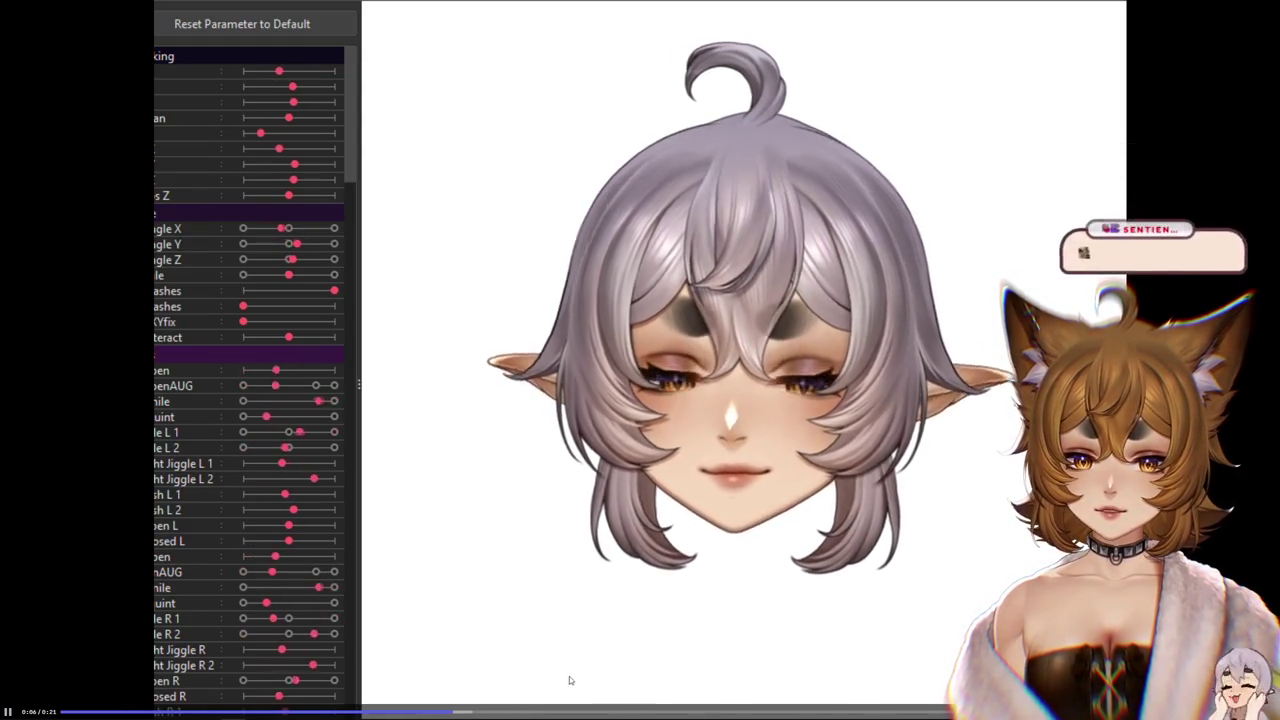
{"action": "key", "text": "Escape"}
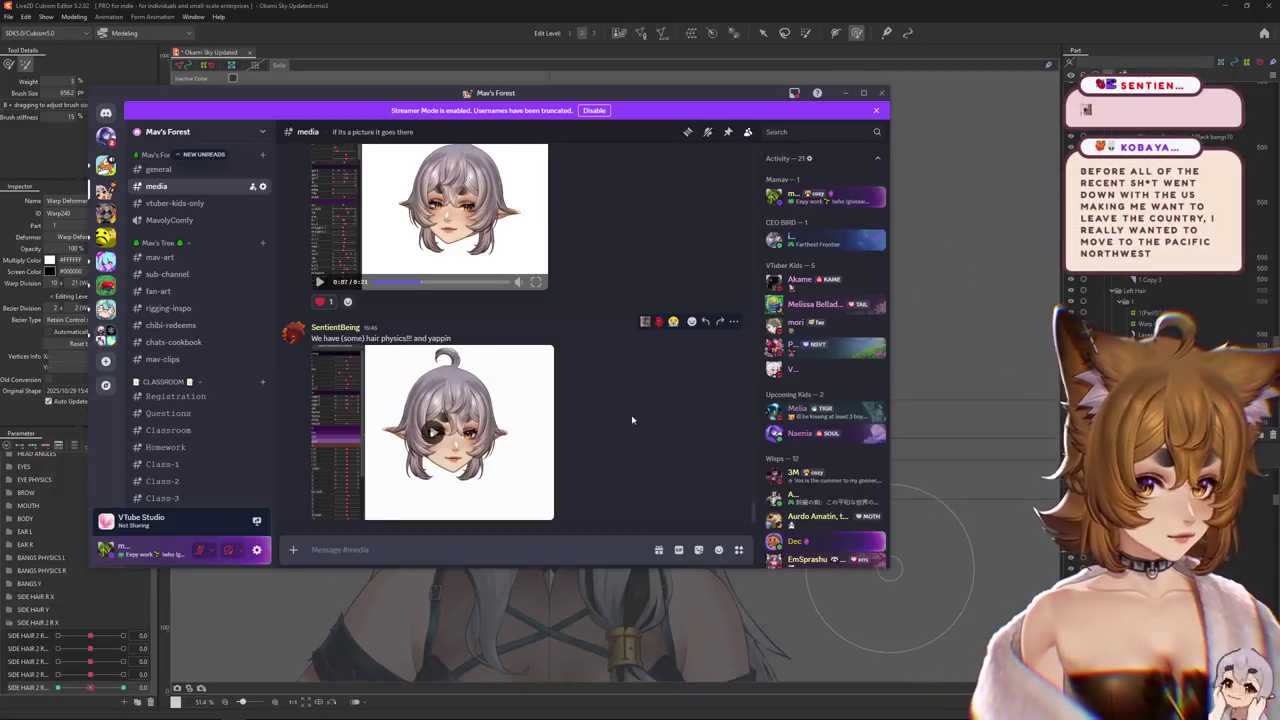
- Move Discord further left, rewatch the head-angles clip, then open the hair-physics clip full screen
{"action": "scroll", "coordinate": [440, 300], "scroll_direction": "up", "scroll_amount": 3}
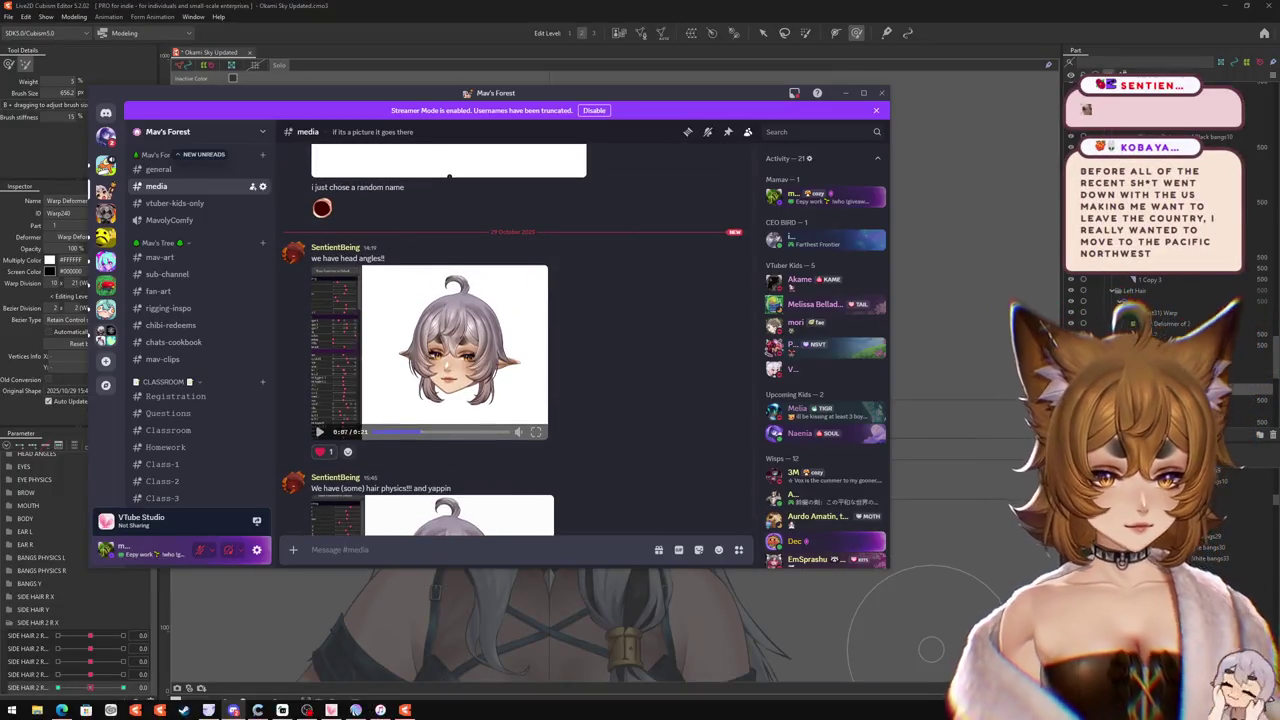
{"action": "mouse_move", "coordinate": [455, 350]}
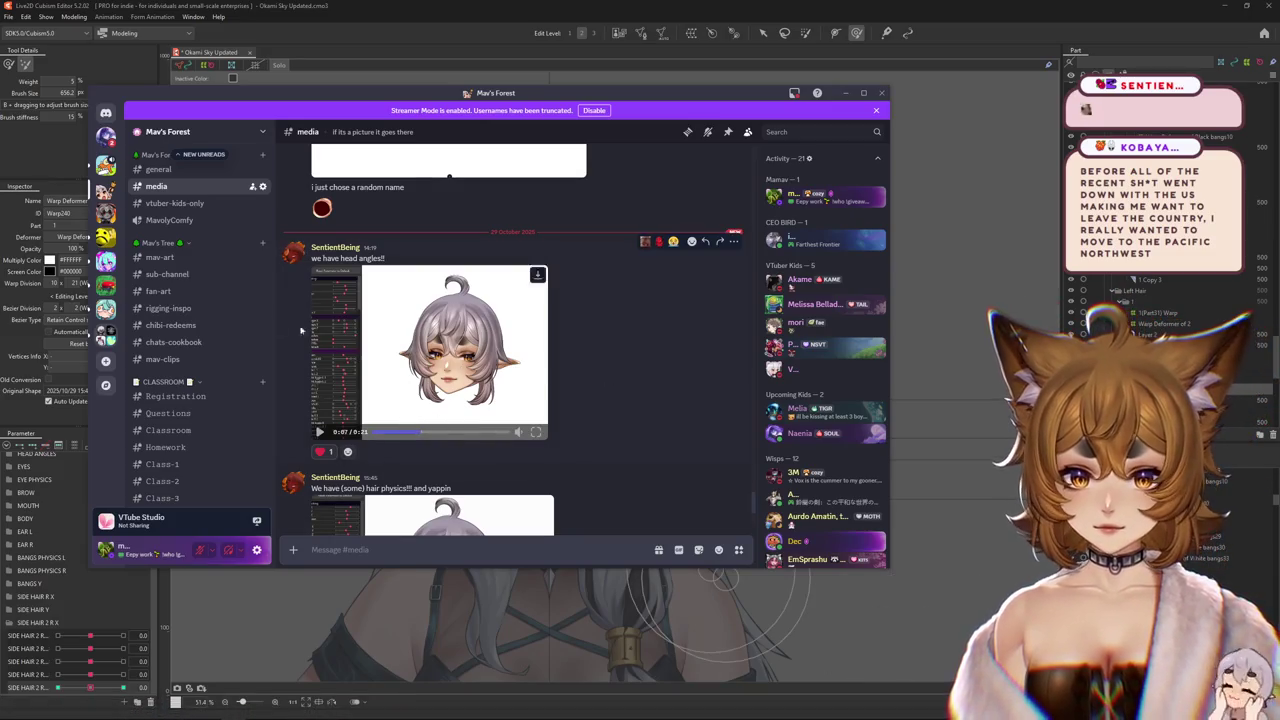
{"action": "left_click", "coordinate": [398, 84]}
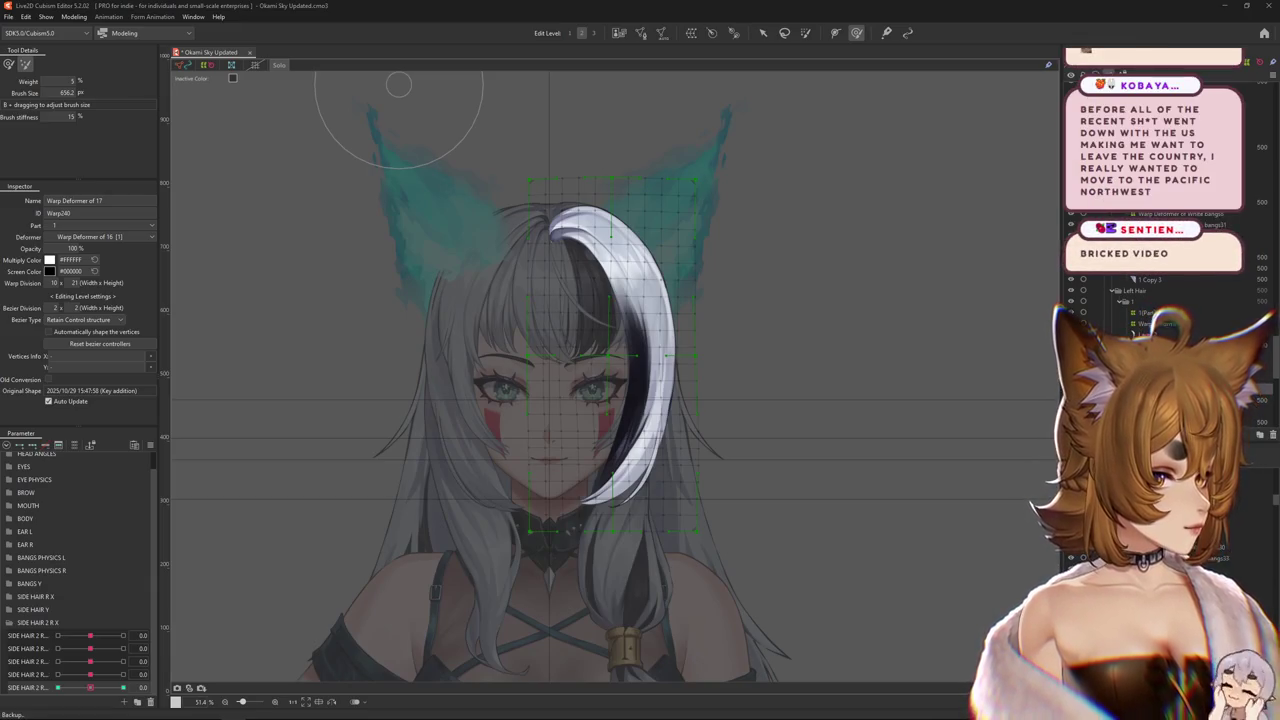
{"action": "key", "text": "alt+Tab"}
{"action": "left_click_drag", "start_coordinate": [557, 134], "coordinate": [374, 120]}
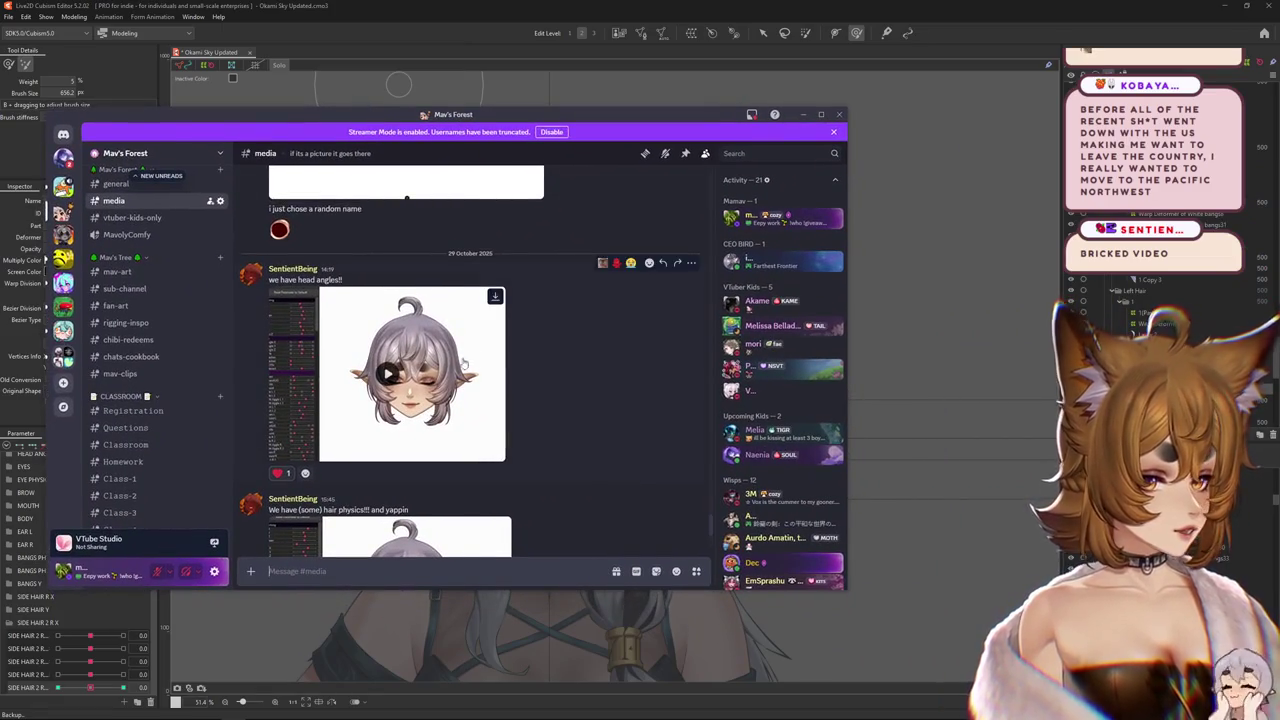
{"action": "left_click", "coordinate": [463, 364]}
{"action": "left_click", "coordinate": [496, 452]}
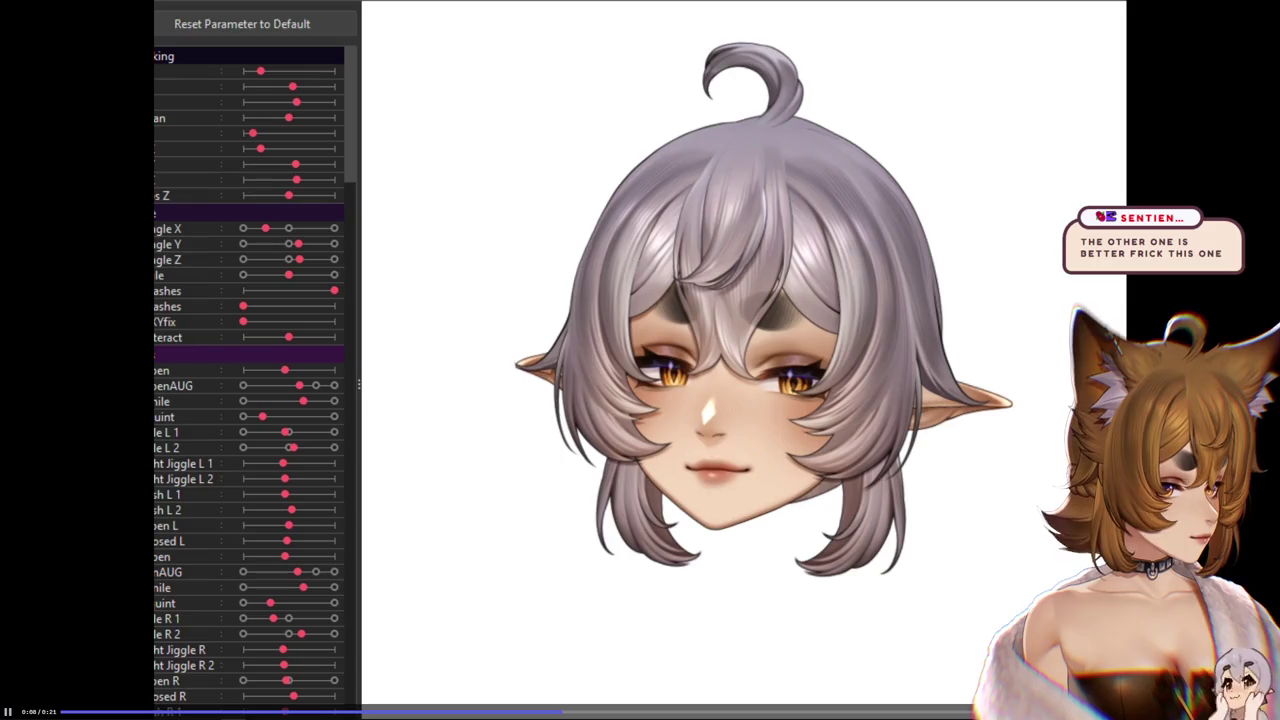
{"action": "key", "text": "Escape"}
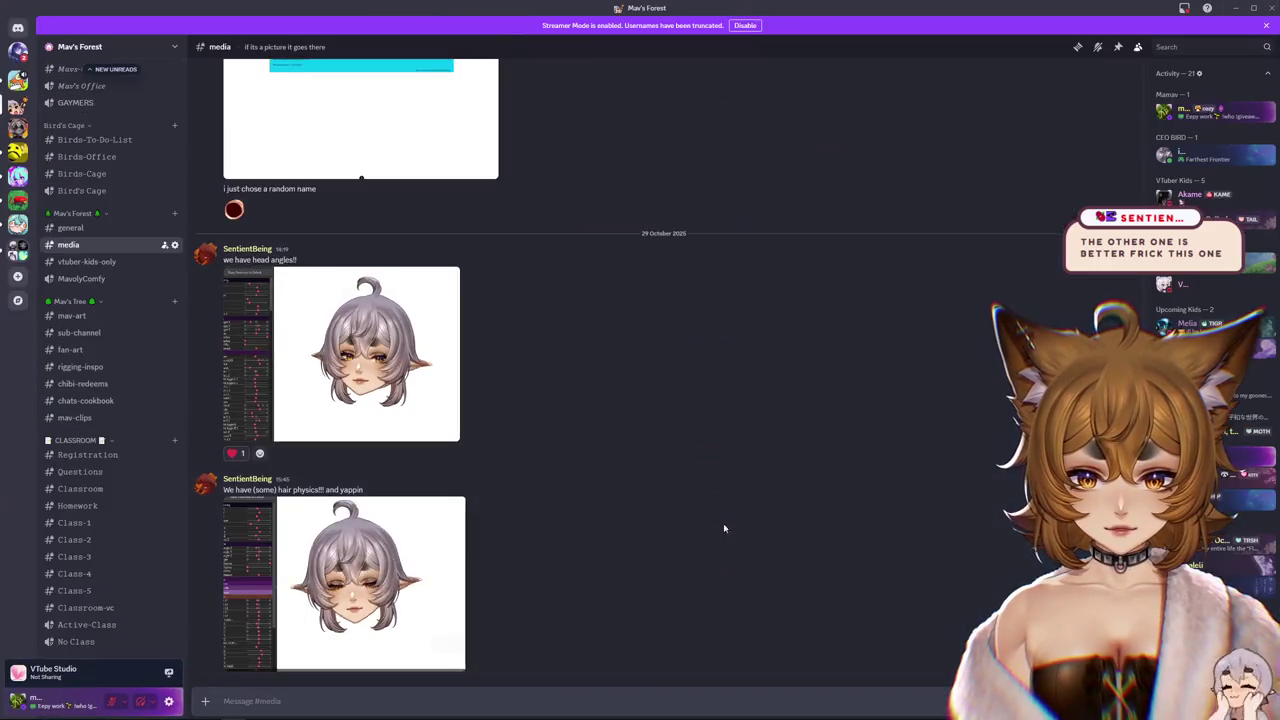
{"action": "left_click", "coordinate": [415, 593]}
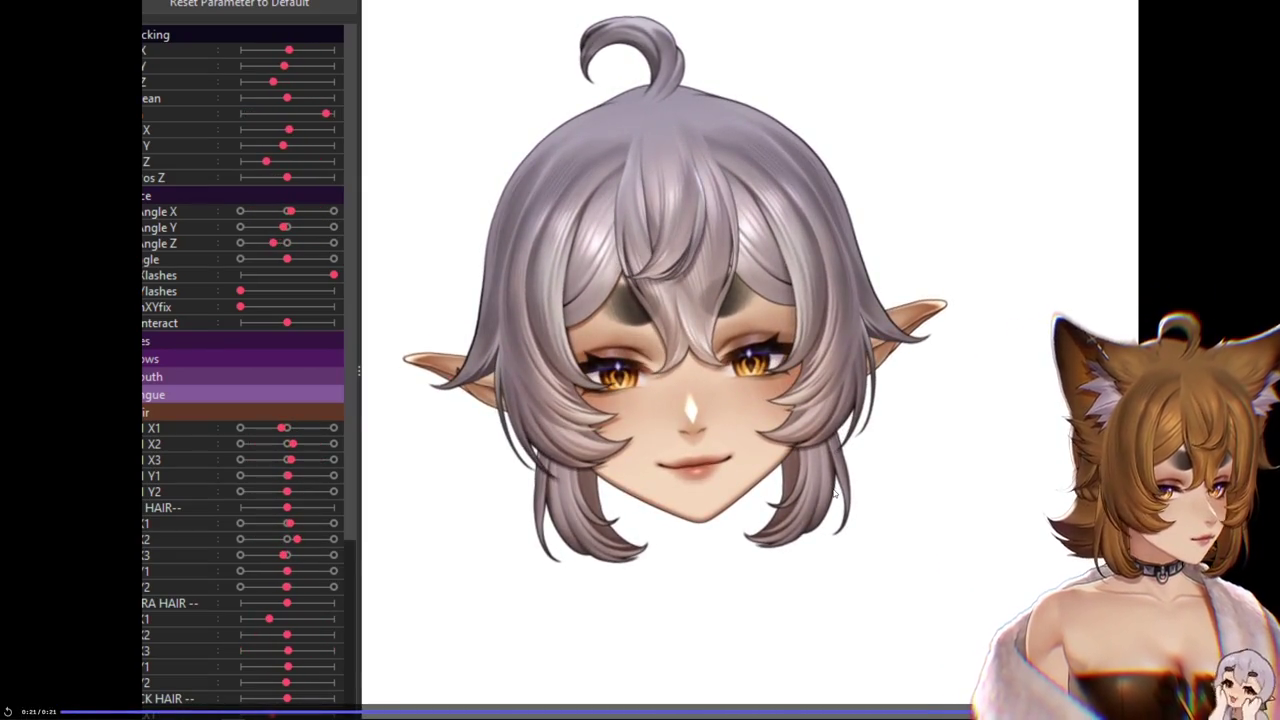
- Replay the hair-physics clip, leave full screen, move Discord right and switch back to Cubism
{"action": "left_click", "coordinate": [131, 716]}
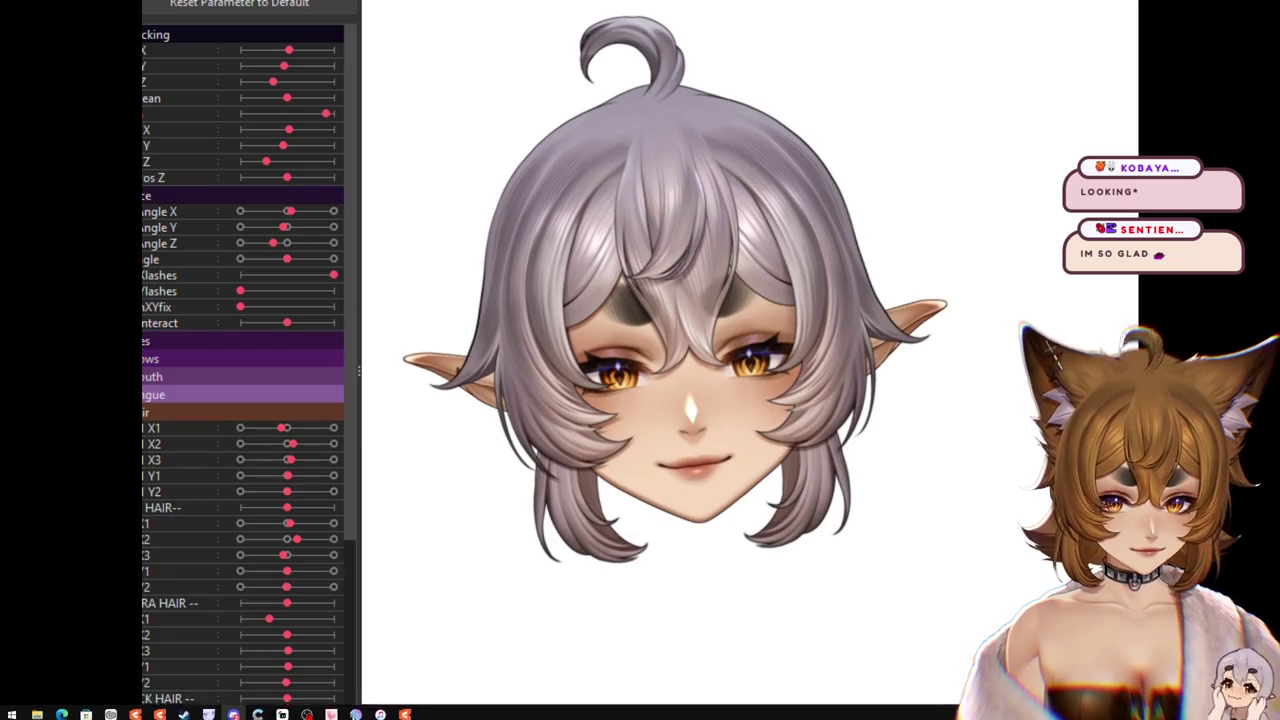
{"action": "key", "text": "Escape"}
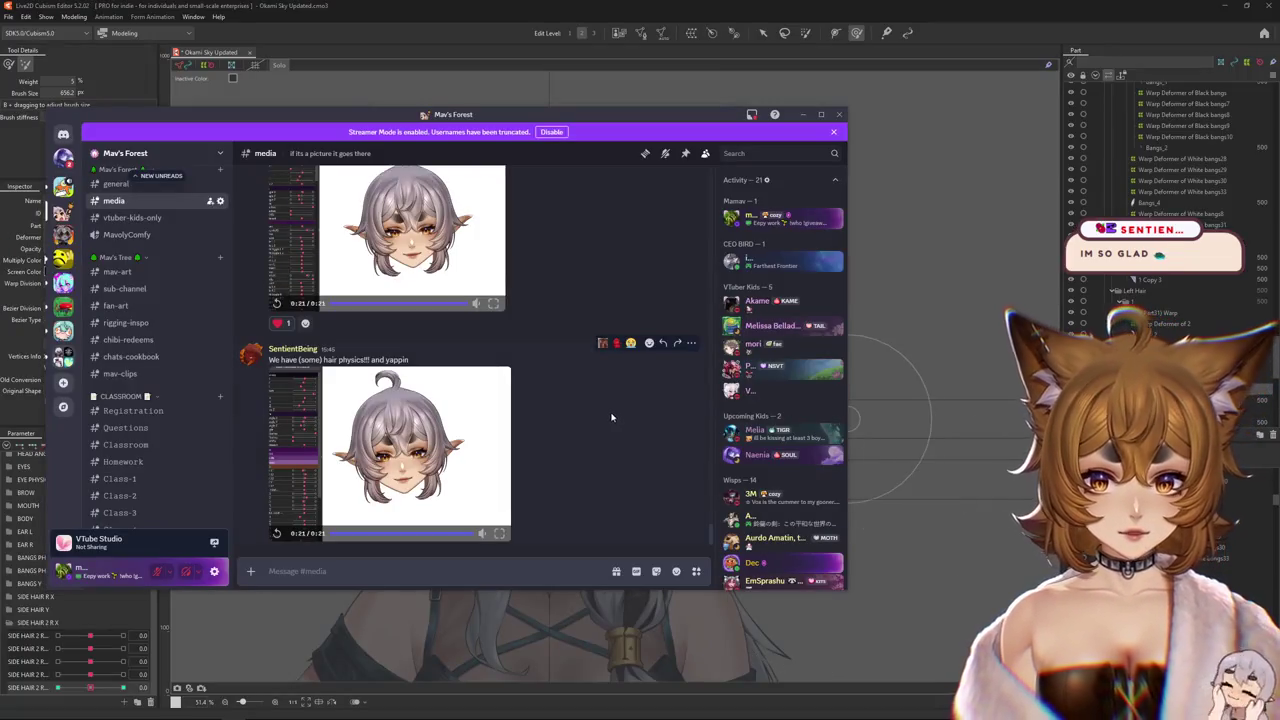
{"action": "left_click_drag", "start_coordinate": [494, 114], "coordinate": [622, 119]}
{"action": "key", "text": "alt+Tab"}
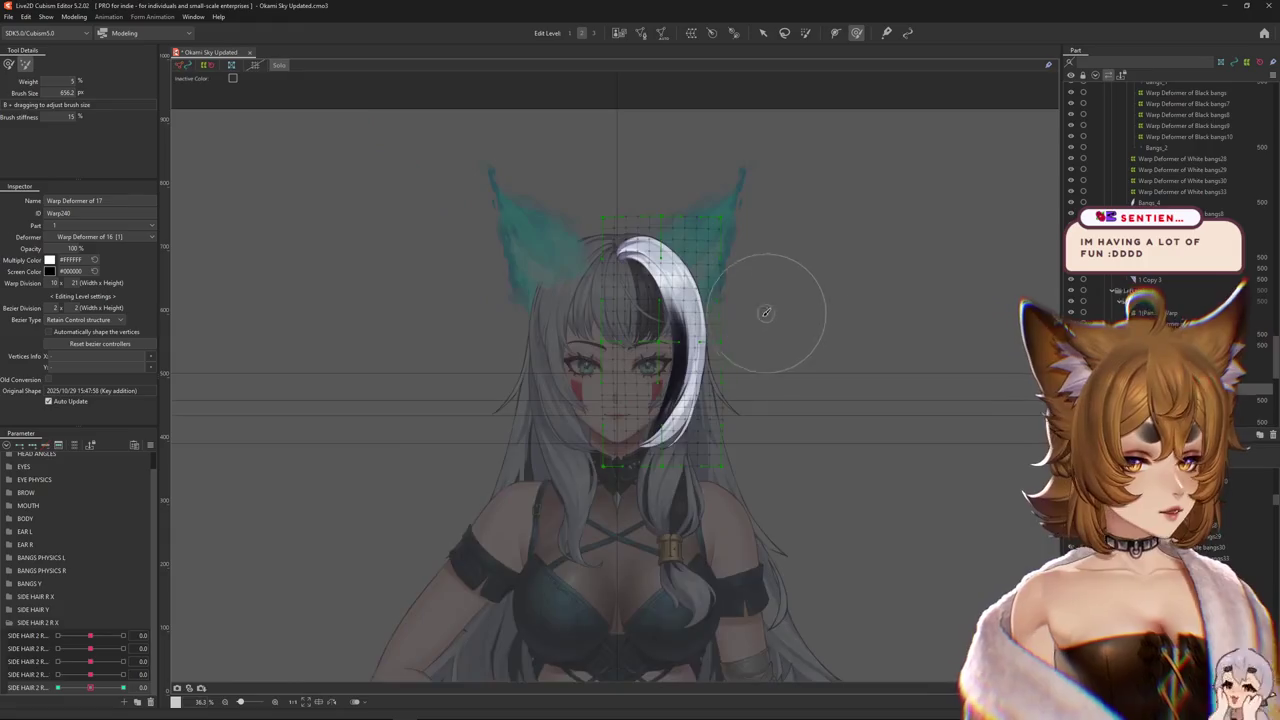
- Hide the selection overlay, set SIDE HAIR 2 R to -1.0 and shrink the weight brush
{"action": "key", "text": "ctrl+h"}
{"action": "left_click_drag", "start_coordinate": [122, 689], "coordinate": [57, 689]}
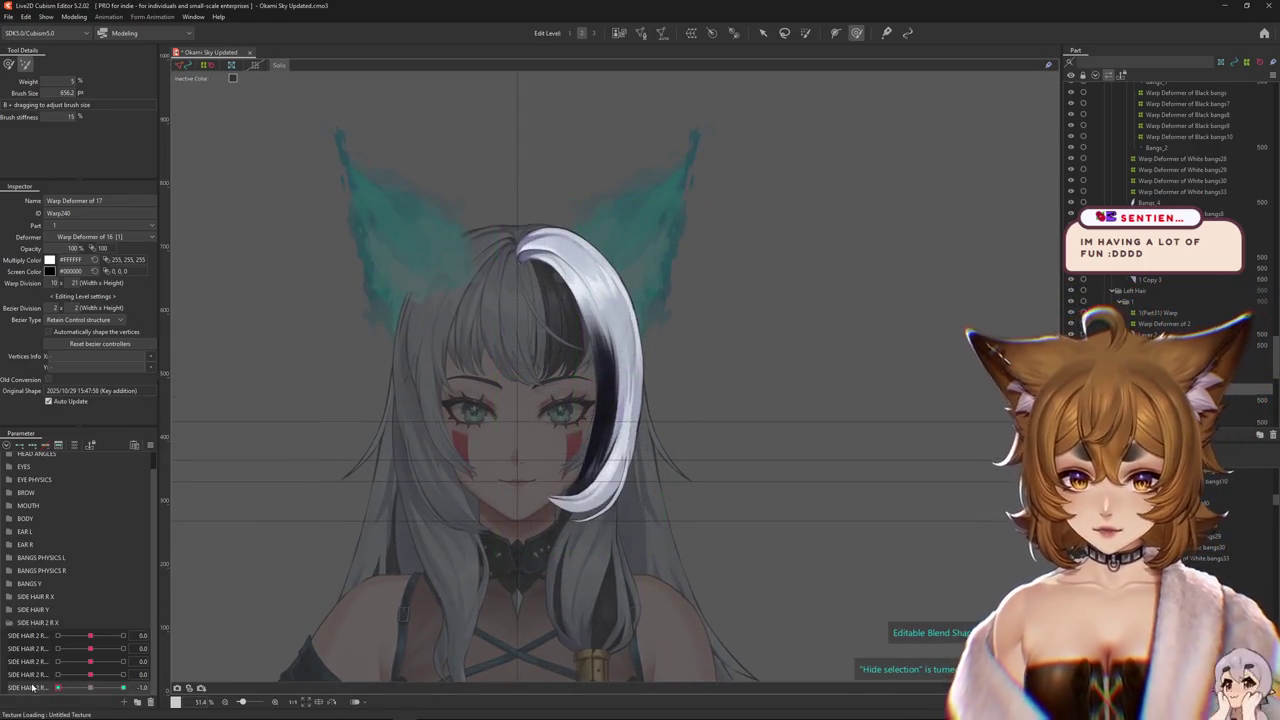
{"action": "scroll", "coordinate": [534, 452], "scroll_direction": "up", "scroll_amount": 2}
{"action": "left_click_drag", "start_coordinate": [547, 566], "coordinate": [503, 578]}
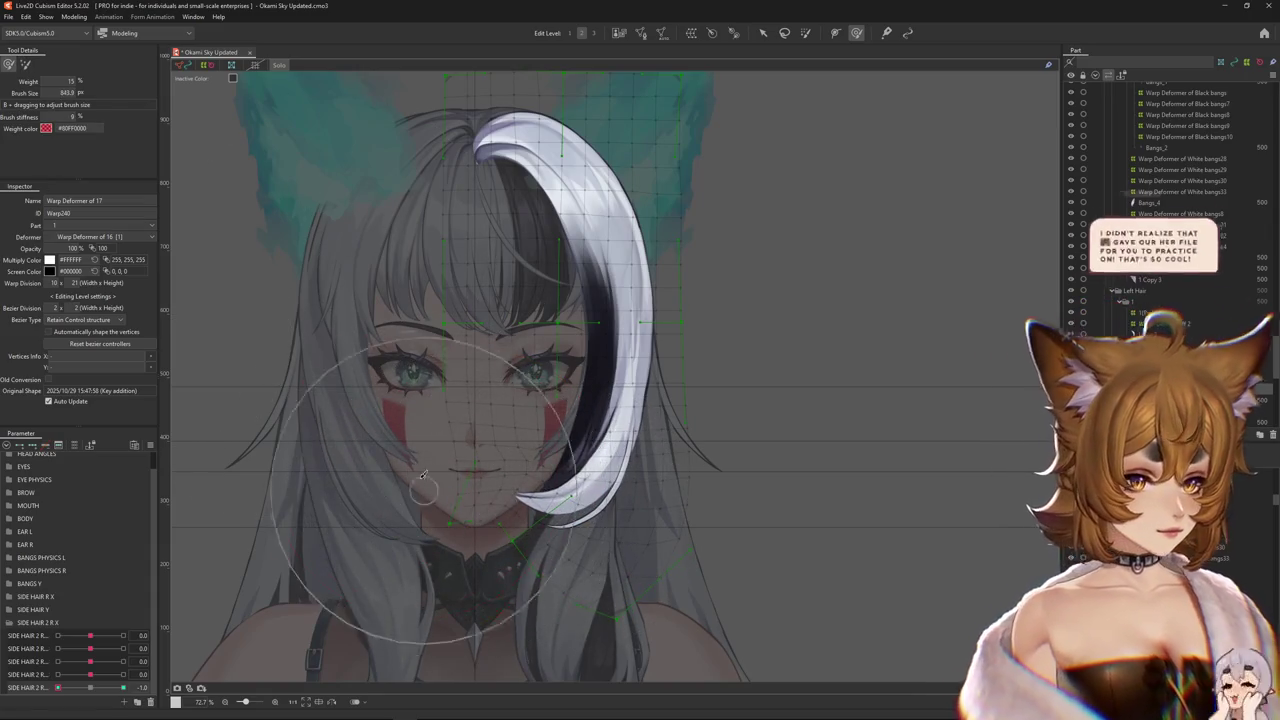
{"action": "left_click_drag", "start_coordinate": [468, 475], "coordinate": [397, 510]}
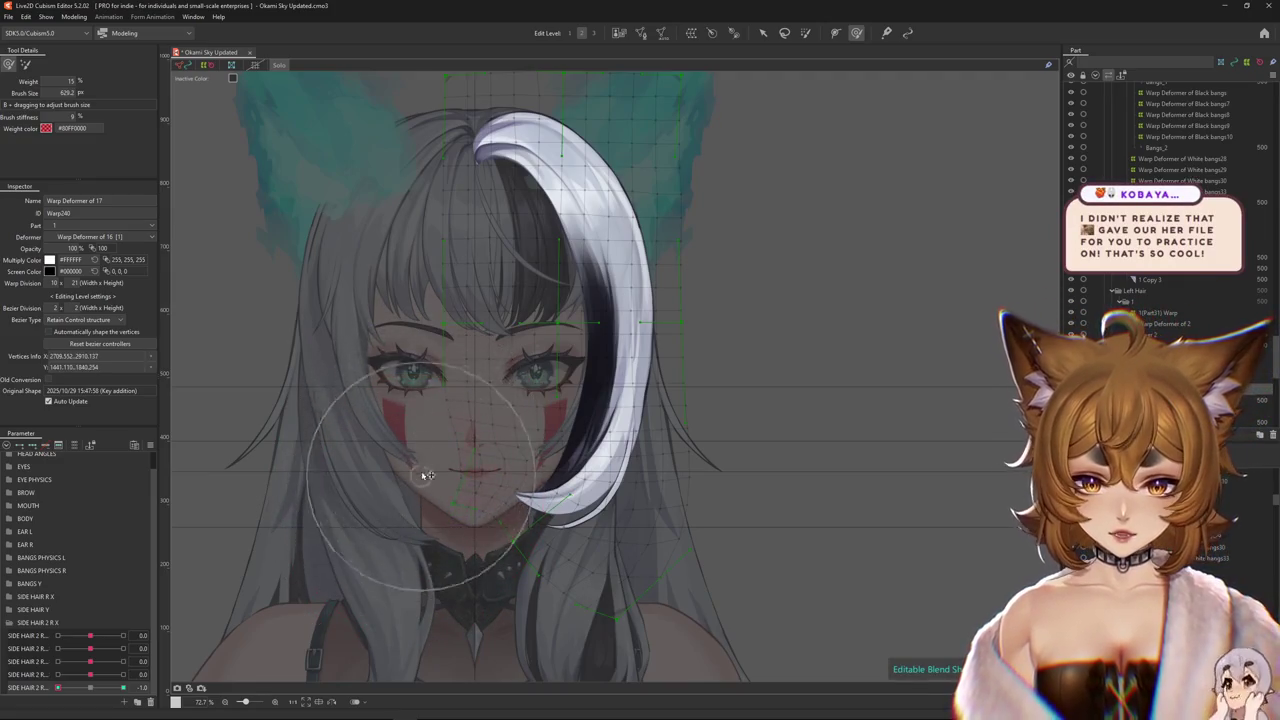
{"action": "mouse_move", "coordinate": [415, 430]}
{"action": "left_mouse_down"}
{"action": "mouse_move", "coordinate": [490, 448]}
{"action": "mouse_move", "coordinate": [514, 439]}
{"action": "left_mouse_up"}
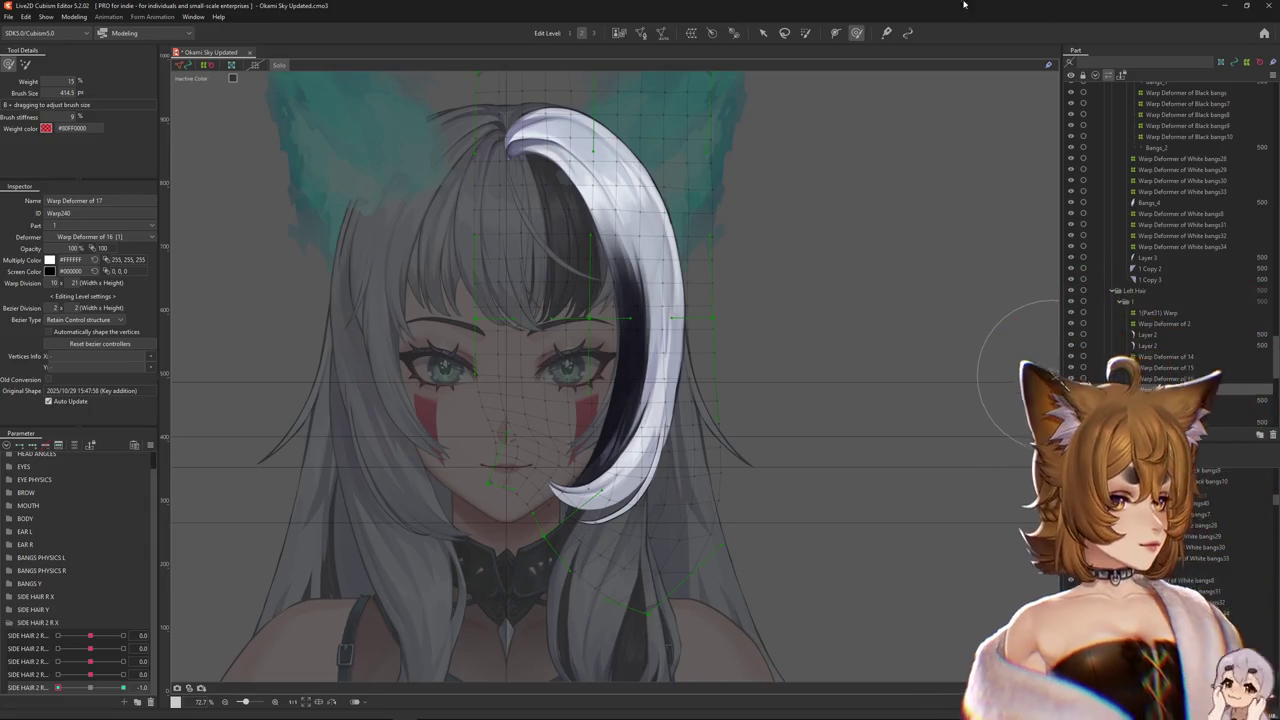
- Frame the face and switch between the deform brush and weight brush
{"action": "scroll", "coordinate": [620, 380], "scroll_direction": "down", "scroll_amount": 2}
{"action": "scroll", "coordinate": [538, 440], "scroll_direction": "up", "scroll_amount": 4}
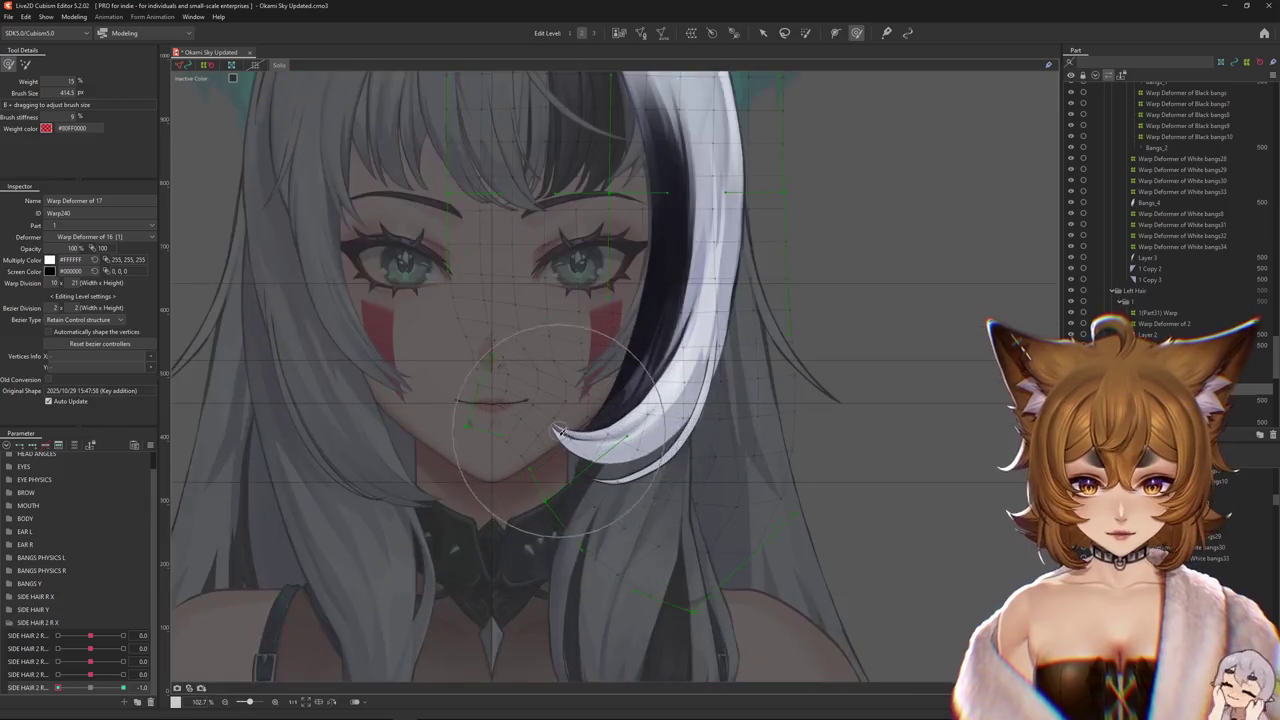
{"action": "left_click", "coordinate": [494, 443]}
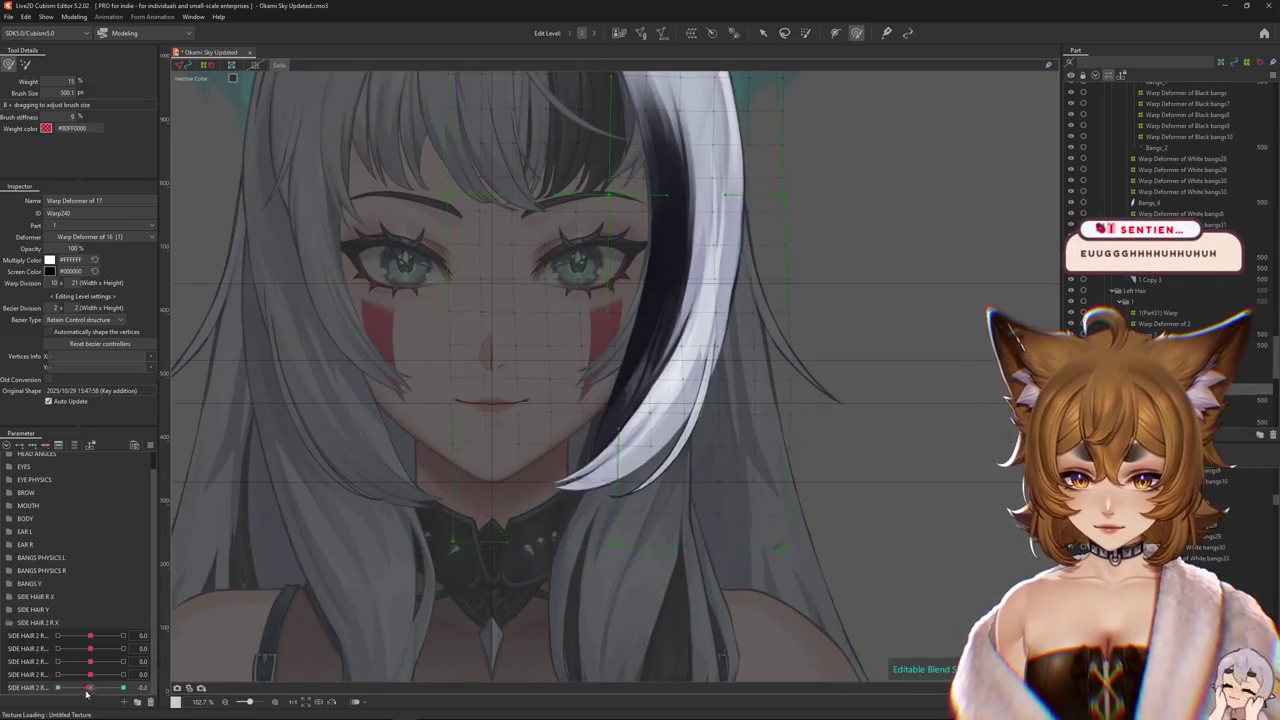
{"action": "mouse_move", "coordinate": [448, 407]}
{"action": "left_mouse_down"}
{"action": "mouse_move", "coordinate": [468, 453]}
{"action": "mouse_move", "coordinate": [456, 457]}
{"action": "mouse_move", "coordinate": [537, 491]}
{"action": "mouse_move", "coordinate": [586, 443]}
{"action": "left_mouse_up"}
{"action": "scroll", "coordinate": [586, 443], "scroll_direction": "down", "scroll_amount": 1}
{"action": "scroll", "coordinate": [520, 400], "scroll_direction": "down", "scroll_amount": 1}
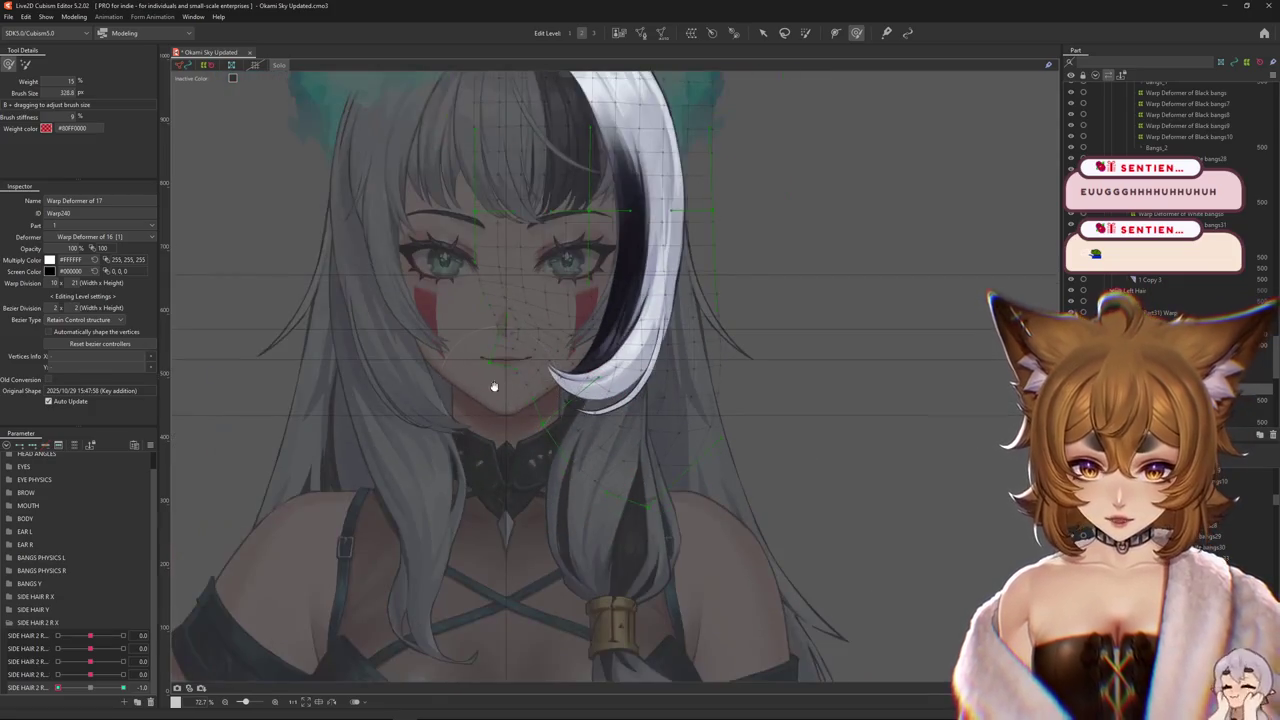
{"action": "scroll", "coordinate": [500, 380], "scroll_direction": "down", "scroll_amount": 1}
{"action": "left_click", "coordinate": [25, 63]}
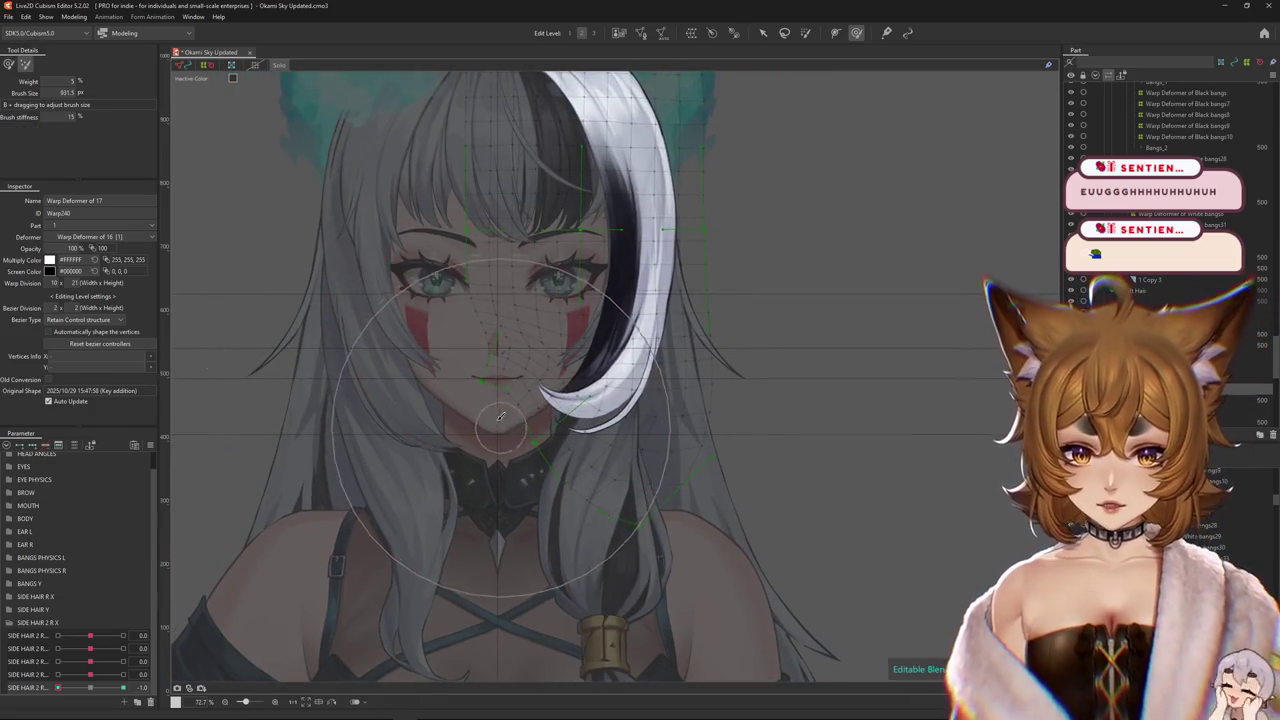
{"action": "left_click", "coordinate": [8, 63]}
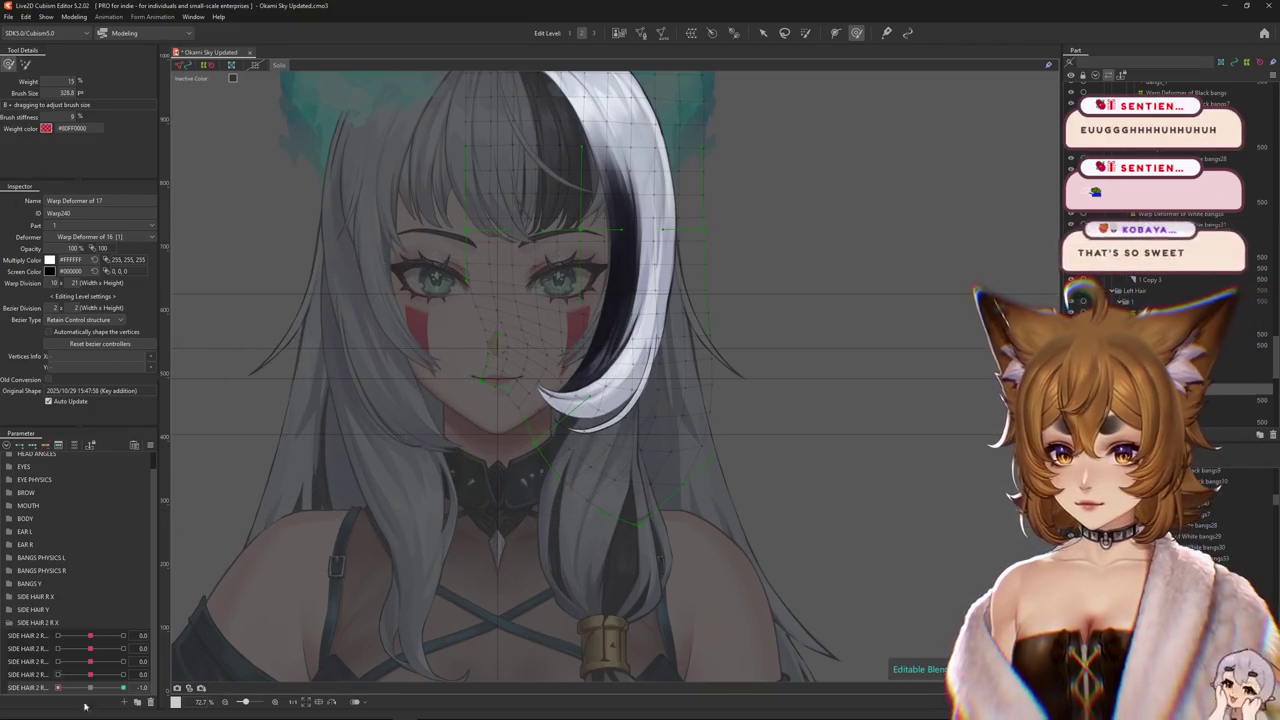
- Set SIDE HAIR 2 R to -1.0, enlarge the brush radius, then move it to 1.0
{"action": "left_click_drag", "start_coordinate": [93, 689], "coordinate": [58, 689]}
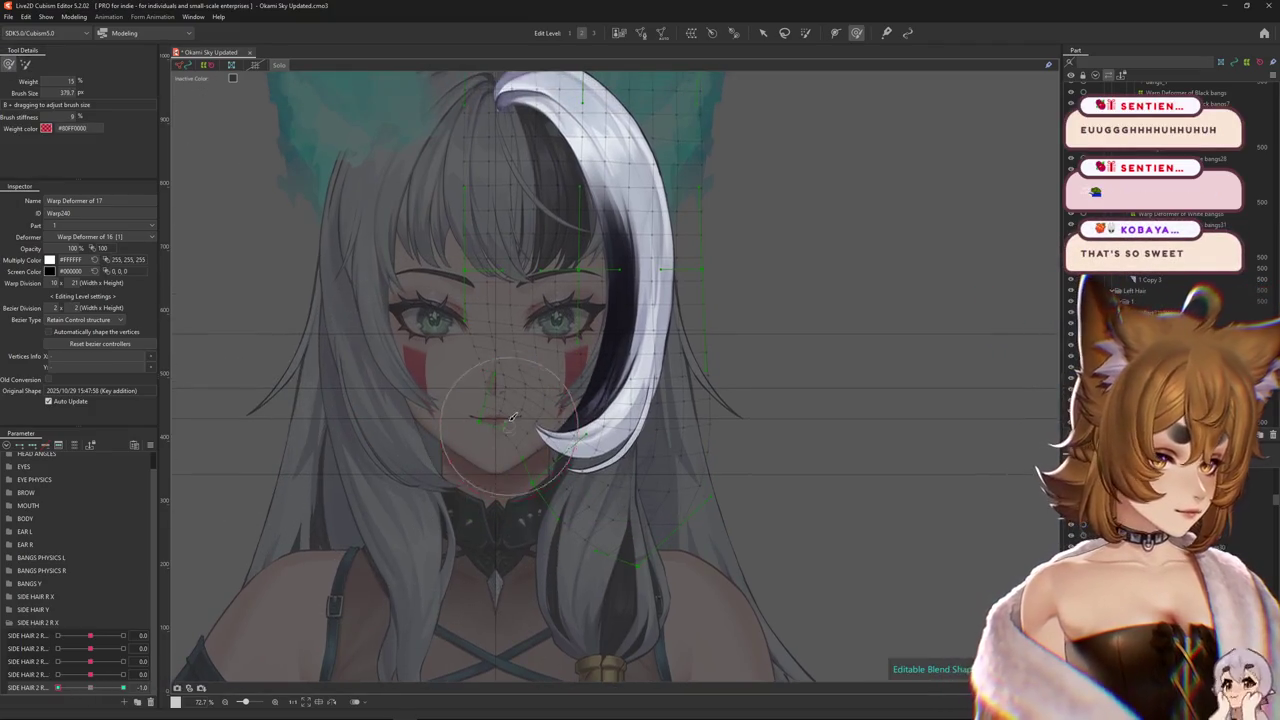
{"action": "mouse_move", "coordinate": [535, 368]}
{"action": "left_mouse_down"}
{"action": "mouse_move", "coordinate": [537, 425]}
{"action": "mouse_move", "coordinate": [443, 400]}
{"action": "left_mouse_up"}
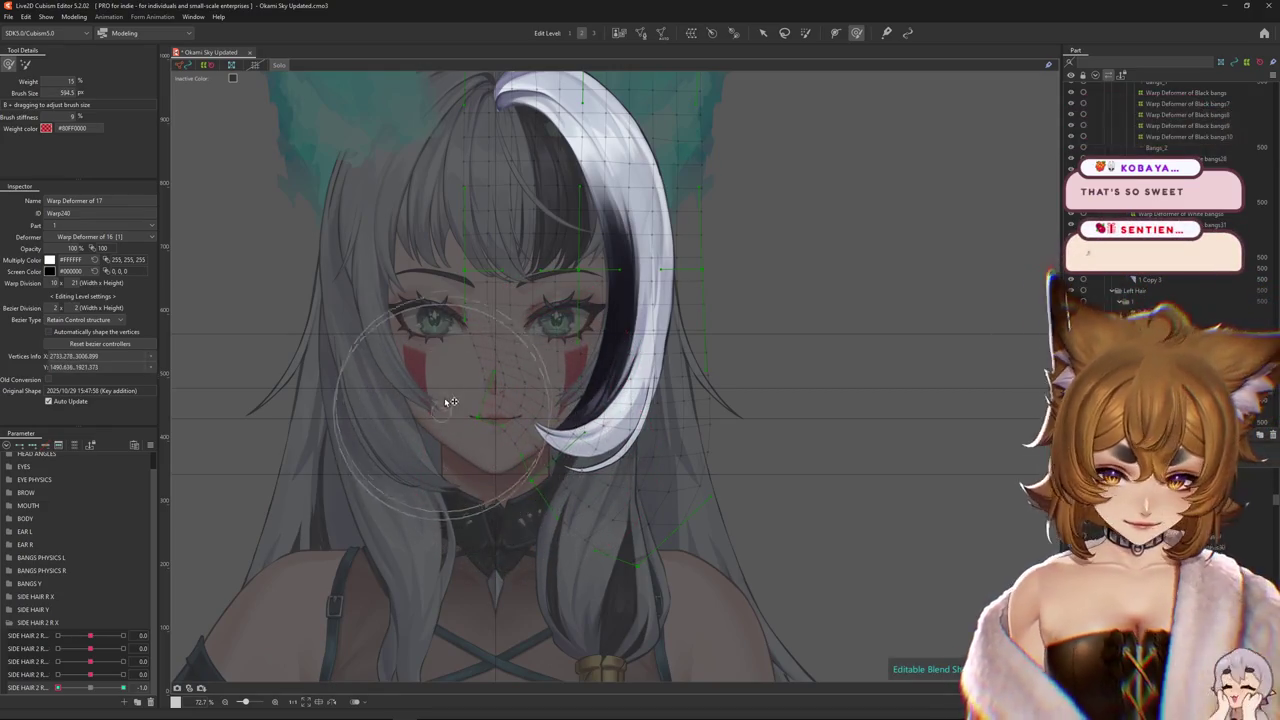
{"action": "left_click", "coordinate": [121, 687]}
- At the SIDE HAIR 2 R 1.0 key, brush-deform the hair warp downward beside the face
{"action": "left_click_drag", "start_coordinate": [420, 520], "coordinate": [425, 553]}
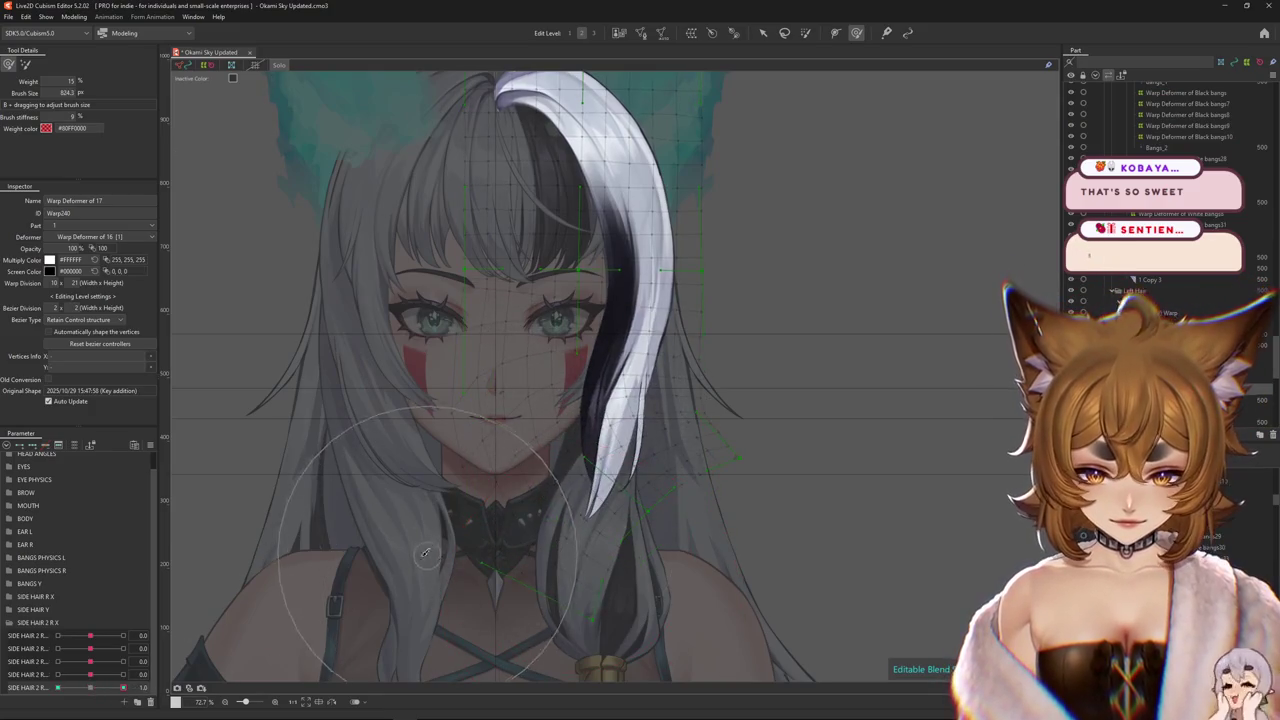
{"action": "left_click", "coordinate": [25, 64]}
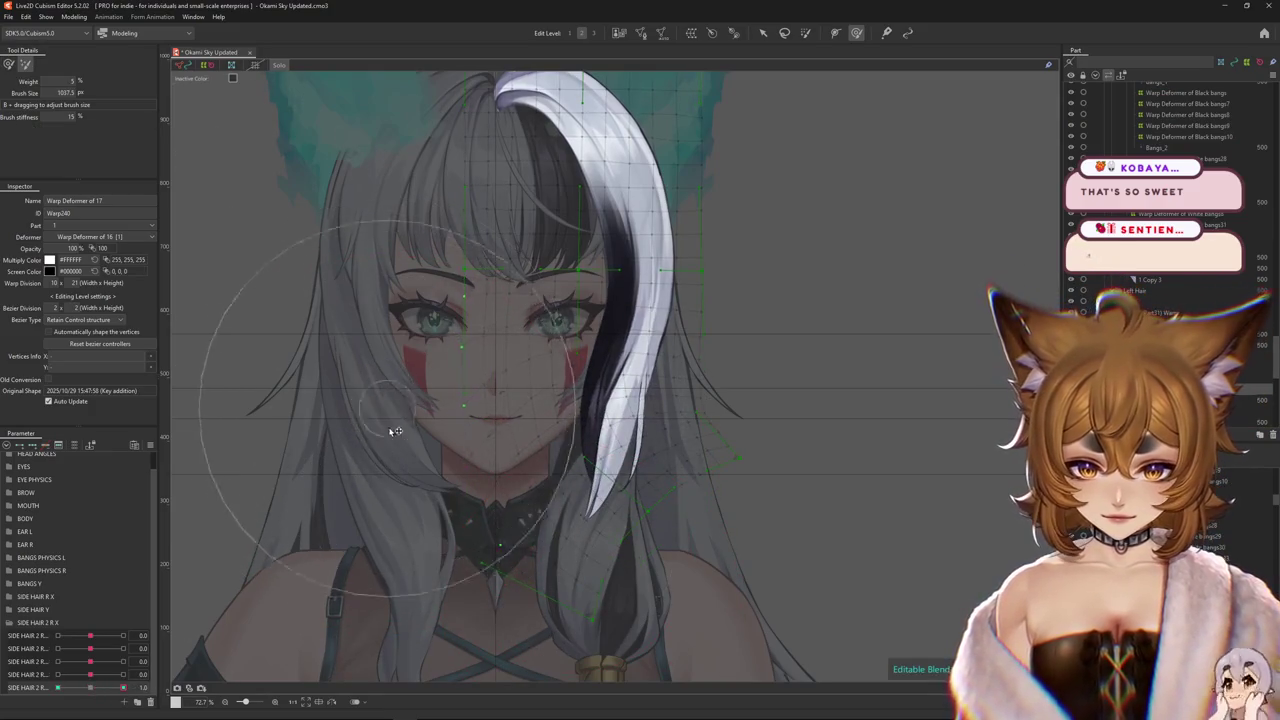
{"action": "key", "text": "ctrl+z"}
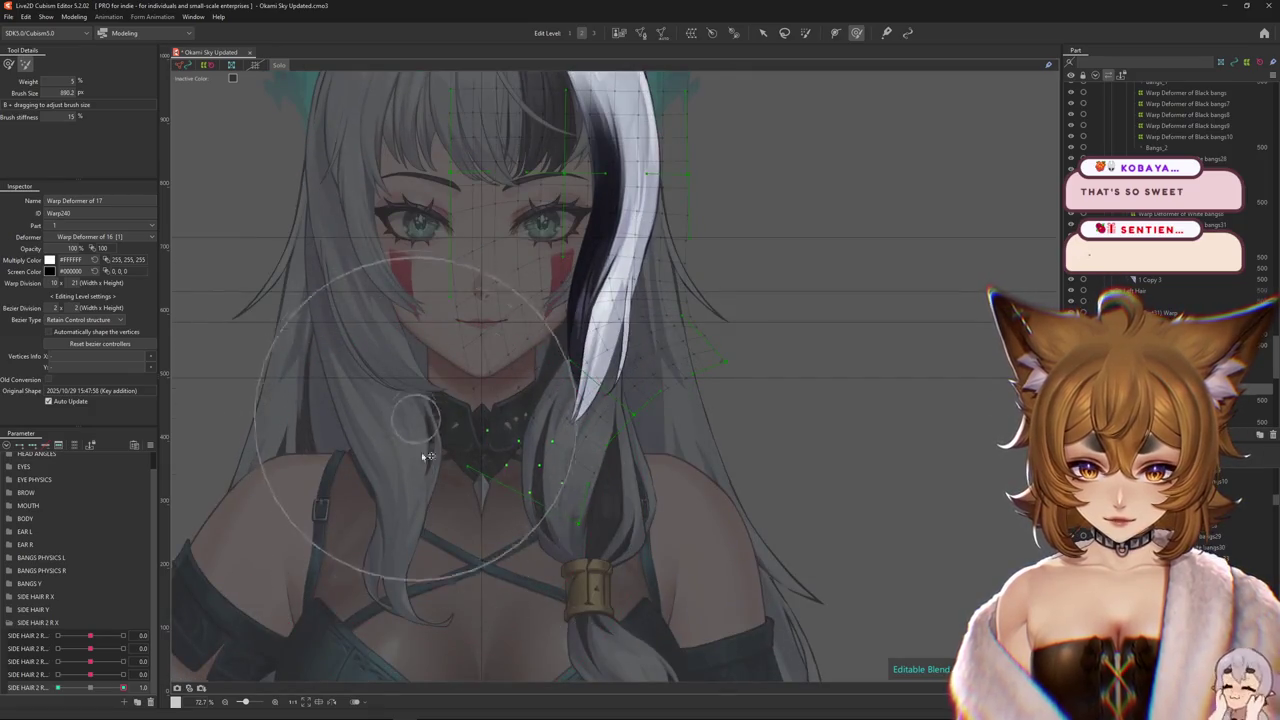
{"action": "left_click_drag", "start_coordinate": [343, 449], "coordinate": [417, 487]}
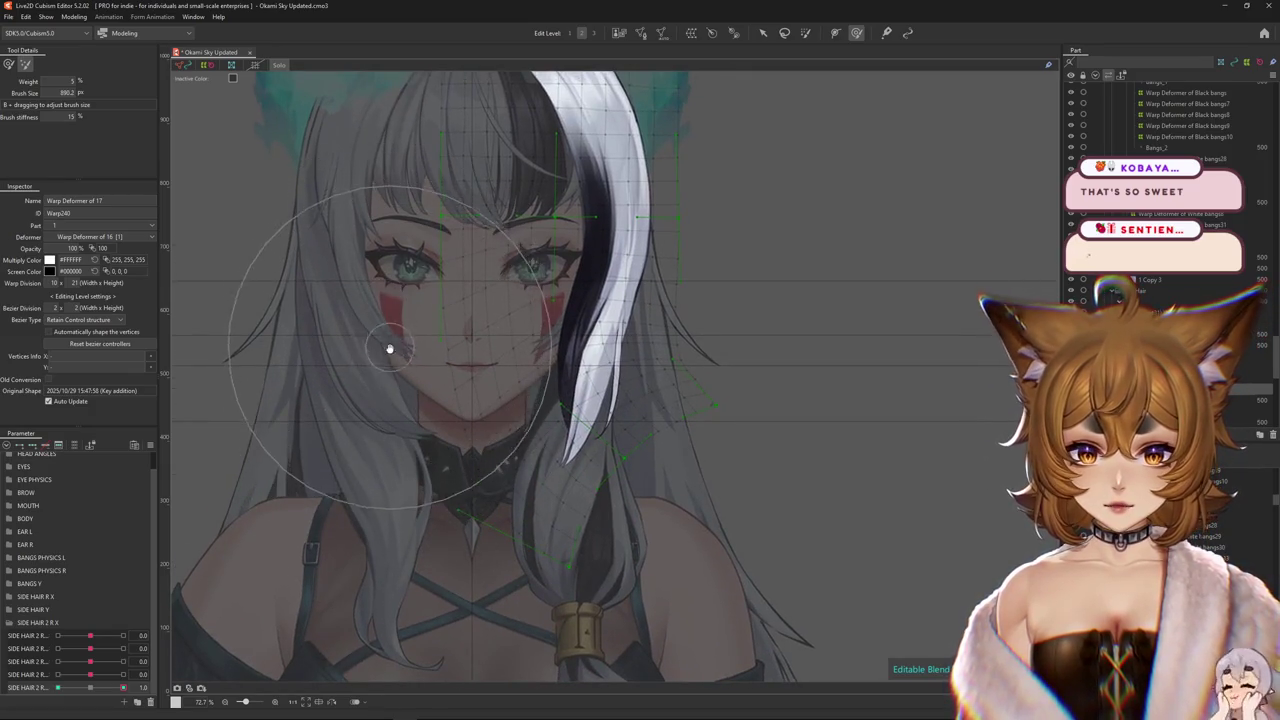
{"action": "mouse_move", "coordinate": [391, 430]}
{"action": "left_mouse_down"}
{"action": "mouse_move", "coordinate": [383, 466]}
{"action": "mouse_move", "coordinate": [198, 415]}
{"action": "left_mouse_up"}
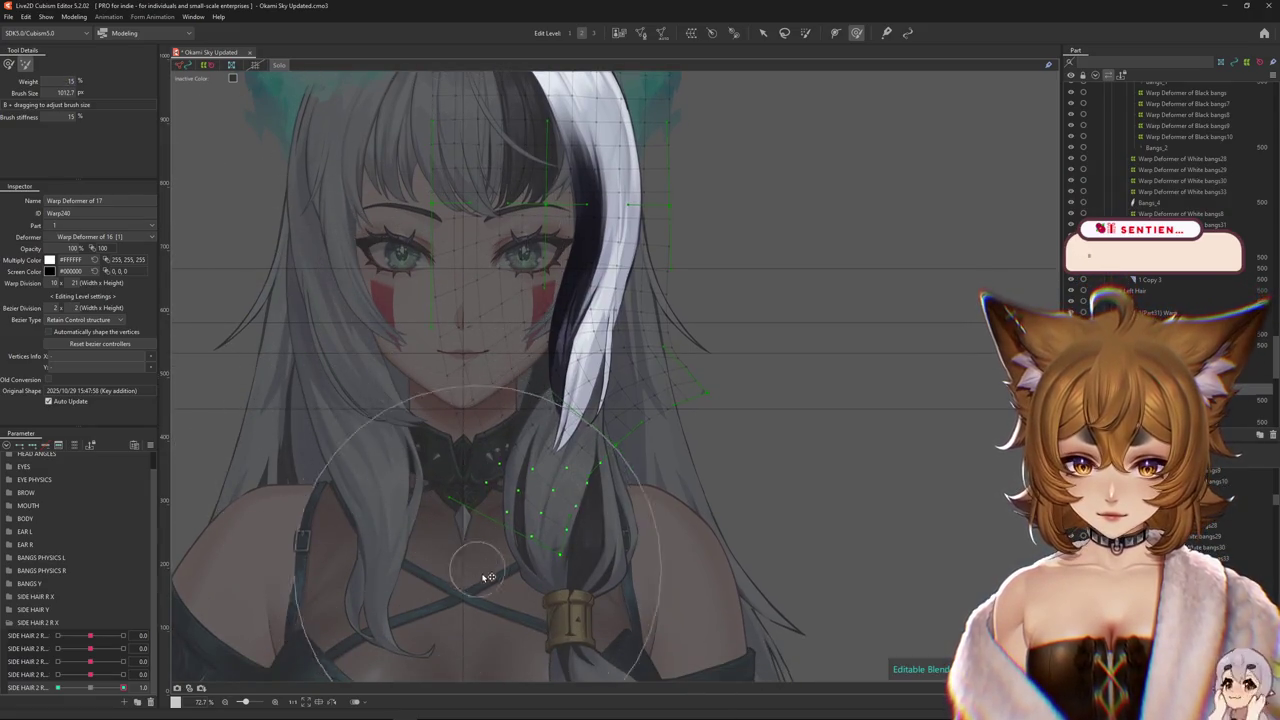
{"action": "left_click_drag", "start_coordinate": [486, 580], "coordinate": [743, 471]}
{"action": "left_click_drag", "start_coordinate": [766, 357], "coordinate": [771, 414]}
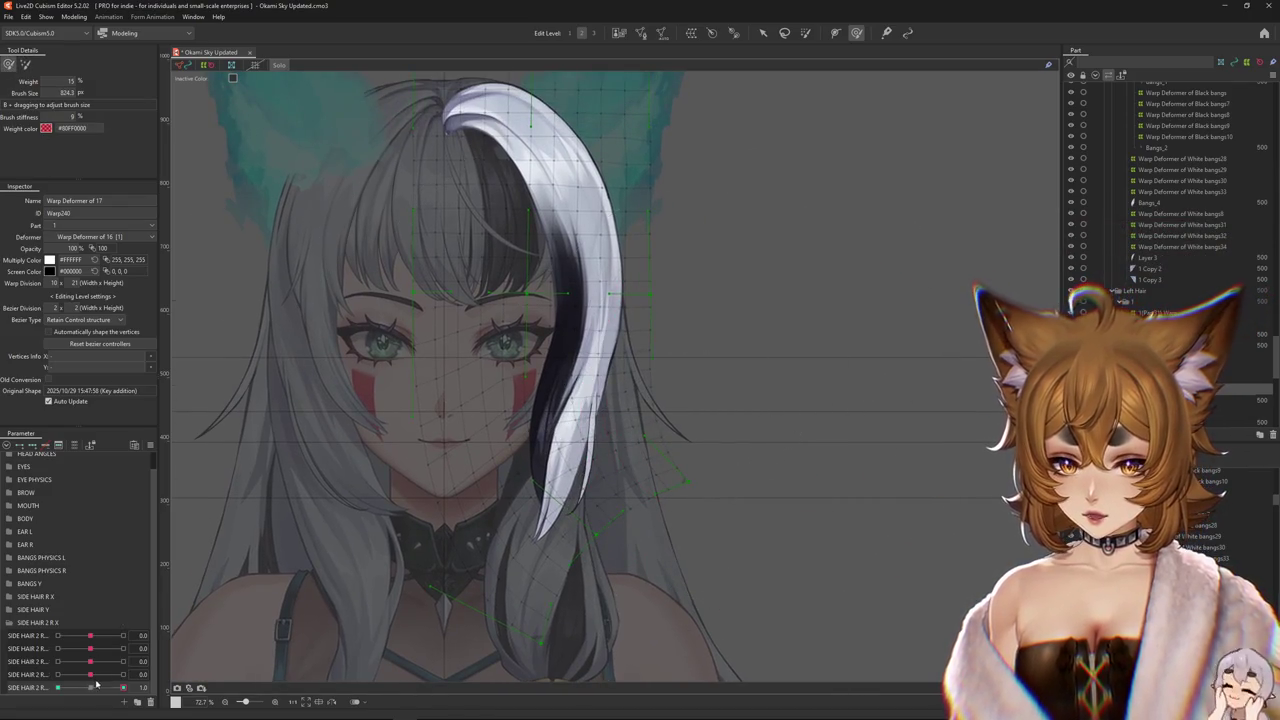
{"action": "mouse_move", "coordinate": [620, 490]}
{"action": "left_mouse_down"}
{"action": "mouse_move", "coordinate": [547, 427]}
{"action": "mouse_move", "coordinate": [600, 400]}
{"action": "left_mouse_up"}
{"action": "key", "text": "ctrl+h"}
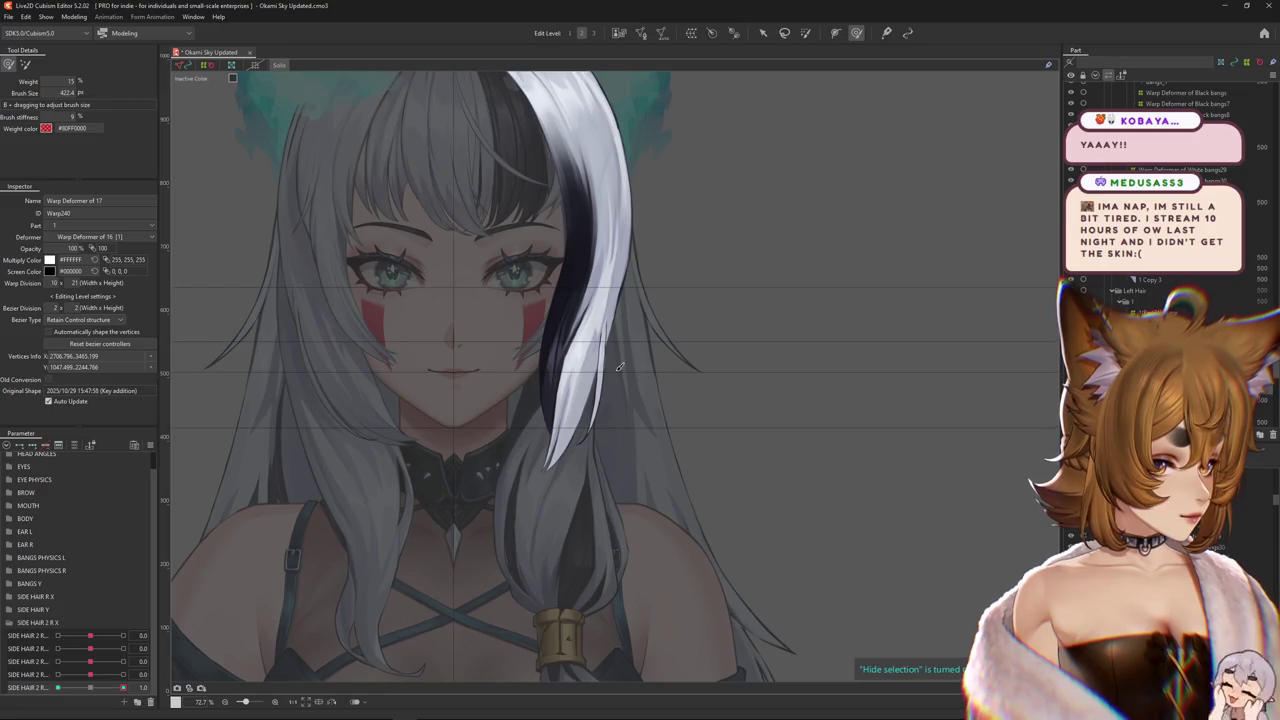
- Nudge the hair warp, undo and redo several edits, and resize the deformation brush
{"action": "mouse_move", "coordinate": [614, 369]}
{"action": "left_mouse_down"}
{"action": "mouse_move", "coordinate": [592, 372]}
{"action": "mouse_move", "coordinate": [591, 400]}
{"action": "left_mouse_up"}
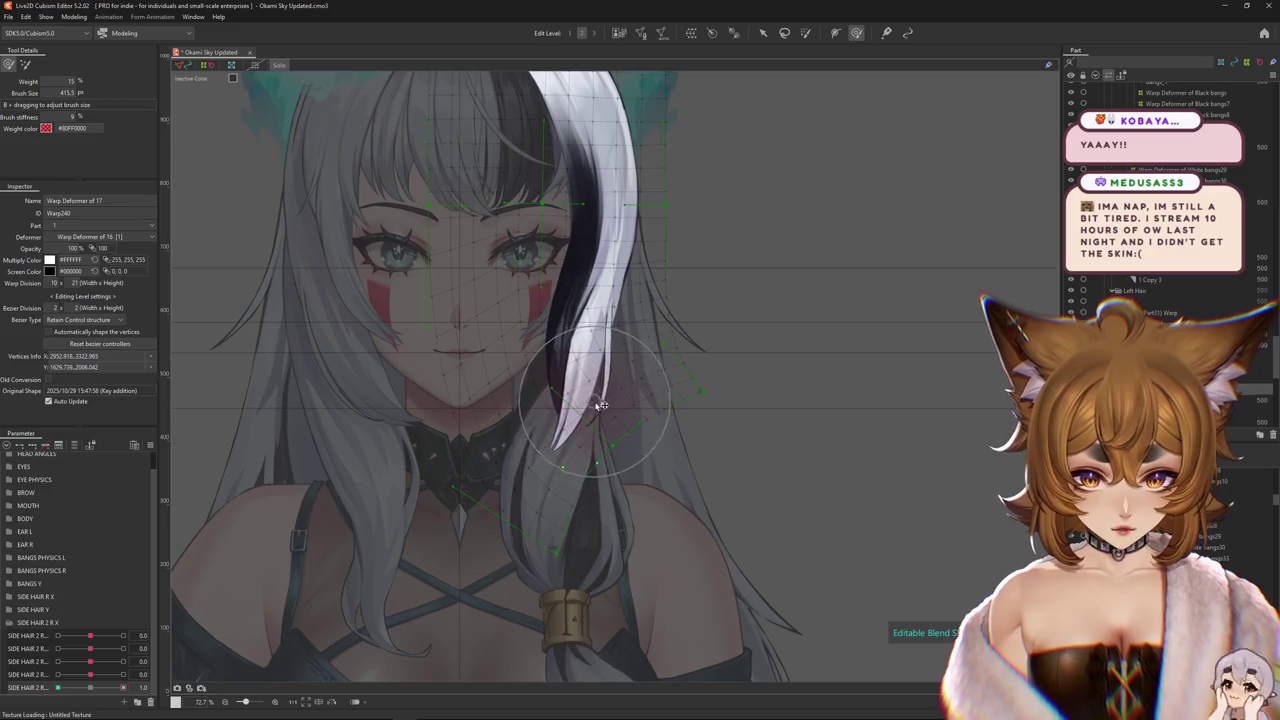
{"action": "key", "text": "ctrl+z"}
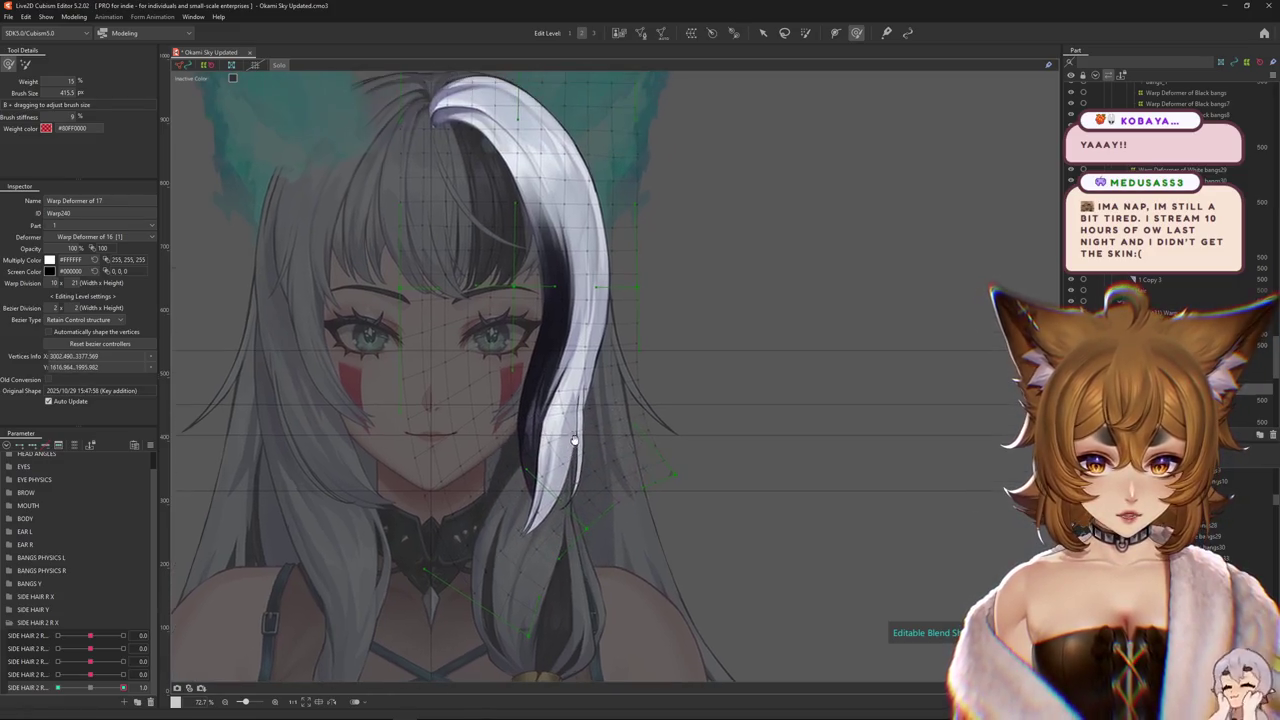
{"action": "key", "text": "ctrl+z"}
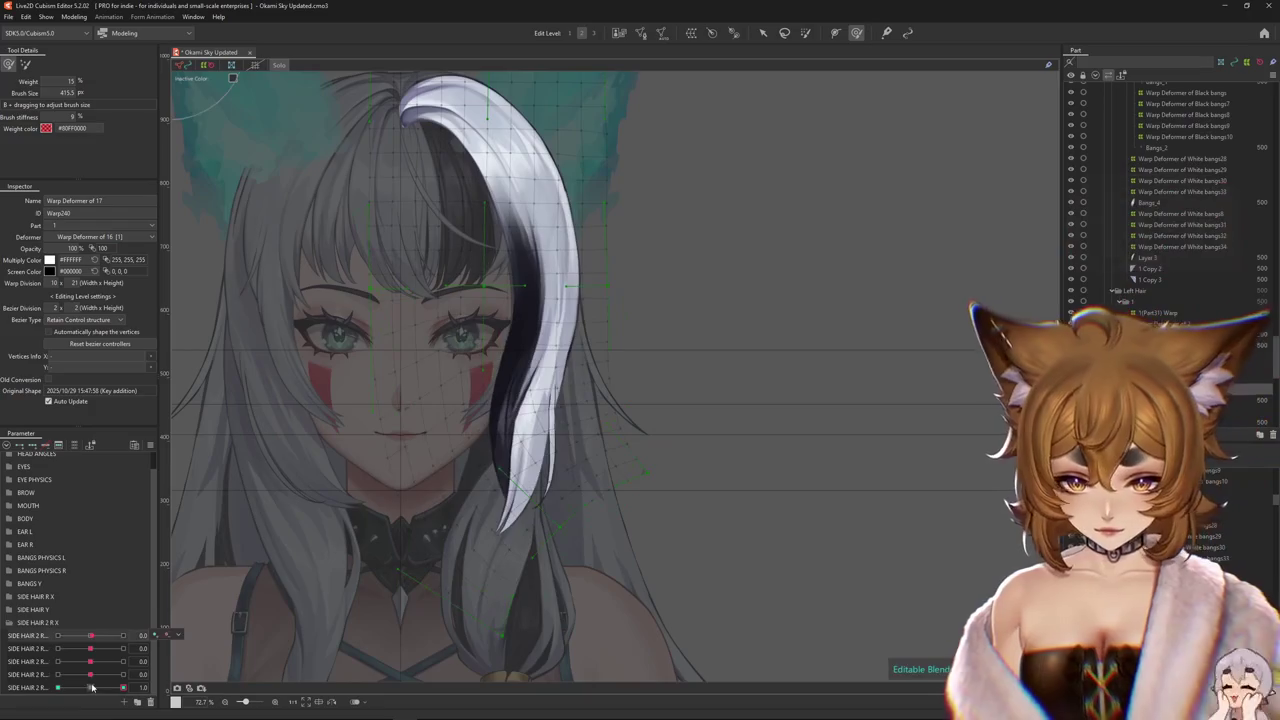
{"action": "key", "text": "ctrl+z"}
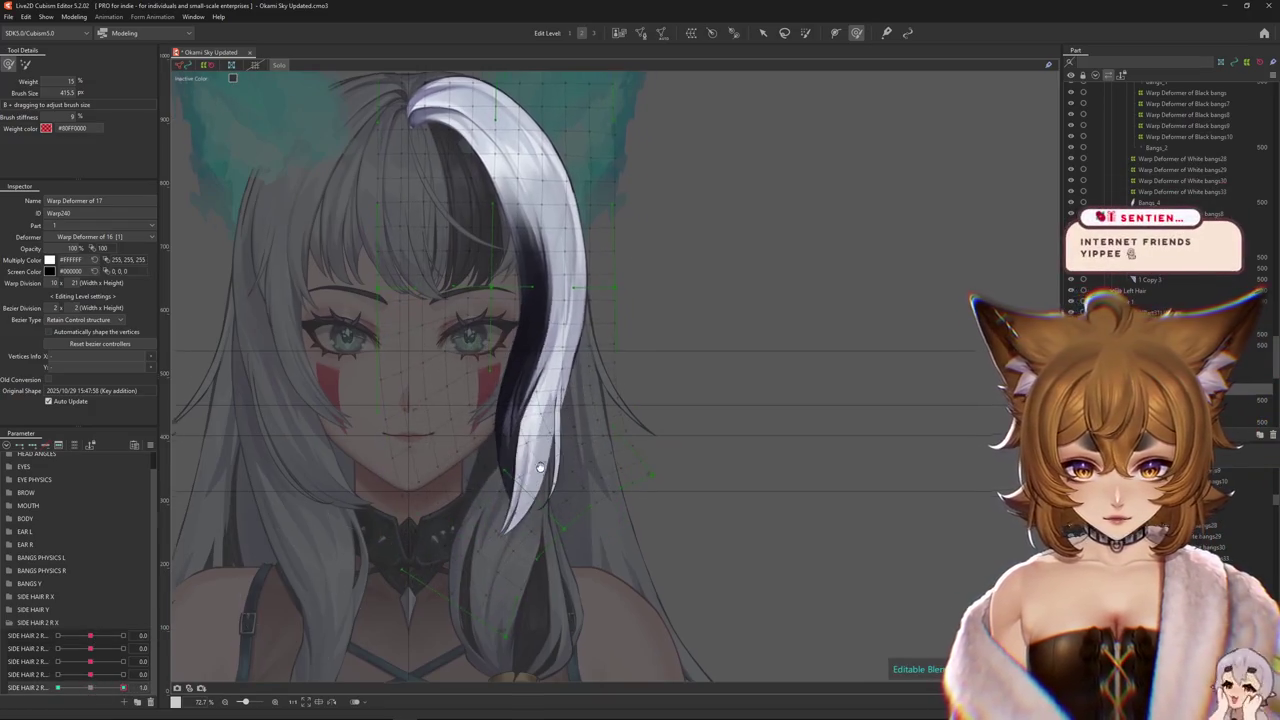
{"action": "key", "text": "ctrl+z"}
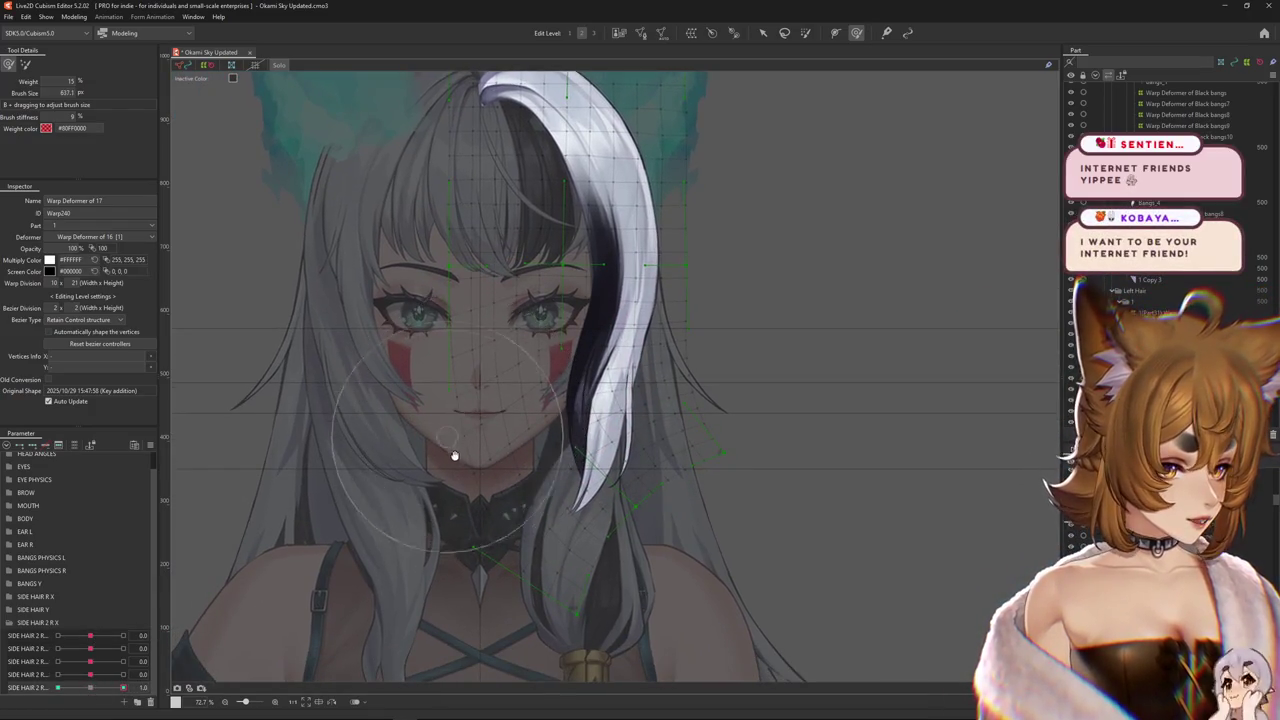
{"action": "key", "text": "ctrl+z"}
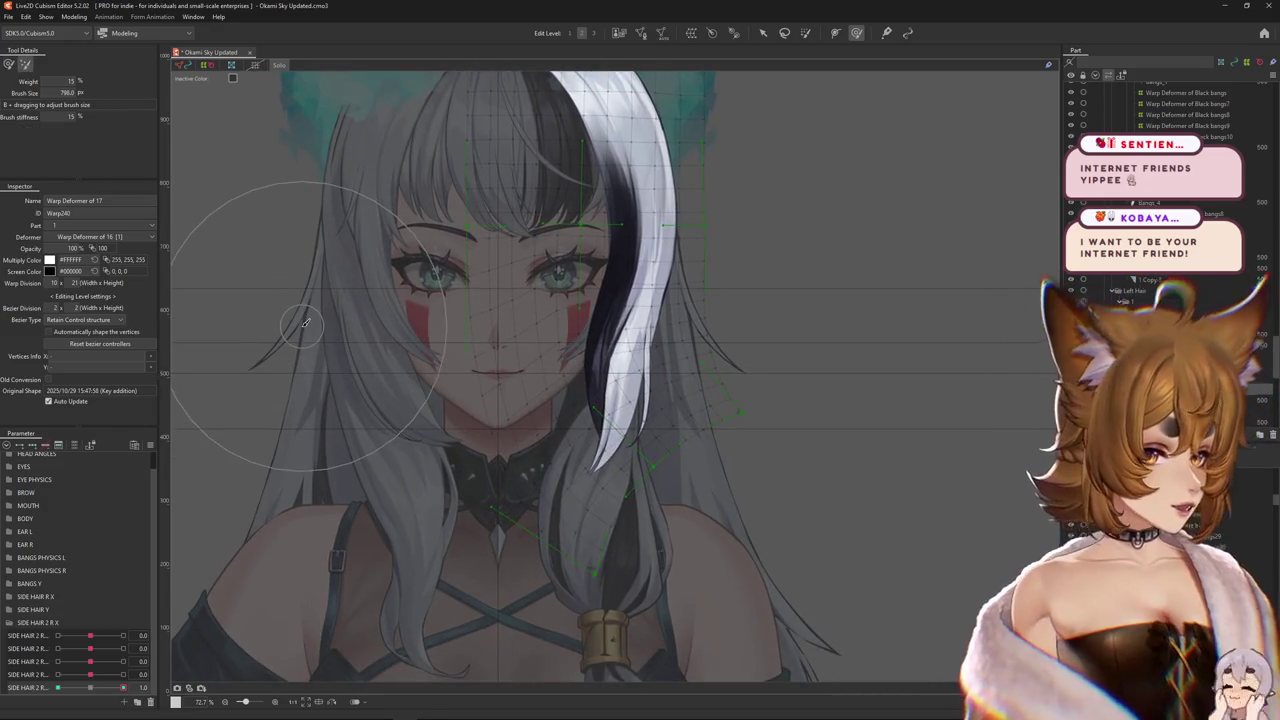
{"action": "left_click_drag", "start_coordinate": [305, 322], "coordinate": [352, 318]}
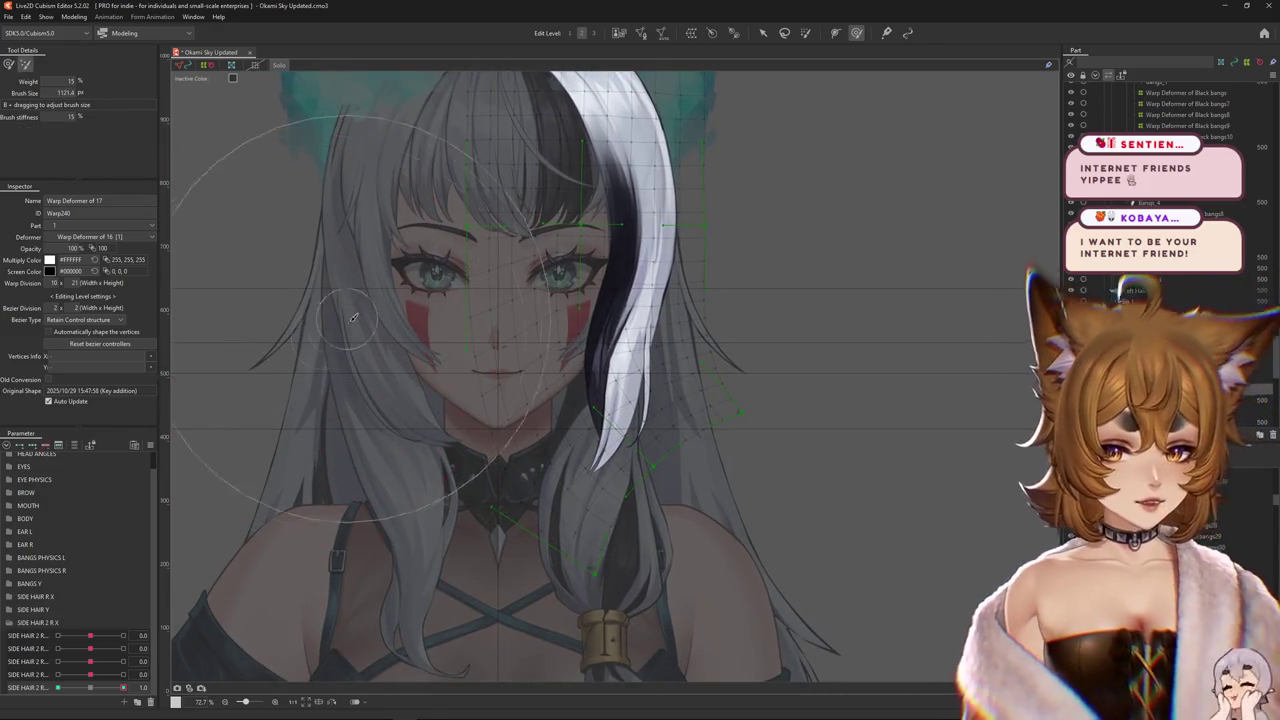
{"action": "left_click_drag", "start_coordinate": [400, 357], "coordinate": [414, 404]}
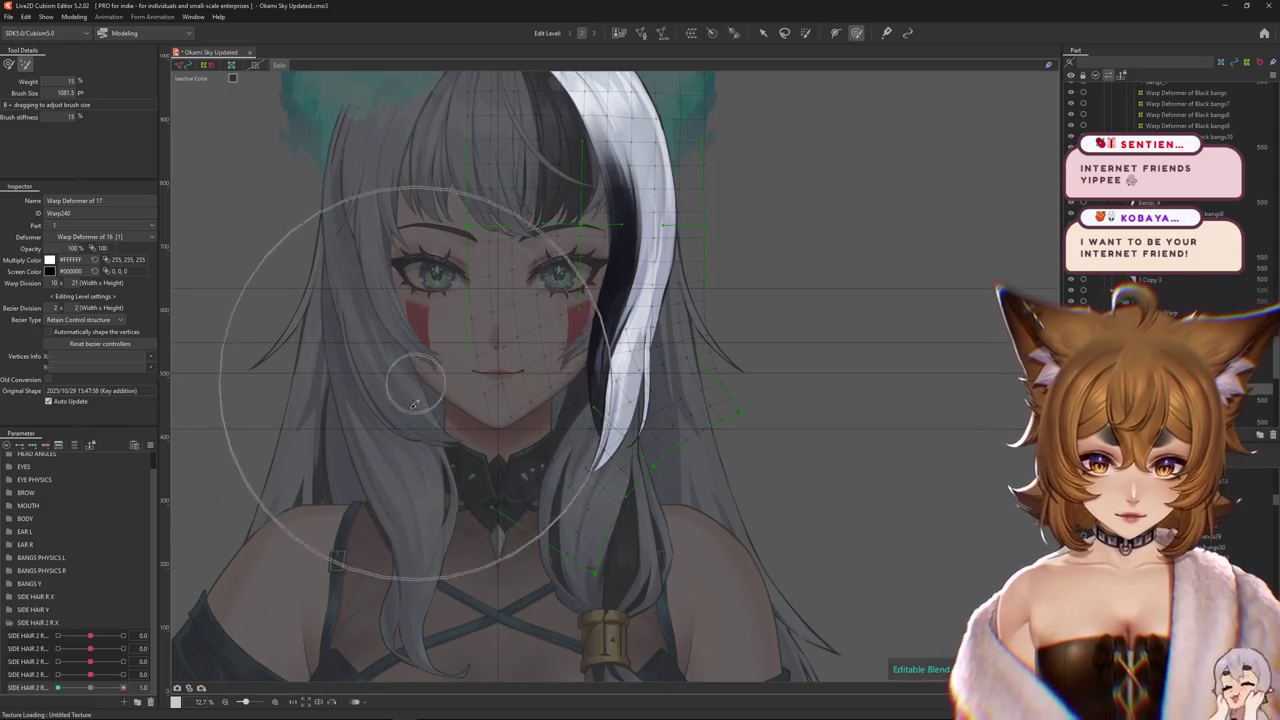
- Reshape the warp down and left again, stepping through undo/redo and checking the strand without the mesh
{"action": "key", "text": "ctrl+z"}
{"action": "left_click_drag", "start_coordinate": [700, 443], "coordinate": [699, 318]}
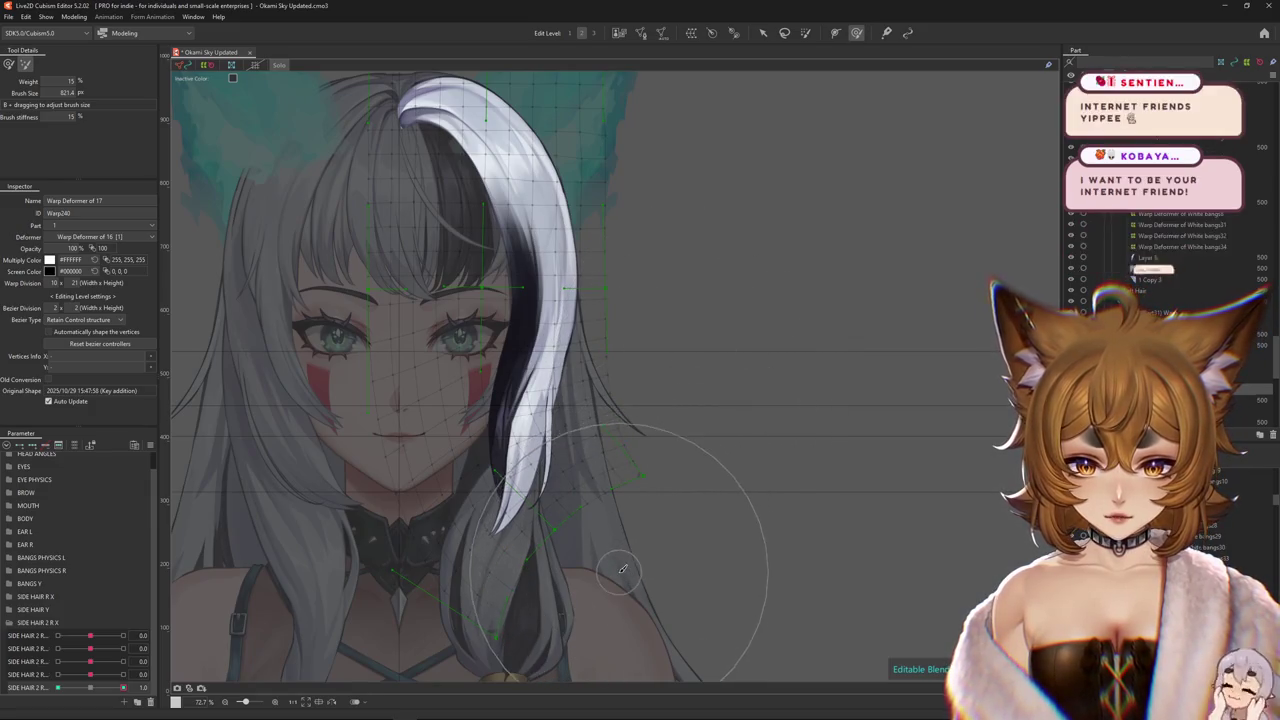
{"action": "key", "text": "ctrl+z"}
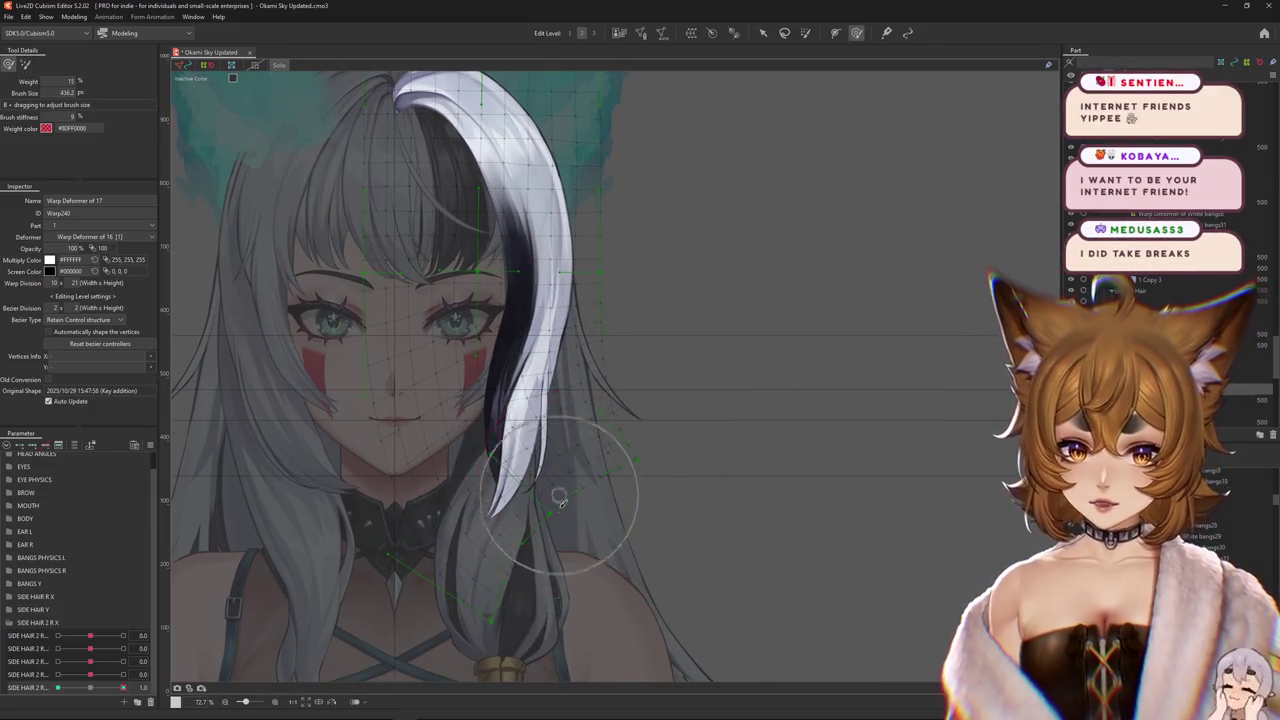
{"action": "key", "text": "ctrl+z"}
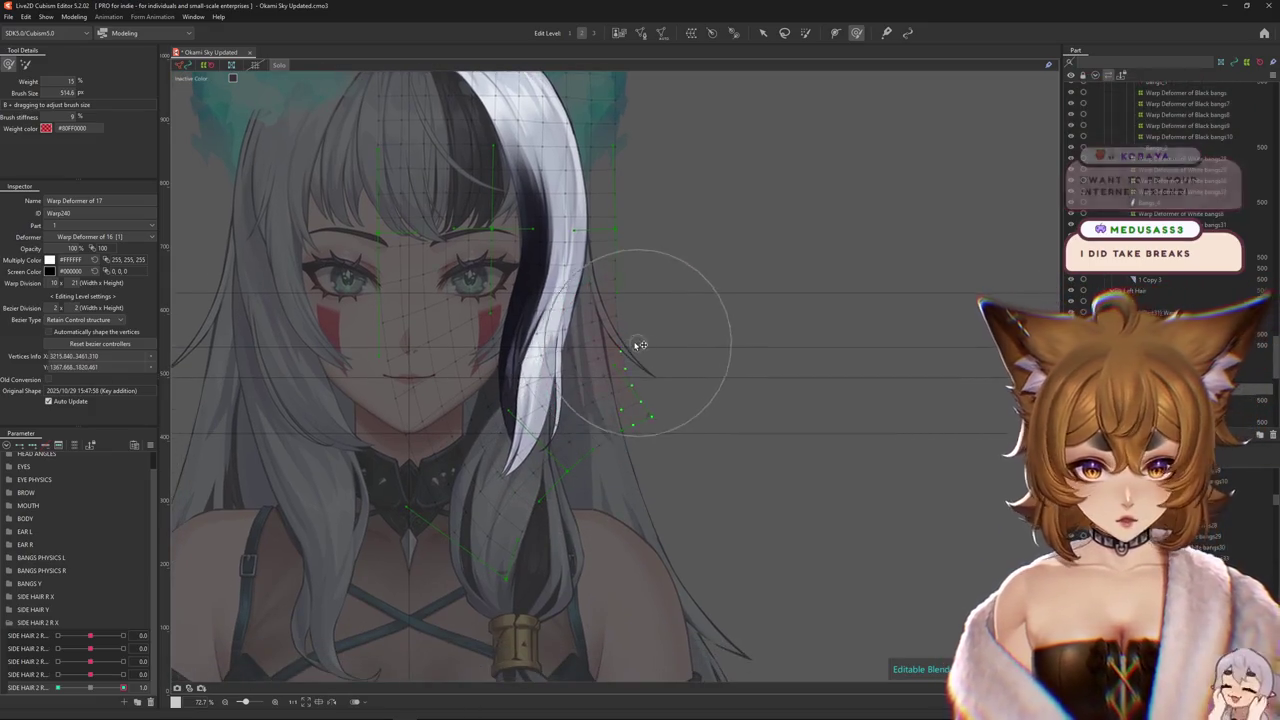
{"action": "key", "text": "ctrl+z"}
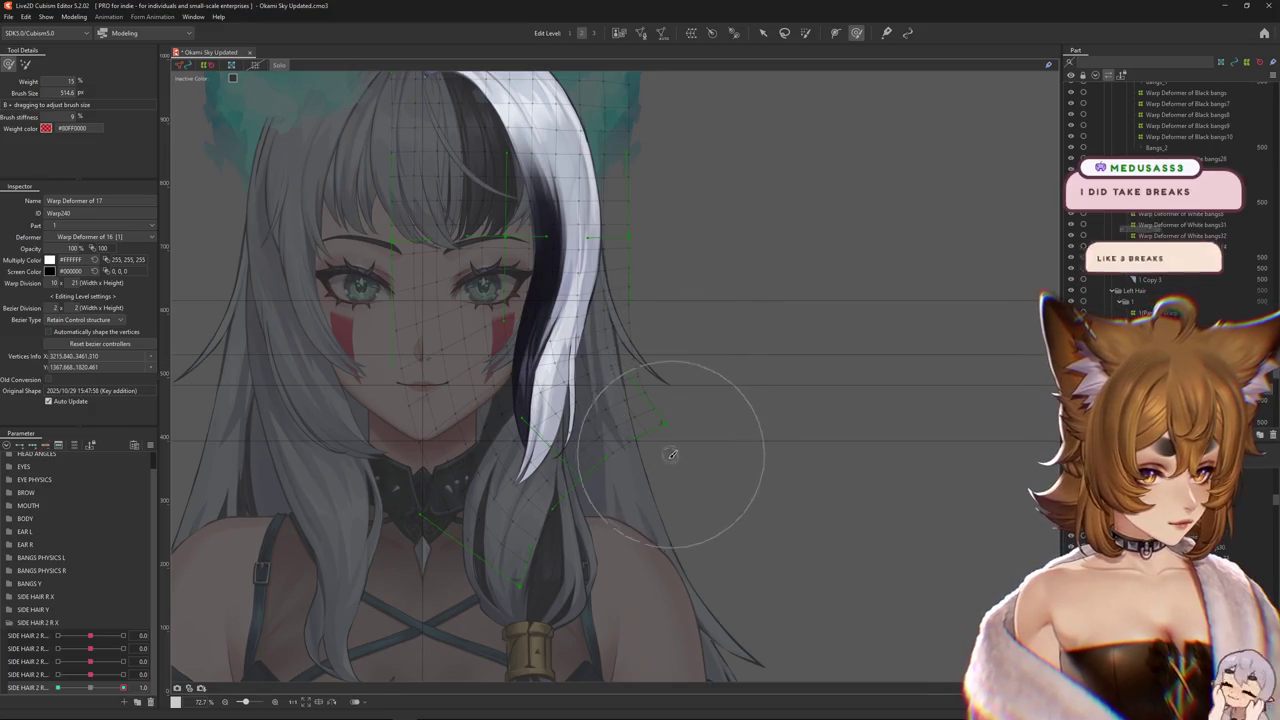
{"action": "key", "text": "ctrl+z"}
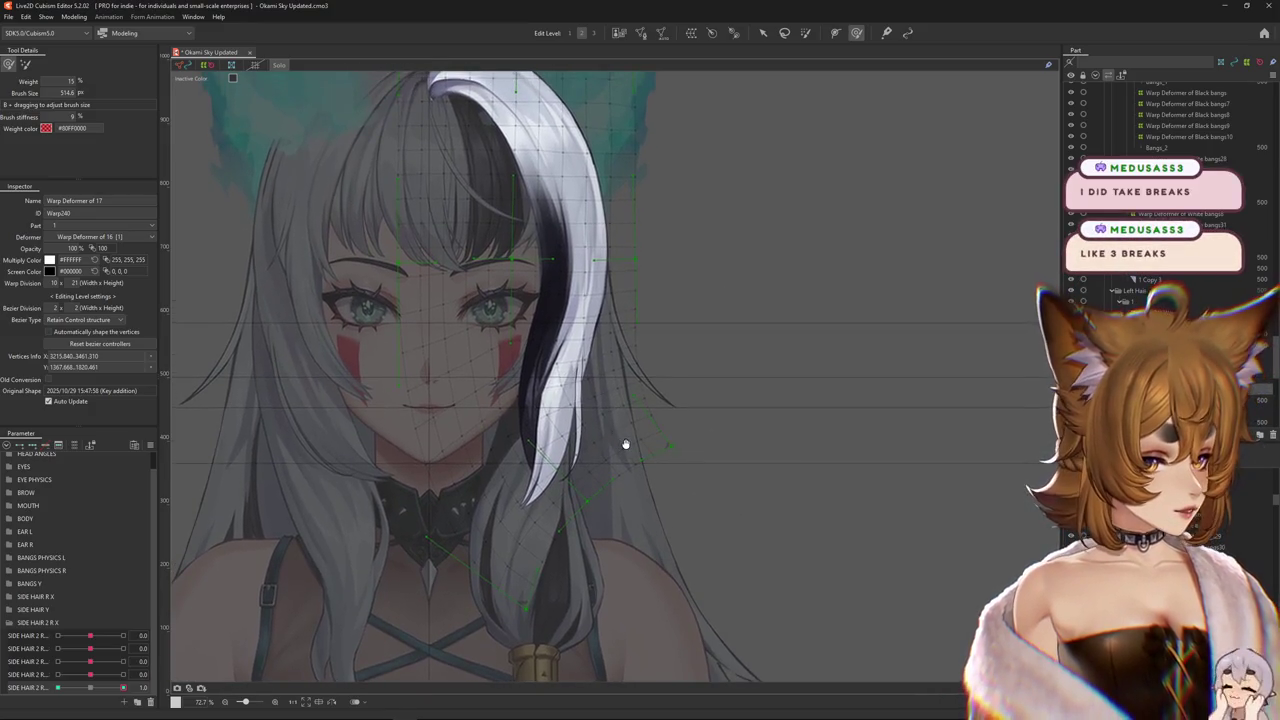
{"action": "scroll", "coordinate": [610, 445], "scroll_direction": "down", "scroll_amount": 3}
{"action": "key", "text": "ctrl+h"}
{"action": "key", "text": "ctrl+z"}
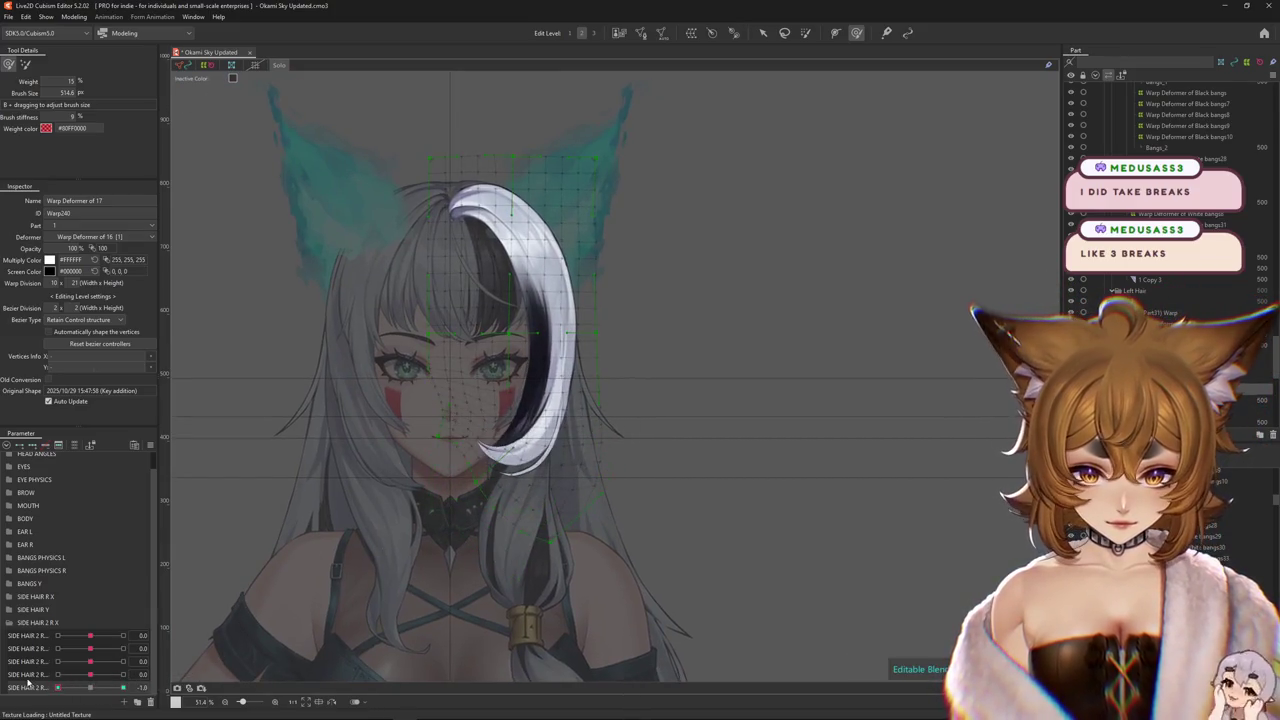
- Enlarge the brush, move SIDE HAIR 2 R to about -0.1 and paint bend weight over the white bang's deformer
{"action": "scroll", "coordinate": [386, 440], "scroll_direction": "up", "scroll_amount": 2}
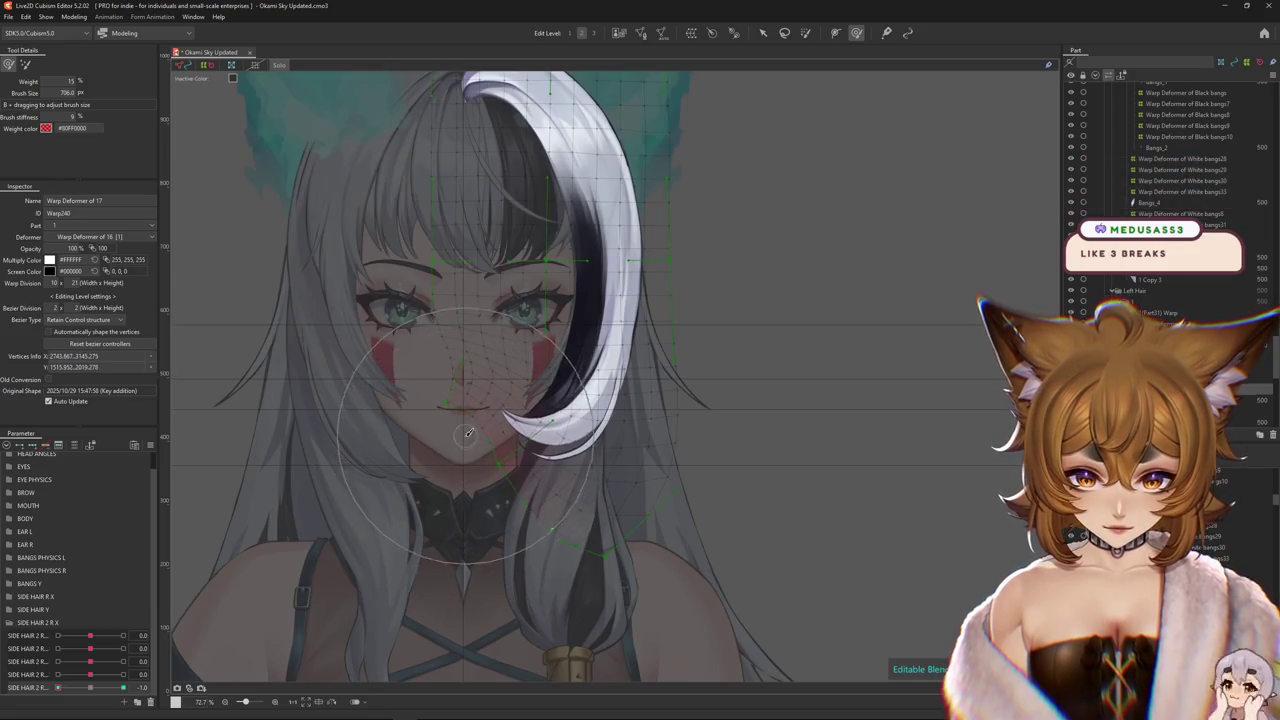
{"action": "mouse_move", "coordinate": [452, 466]}
{"action": "left_mouse_down"}
{"action": "mouse_move", "coordinate": [452, 566]}
{"action": "mouse_move", "coordinate": [448, 416]}
{"action": "mouse_move", "coordinate": [381, 362]}
{"action": "mouse_move", "coordinate": [471, 511]}
{"action": "left_mouse_up"}
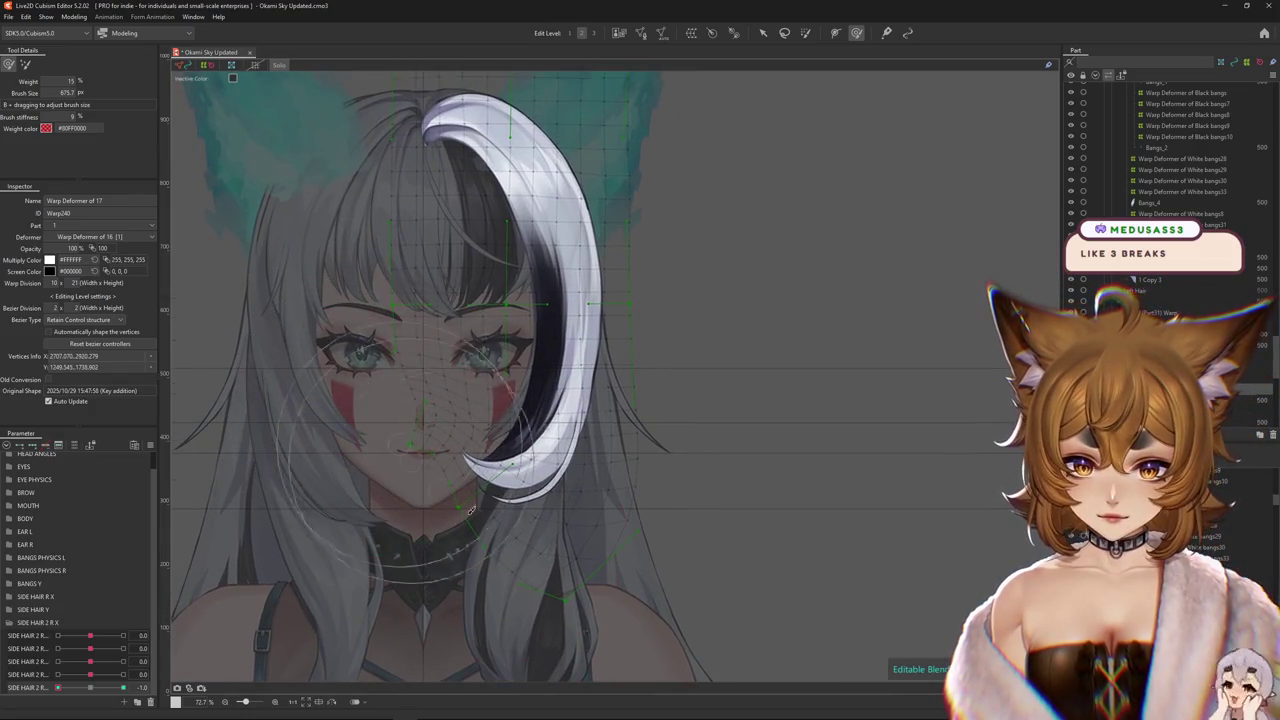
{"action": "mouse_move", "coordinate": [490, 440]}
{"action": "left_mouse_down"}
{"action": "mouse_move", "coordinate": [418, 564]}
{"action": "mouse_move", "coordinate": [416, 469]}
{"action": "mouse_move", "coordinate": [466, 563]}
{"action": "mouse_move", "coordinate": [365, 610]}
{"action": "left_mouse_up"}
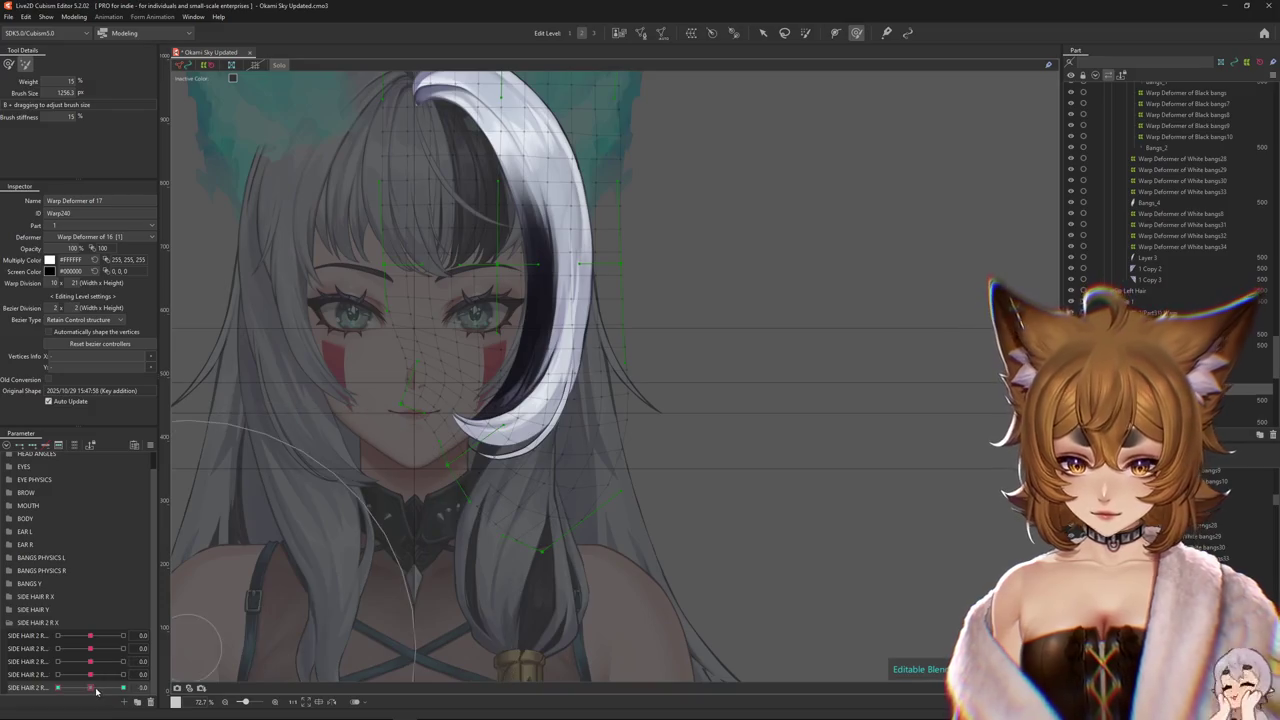
{"action": "key", "text": "ctrl+z"}
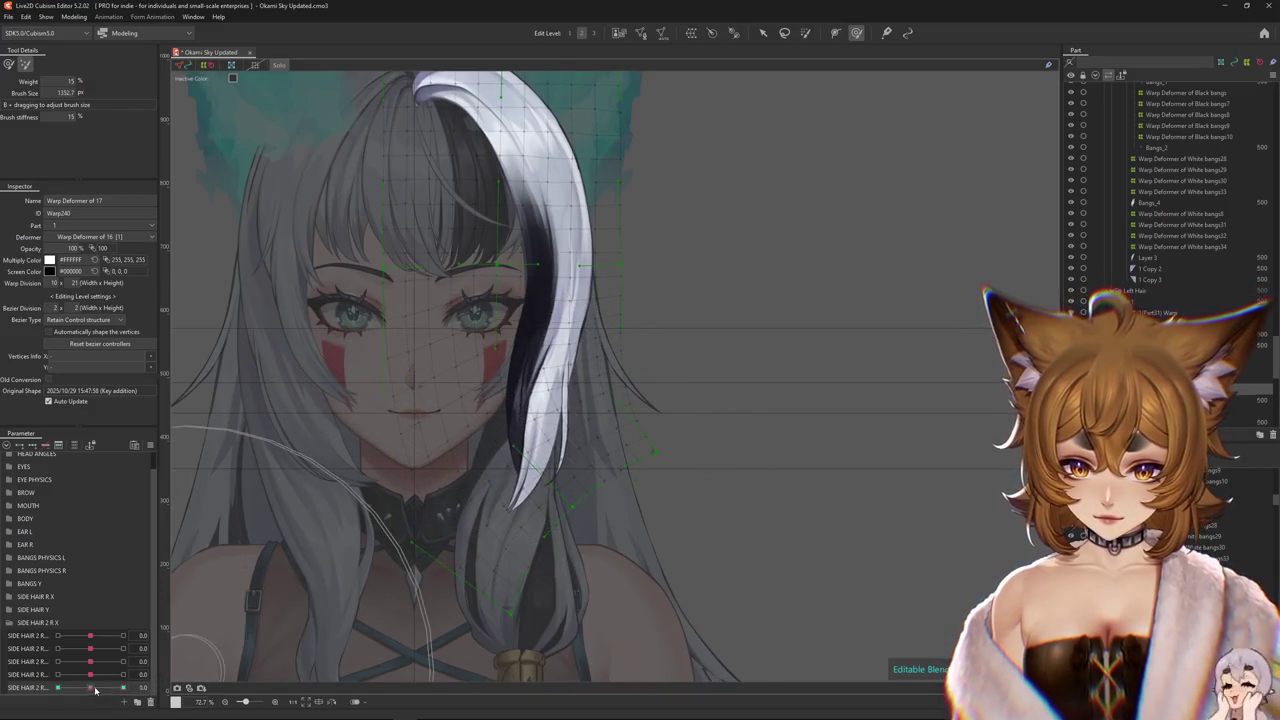
{"action": "left_click_drag", "start_coordinate": [95, 690], "coordinate": [89, 688]}
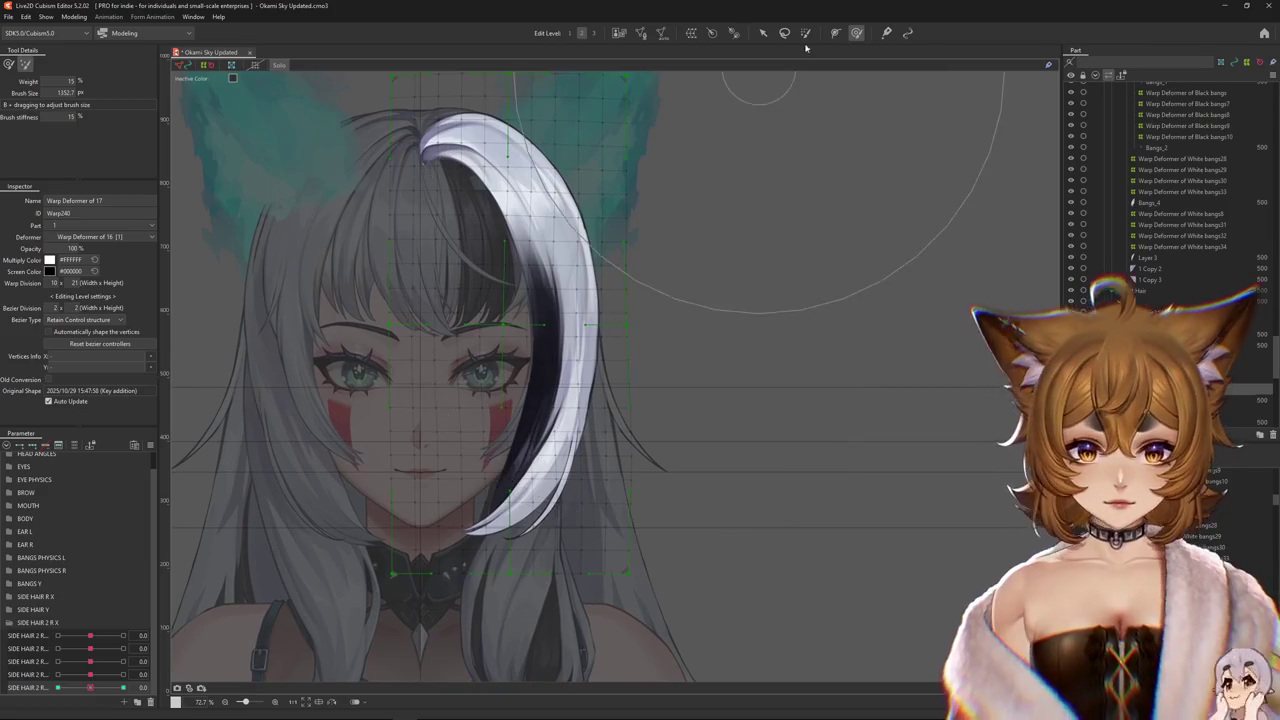
{"action": "left_click_drag", "start_coordinate": [569, 230], "coordinate": [560, 240]}
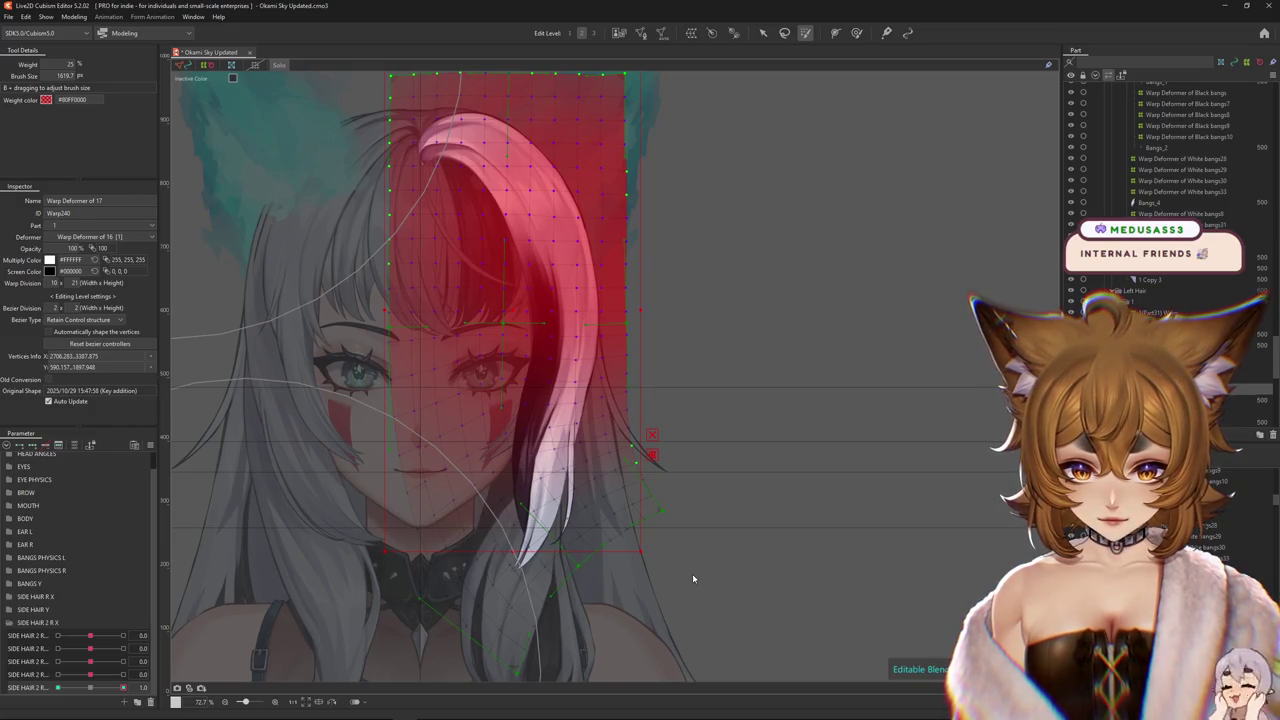
- Swing SIDE HAIR 2 R to -1.0, reset the deformer's stretched lower-right corner and hide the selection
{"action": "scroll", "coordinate": [412, 590], "scroll_direction": "down", "scroll_amount": 2}
{"action": "left_click_drag", "start_coordinate": [123, 688], "coordinate": [89, 688]}
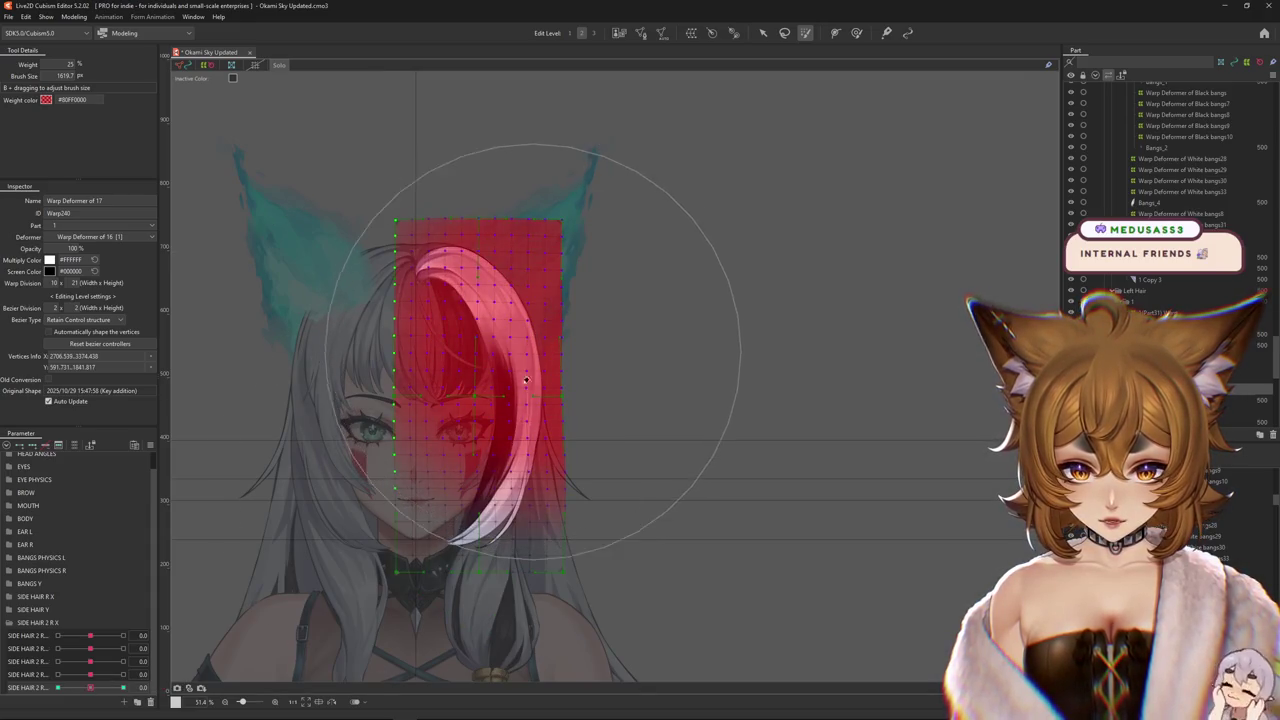
{"action": "left_click_drag", "start_coordinate": [97, 687], "coordinate": [55, 688]}
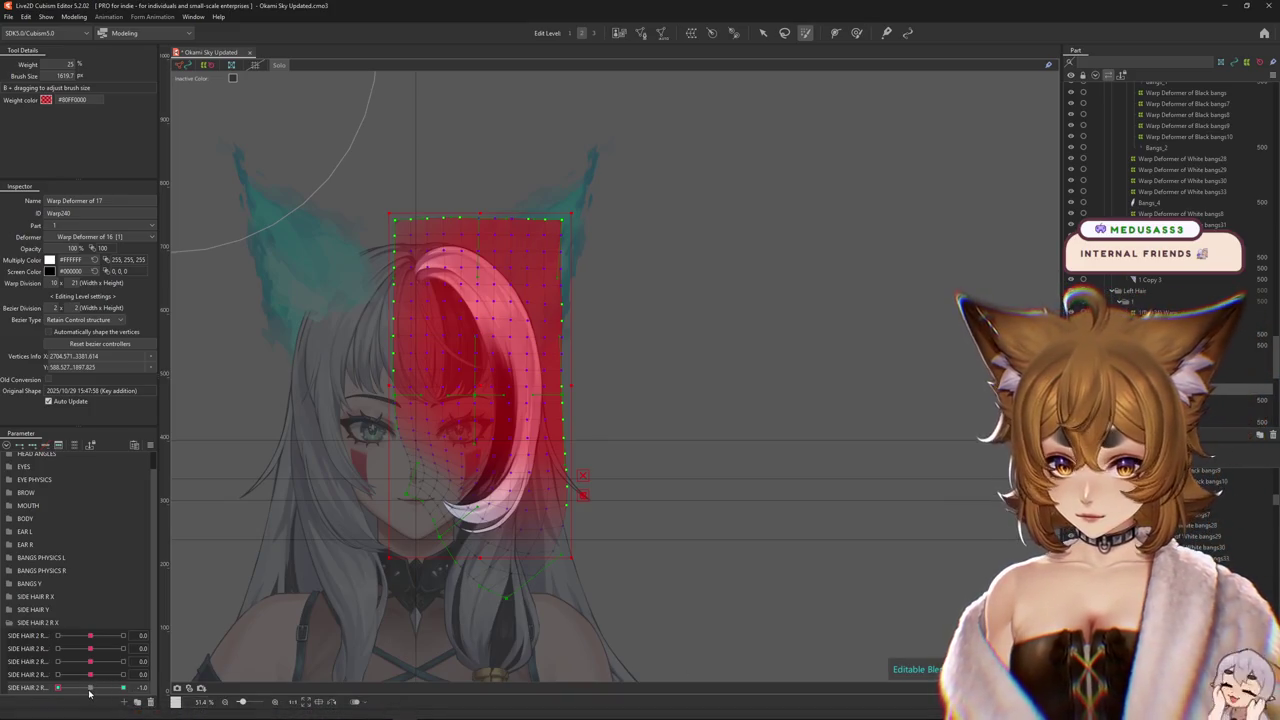
{"action": "left_click_drag", "start_coordinate": [89, 693], "coordinate": [44, 690]}
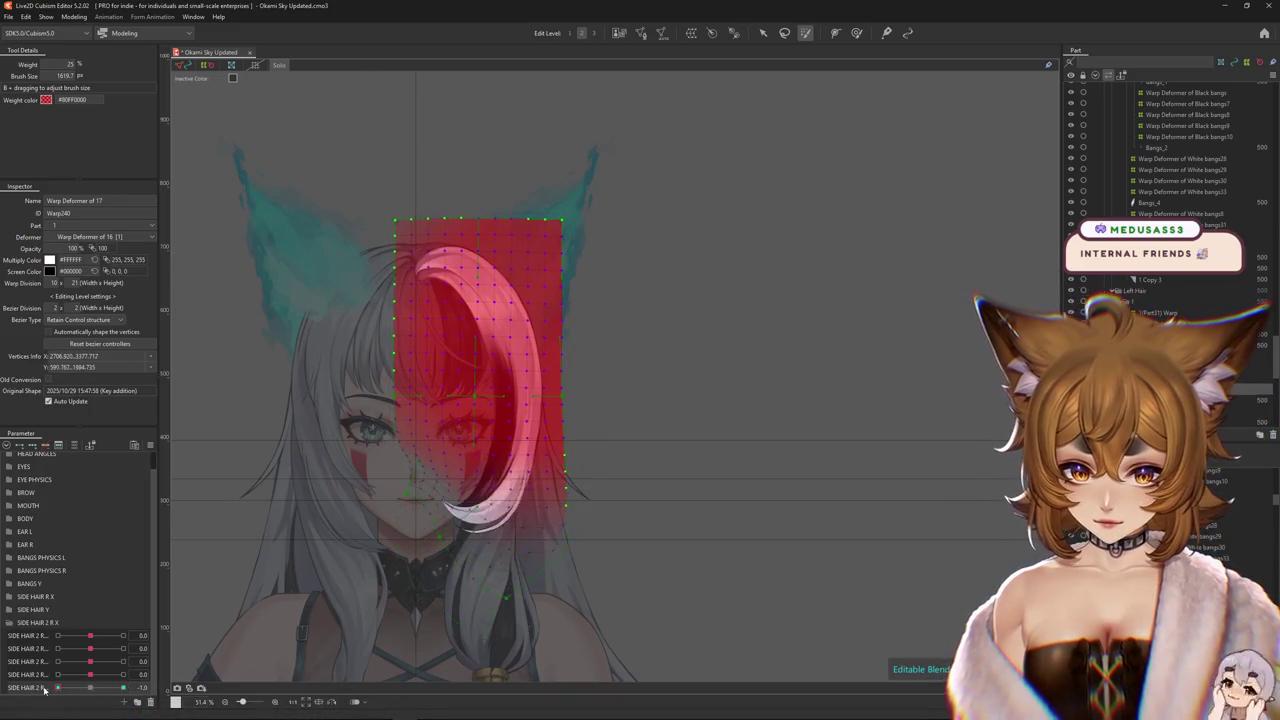
{"action": "key", "text": "ctrl+h"}
- Switch to the deformation brush, reset the side-hair parameter to 0.0 and select the white strand's art mesh
{"action": "key", "text": "b"}
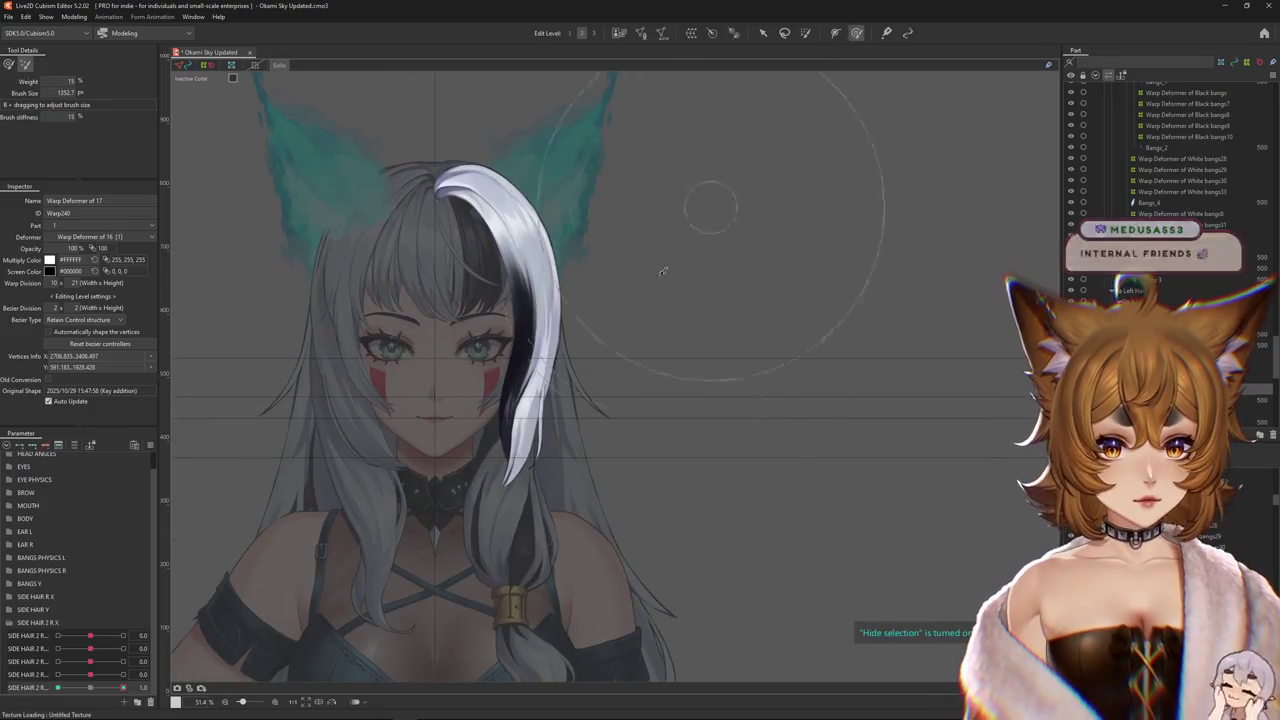
{"action": "mouse_move", "coordinate": [123, 687]}
{"action": "left_mouse_down"}
{"action": "mouse_move", "coordinate": [107, 683]}
{"action": "mouse_move", "coordinate": [143, 688]}
{"action": "mouse_move", "coordinate": [74, 681]}
{"action": "left_mouse_up"}
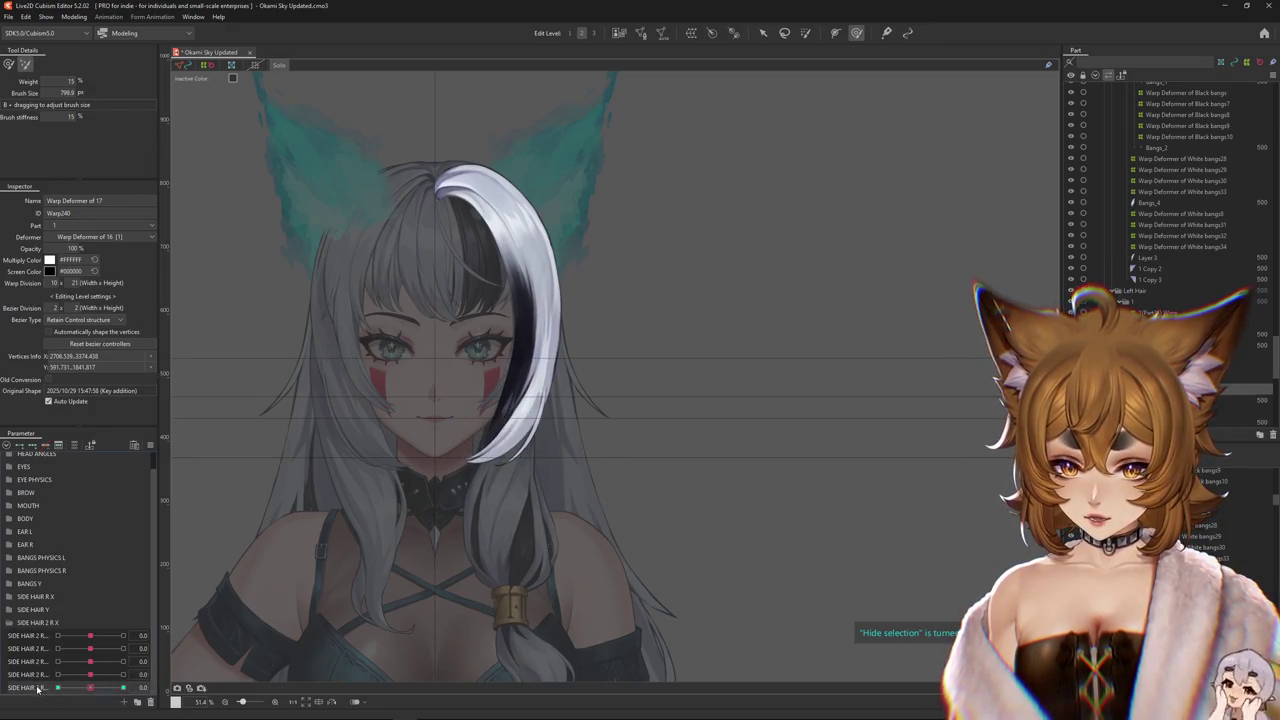
{"action": "left_click", "coordinate": [520, 300]}
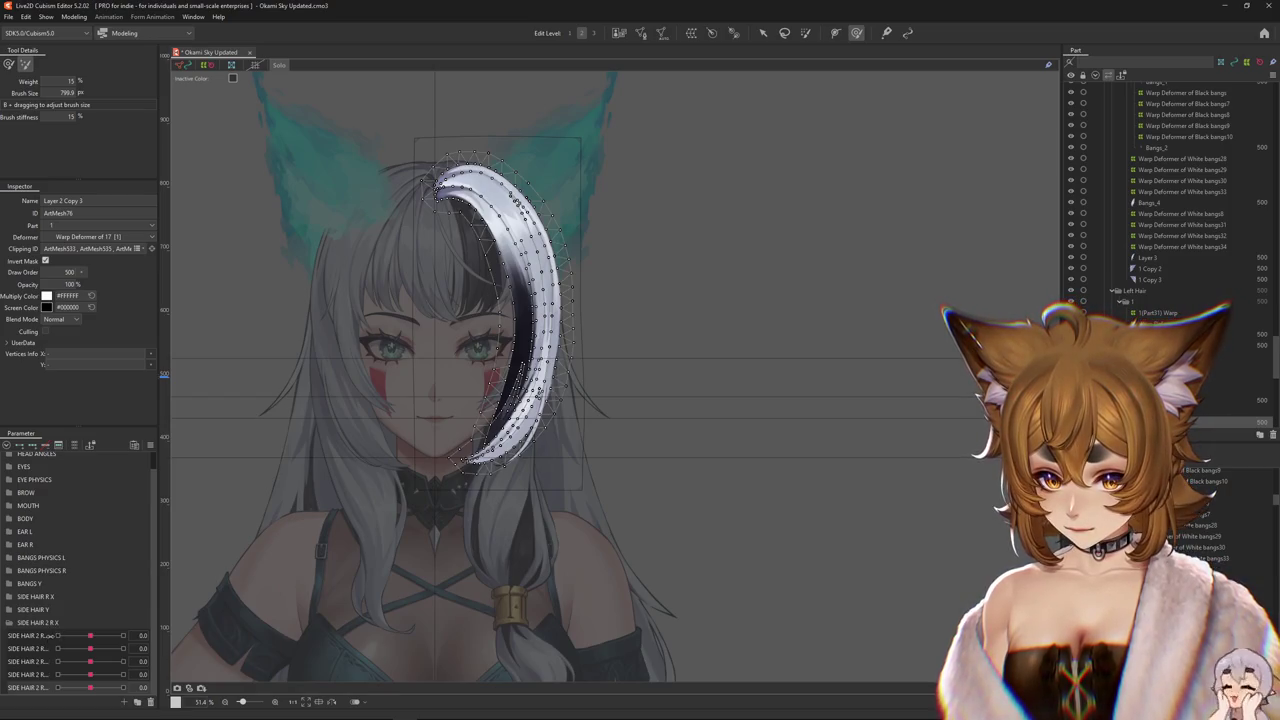
- Rename the last side-hair parameter to SIDE HAIR 2 R X 6 and set it to 1.0
{"action": "left_click_drag", "start_coordinate": [52, 636], "coordinate": [63, 636]}
{"action": "scroll", "coordinate": [57, 689], "scroll_direction": "down", "scroll_amount": 1}
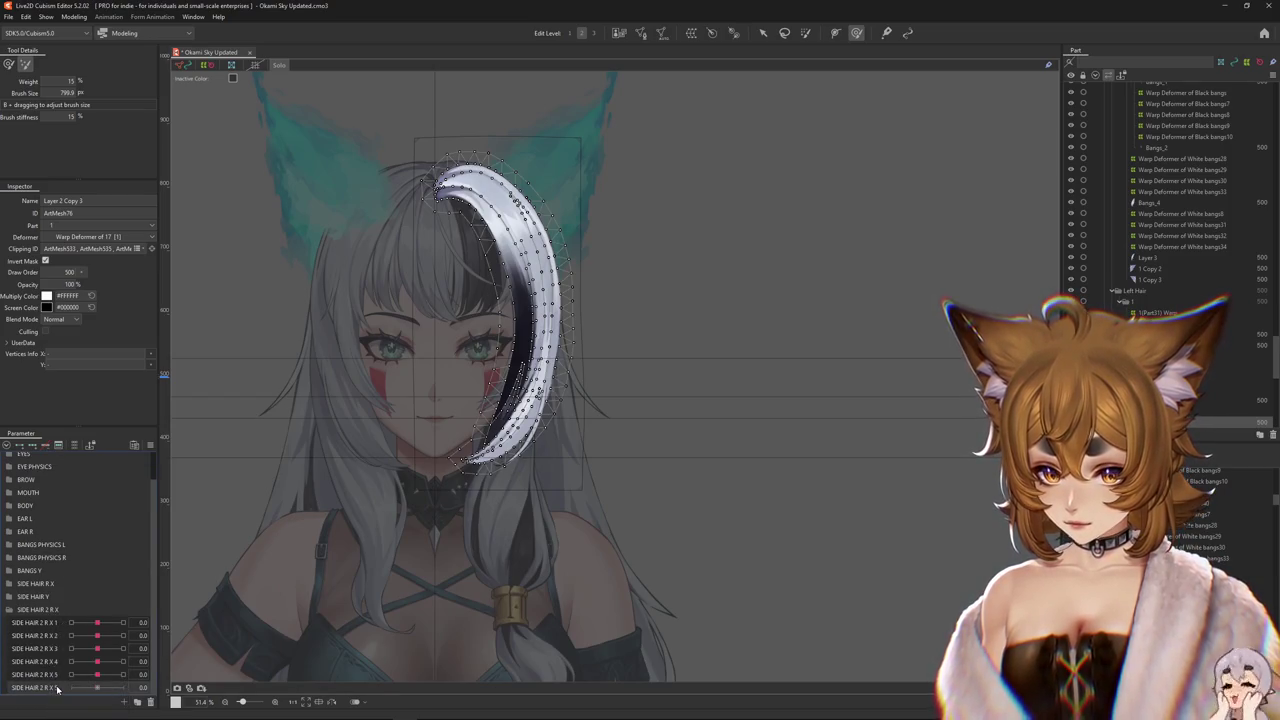
{"action": "right_click", "coordinate": [51, 690]}
{"action": "left_click", "coordinate": [80, 676]}
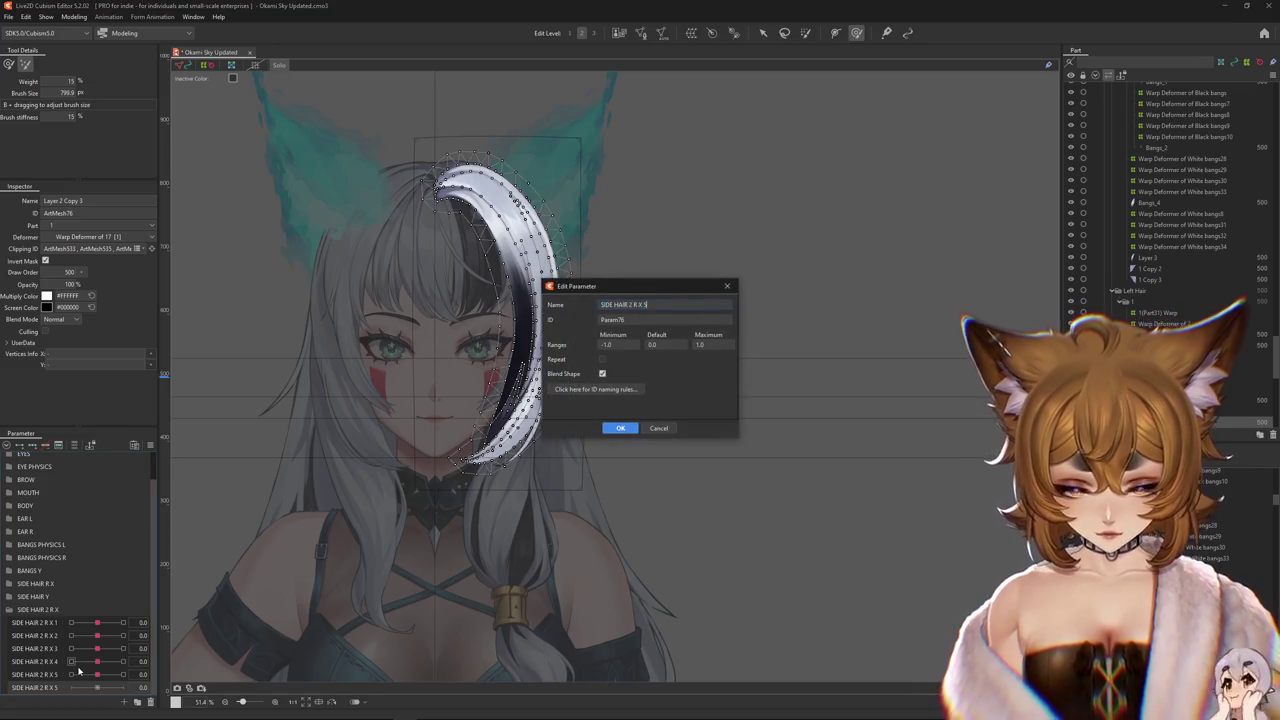
{"action": "key", "text": "Return"}
{"action": "scroll", "coordinate": [340, 450], "scroll_direction": "up", "scroll_amount": 3}
{"action": "scroll", "coordinate": [340, 450], "scroll_direction": "up", "scroll_amount": 1}
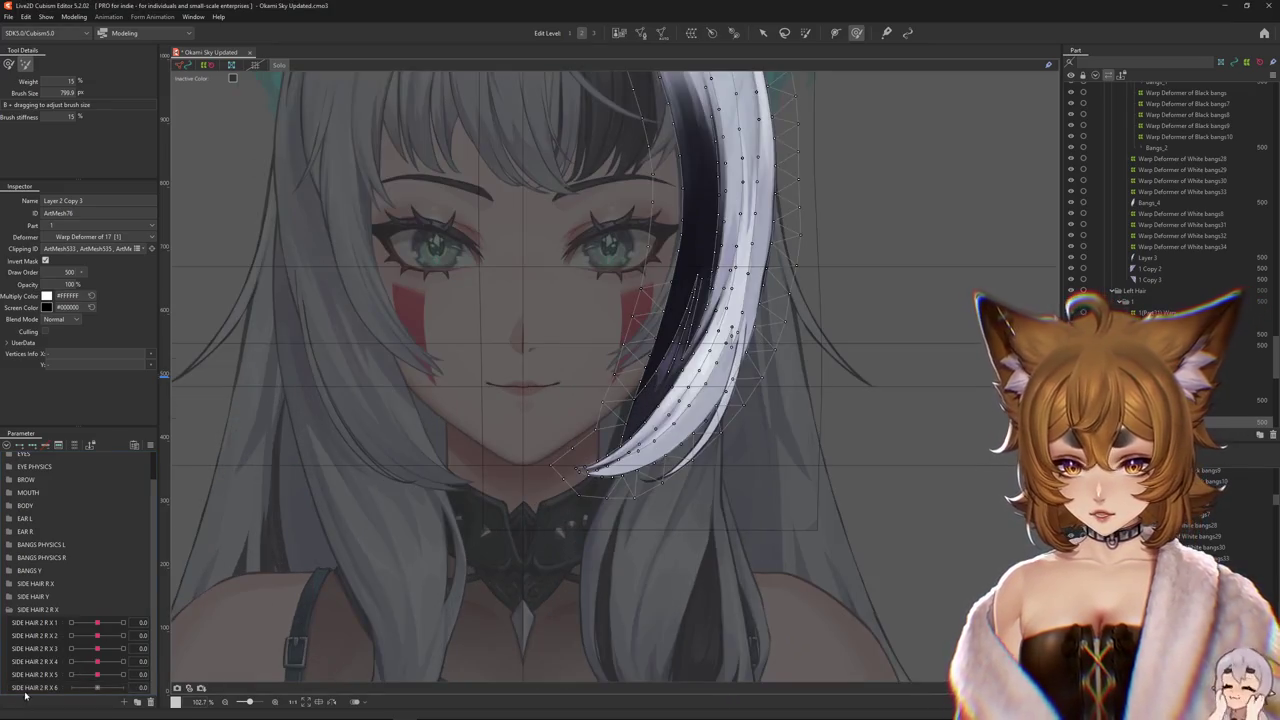
{"action": "left_click_drag", "start_coordinate": [90, 688], "coordinate": [123, 688]}
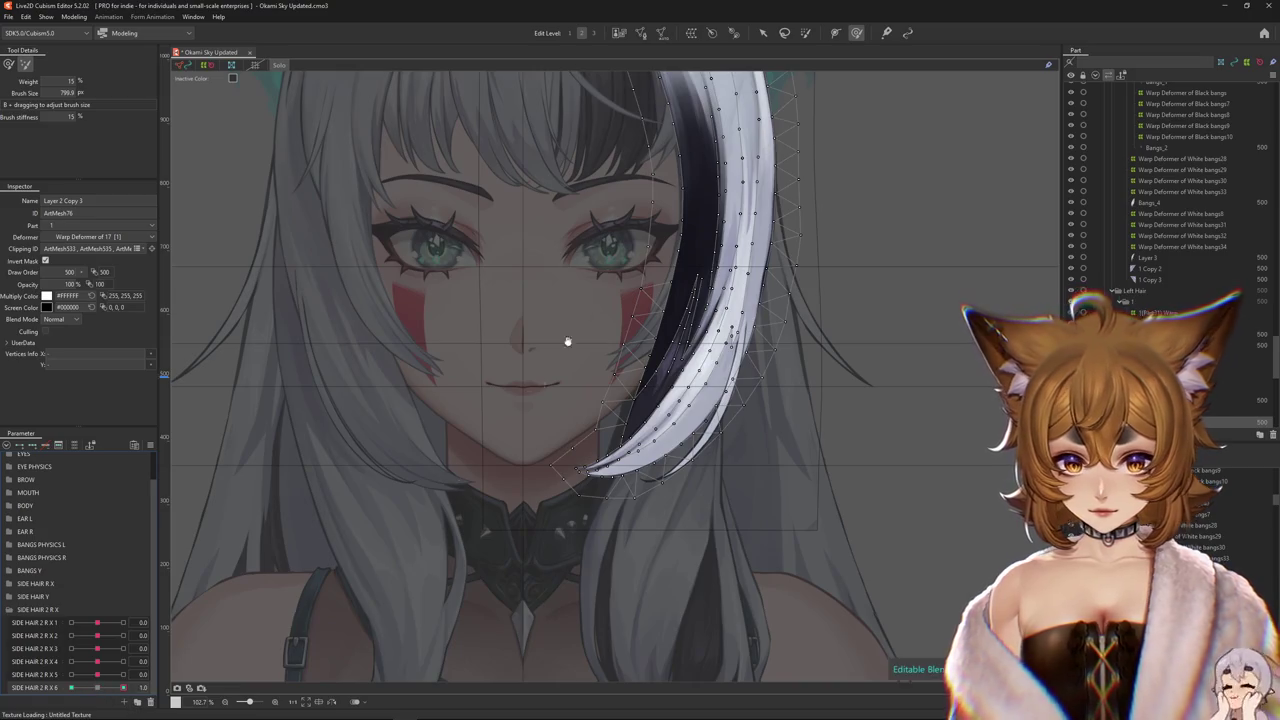
- Draw a deform path from the top of the white strand down its length
{"action": "left_click", "coordinate": [835, 33]}
{"action": "scroll", "coordinate": [551, 213], "scroll_direction": "down", "scroll_amount": 2}
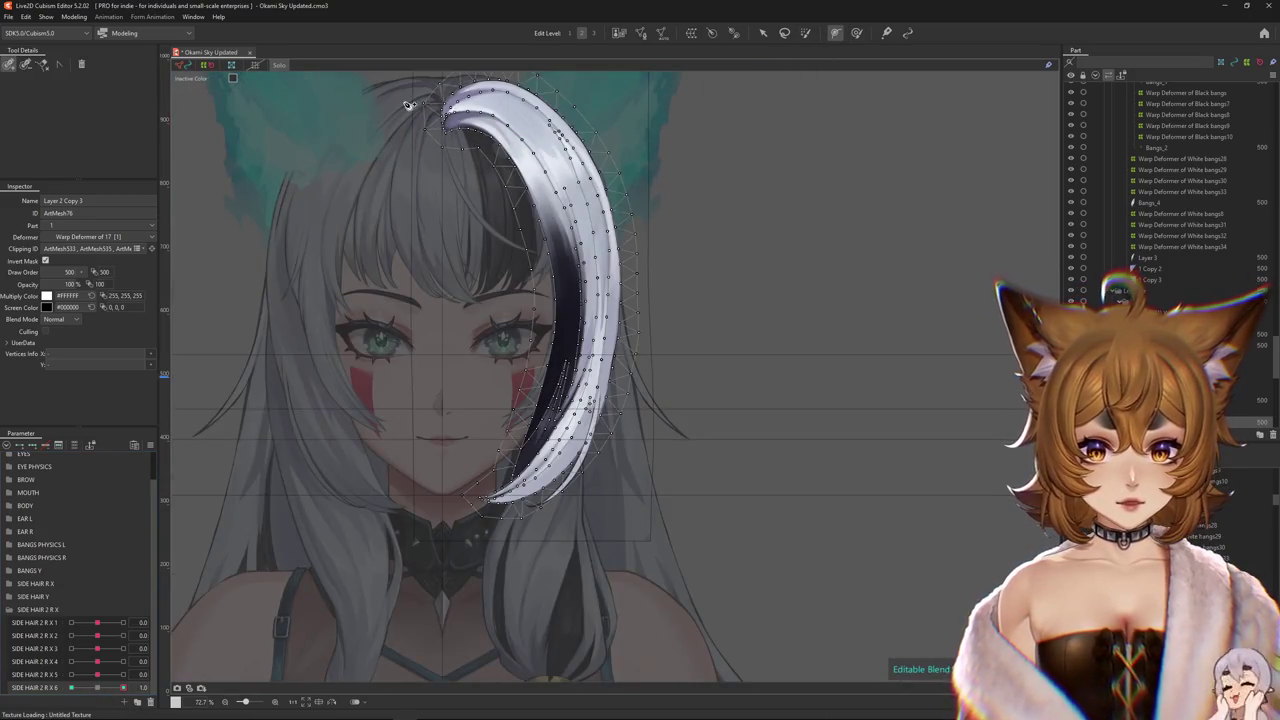
{"action": "left_click", "coordinate": [575, 213]}
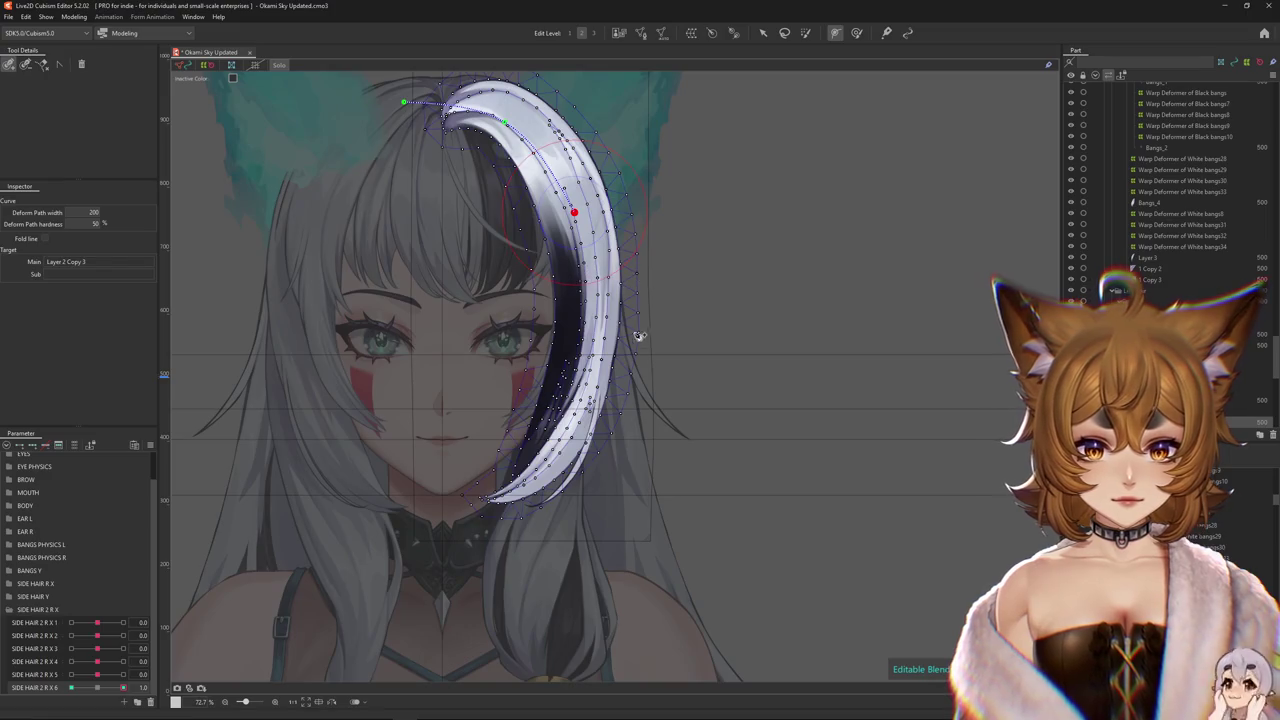
{"action": "left_click", "coordinate": [584, 376]}
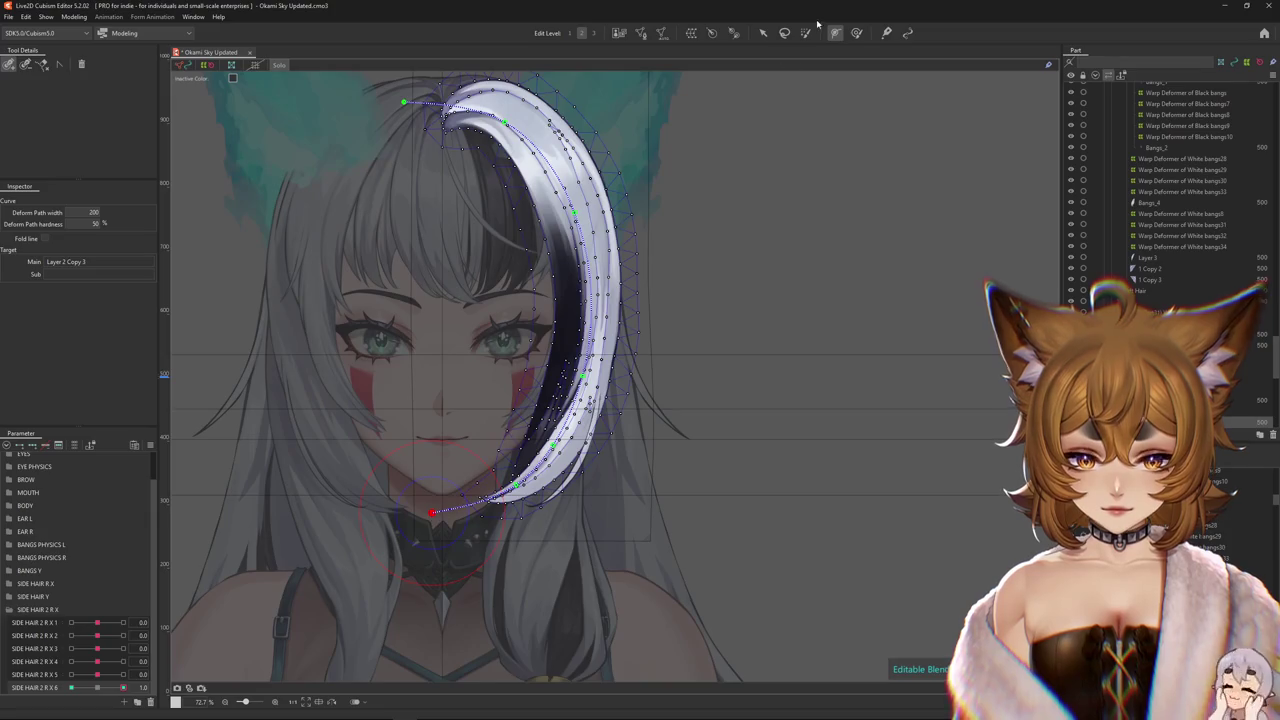
- At the negative side-hair position, drag the path's end to curl the strand's tip toward the chin
{"action": "scroll", "coordinate": [330, 600], "scroll_direction": "up", "scroll_amount": 2}
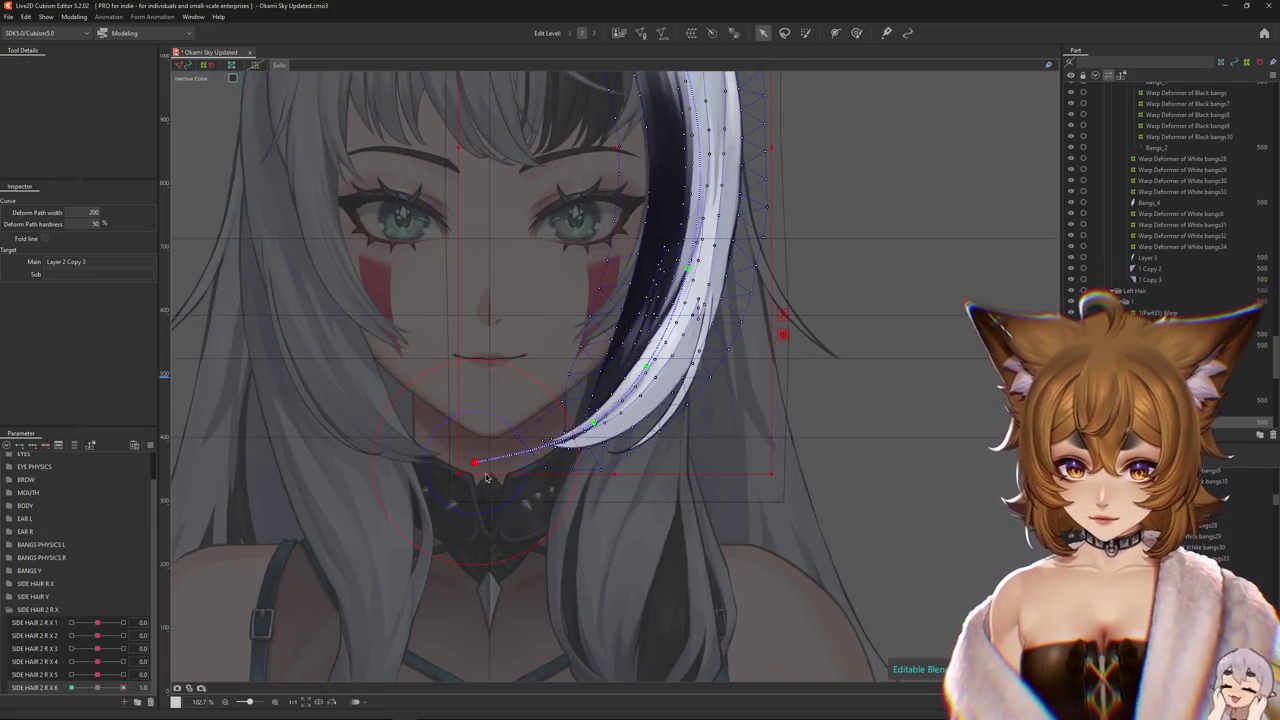
{"action": "left_click_drag", "start_coordinate": [475, 483], "coordinate": [536, 540]}
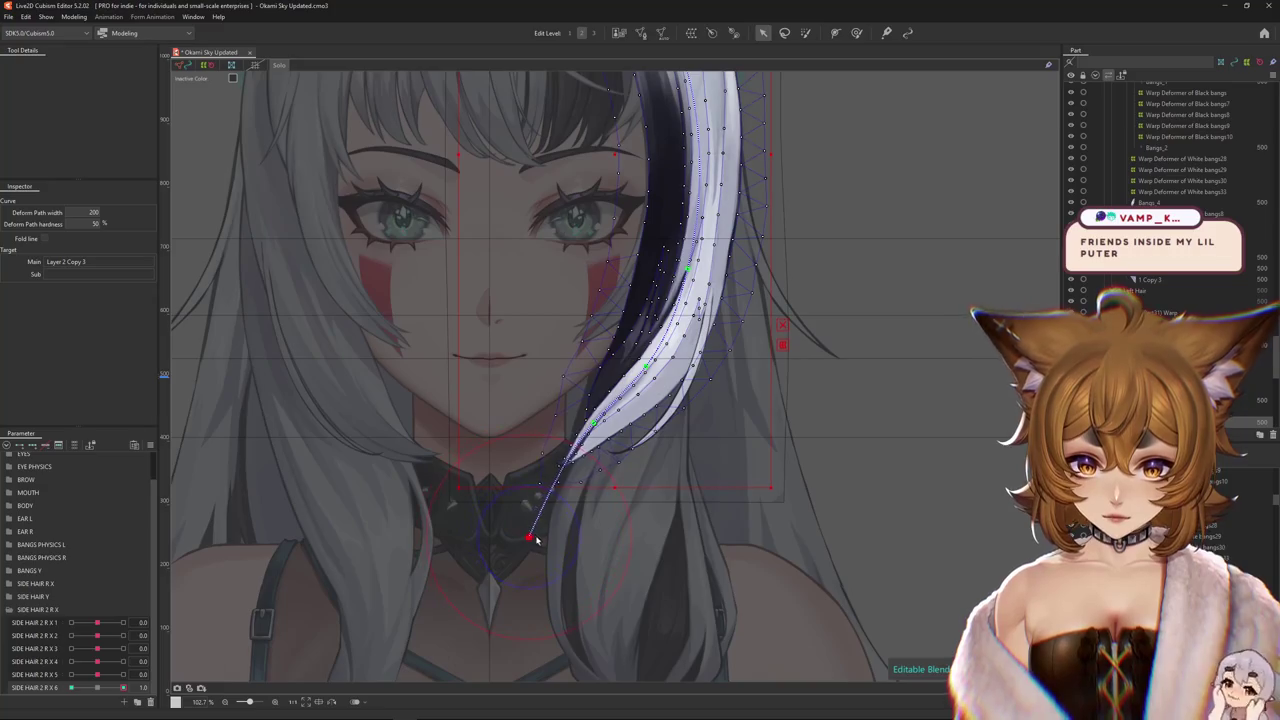
{"action": "left_click", "coordinate": [84, 676]}
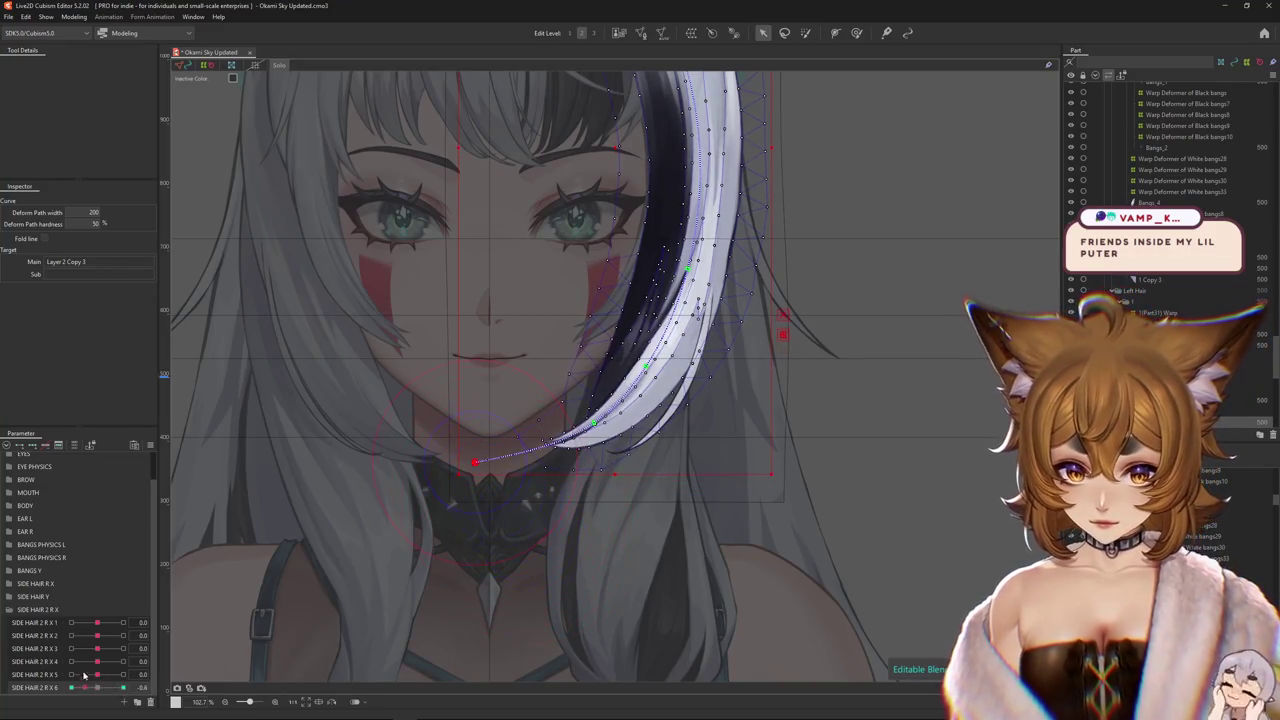
{"action": "left_click_drag", "start_coordinate": [474, 463], "coordinate": [470, 383]}
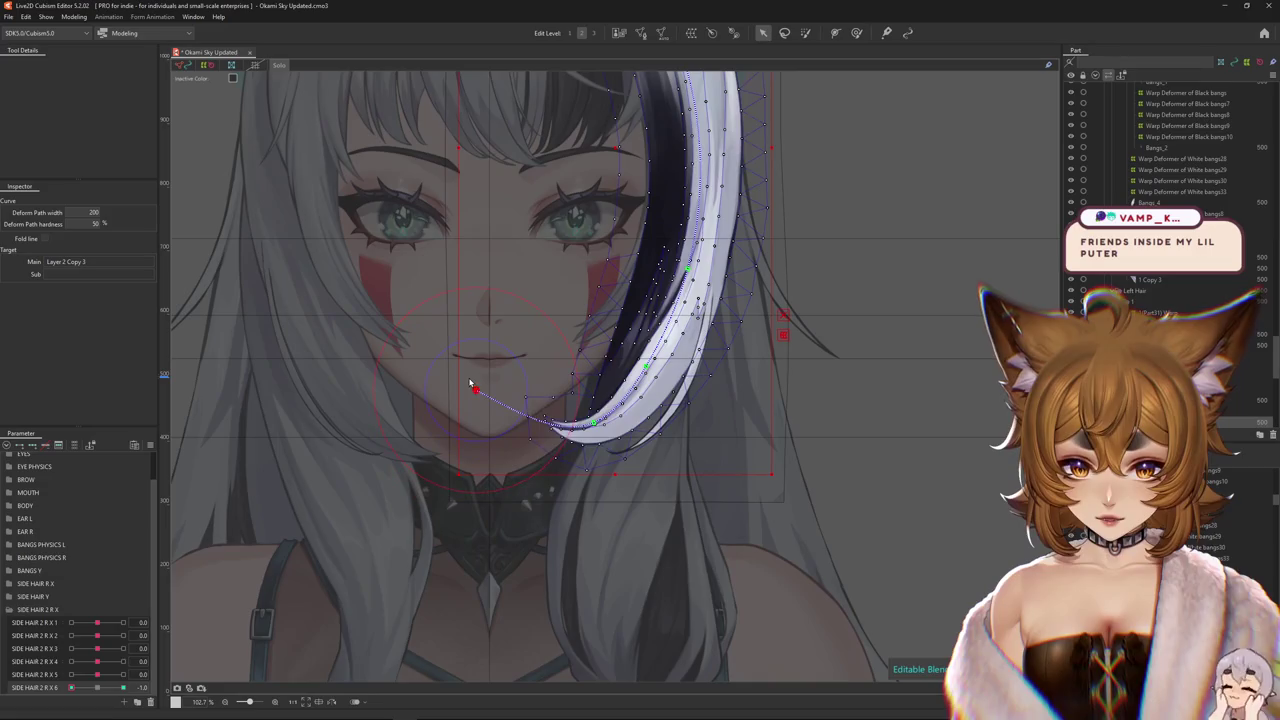
{"action": "left_click", "coordinate": [856, 33]}
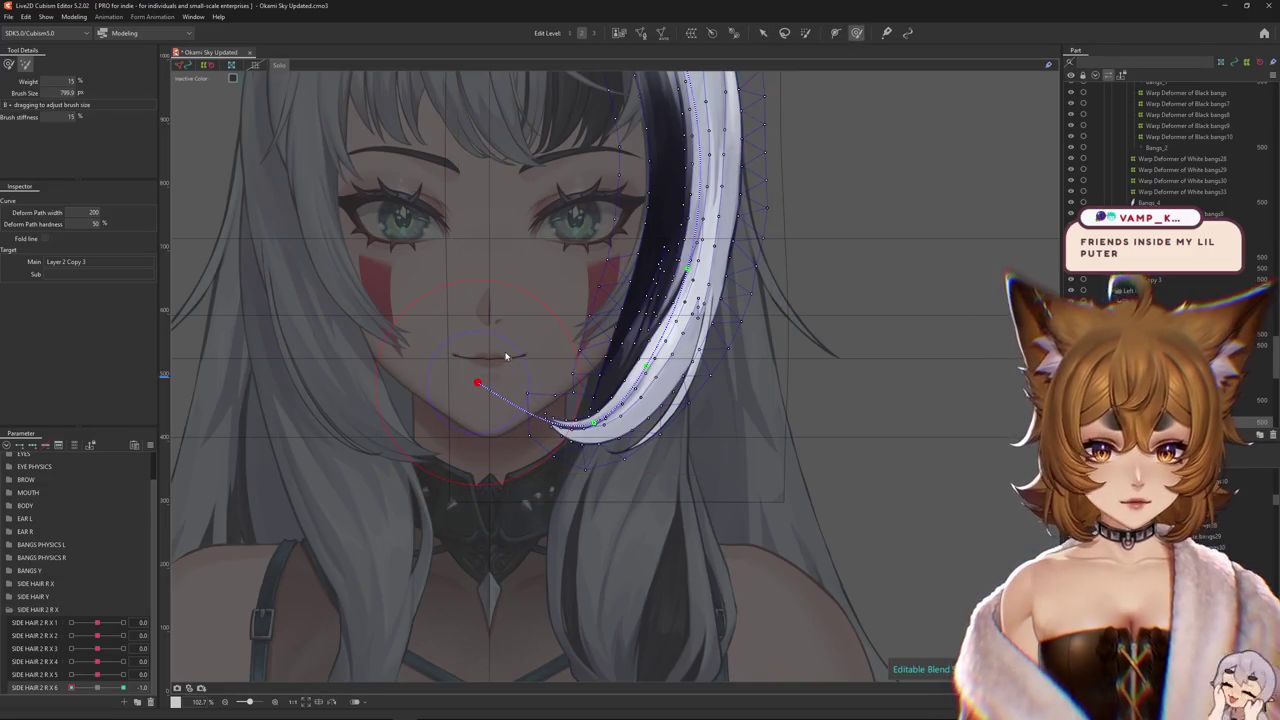
{"action": "scroll", "coordinate": [508, 370], "scroll_direction": "down", "scroll_amount": 3}
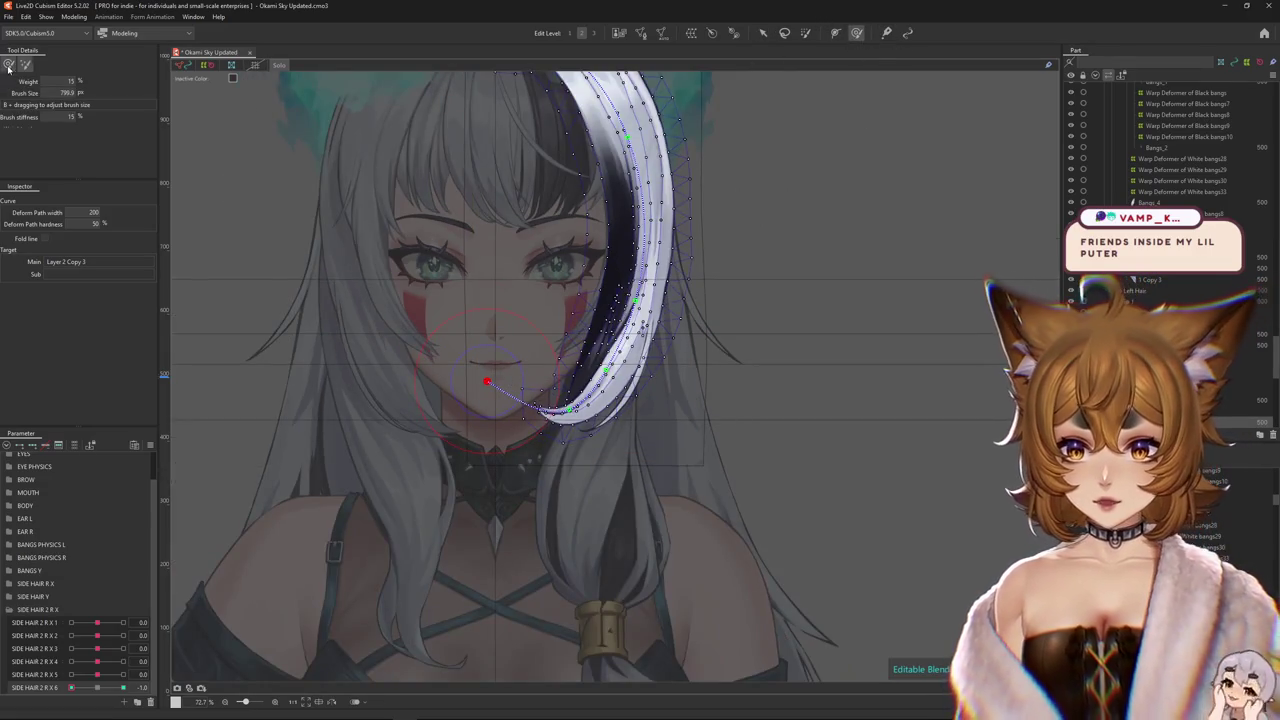
- At SIDE HAIR 2 R X 6's 1.0 key, move the deform path's end onto the lip line
{"action": "scroll", "coordinate": [457, 320], "scroll_direction": "up", "scroll_amount": 2}
{"action": "scroll", "coordinate": [484, 418], "scroll_direction": "up", "scroll_amount": 3}
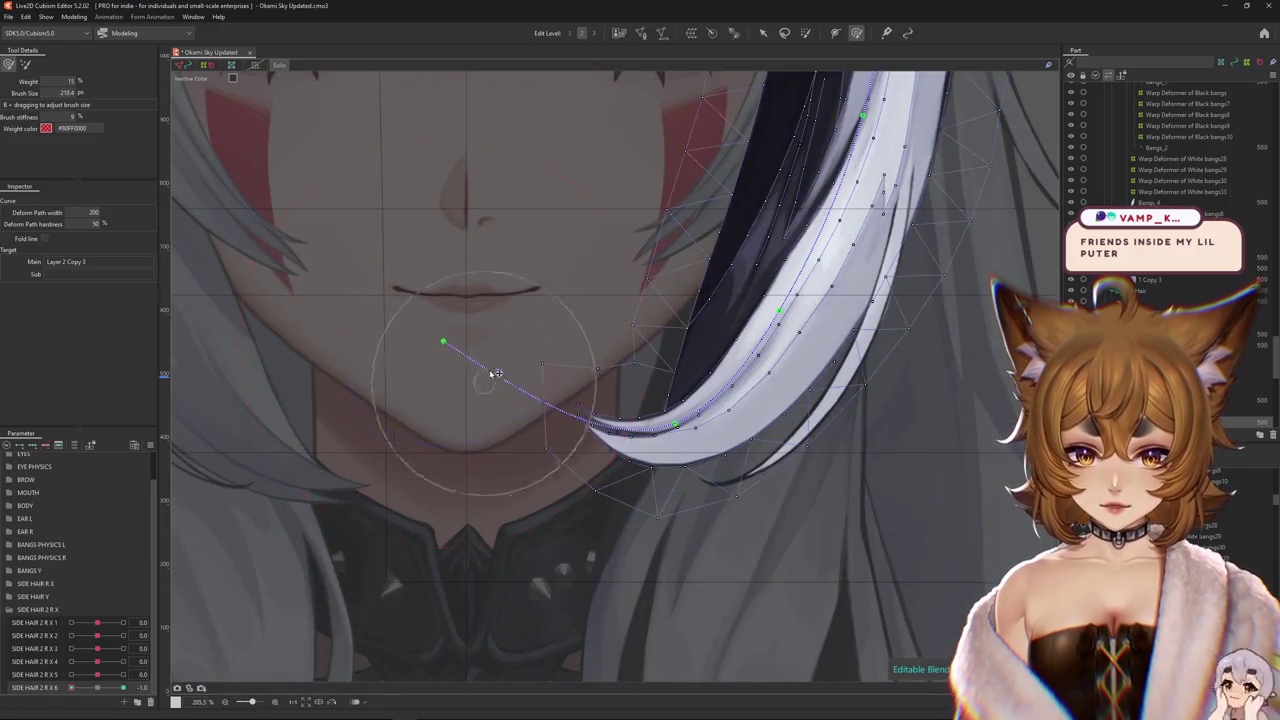
{"action": "left_click_drag", "start_coordinate": [484, 418], "coordinate": [598, 356]}
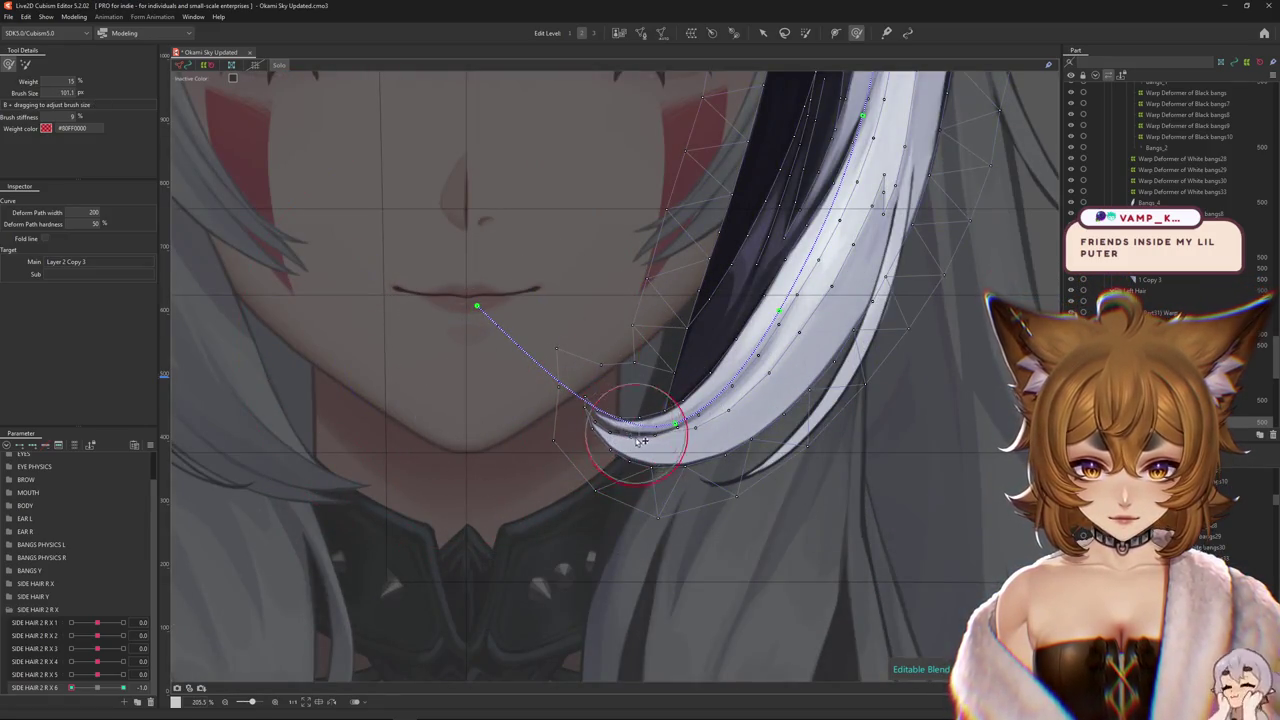
{"action": "left_click_drag", "start_coordinate": [640, 440], "coordinate": [537, 465]}
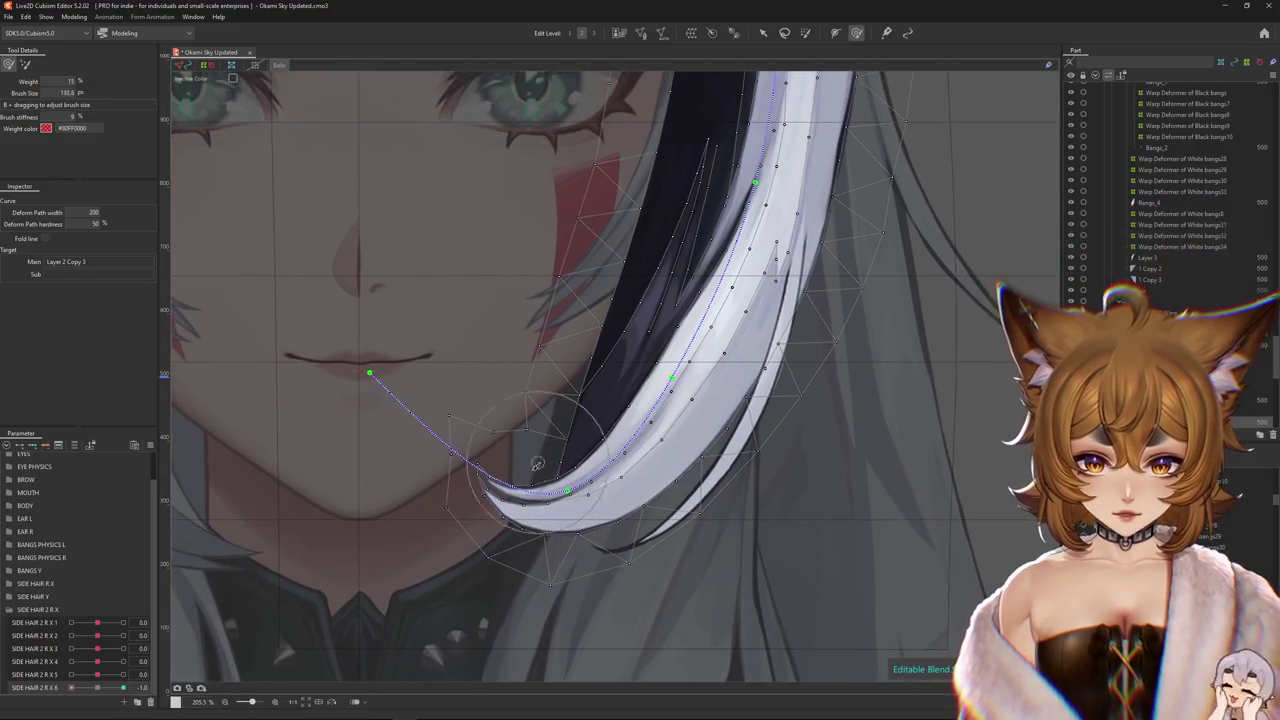
{"action": "left_click_drag", "start_coordinate": [443, 480], "coordinate": [428, 397]}
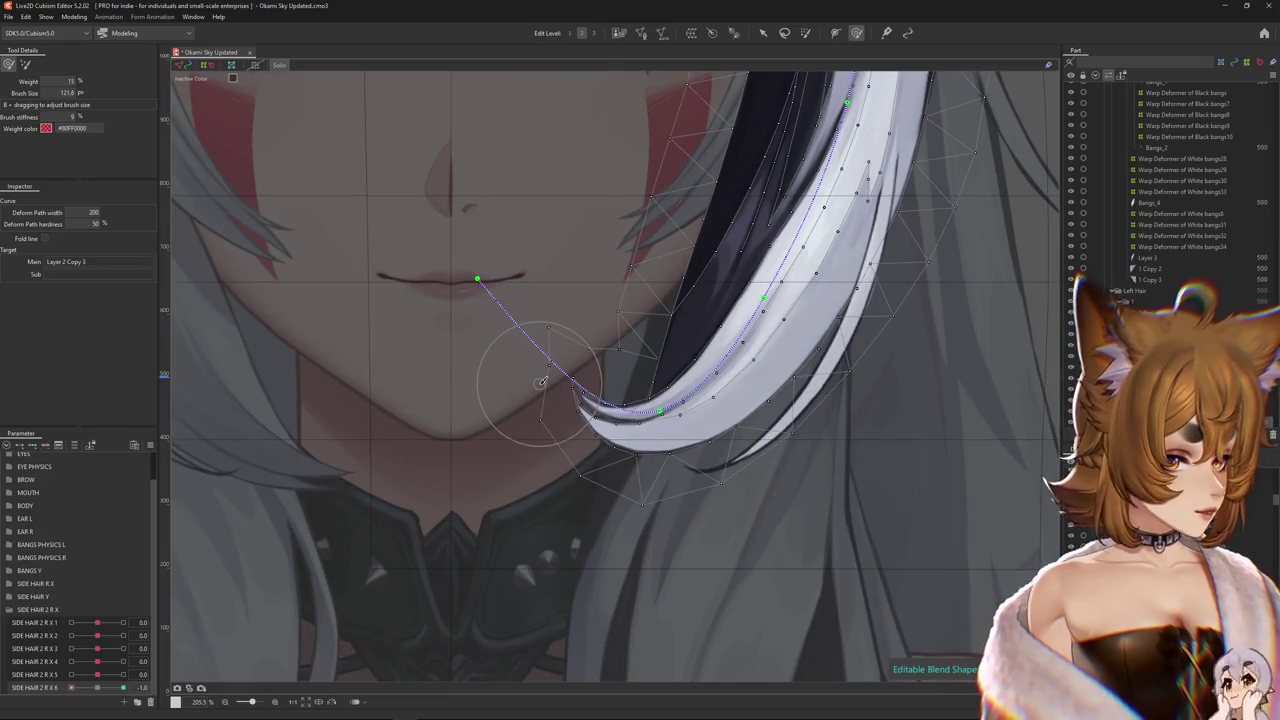
{"action": "left_click_drag", "start_coordinate": [477, 279], "coordinate": [494, 292]}
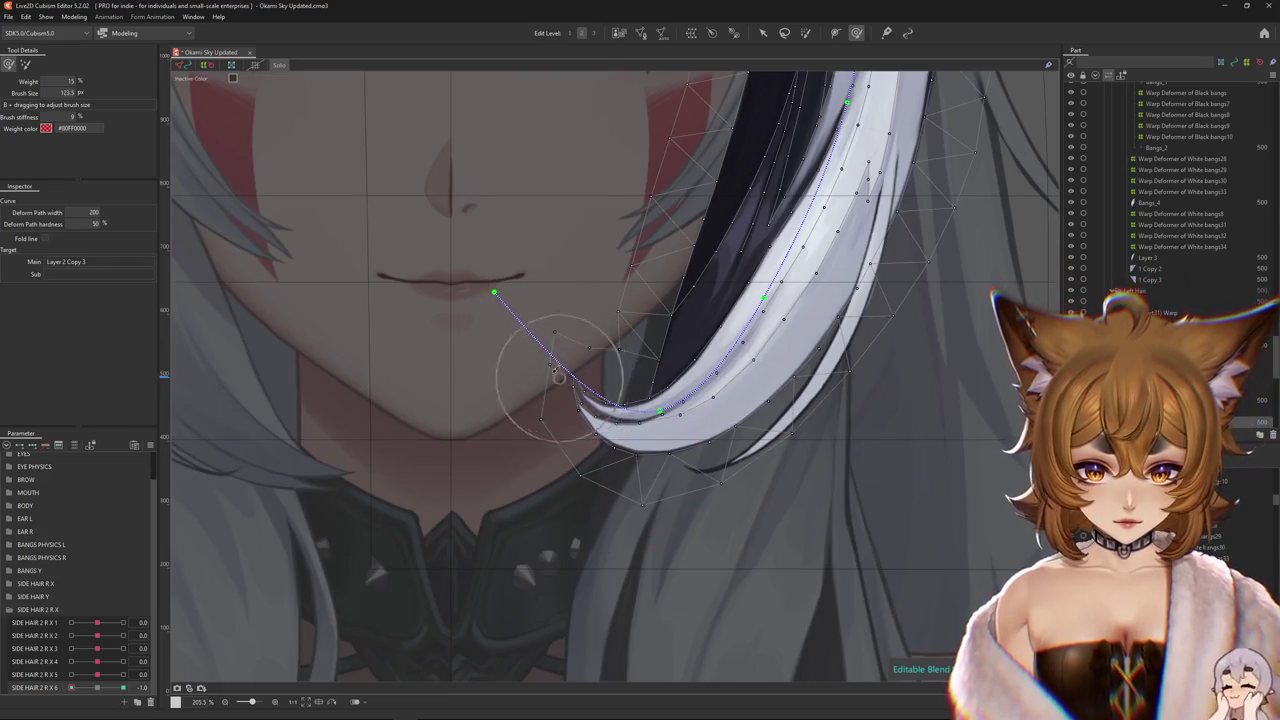
- Preview the strand's curl with the overlay hidden, then refine the path's lower end
{"action": "key", "text": "ctrl+h"}
{"action": "scroll", "coordinate": [558, 377], "scroll_direction": "down", "scroll_amount": 5}
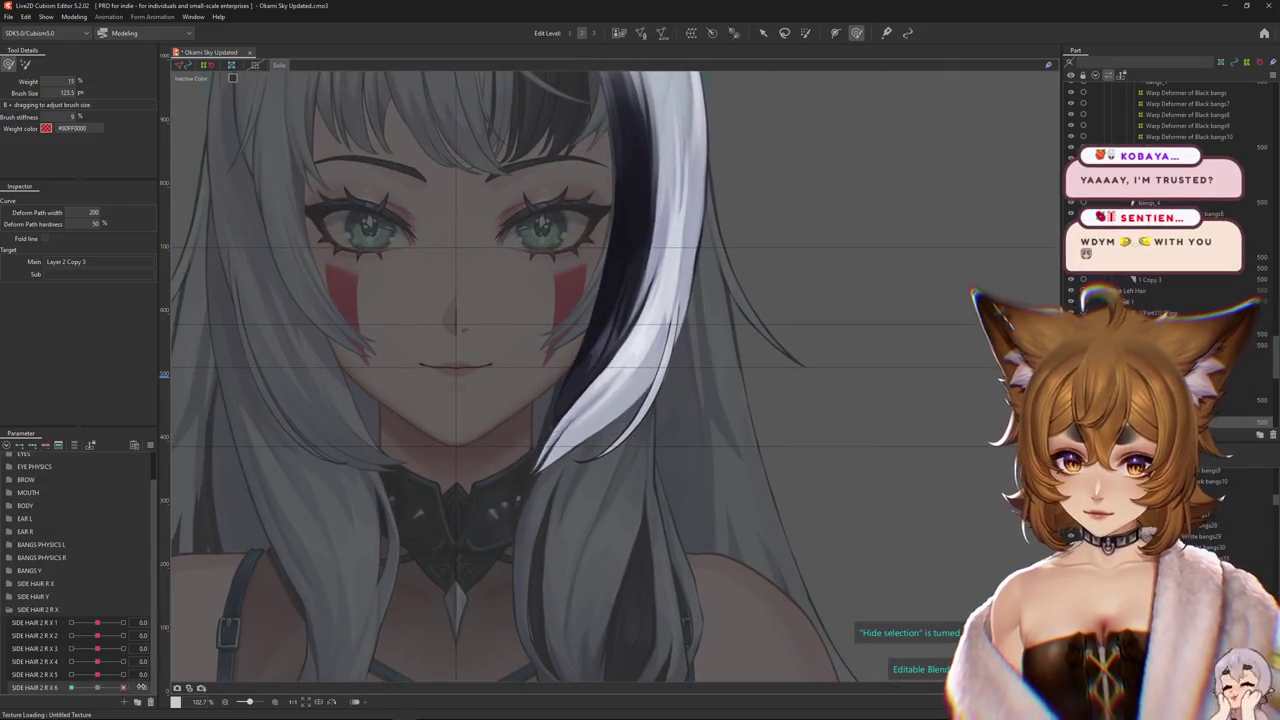
{"action": "left_click_drag", "start_coordinate": [480, 458], "coordinate": [510, 442]}
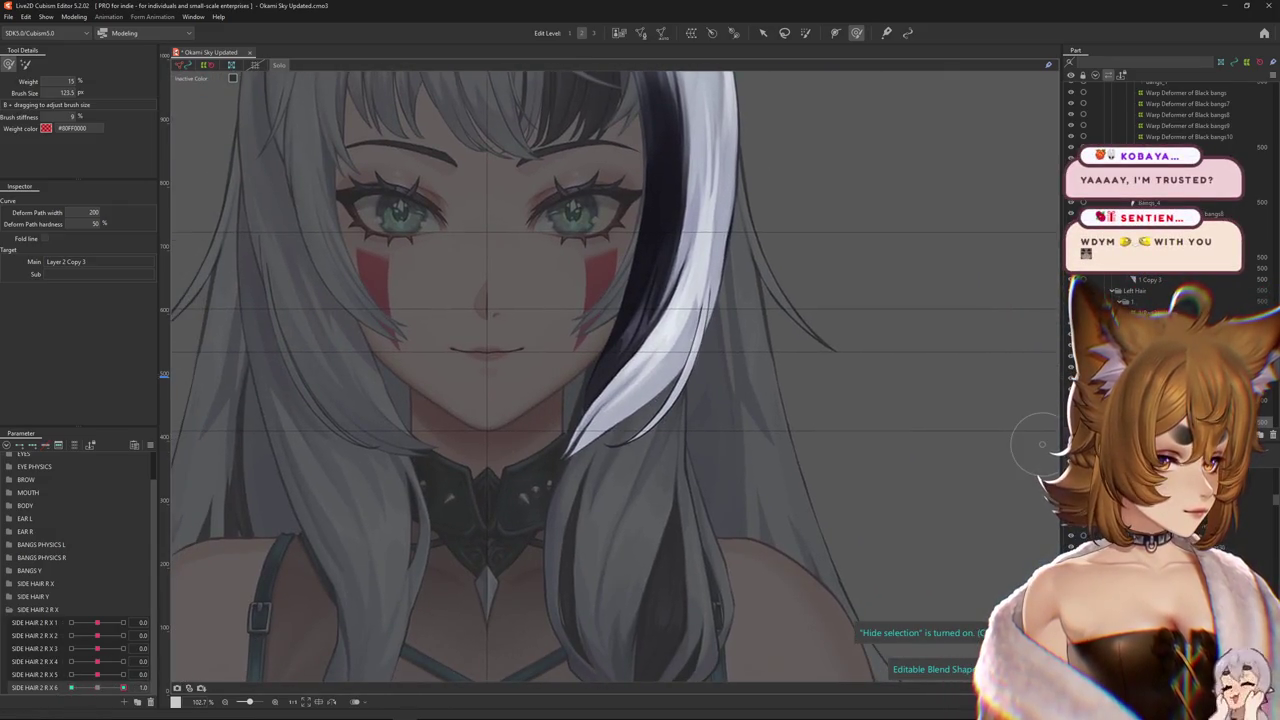
{"action": "scroll", "coordinate": [528, 432], "scroll_direction": "up", "scroll_amount": 3}
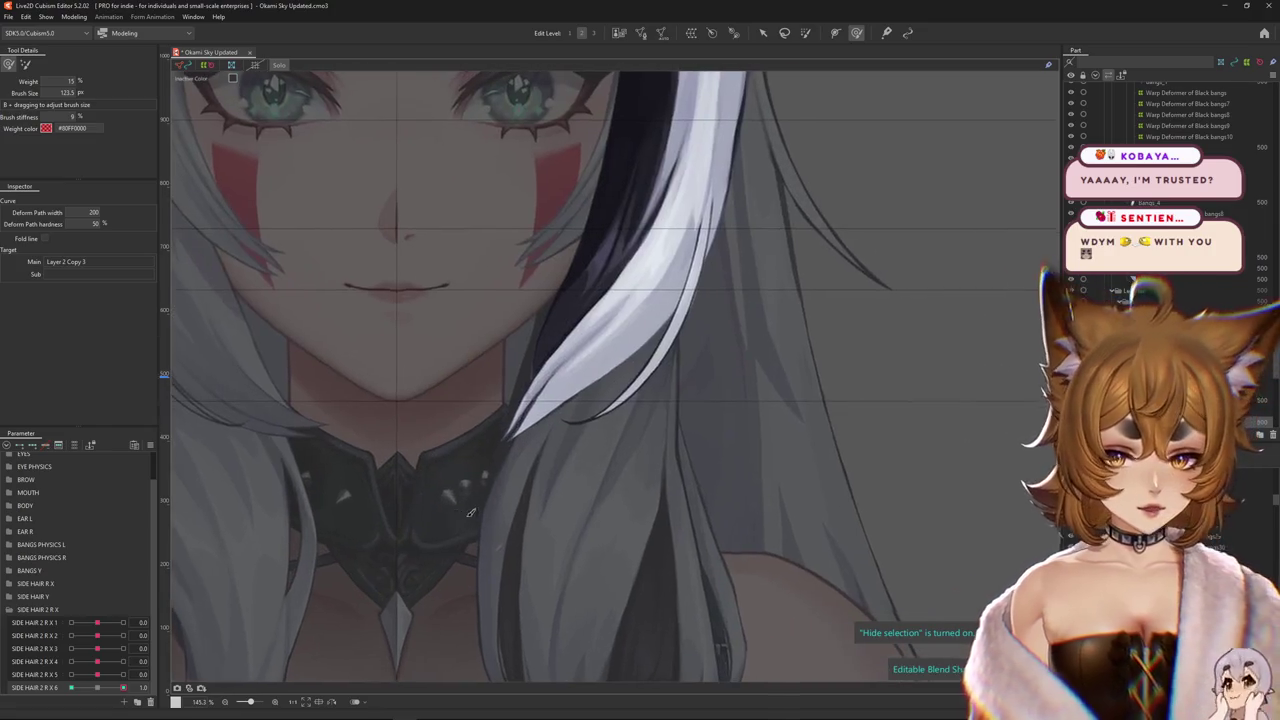
{"action": "key", "text": "ctrl+h"}
{"action": "left_click_drag", "start_coordinate": [530, 522], "coordinate": [555, 534]}
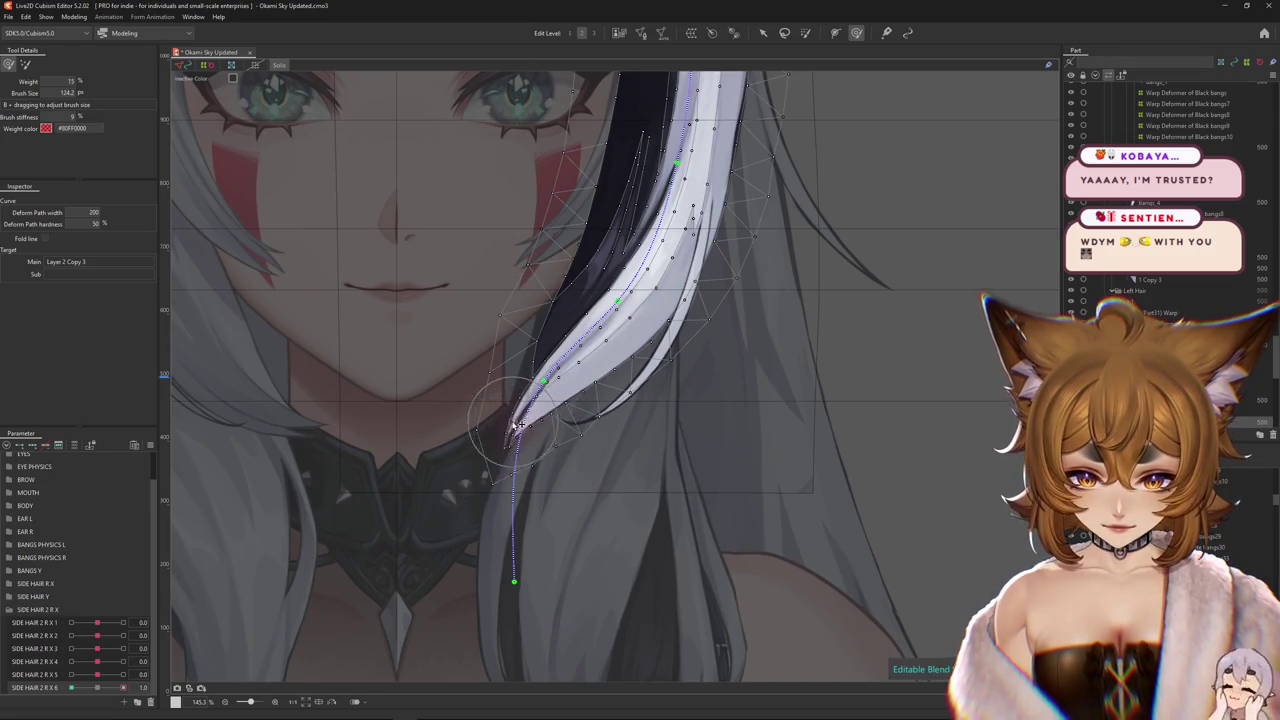
- Set SIDE HAIR 2 R X 6 to -1.0 and move the path's end lower to reshape the strand
{"action": "left_click", "coordinate": [97, 688]}
{"action": "left_click_drag", "start_coordinate": [97, 688], "coordinate": [66, 688]}
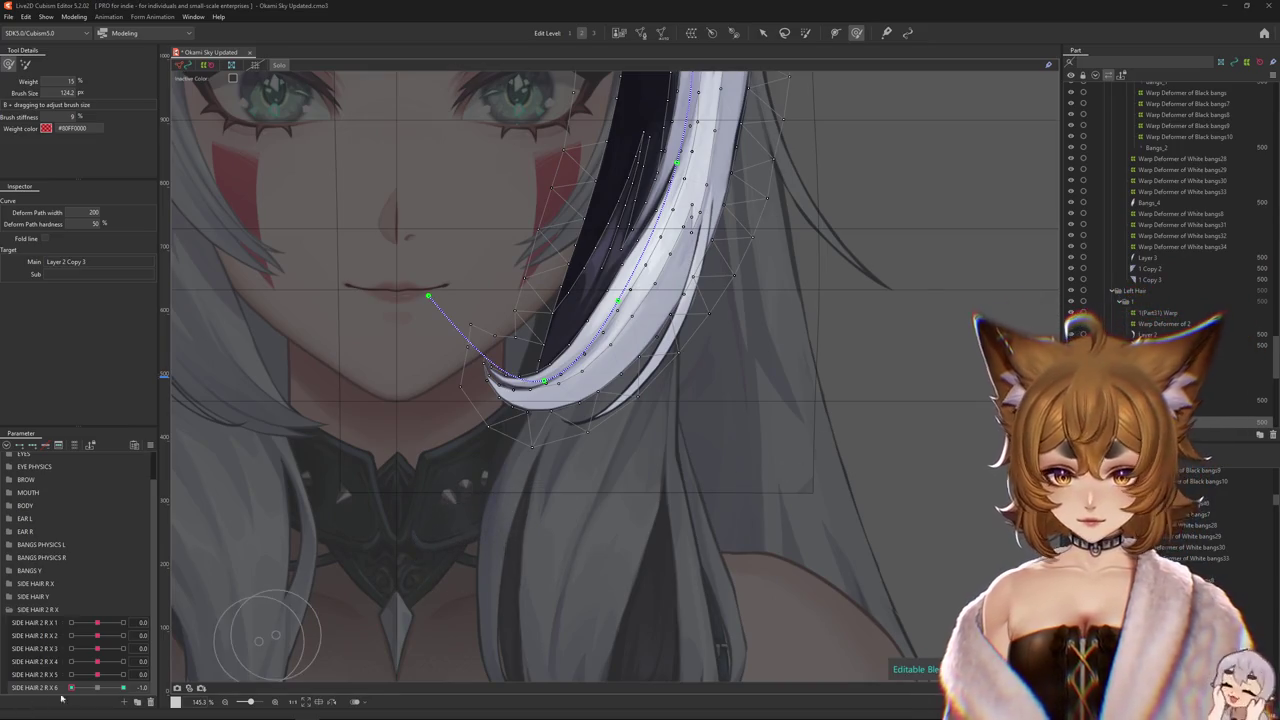
{"action": "left_click_drag", "start_coordinate": [123, 687], "coordinate": [146, 680]}
{"action": "scroll", "coordinate": [470, 480], "scroll_direction": "down", "scroll_amount": 2}
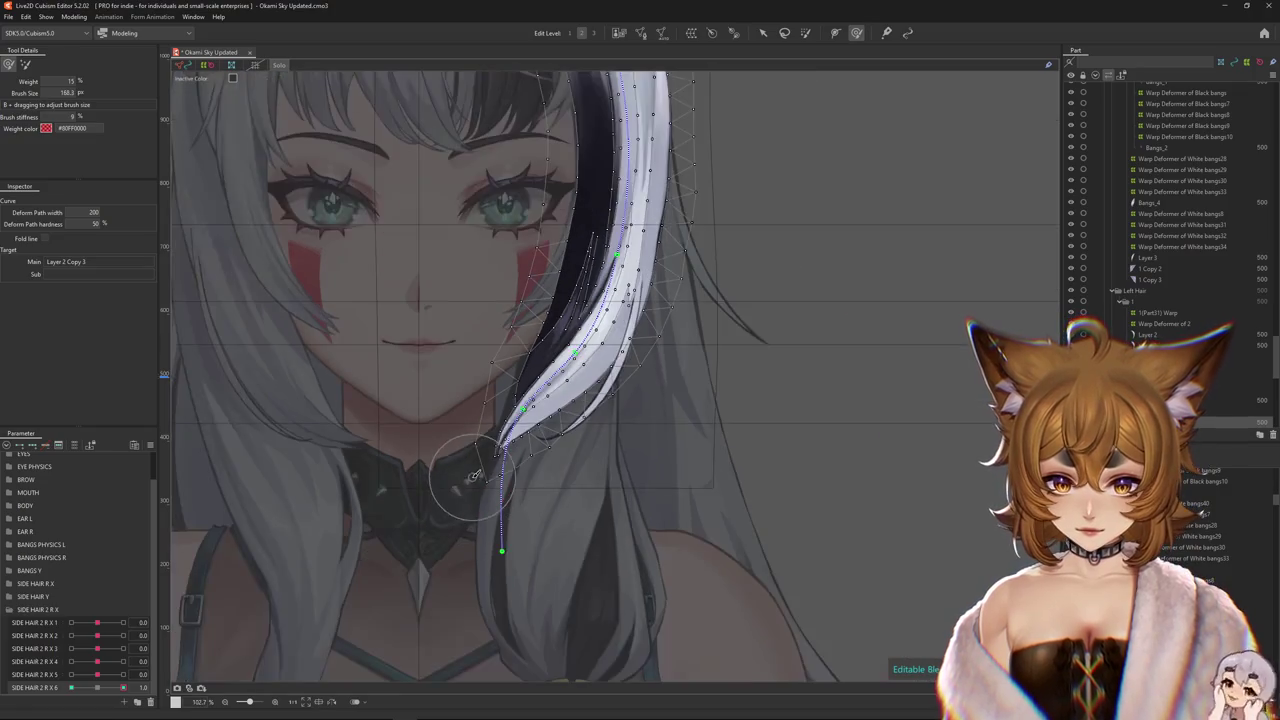
{"action": "scroll", "coordinate": [498, 460], "scroll_direction": "up", "scroll_amount": 5}
- Shrink the brush and hide the mesh overlay to inspect the white strand
{"action": "mouse_move", "coordinate": [498, 455]}
{"action": "left_mouse_down"}
{"action": "mouse_move", "coordinate": [535, 405]}
{"action": "mouse_move", "coordinate": [570, 388]}
{"action": "mouse_move", "coordinate": [528, 400]}
{"action": "left_mouse_up"}
{"action": "scroll", "coordinate": [471, 443], "scroll_direction": "down", "scroll_amount": 5}
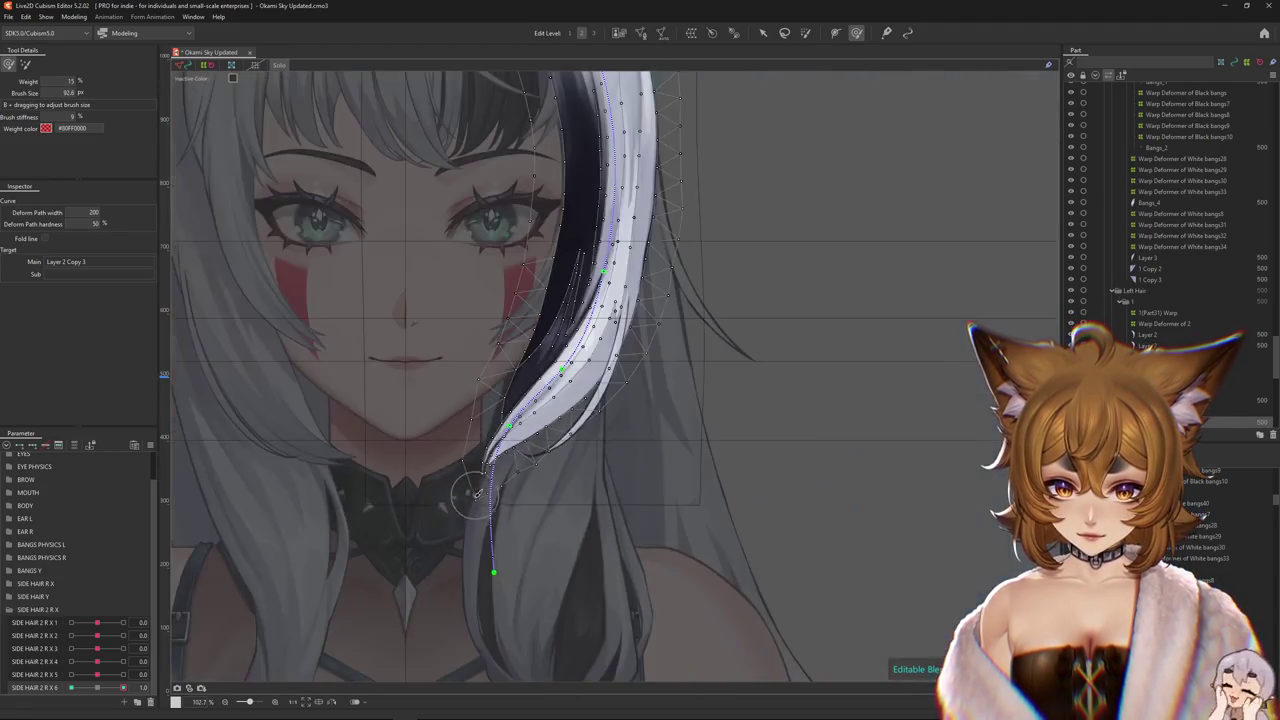
{"action": "key", "text": "ctrl+h"}
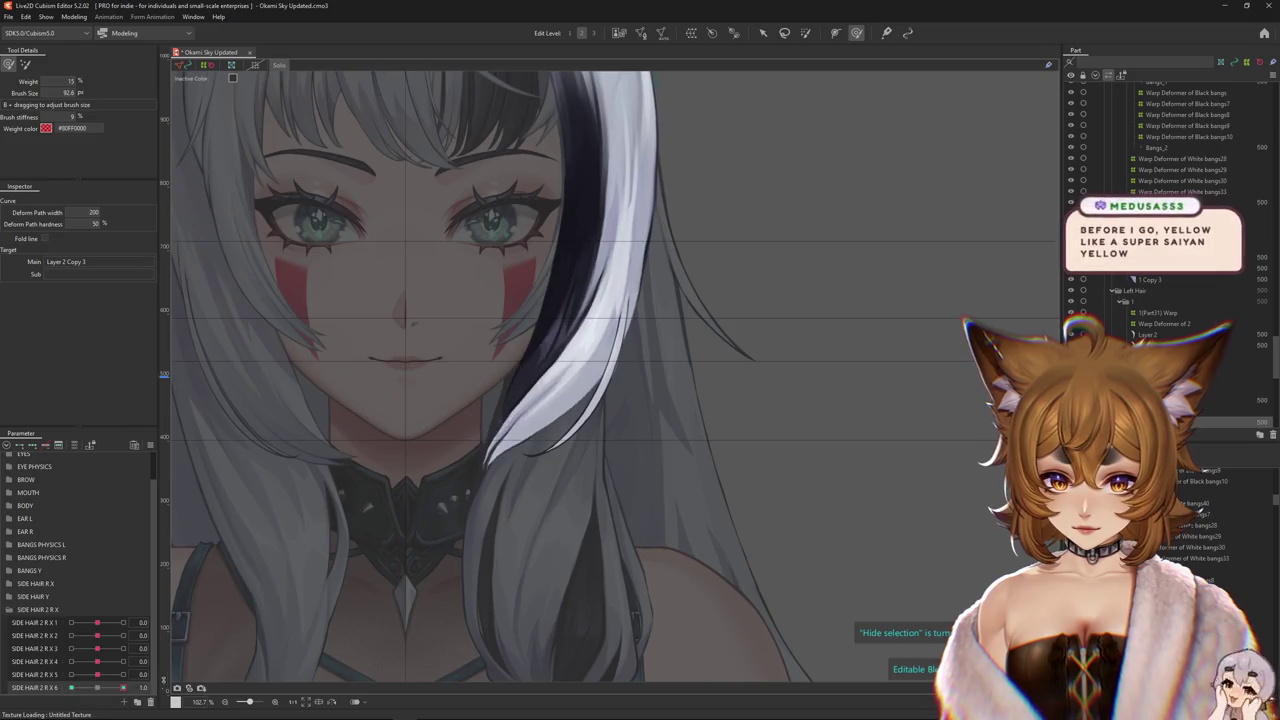
{"action": "left_click_drag", "start_coordinate": [514, 375], "coordinate": [524, 405]}
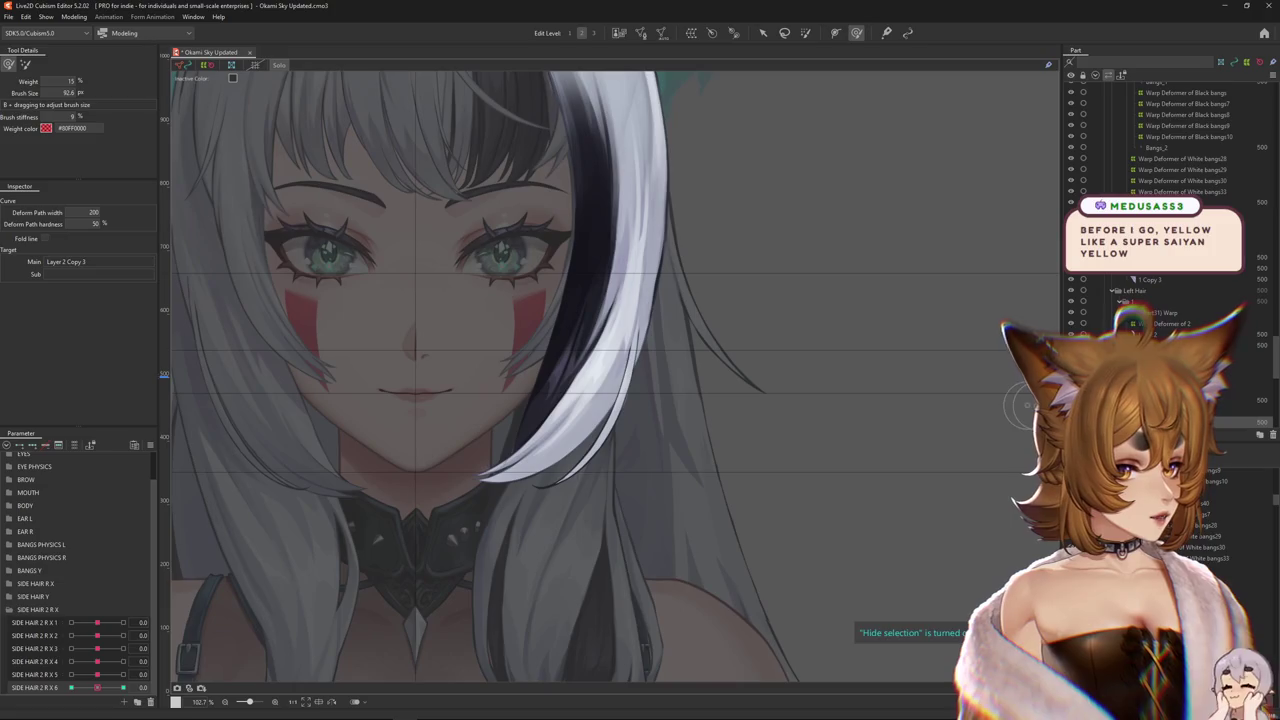
- In VTube Studio's Hotkey Settings, select hair color.exp3.json in the expression list for editing
{"action": "middle_click", "coordinate": [692, 361]}
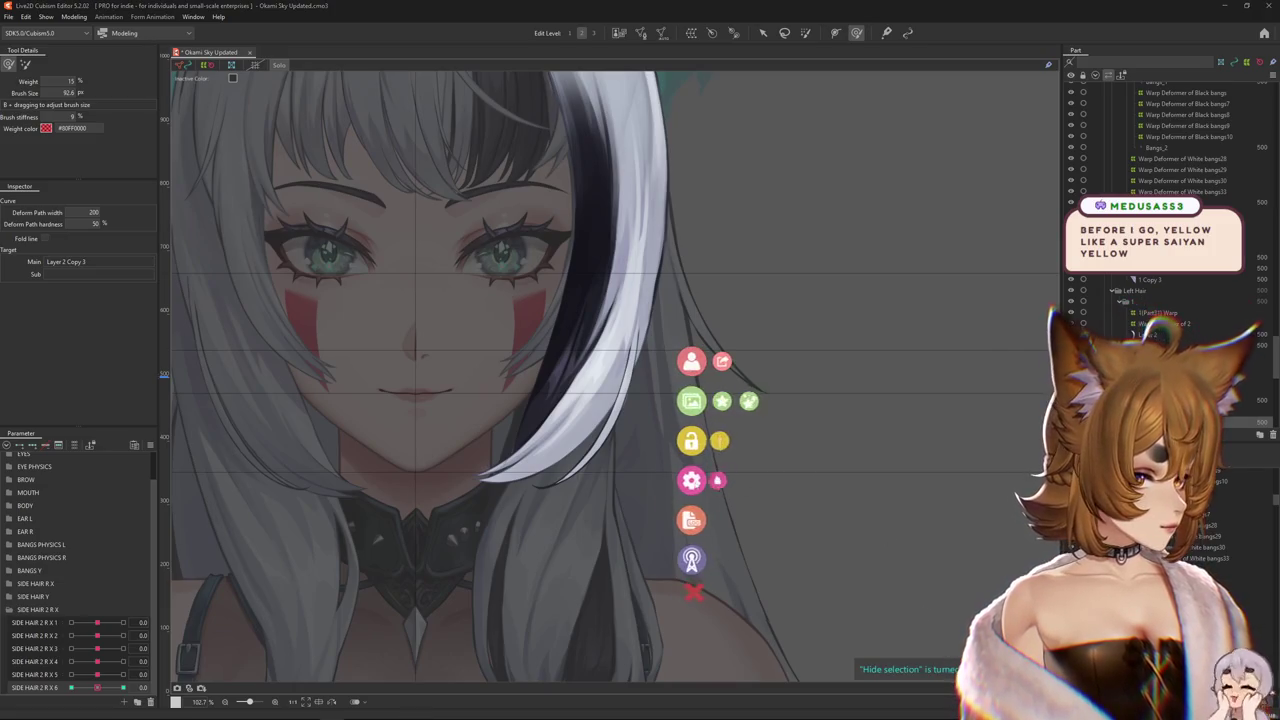
{"action": "left_click", "coordinate": [691, 480]}
{"action": "left_click", "coordinate": [1225, 457]}
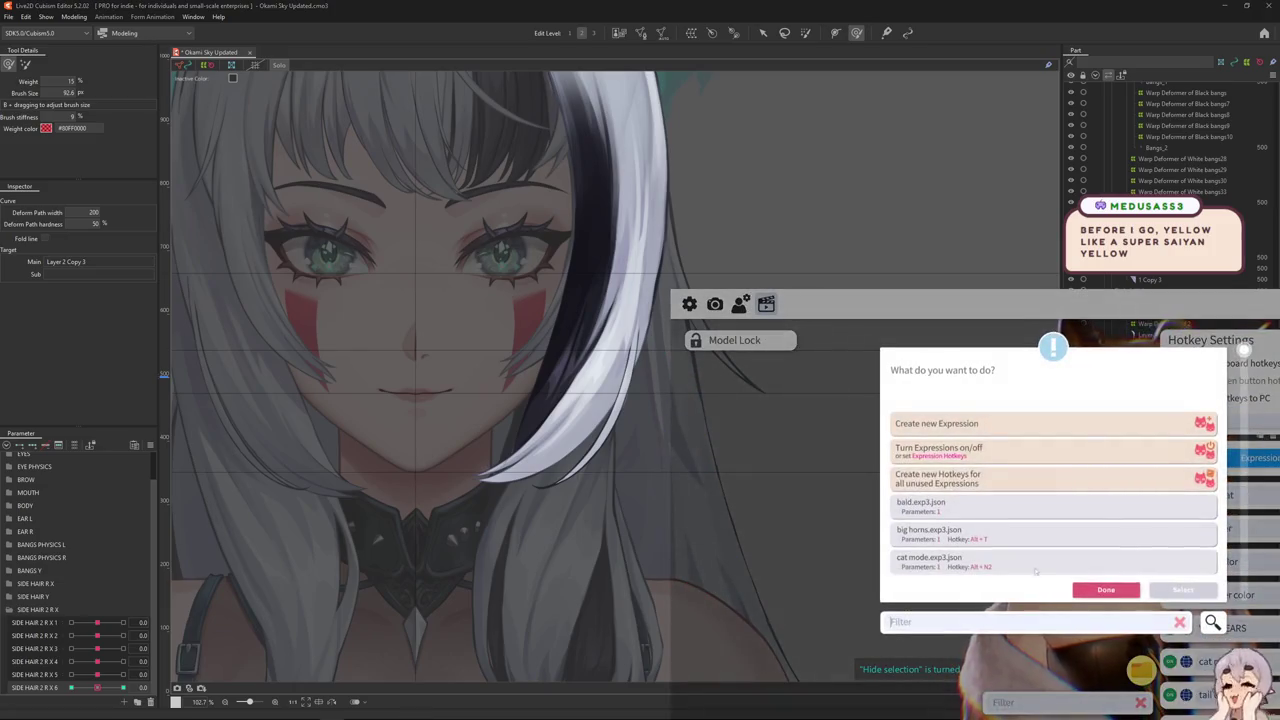
{"action": "scroll", "coordinate": [985, 520], "scroll_direction": "down", "scroll_amount": 2}
{"action": "scroll", "coordinate": [985, 540], "scroll_direction": "down", "scroll_amount": 2}
{"action": "scroll", "coordinate": [948, 513], "scroll_direction": "down", "scroll_amount": 1}
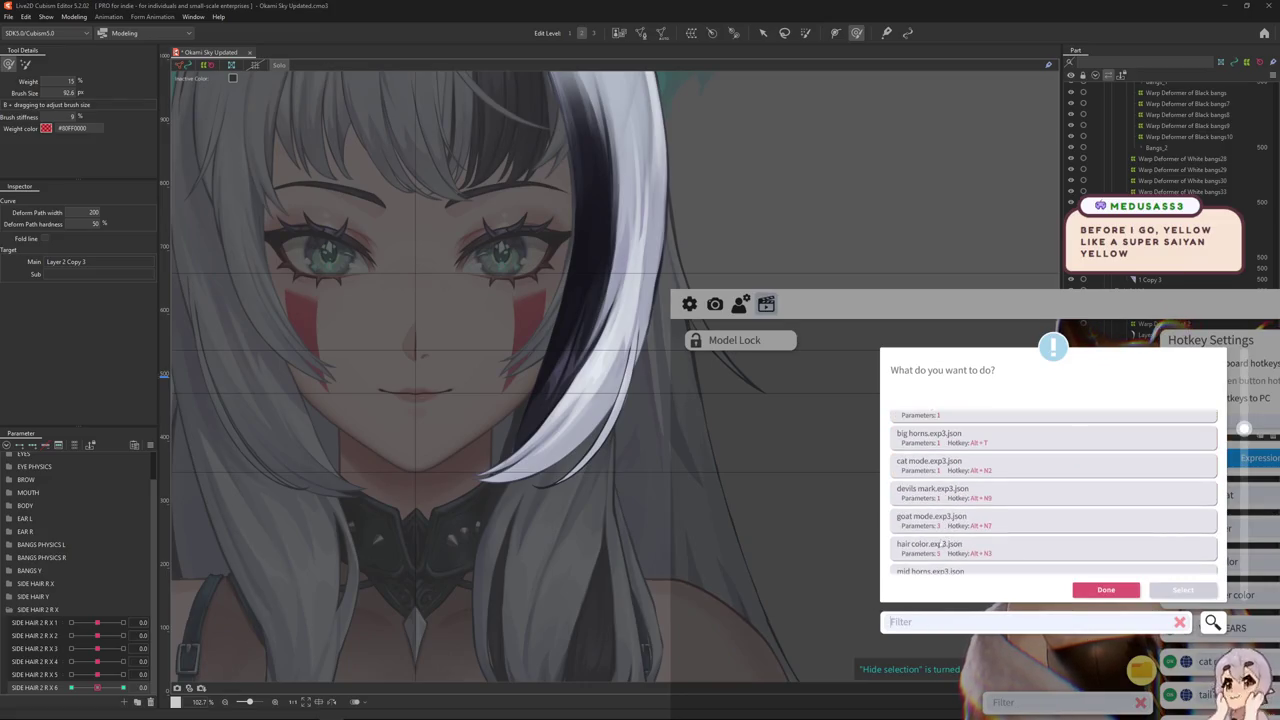
{"action": "left_click", "coordinate": [940, 548]}
{"action": "left_click", "coordinate": [1183, 590]}
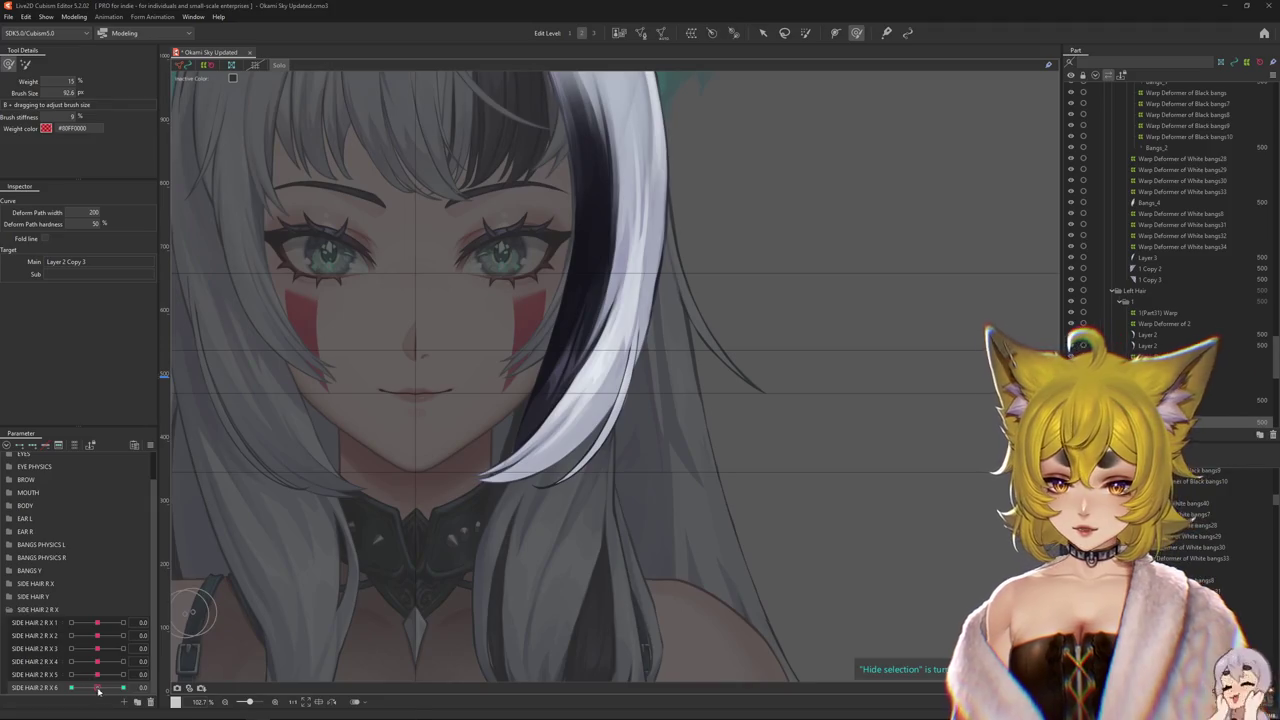
- Switch to deform path weight painting and test the strand's bend with SIDE HAIR 2 R X 6 at -1 and 1
{"action": "mouse_move", "coordinate": [97, 688]}
{"action": "left_mouse_down"}
{"action": "mouse_move", "coordinate": [52, 692]}
{"action": "mouse_move", "coordinate": [97, 688]}
{"action": "left_mouse_up"}
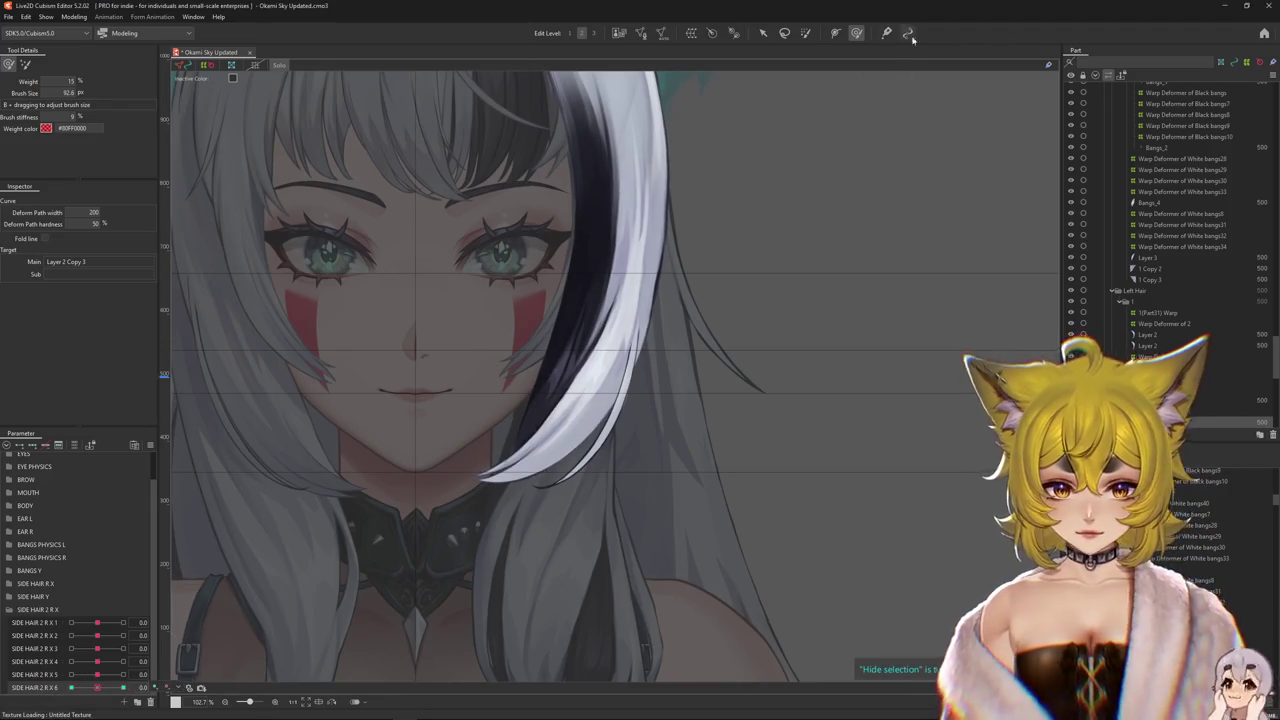
{"action": "left_click", "coordinate": [806, 33]}
{"action": "scroll", "coordinate": [623, 429], "scroll_direction": "down", "scroll_amount": 3}
{"action": "left_click", "coordinate": [575, 330]}
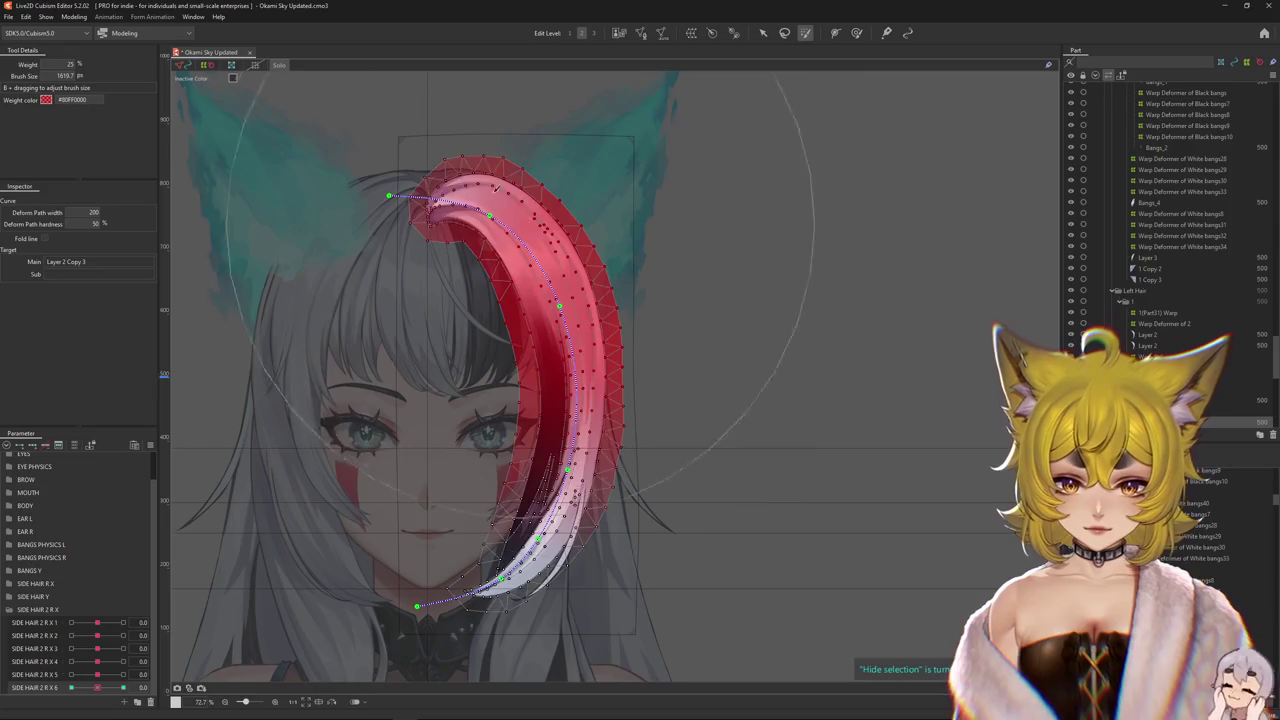
{"action": "left_click", "coordinate": [123, 688]}
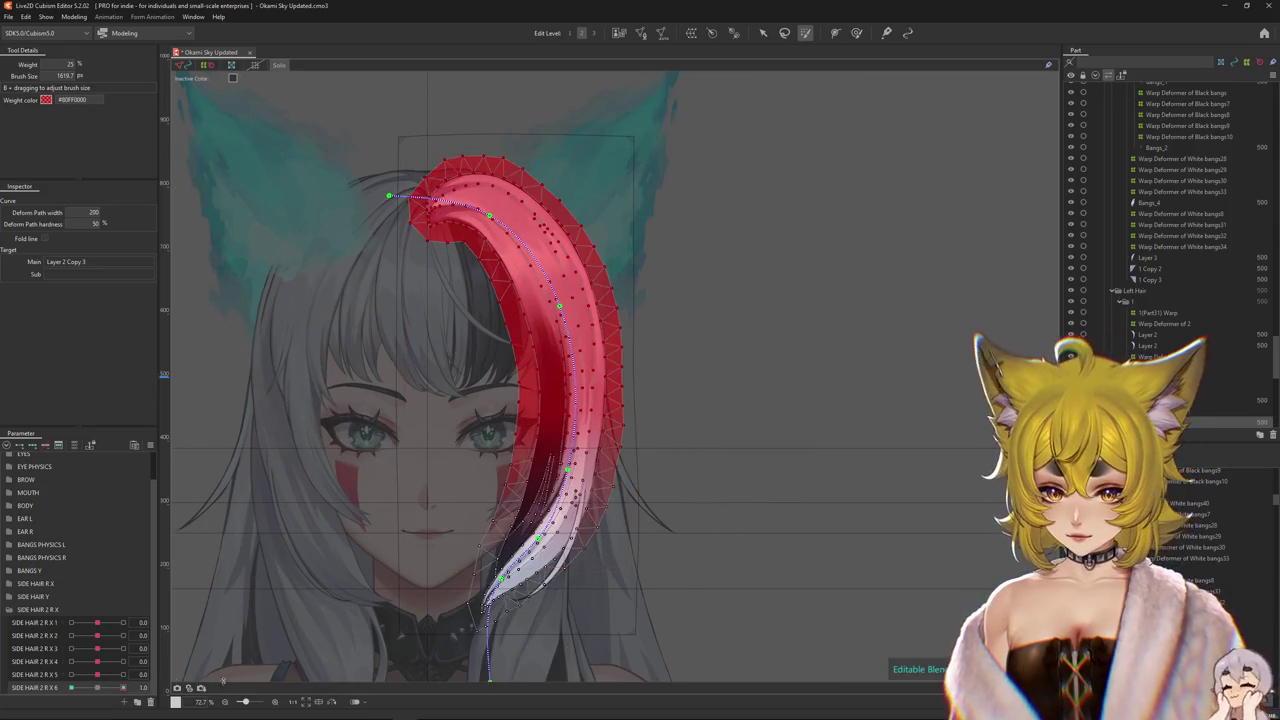
{"action": "left_click", "coordinate": [101, 690]}
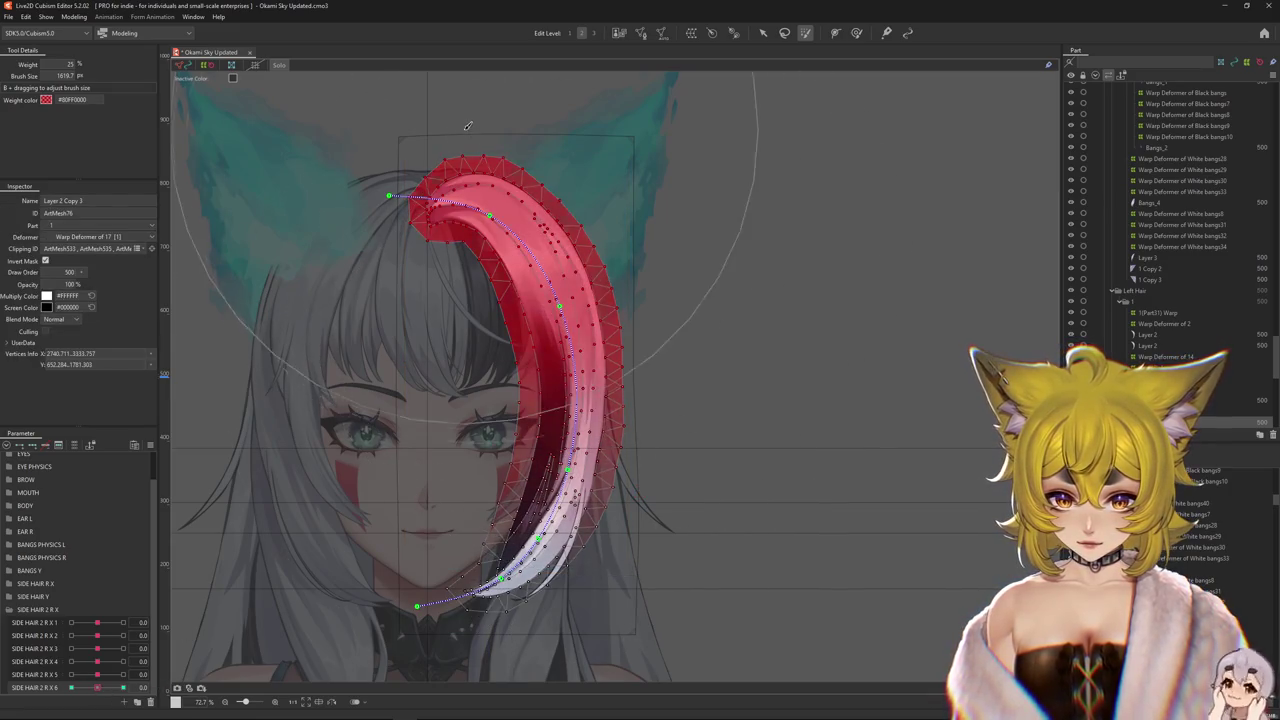
{"action": "left_click", "coordinate": [71, 688]}
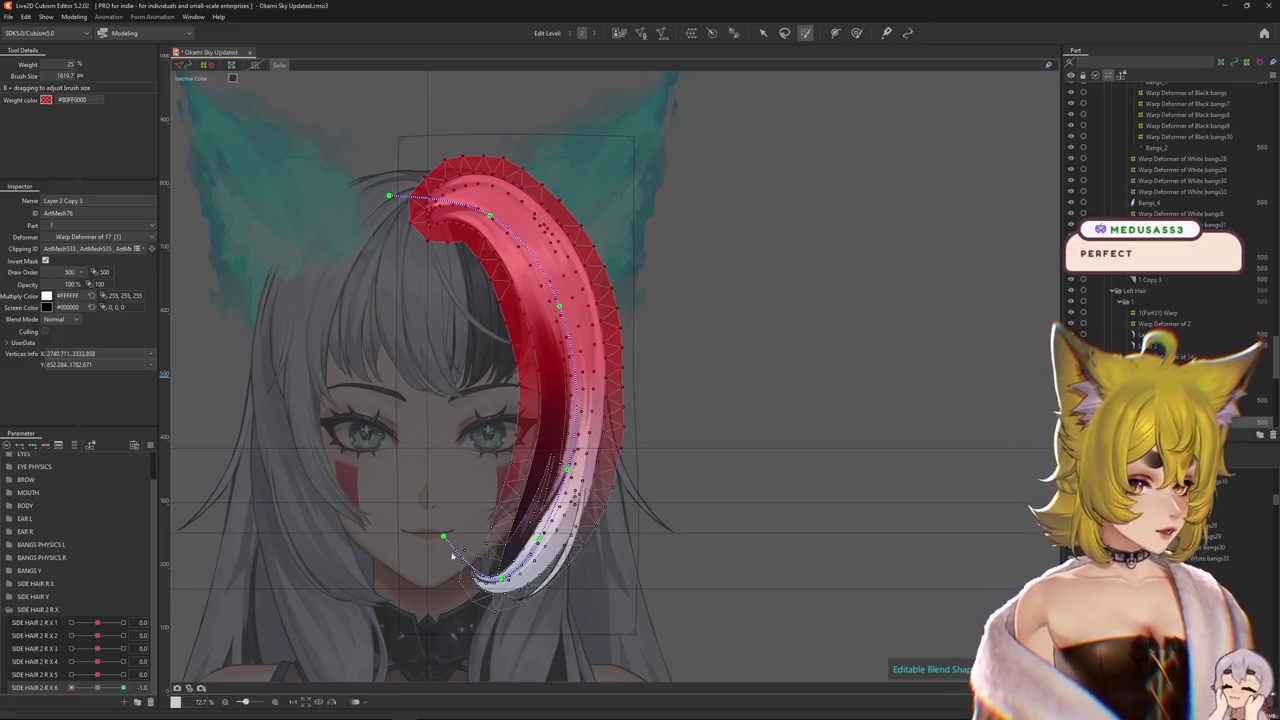
{"action": "left_click", "coordinate": [95, 689]}
- Preview the strand without the overlay, then select the white bang mesh Layer 2 Copy 3
{"action": "key", "text": "ctrl+h"}
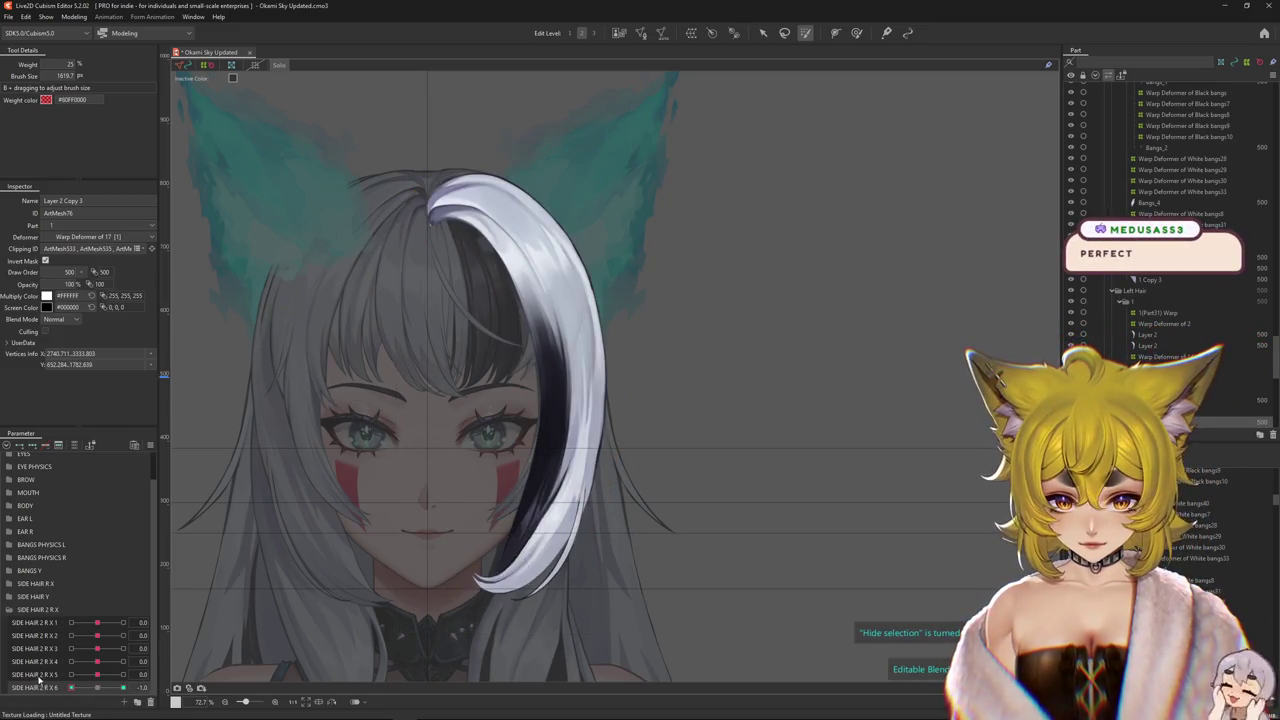
{"action": "left_click", "coordinate": [99, 690]}
{"action": "left_click", "coordinate": [96, 688]}
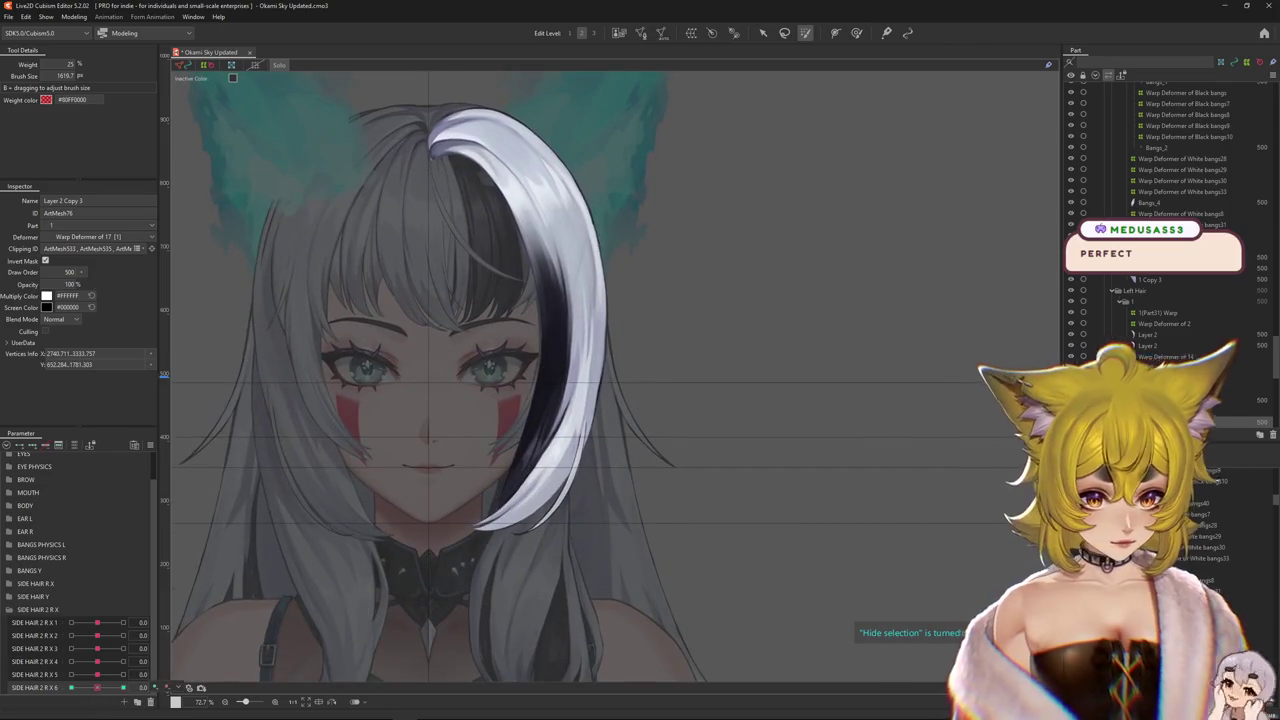
{"action": "left_click", "coordinate": [1148, 346]}
{"action": "left_click", "coordinate": [1148, 335]}
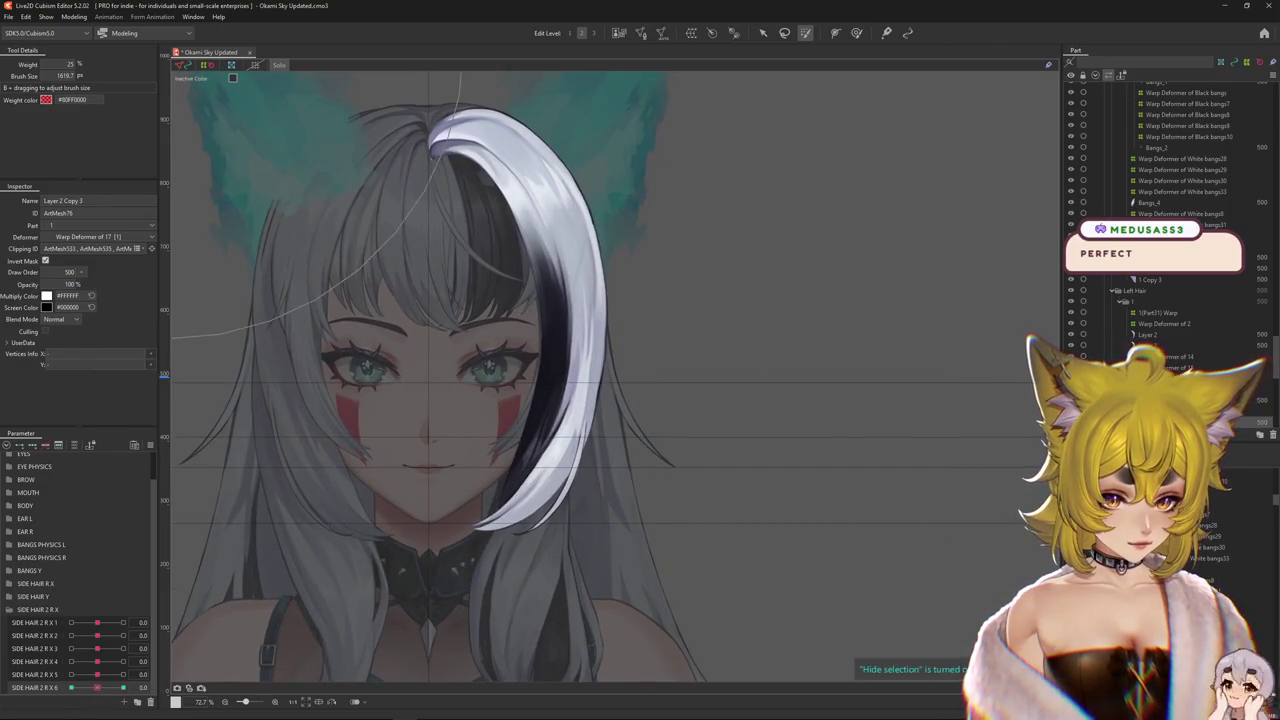
{"action": "key", "text": "ctrl+h"}
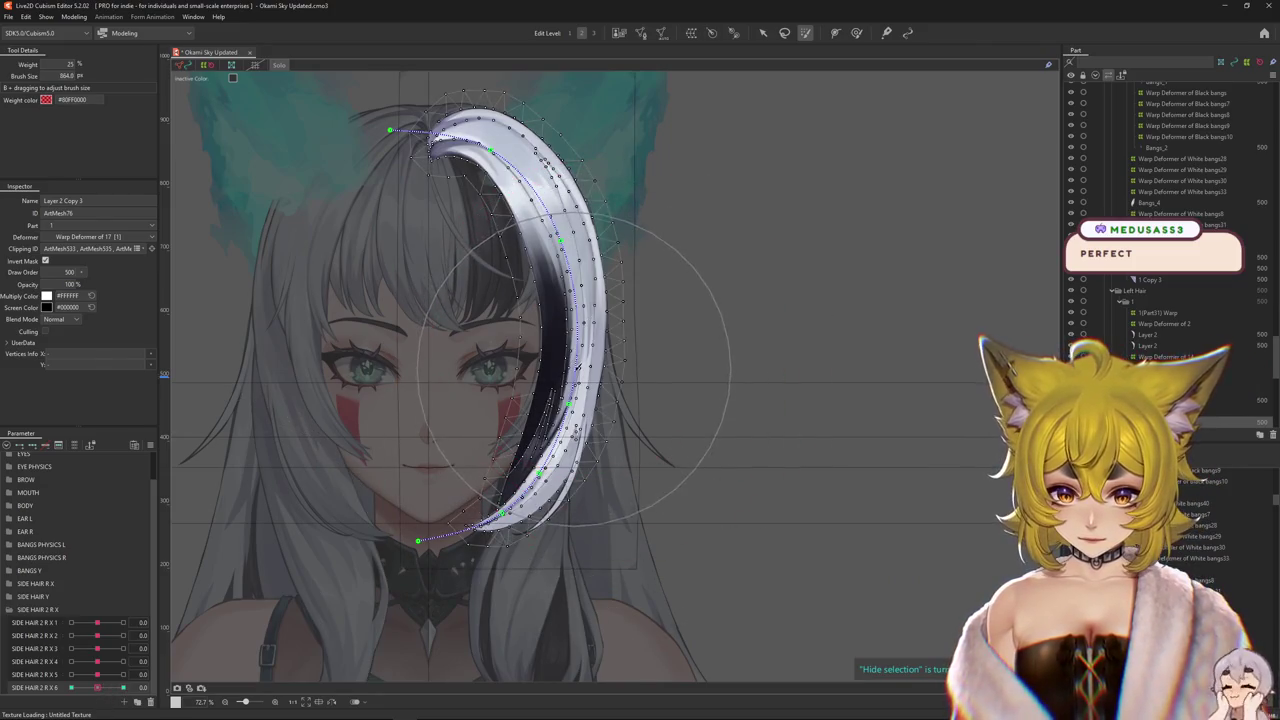
- Paint full weight over the whole white bang and check the bend at SIDE HAIR 2 R X 6 = 1
{"action": "left_click_drag", "start_coordinate": [614, 371], "coordinate": [515, 260]}
{"action": "left_click_drag", "start_coordinate": [96, 688], "coordinate": [2, 688]}
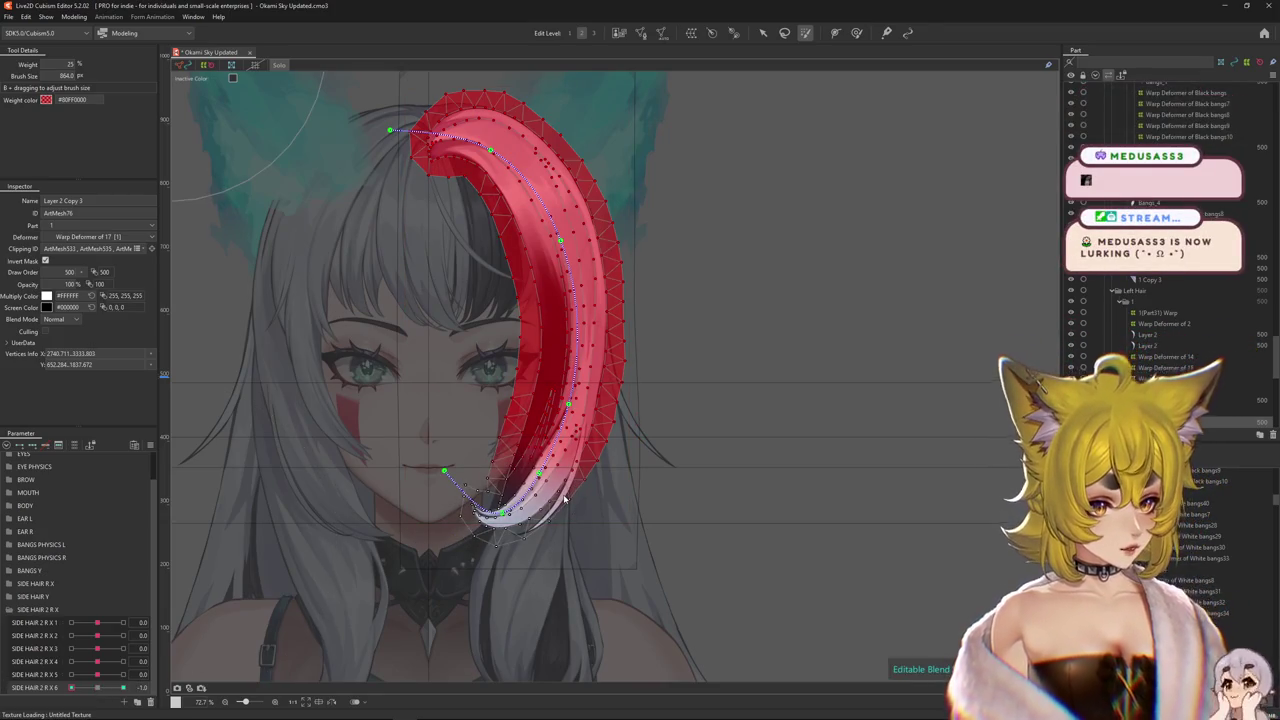
{"action": "left_click_drag", "start_coordinate": [70, 688], "coordinate": [98, 688]}
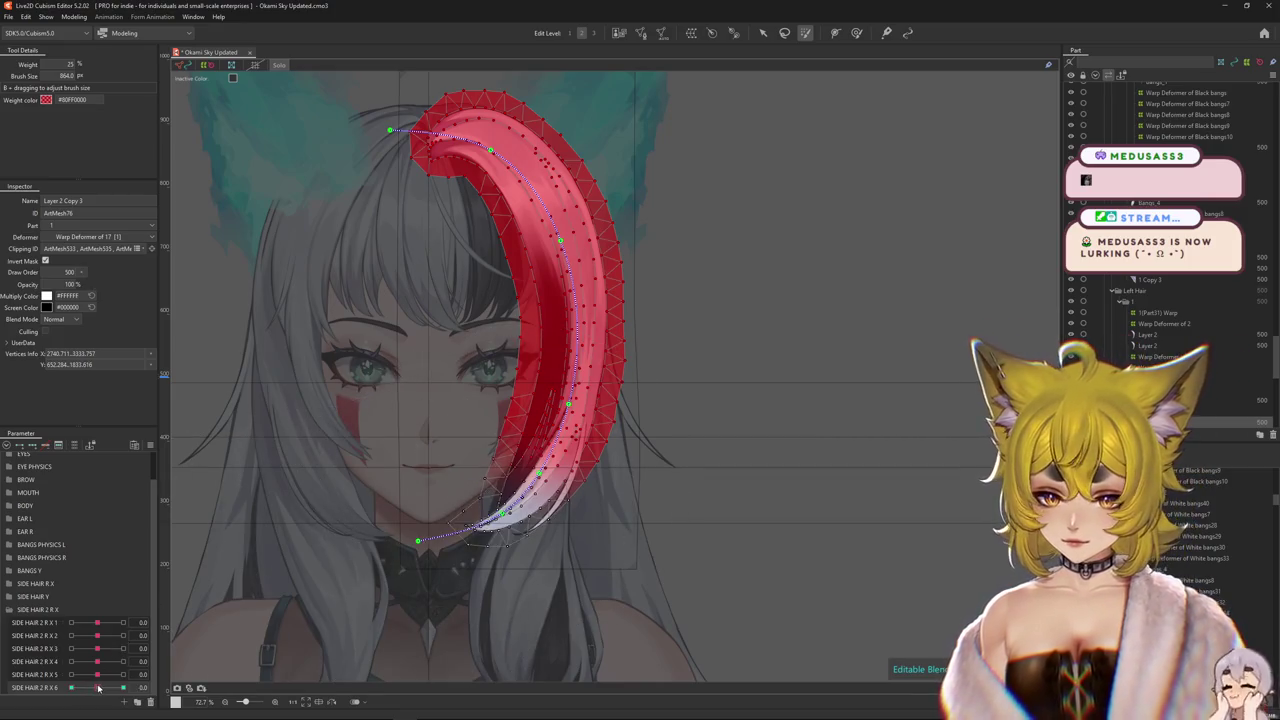
{"action": "left_click_drag", "start_coordinate": [540, 240], "coordinate": [607, 356]}
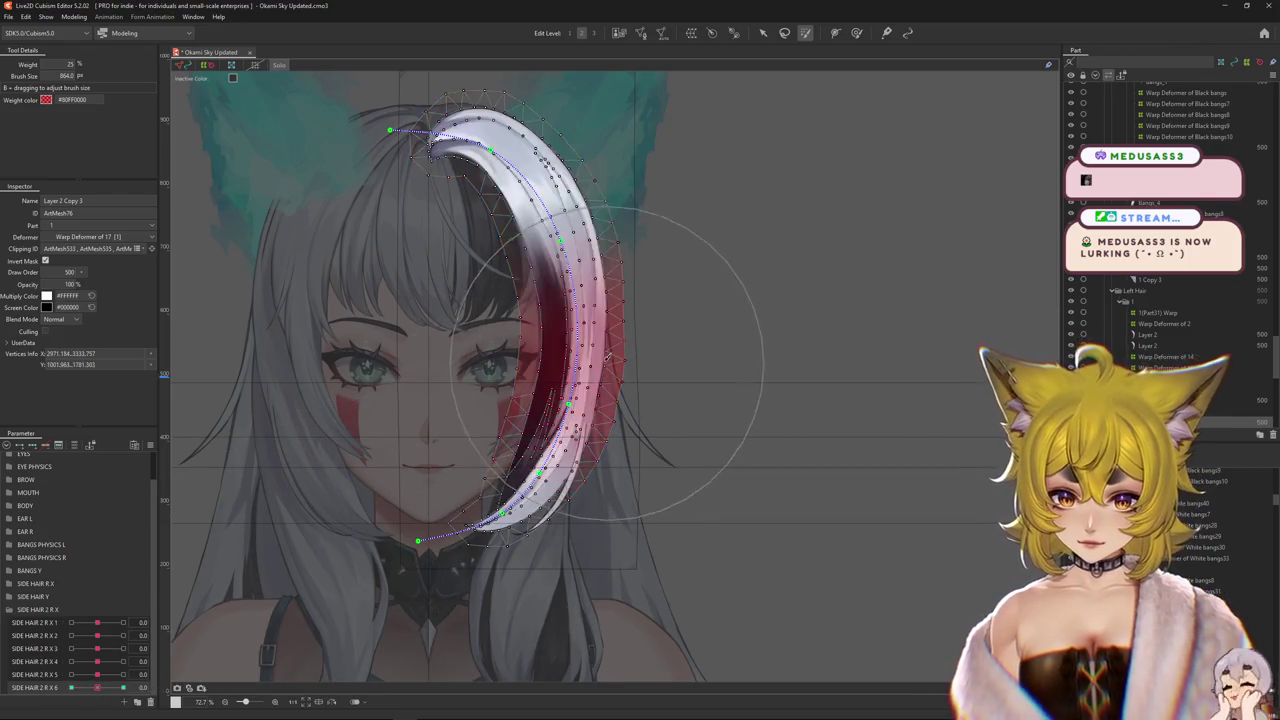
{"action": "key", "text": "ctrl+z"}
{"action": "left_click_drag", "start_coordinate": [101, 689], "coordinate": [271, 649]}
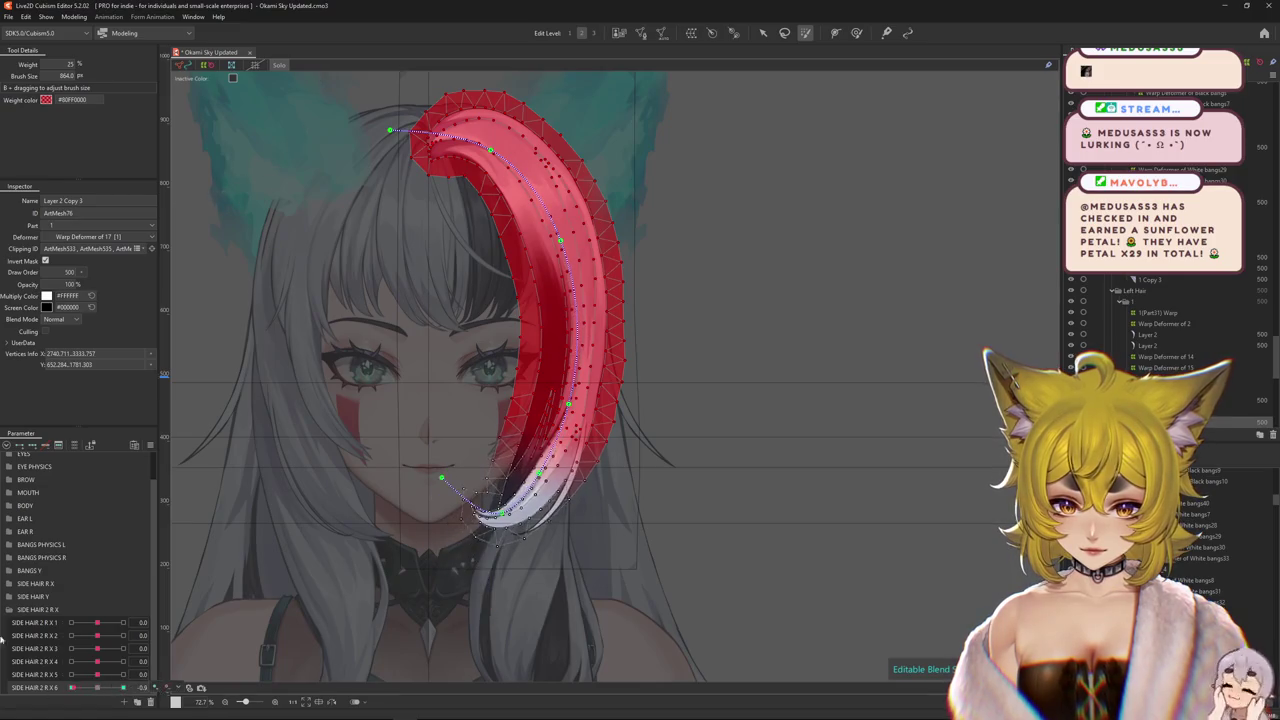
{"action": "key", "text": "ctrl+h"}
{"action": "left_click", "coordinate": [74, 17]}
{"action": "left_click", "coordinate": [90, 248]}
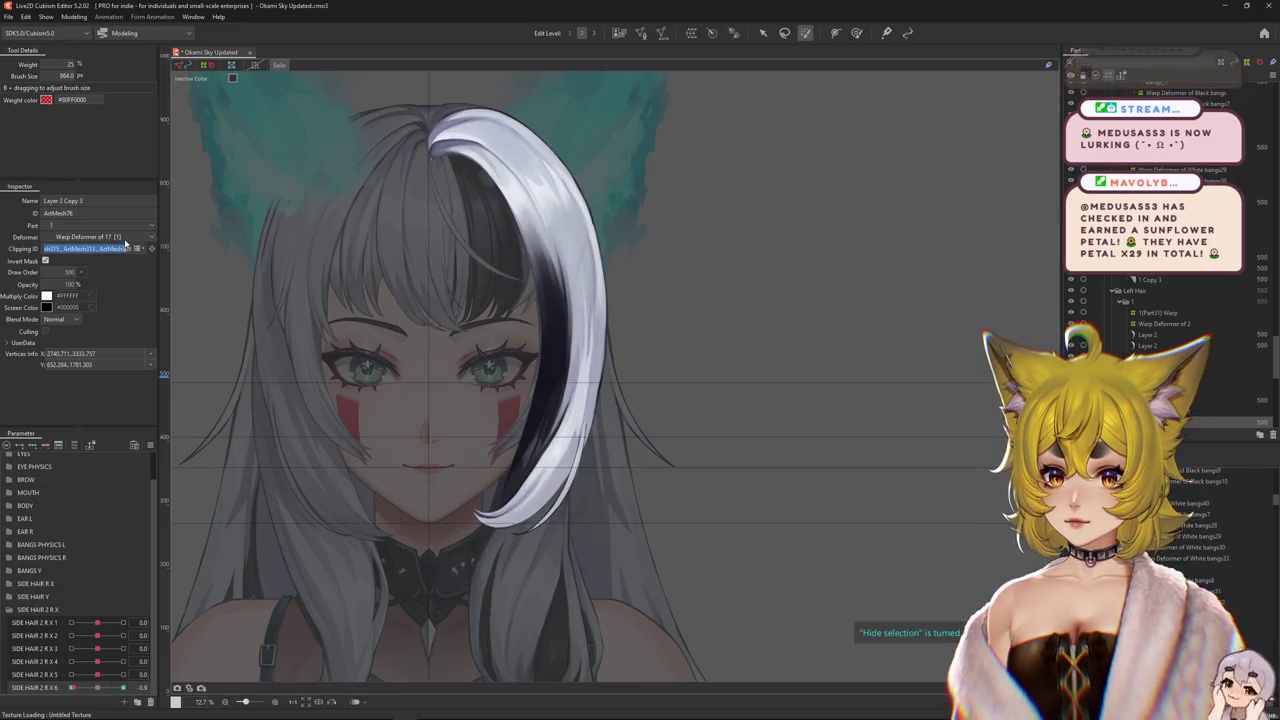
- In Physics Settings, duplicate the SIDE HAIR R X group as SIDE HAIR R2 X and view its outputs
{"action": "left_click", "coordinate": [74, 17]}
{"action": "left_click", "coordinate": [92, 240]}
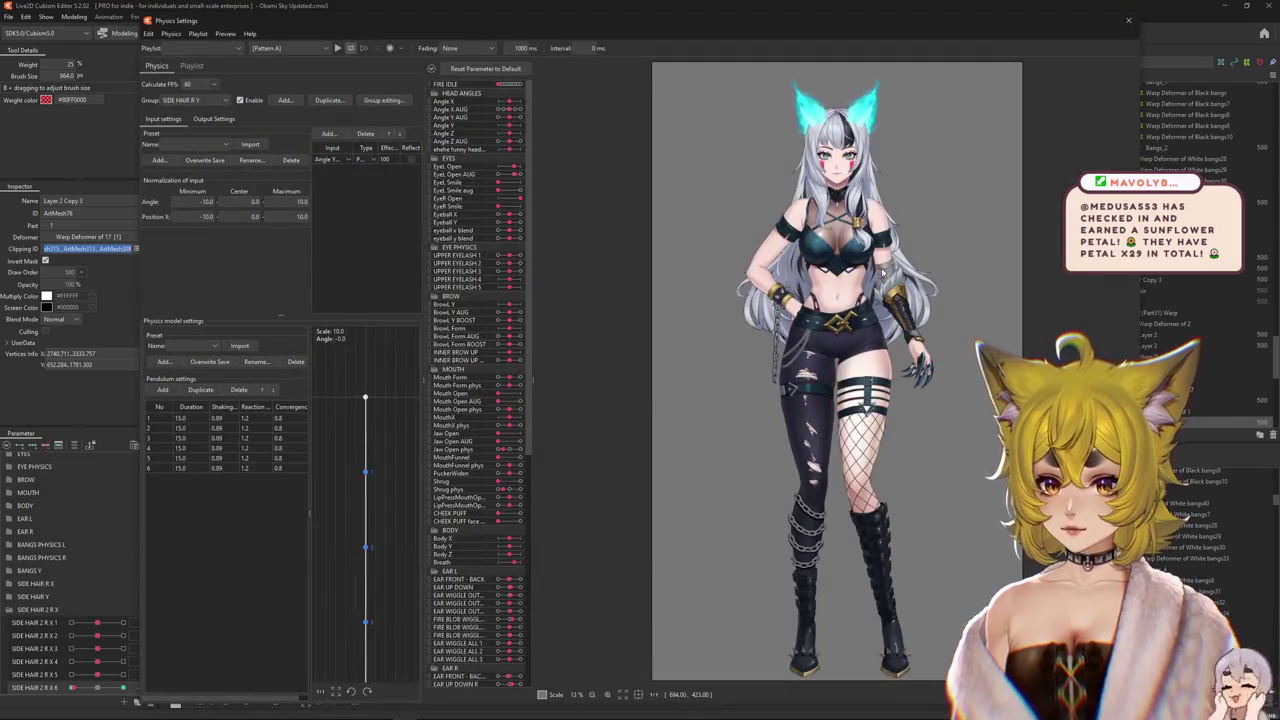
{"action": "scroll", "coordinate": [850, 300], "scroll_direction": "up", "scroll_amount": 5}
{"action": "scroll", "coordinate": [800, 350], "scroll_direction": "down", "scroll_amount": 2}
{"action": "scroll", "coordinate": [785, 378], "scroll_direction": "up", "scroll_amount": 3}
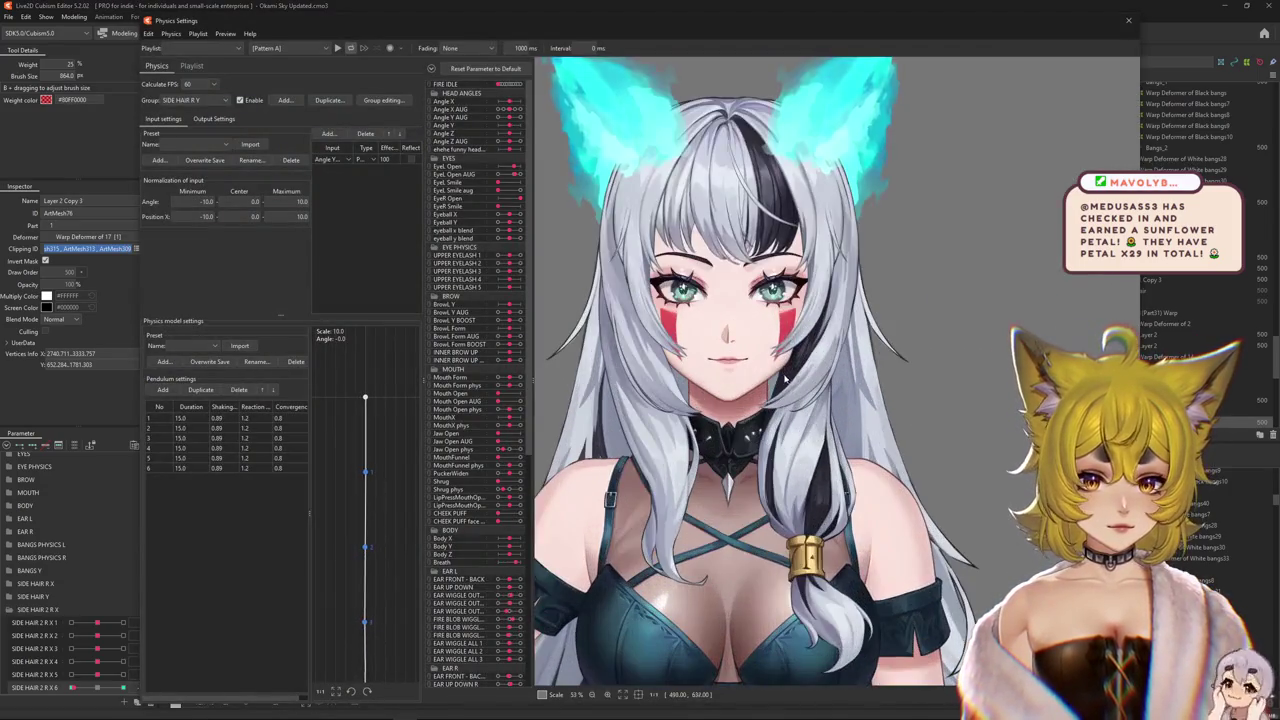
{"action": "scroll", "coordinate": [785, 378], "scroll_direction": "down", "scroll_amount": 2}
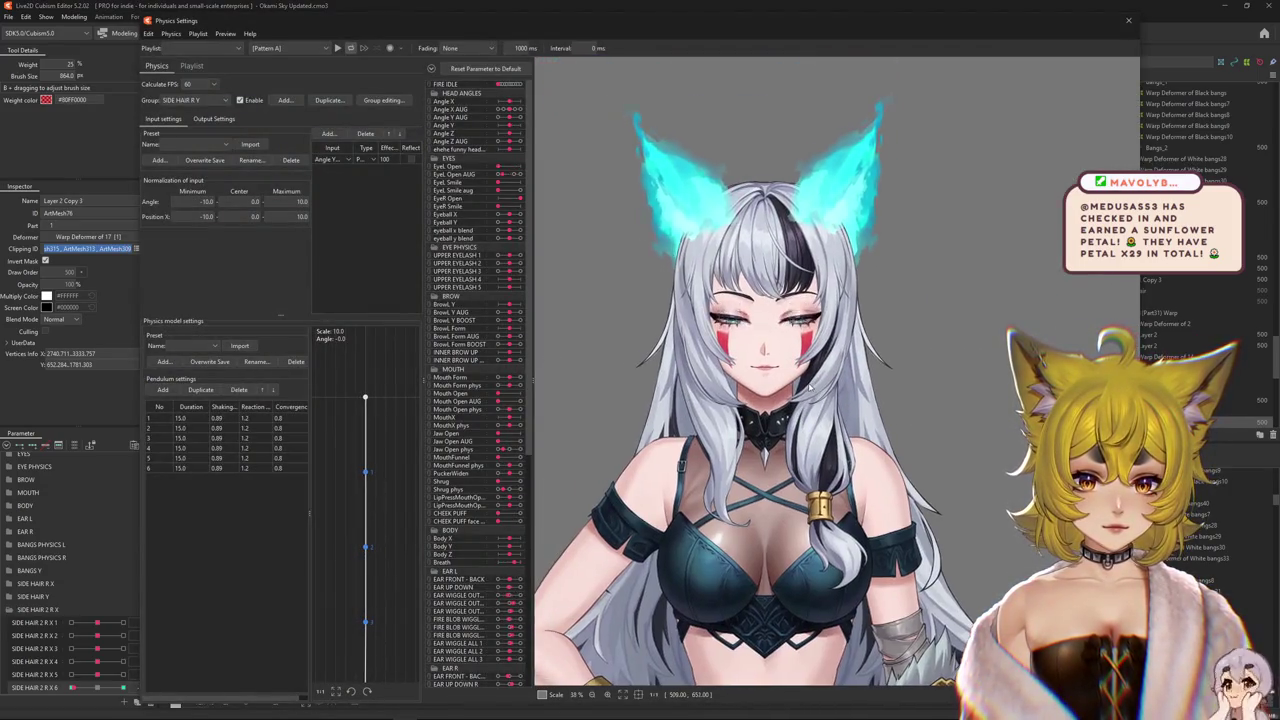
{"action": "left_click", "coordinate": [195, 100]}
{"action": "left_click", "coordinate": [193, 242]}
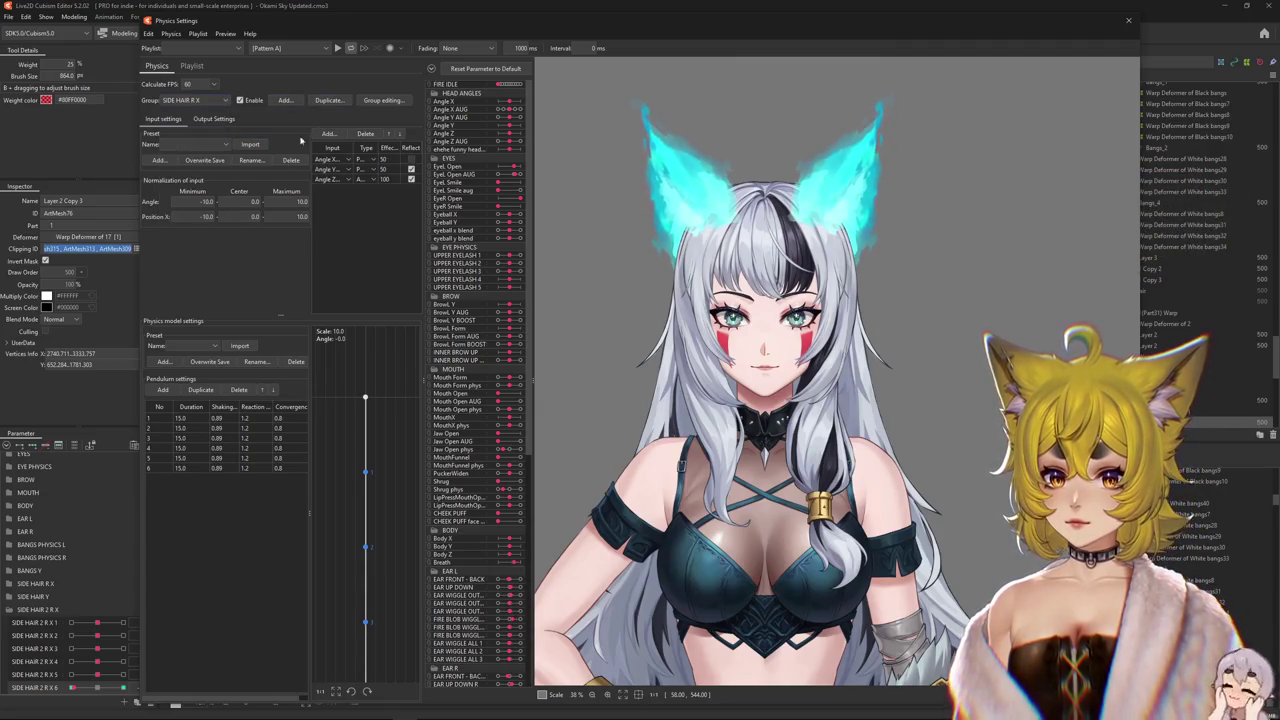
{"action": "left_click", "coordinate": [328, 101]}
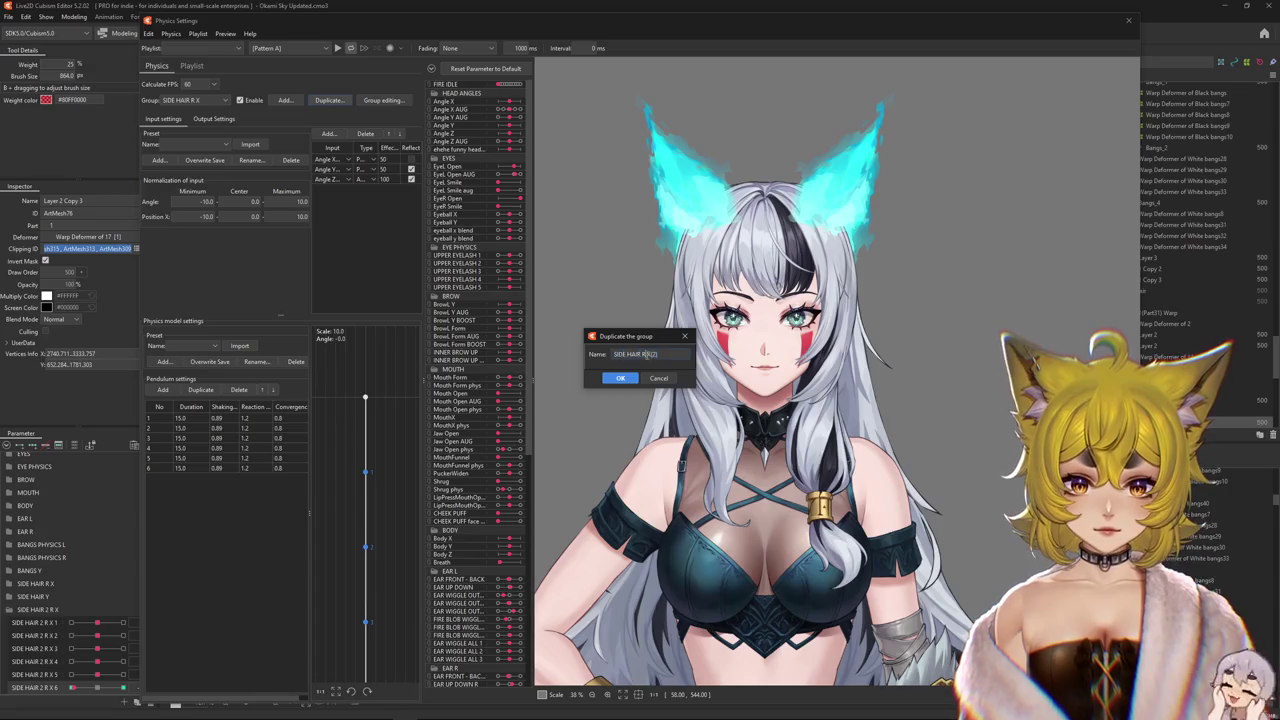
{"action": "left_click", "coordinate": [620, 379]}
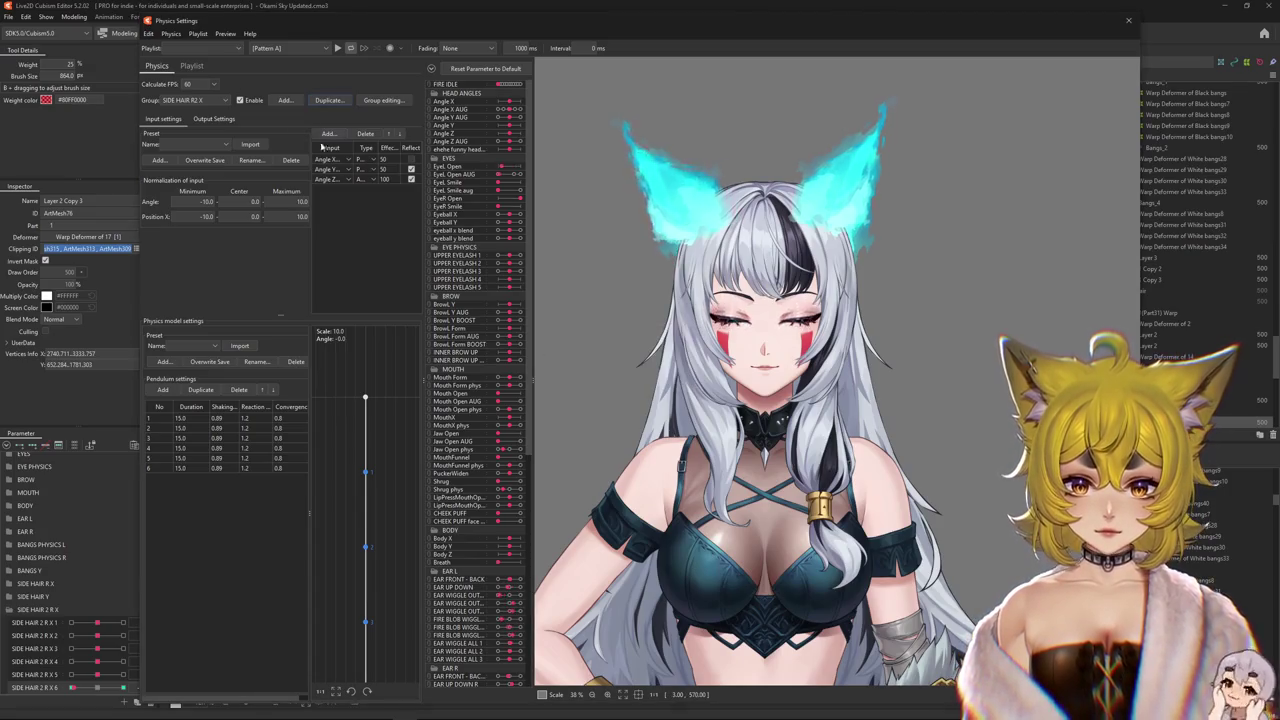
{"action": "left_click", "coordinate": [214, 119]}
{"action": "key", "text": "ctrl+a"}
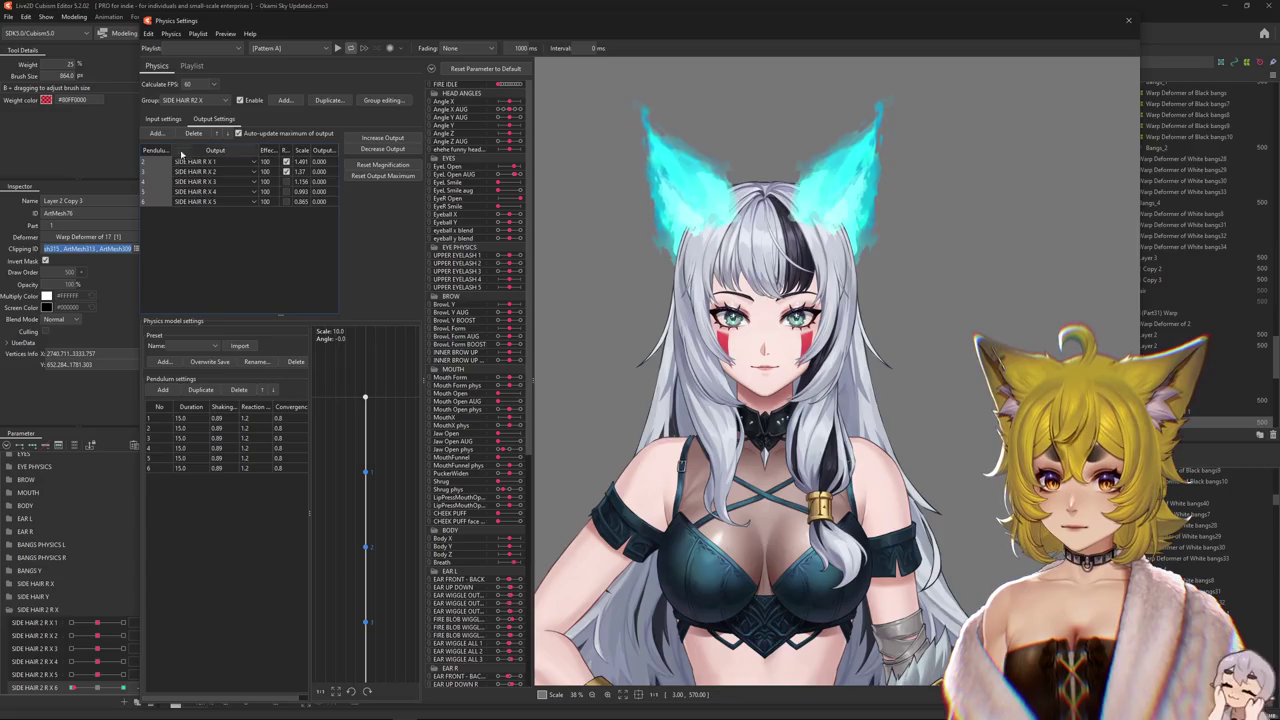
- Replace the group's outputs with the six parameters SIDE HAIR 2 R X 1–6
{"action": "left_click", "coordinate": [193, 133]}
{"action": "left_click", "coordinate": [157, 133]}
{"action": "left_click_drag", "start_coordinate": [740, 262], "coordinate": [740, 318]}
{"action": "scroll", "coordinate": [572, 428], "scroll_direction": "down", "scroll_amount": 5}
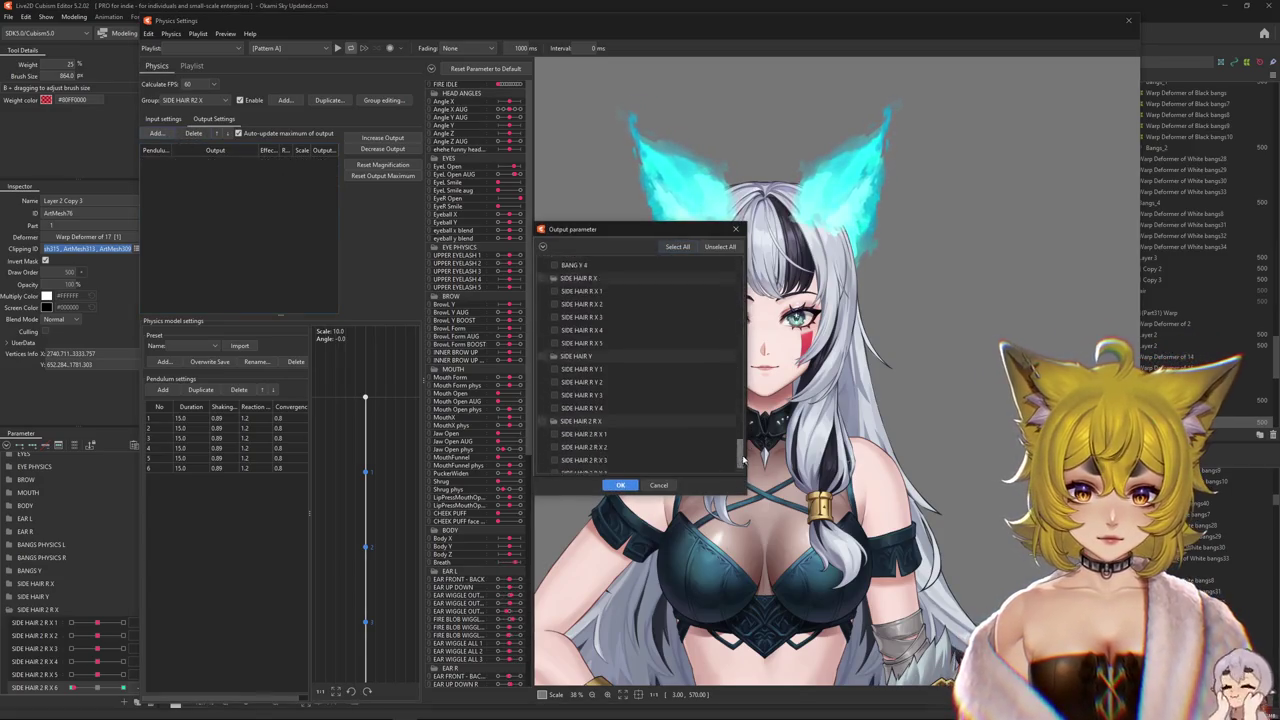
{"action": "scroll", "coordinate": [572, 428], "scroll_direction": "down", "scroll_amount": 5}
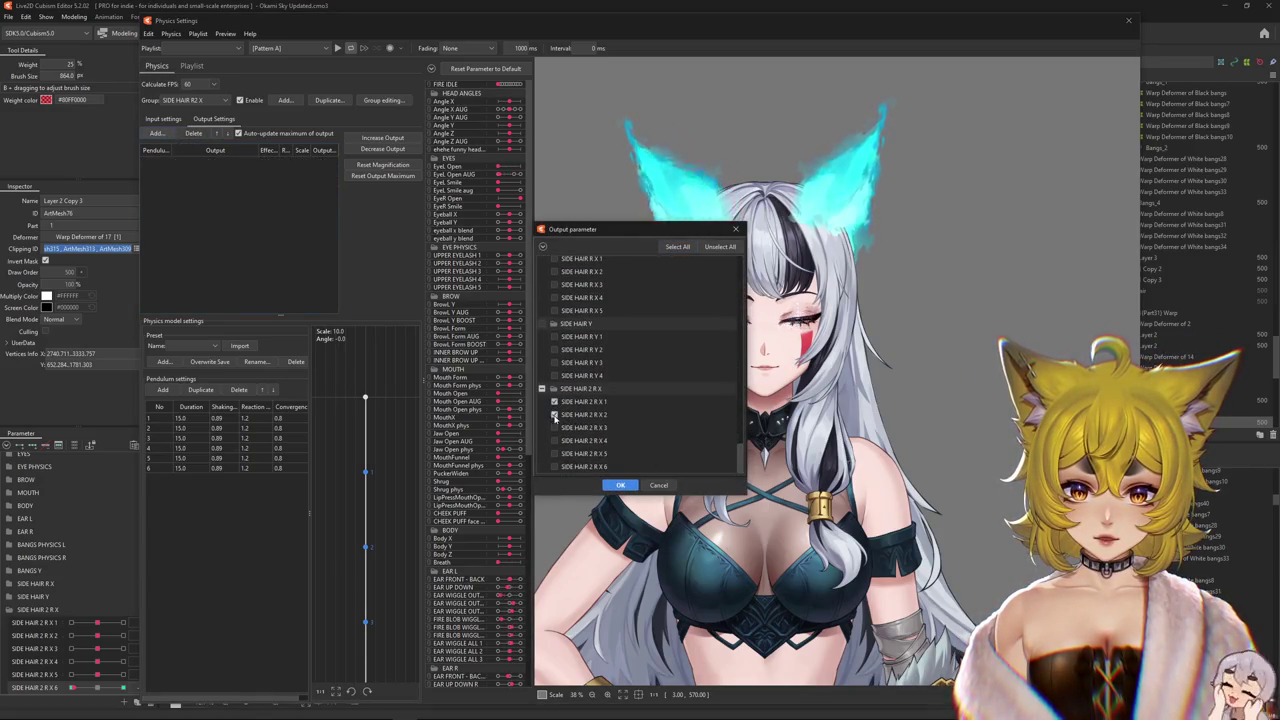
{"action": "left_click", "coordinate": [617, 485]}
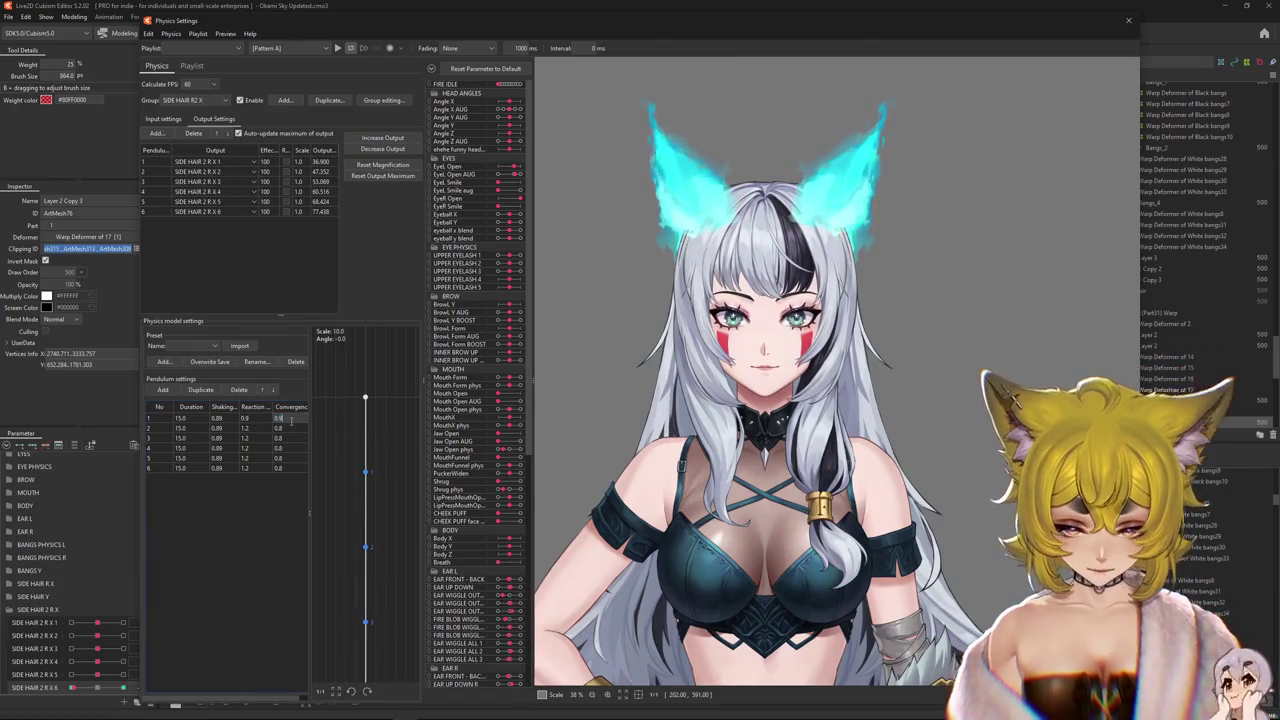
- Give all pendulum points a shared duration of 12.0
{"action": "left_click", "coordinate": [190, 407]}
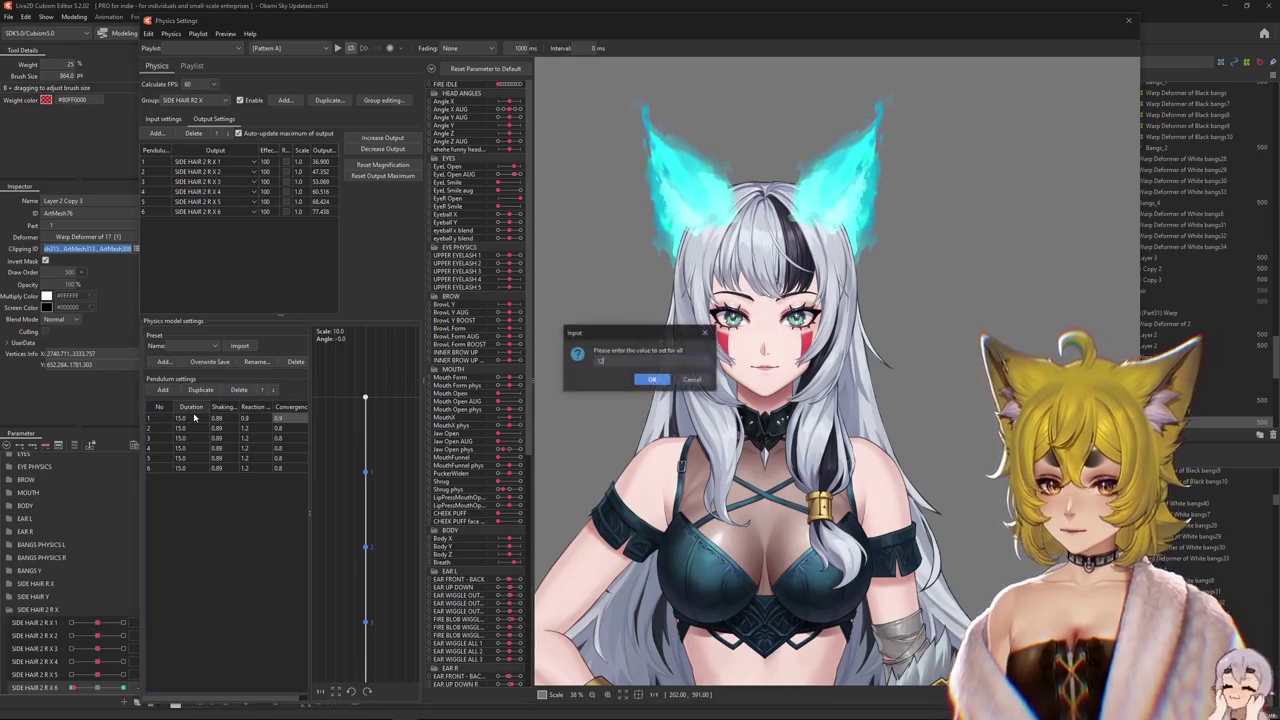
{"action": "type", "text": "12"}
{"action": "key", "text": "Return"}
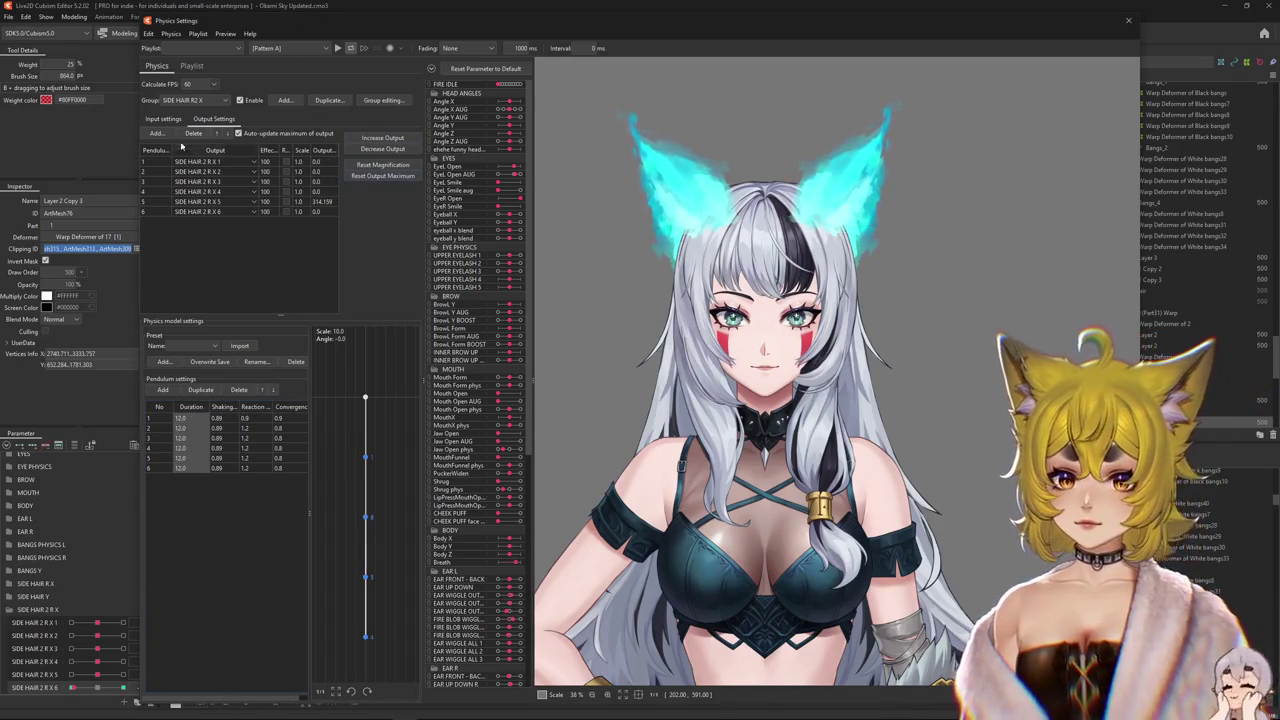
{"action": "left_click", "coordinate": [163, 119]}
{"action": "left_click", "coordinate": [219, 120]}
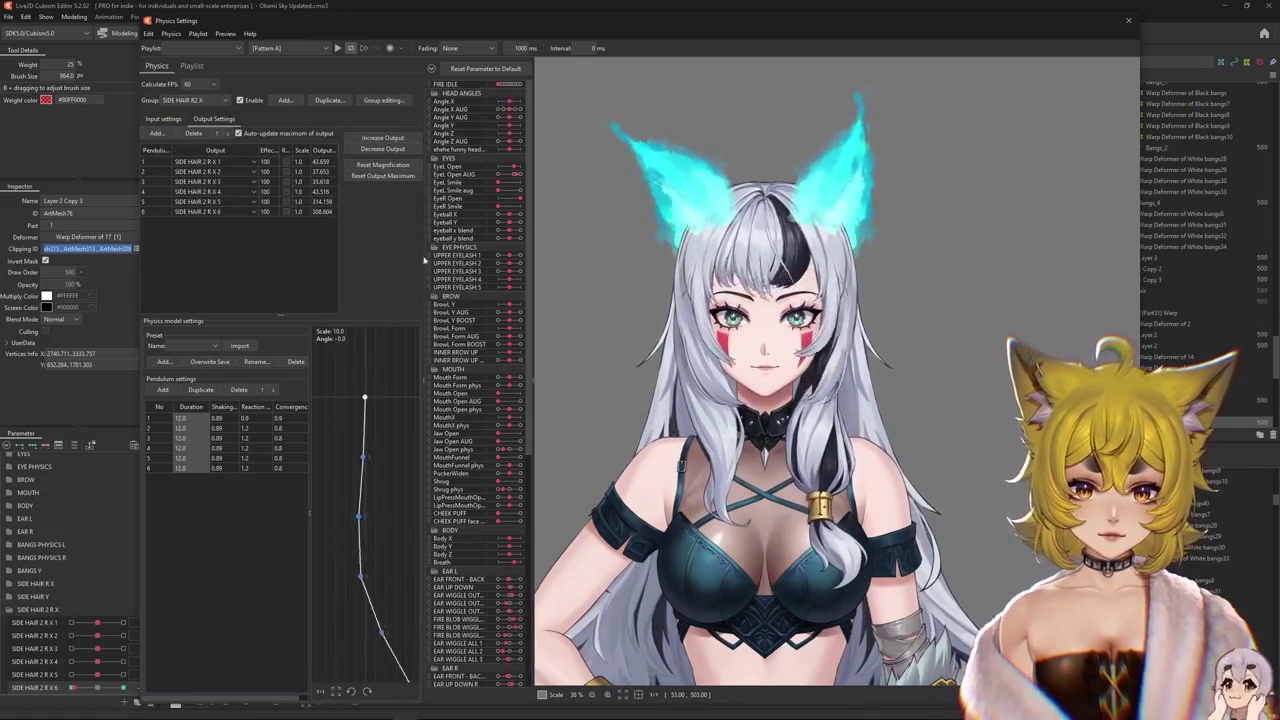
- Reset output magnification, increase the side-hair outputs to 100, and swing the head to test sway
{"action": "left_click", "coordinate": [385, 176]}
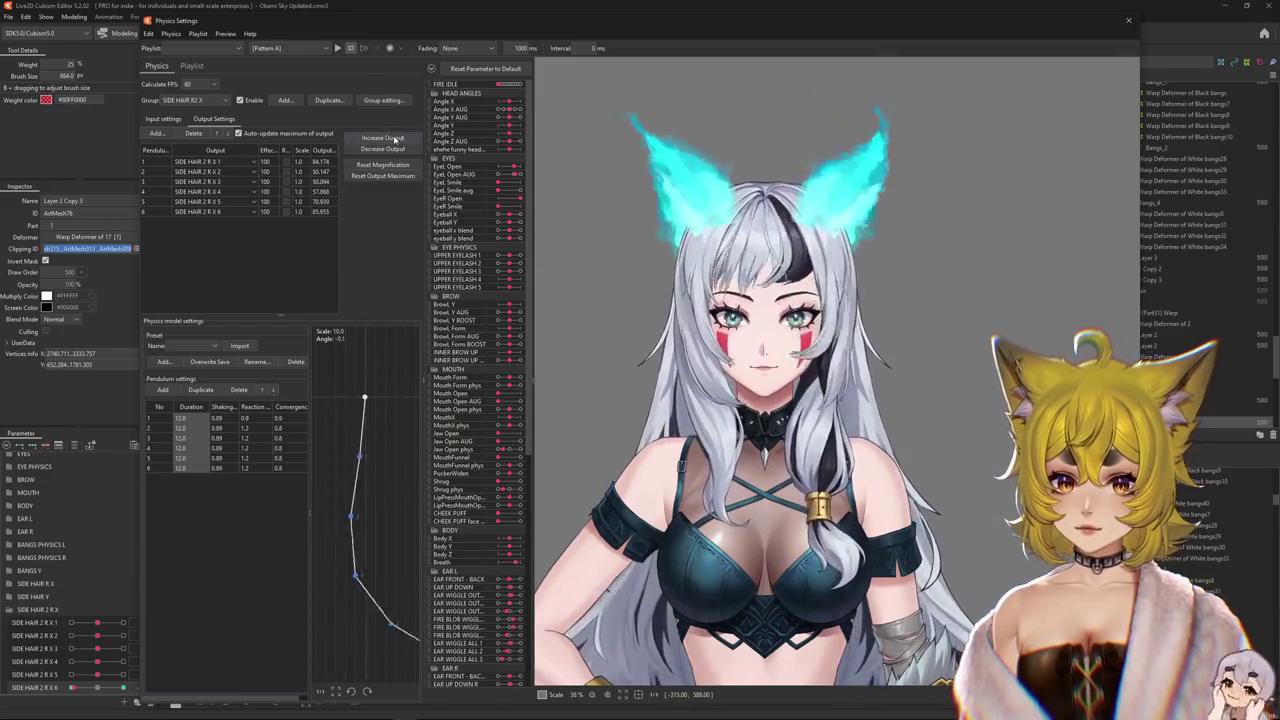
{"action": "left_click", "coordinate": [382, 137]}
{"action": "left_click", "coordinate": [678, 378]}
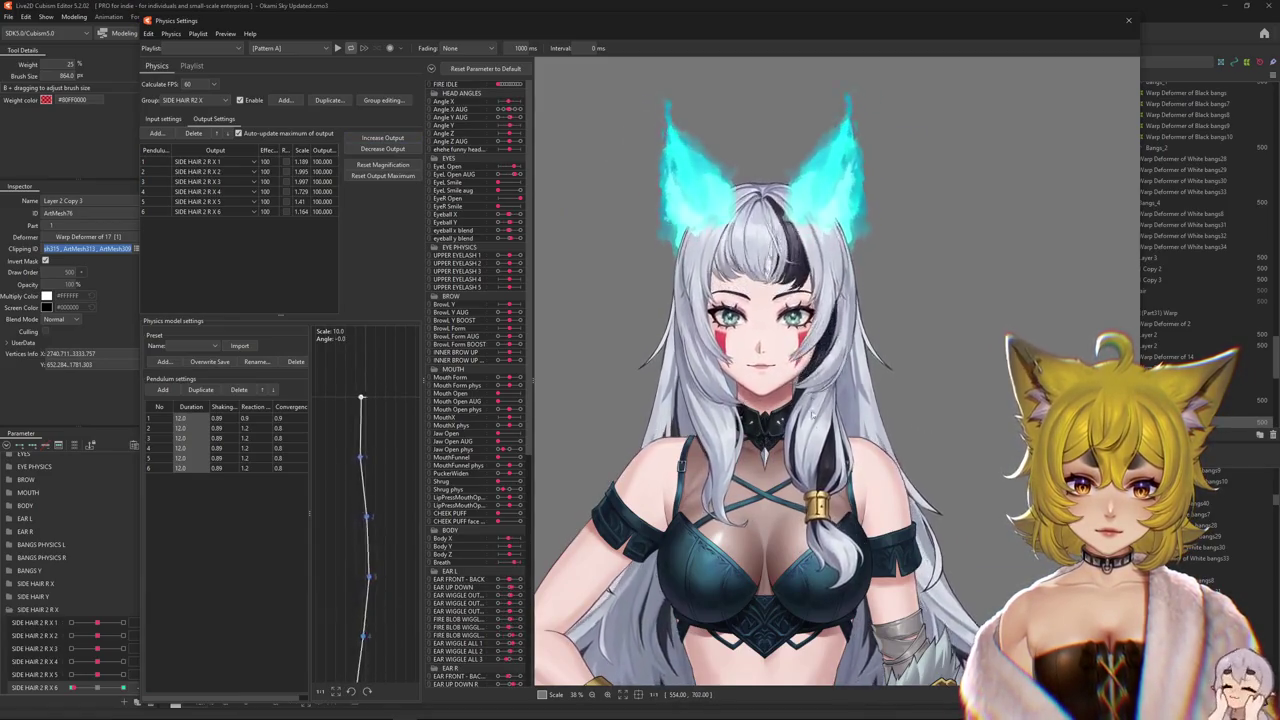
{"action": "mouse_move", "coordinate": [910, 373]}
{"action": "left_mouse_down"}
{"action": "mouse_move", "coordinate": [1050, 378]}
{"action": "mouse_move", "coordinate": [311, 372]}
{"action": "left_mouse_up"}
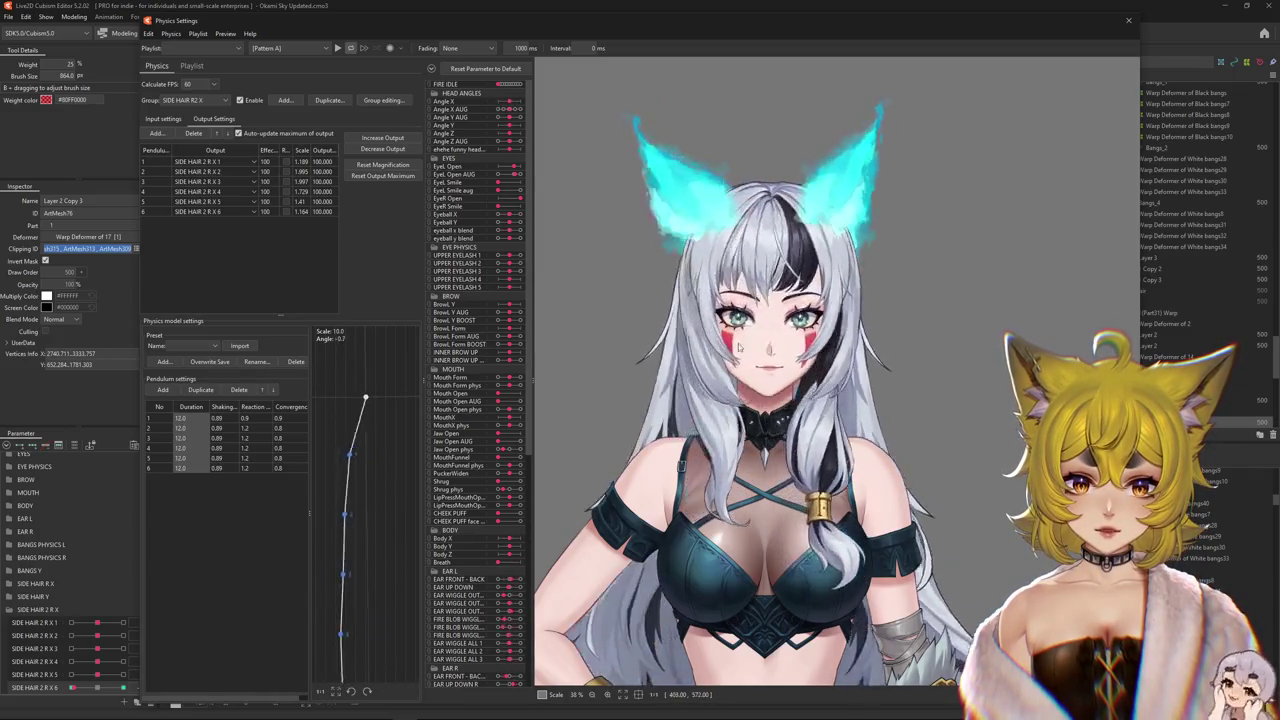
{"action": "scroll", "coordinate": [770, 340], "scroll_direction": "up", "scroll_amount": 4}
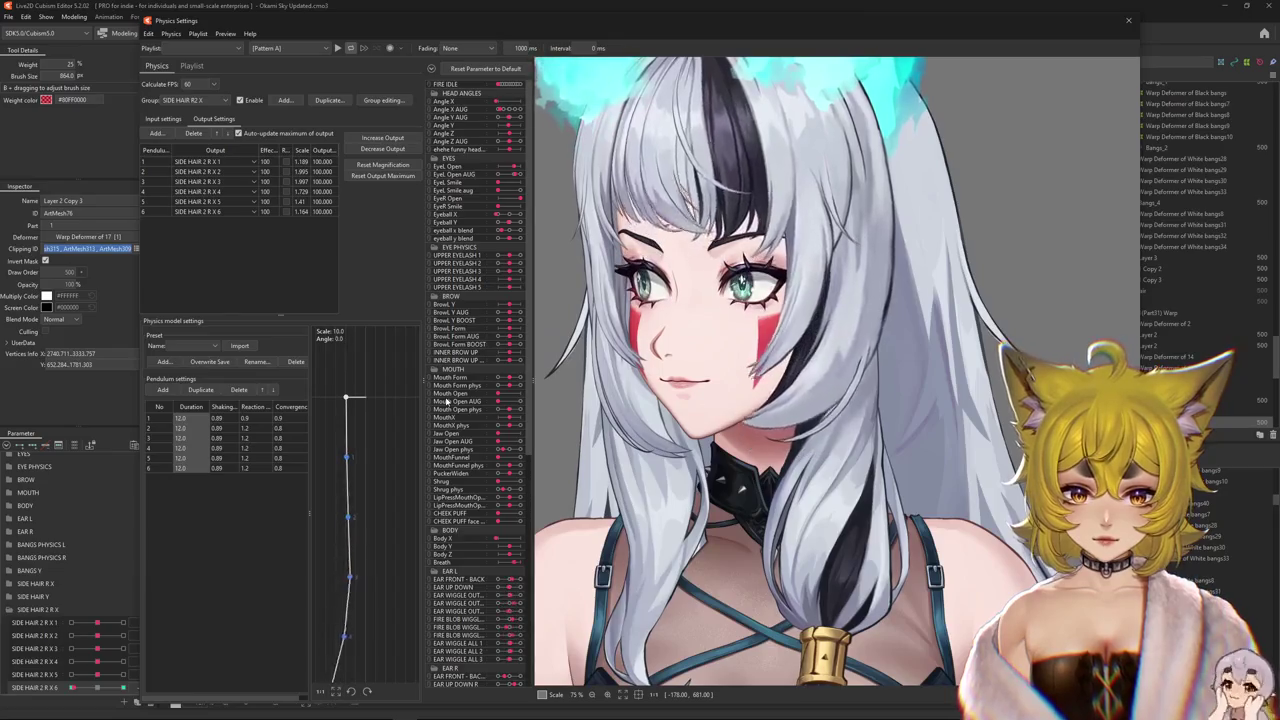
{"action": "mouse_move", "coordinate": [449, 401]}
{"action": "left_mouse_down"}
{"action": "mouse_move", "coordinate": [287, 341]}
{"action": "mouse_move", "coordinate": [385, 377]}
{"action": "mouse_move", "coordinate": [966, 383]}
{"action": "mouse_move", "coordinate": [725, 381]}
{"action": "mouse_move", "coordinate": [513, 404]}
{"action": "left_mouse_up"}
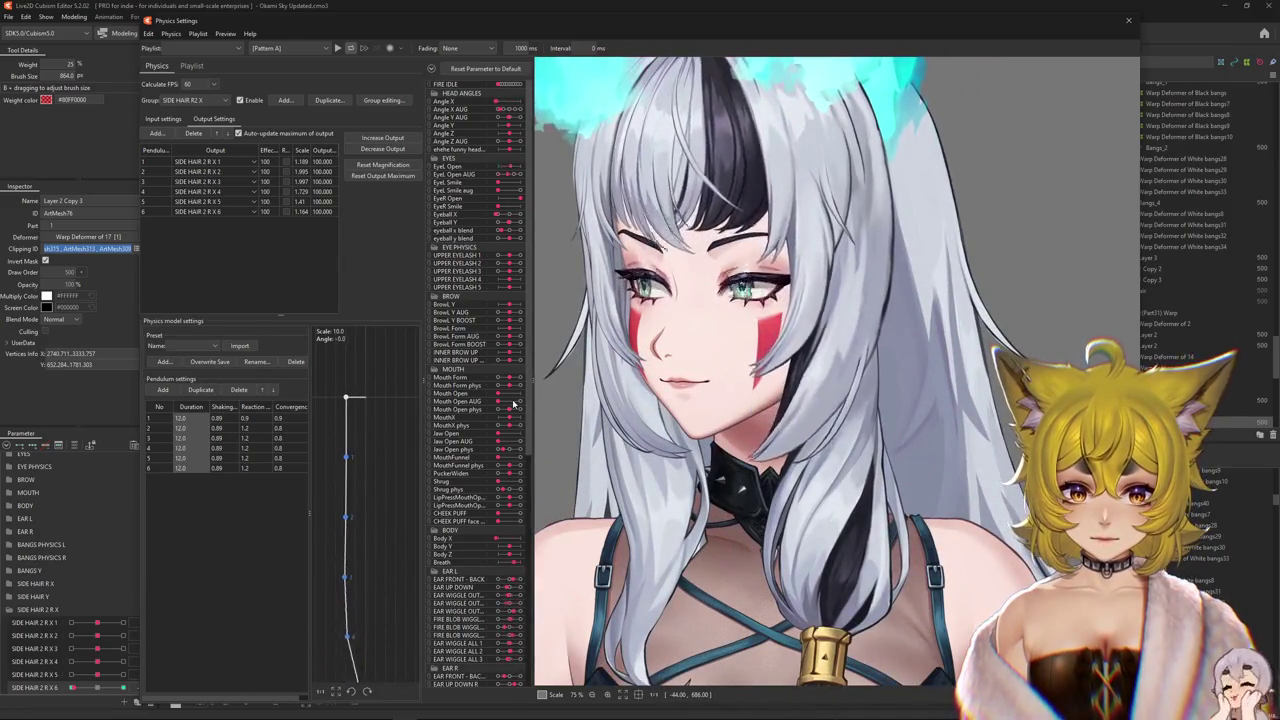
{"action": "mouse_move", "coordinate": [513, 404]}
{"action": "left_mouse_down"}
{"action": "mouse_move", "coordinate": [935, 396]}
{"action": "mouse_move", "coordinate": [717, 380]}
{"action": "left_mouse_up"}
{"action": "scroll", "coordinate": [717, 380], "scroll_direction": "down", "scroll_amount": 2}
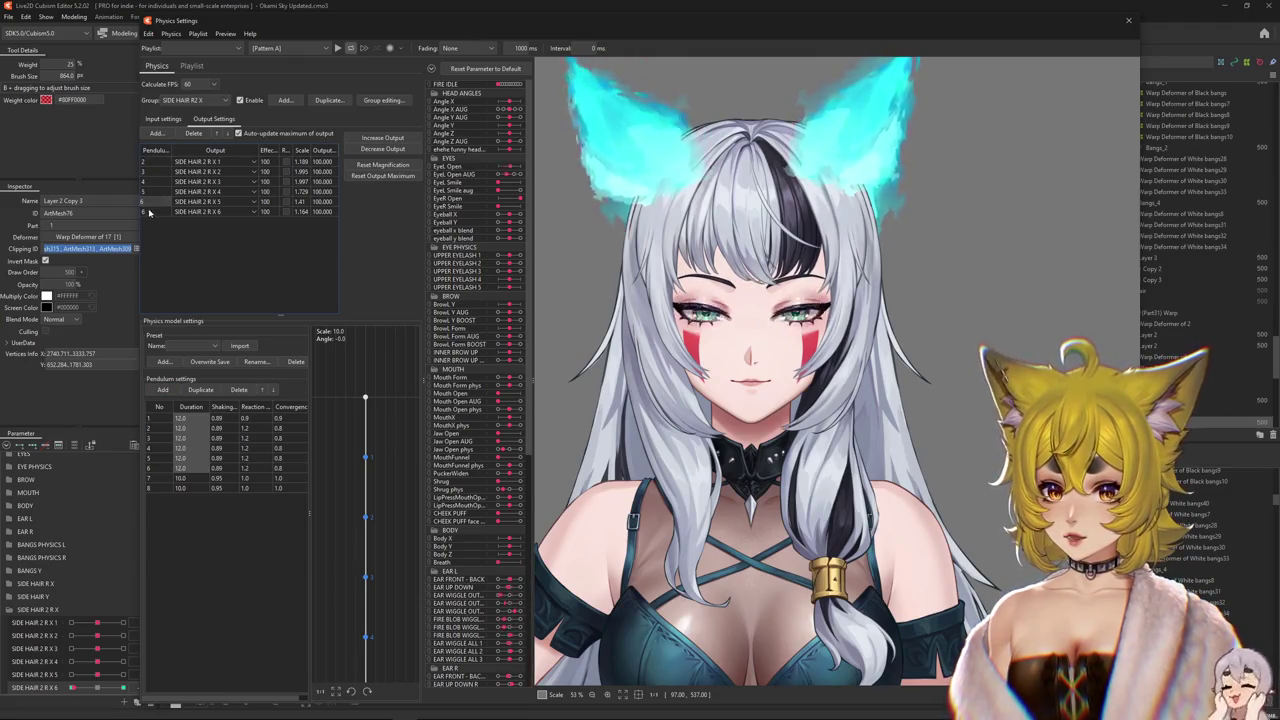
- Apply shared Shaking and Duration 12.0 values to all eight pendulums and preview the sway
{"action": "double_click", "coordinate": [219, 409]}
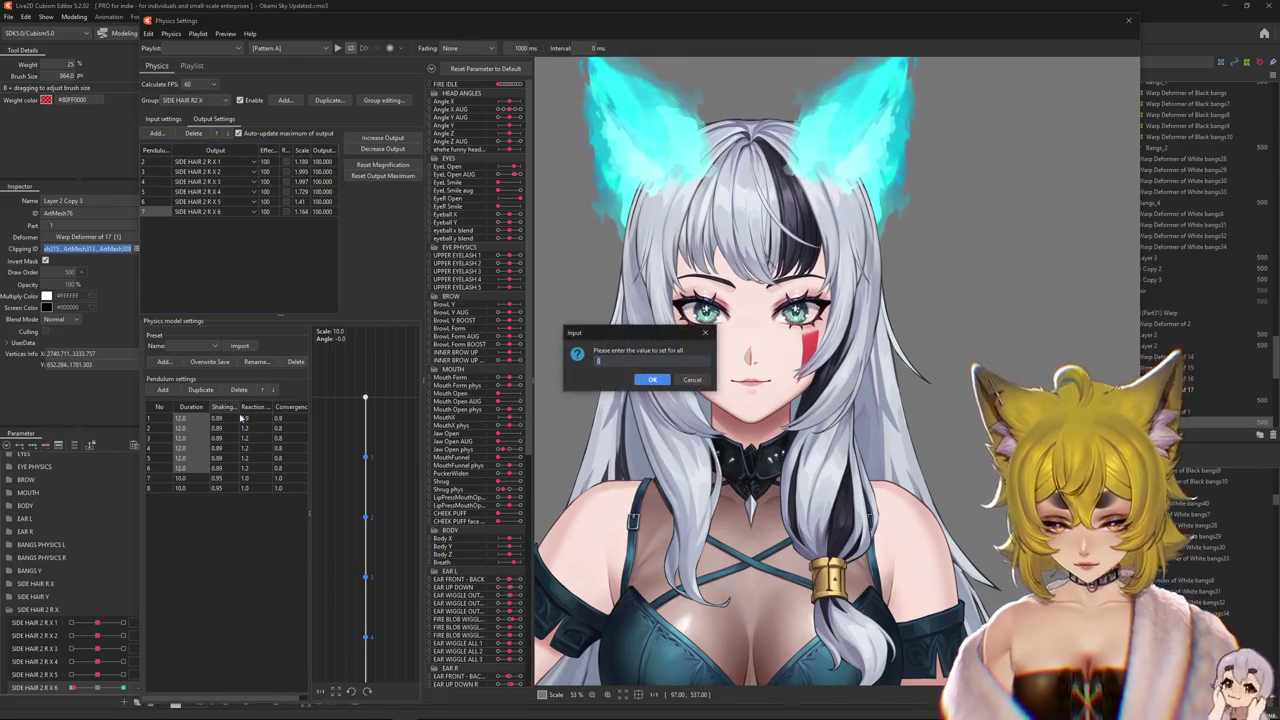
{"action": "key", "text": "Return"}
{"action": "double_click", "coordinate": [201, 410]}
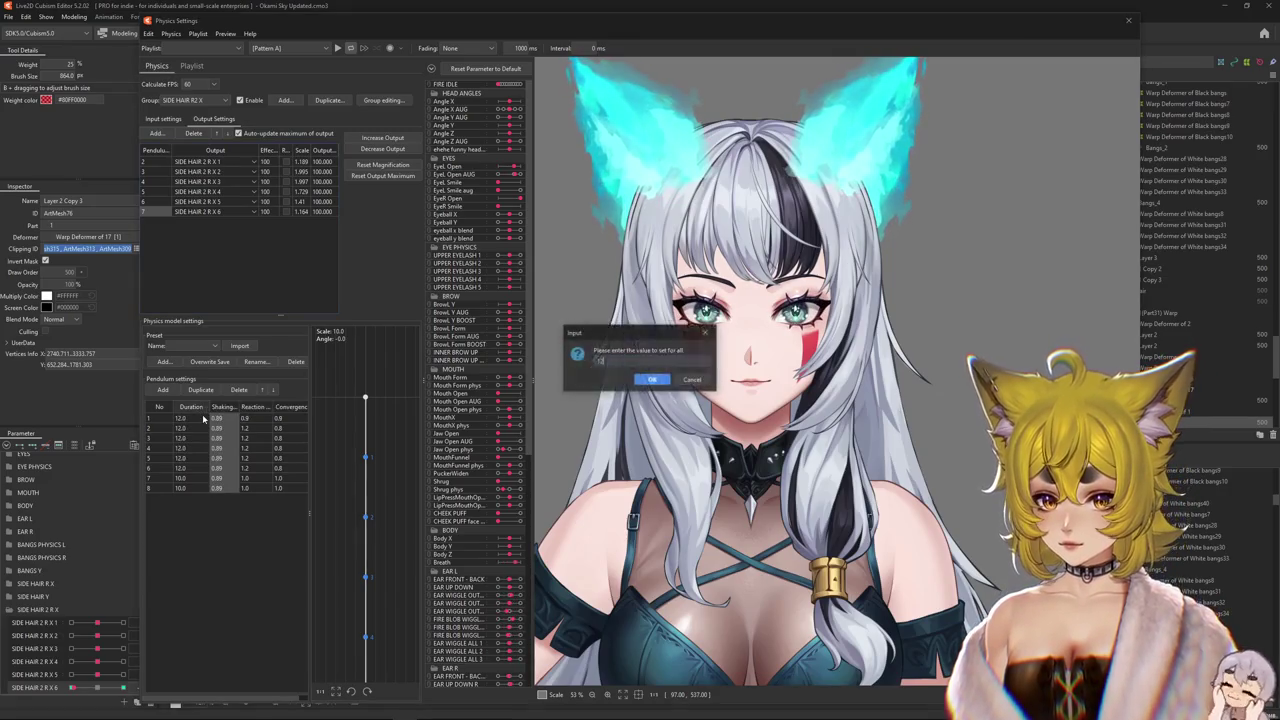
{"action": "key", "text": "Return"}
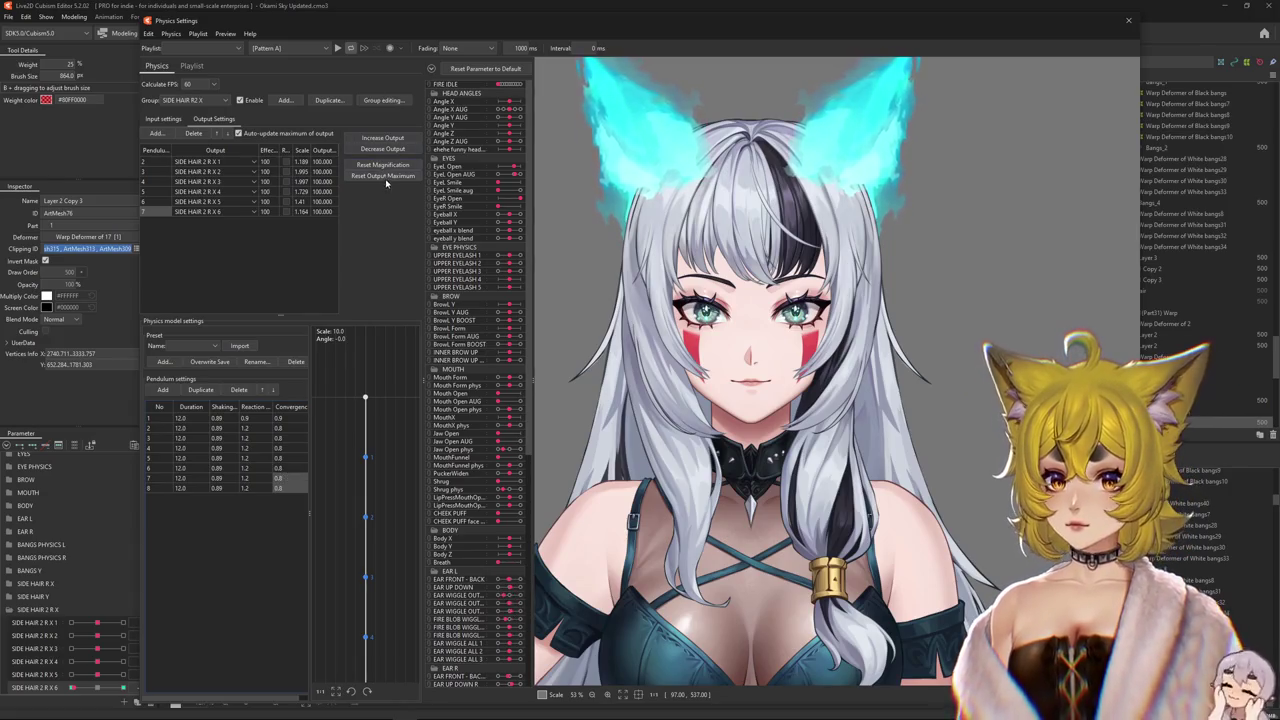
{"action": "left_click_drag", "start_coordinate": [728, 386], "coordinate": [820, 374]}
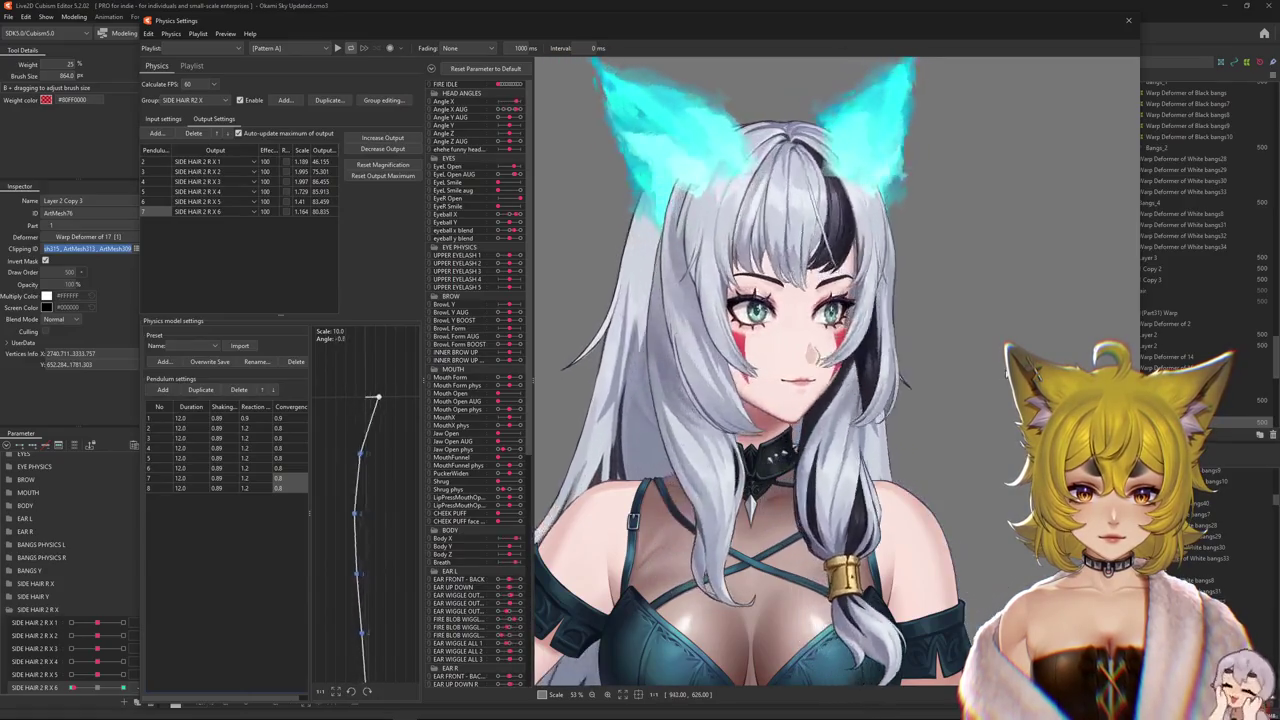
{"action": "mouse_move", "coordinate": [820, 374]}
{"action": "left_mouse_down"}
{"action": "mouse_move", "coordinate": [707, 377]}
{"action": "mouse_move", "coordinate": [833, 383]}
{"action": "mouse_move", "coordinate": [555, 409]}
{"action": "left_mouse_up"}
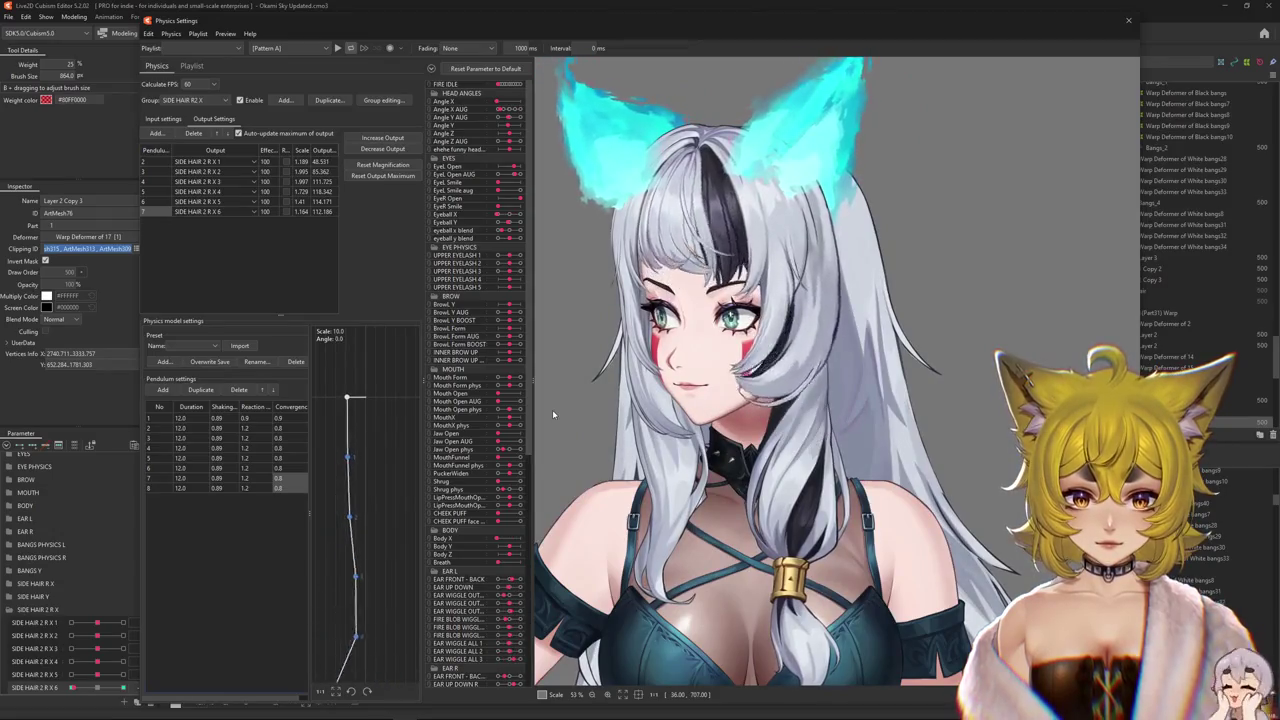
{"action": "mouse_move", "coordinate": [552, 409]}
{"action": "left_mouse_down"}
{"action": "mouse_move", "coordinate": [1226, 441]}
{"action": "mouse_move", "coordinate": [292, 418]}
{"action": "left_mouse_up"}
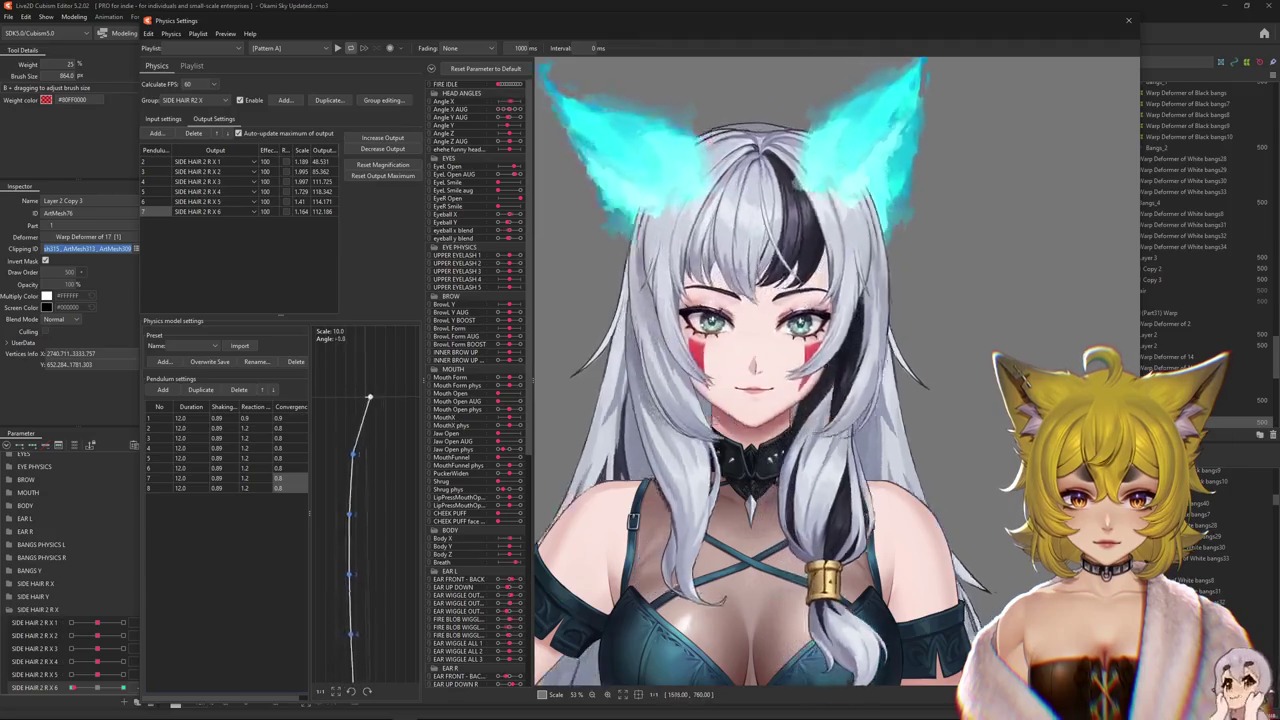
- Turn and tilt the head in several directions to preview the side-hair physics
{"action": "left_click", "coordinate": [162, 118]}
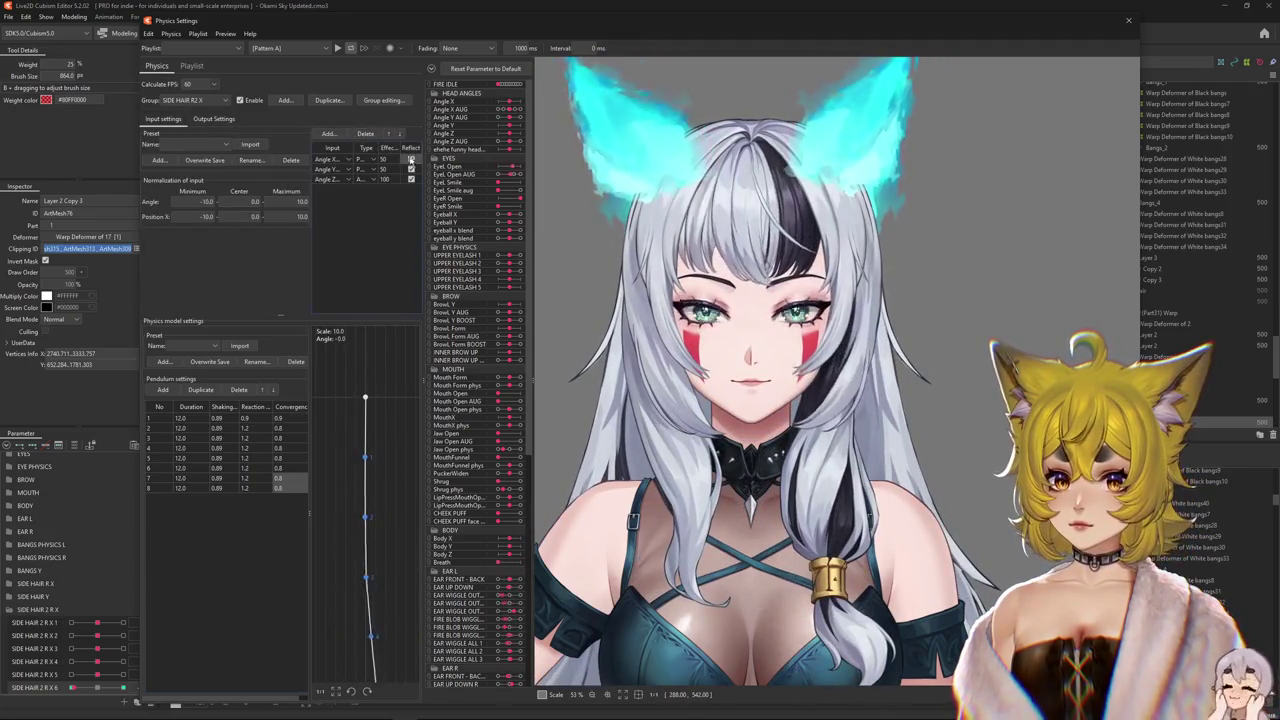
{"action": "left_click_drag", "start_coordinate": [746, 291], "coordinate": [1000, 300]}
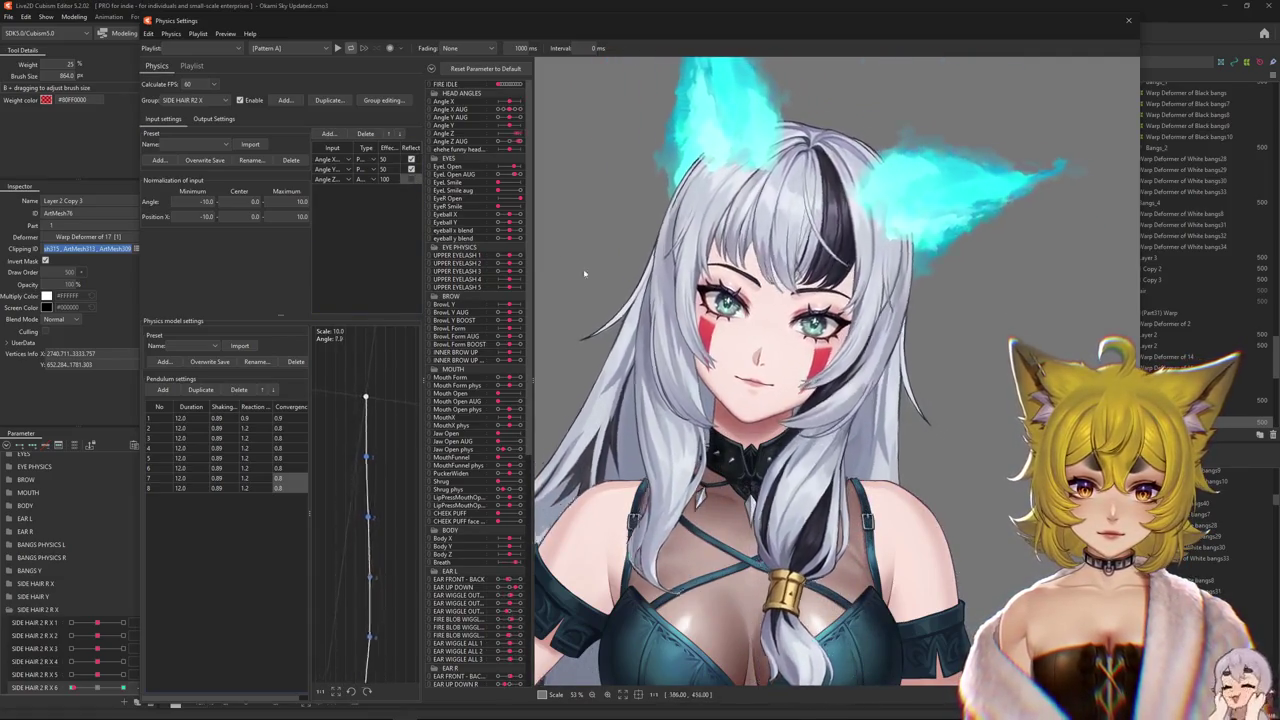
{"action": "left_click_drag", "start_coordinate": [981, 455], "coordinate": [461, 400]}
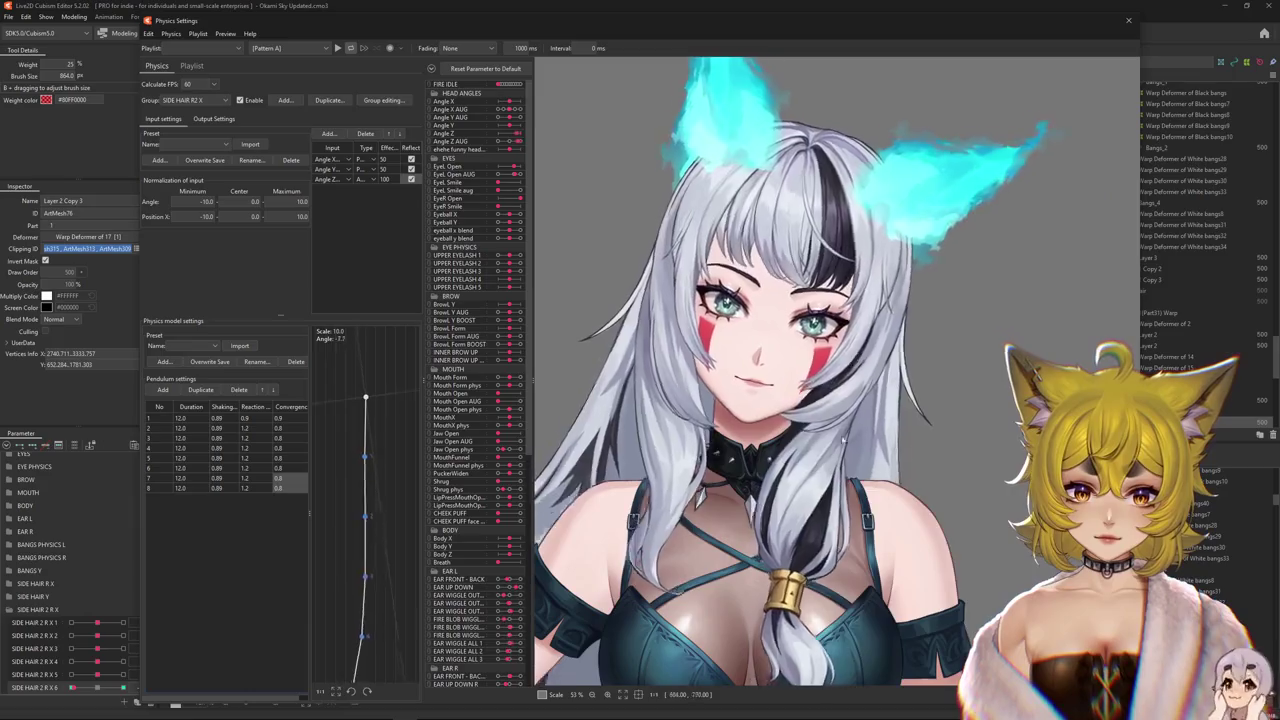
{"action": "mouse_move", "coordinate": [708, 410]}
{"action": "left_mouse_down"}
{"action": "mouse_move", "coordinate": [649, 377]}
{"action": "mouse_move", "coordinate": [1059, 395]}
{"action": "left_mouse_up"}
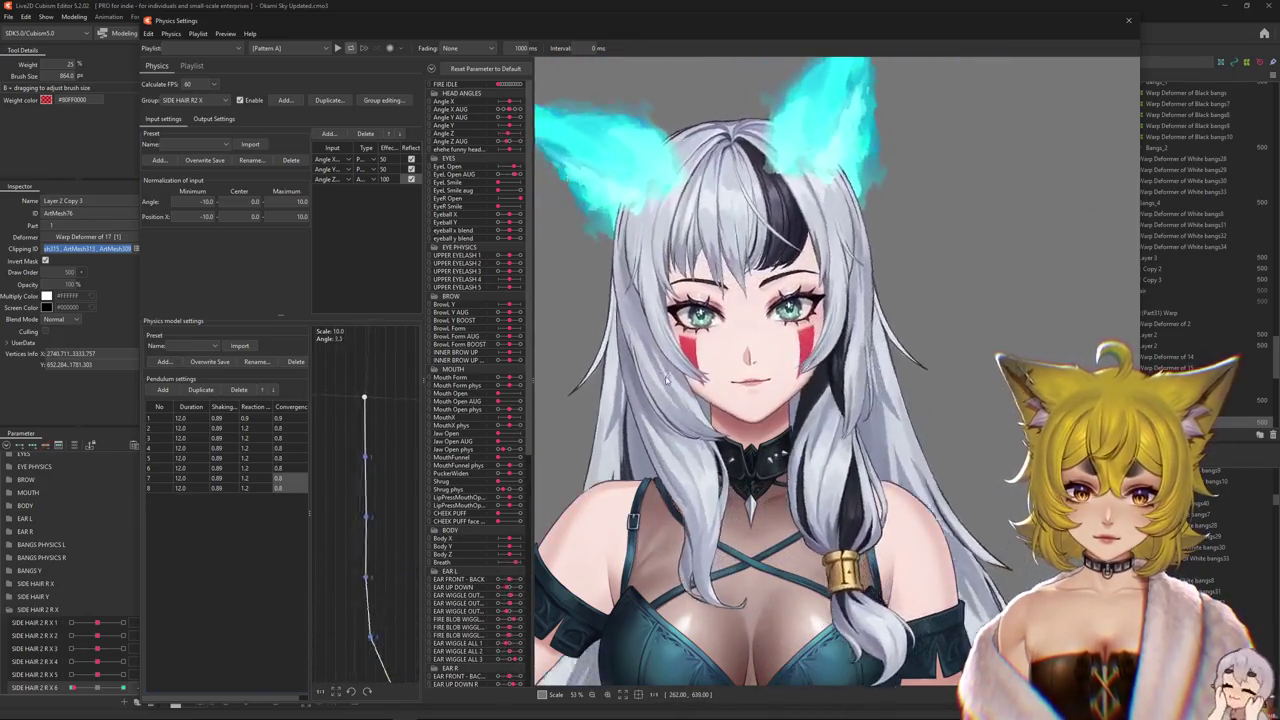
{"action": "mouse_move", "coordinate": [700, 400]}
{"action": "left_mouse_down"}
{"action": "mouse_move", "coordinate": [970, 415]}
{"action": "mouse_move", "coordinate": [553, 390]}
{"action": "mouse_move", "coordinate": [790, 405]}
{"action": "mouse_move", "coordinate": [668, 592]}
{"action": "left_mouse_up"}
{"action": "left_click_drag", "start_coordinate": [833, 533], "coordinate": [828, 366]}
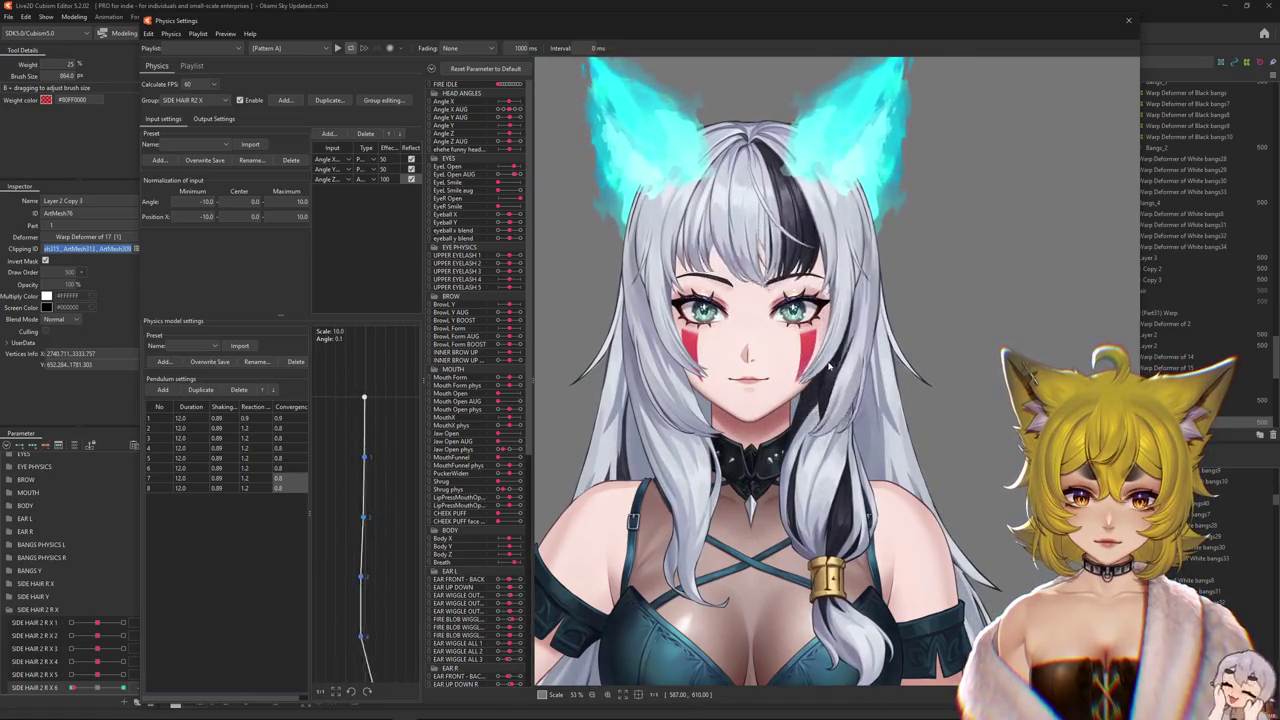
{"action": "mouse_move", "coordinate": [828, 366]}
{"action": "left_mouse_down"}
{"action": "mouse_move", "coordinate": [840, 62]}
{"action": "mouse_move", "coordinate": [790, 403]}
{"action": "mouse_move", "coordinate": [815, 178]}
{"action": "mouse_move", "coordinate": [820, 575]}
{"action": "mouse_move", "coordinate": [829, 5]}
{"action": "mouse_move", "coordinate": [798, 675]}
{"action": "left_mouse_up"}
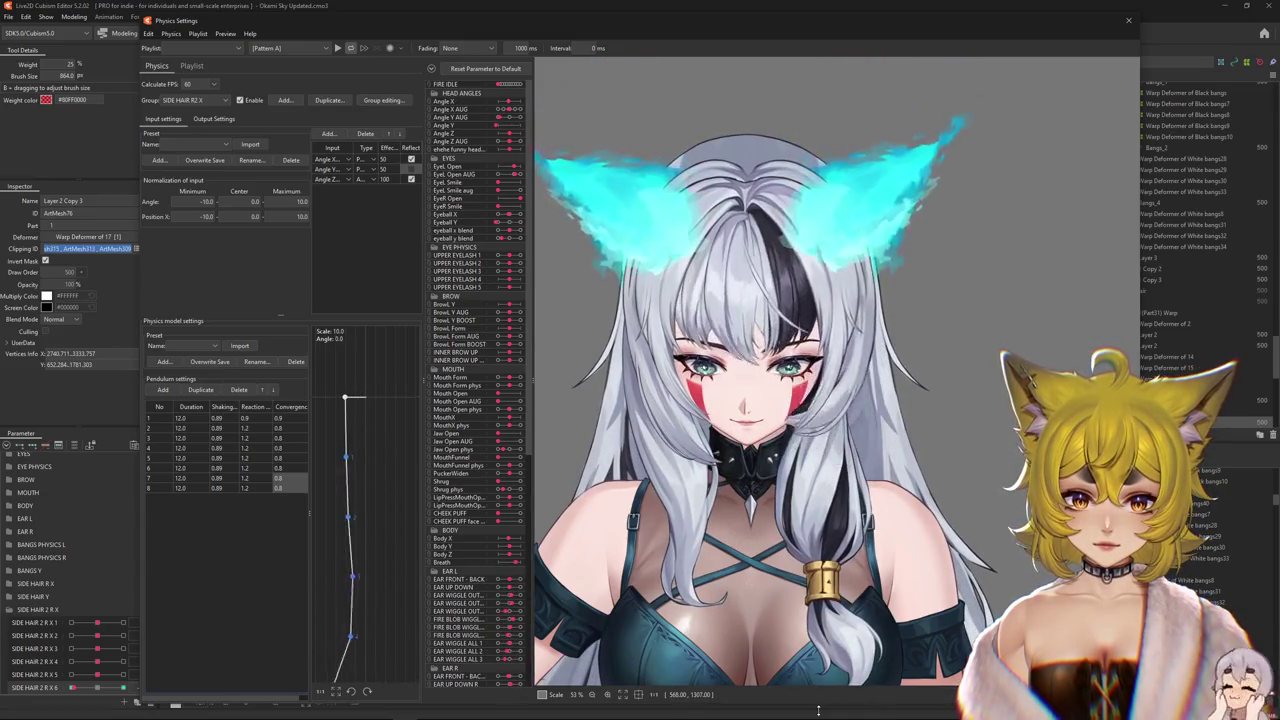
{"action": "mouse_move", "coordinate": [818, 710]}
{"action": "left_mouse_down"}
{"action": "mouse_move", "coordinate": [997, 636]}
{"action": "mouse_move", "coordinate": [833, 556]}
{"action": "left_mouse_up"}
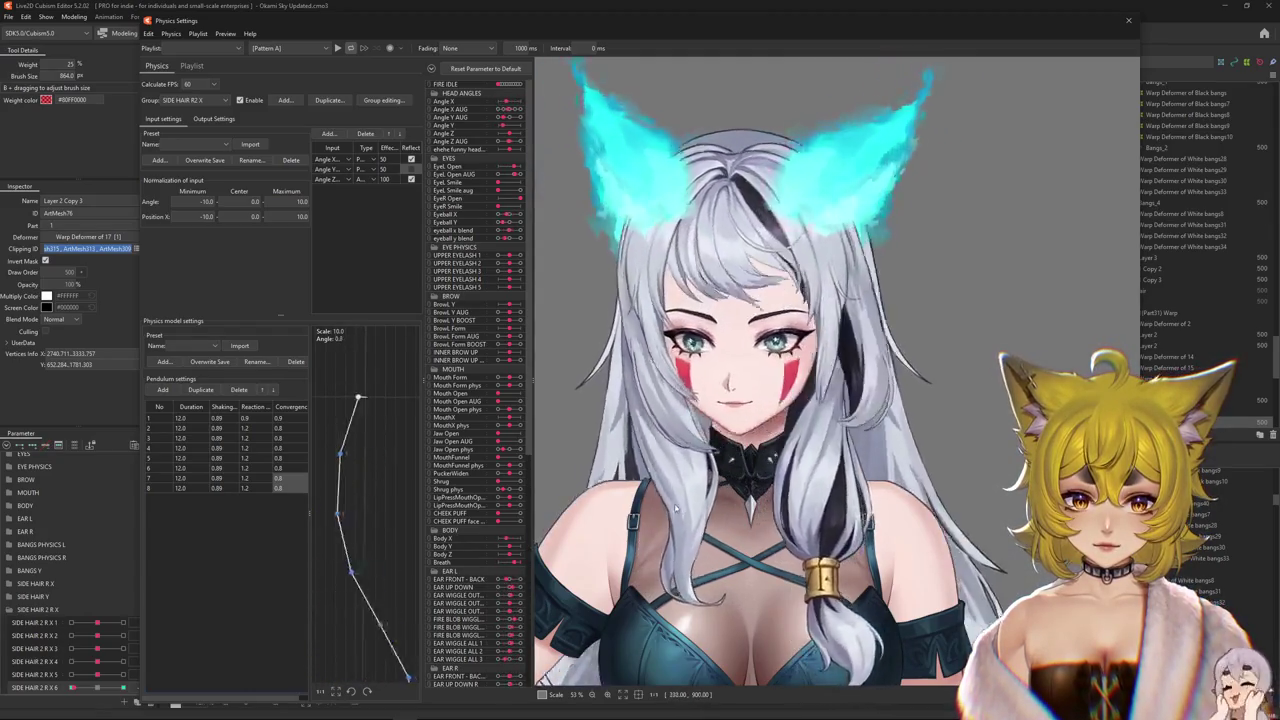
{"action": "left_click_drag", "start_coordinate": [882, 406], "coordinate": [997, 475]}
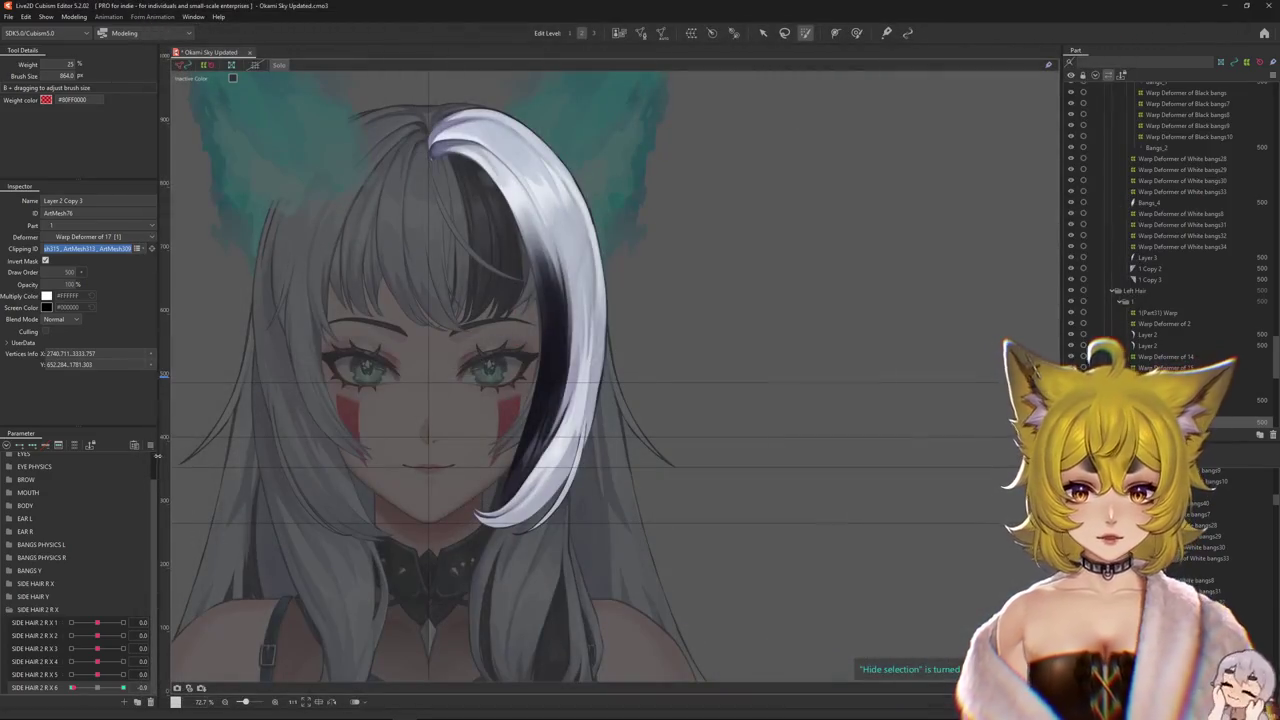
- With the Arrow tool, turn the head sideways by setting Angle X AUG to -30
{"action": "right_click", "coordinate": [158, 447]}
{"action": "key", "text": "Escape"}
{"action": "scroll", "coordinate": [240, 250], "scroll_direction": "up", "scroll_amount": 5}
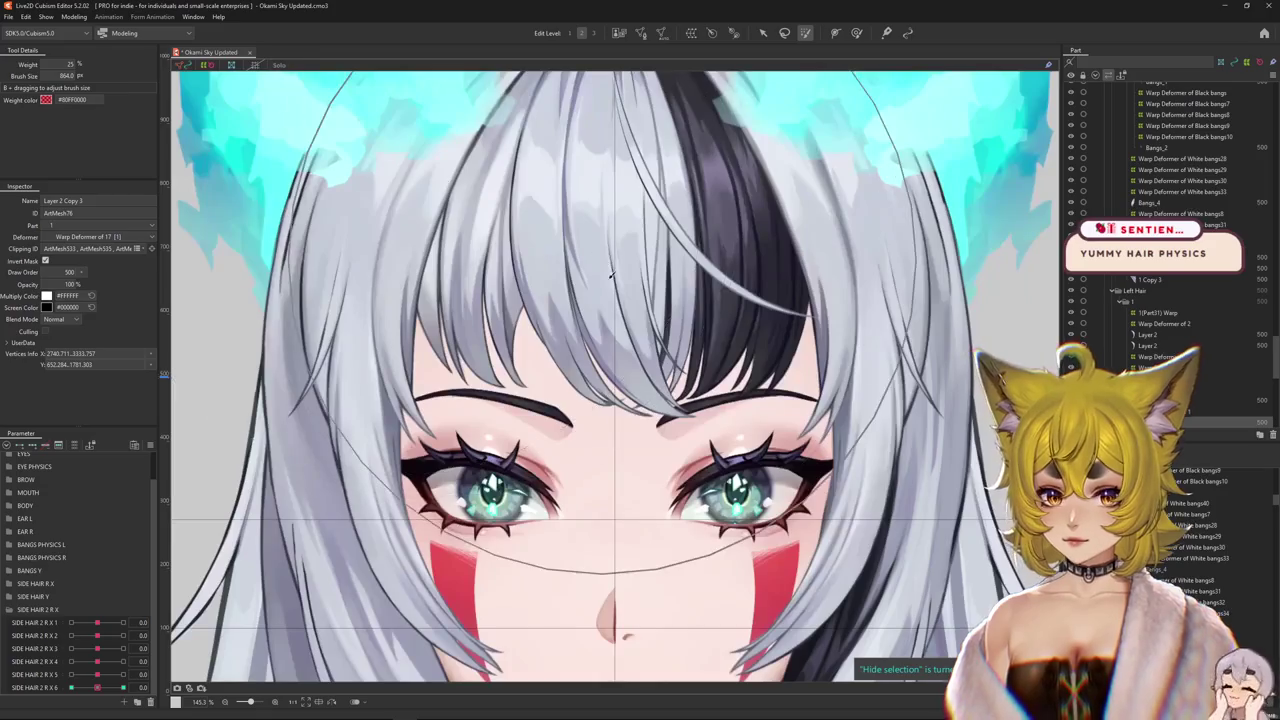
{"action": "scroll", "coordinate": [612, 276], "scroll_direction": "down", "scroll_amount": 5}
{"action": "scroll", "coordinate": [612, 276], "scroll_direction": "up", "scroll_amount": 2}
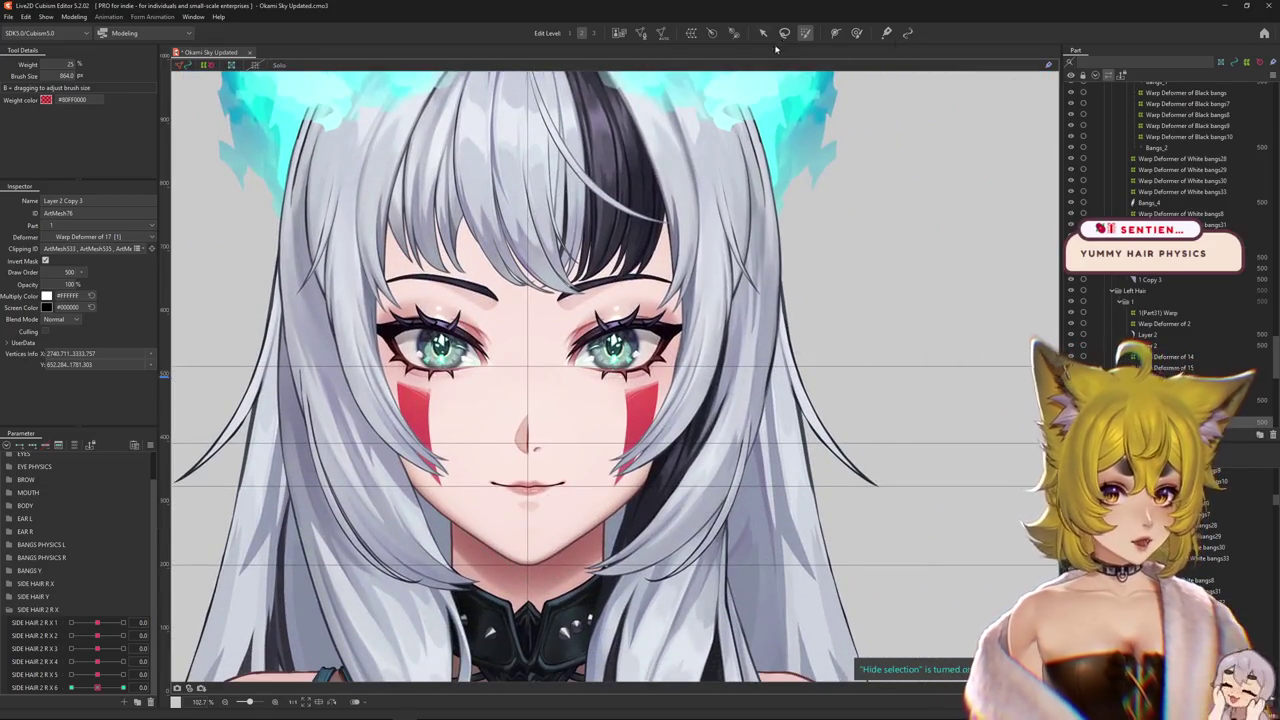
{"action": "left_click", "coordinate": [763, 33]}
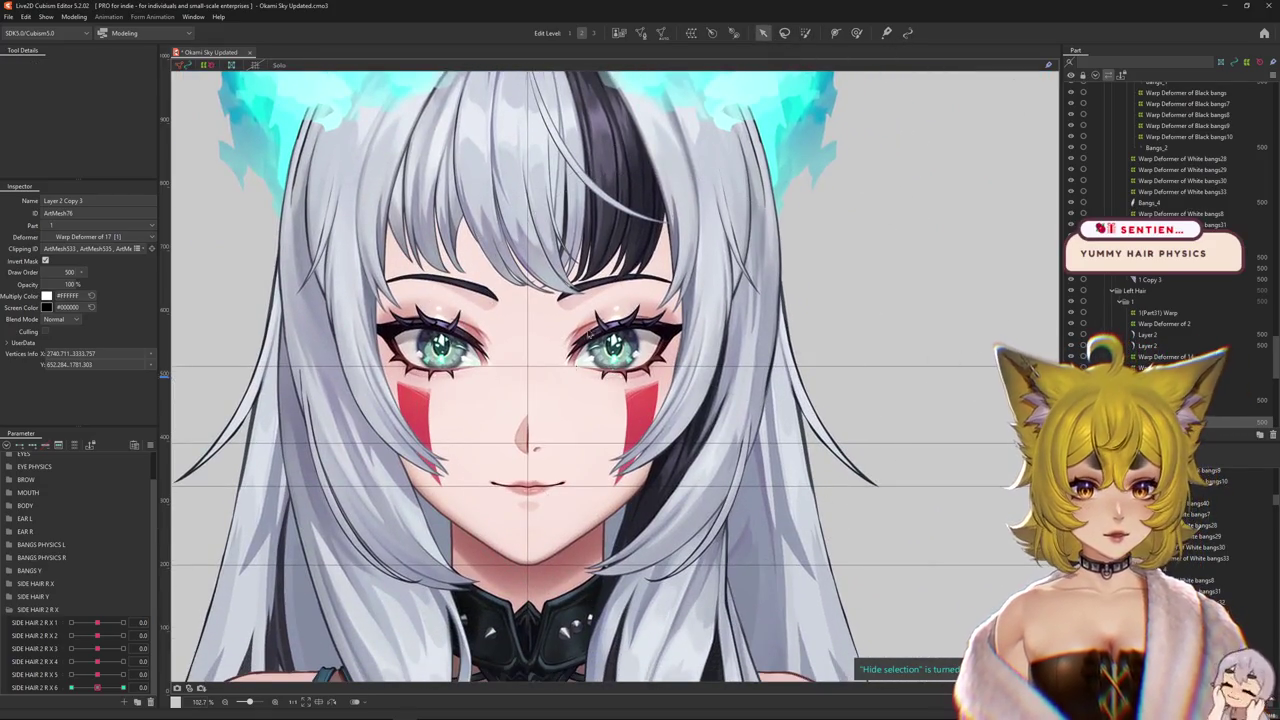
{"action": "left_click", "coordinate": [10, 610]}
{"action": "left_click", "coordinate": [12, 473]}
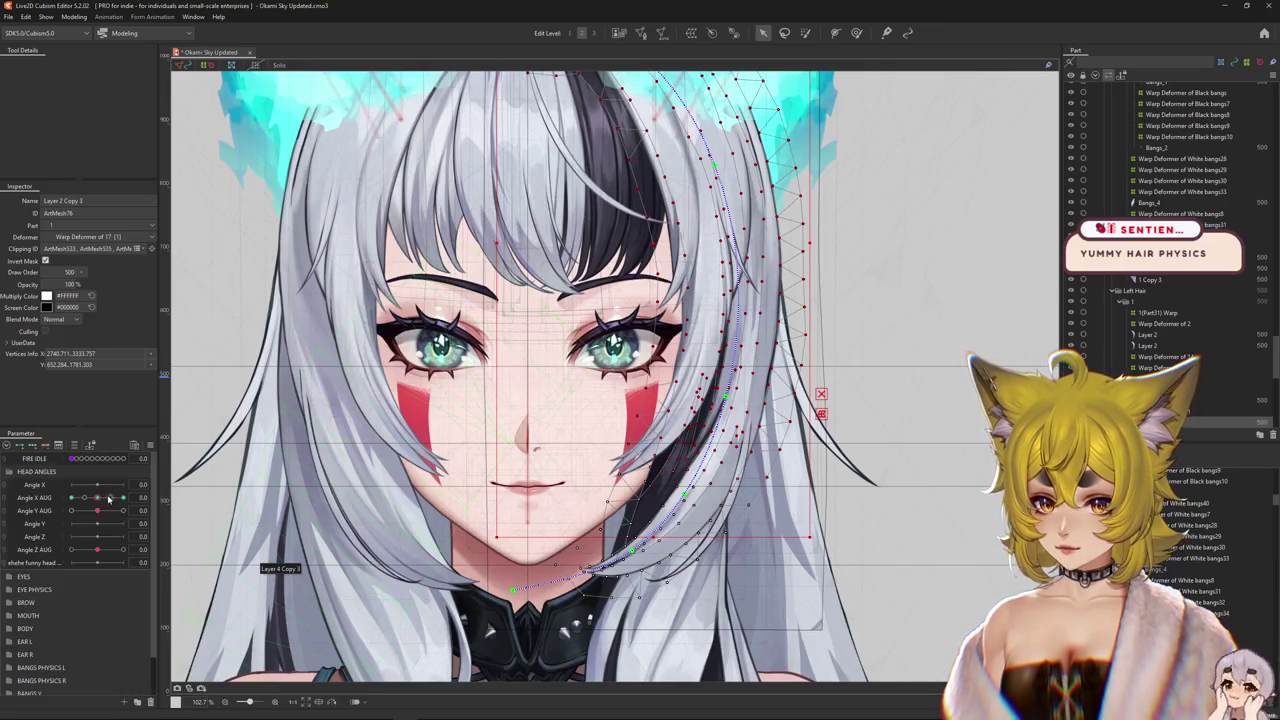
{"action": "left_click_drag", "start_coordinate": [97, 497], "coordinate": [36, 500]}
- Set SIDE HAIR 2 R X 5 and 6 to -1.0 and pick the HAIR MASK mesh under the face
{"action": "scroll", "coordinate": [107, 563], "scroll_direction": "down", "scroll_amount": 1}
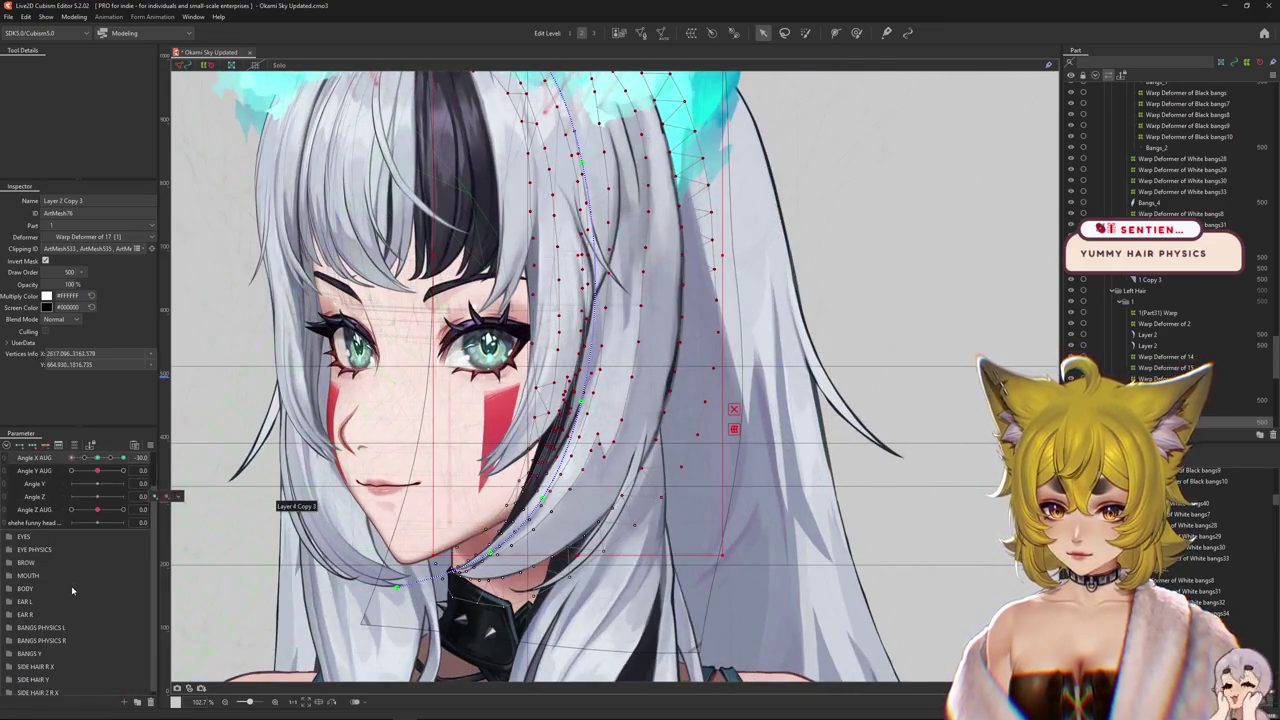
{"action": "left_click", "coordinate": [16, 689]}
{"action": "left_click", "coordinate": [31, 688]}
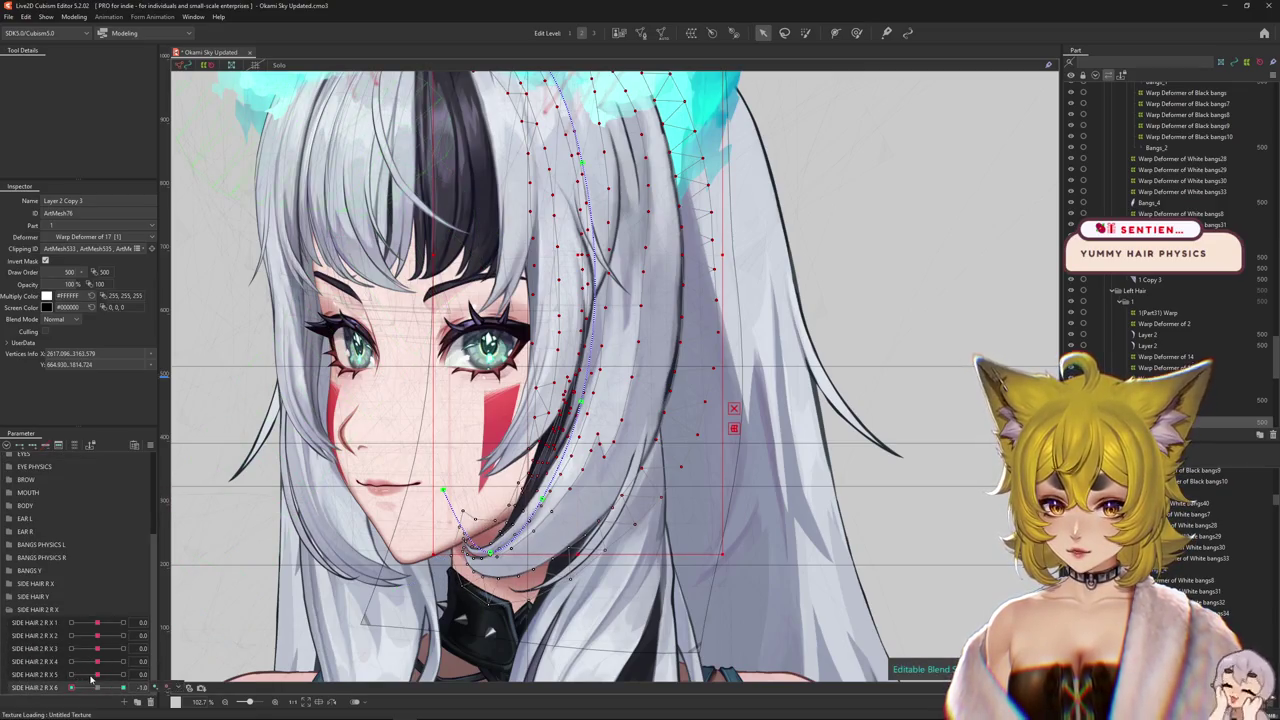
{"action": "left_click", "coordinate": [62, 671]}
{"action": "right_click", "coordinate": [482, 498]}
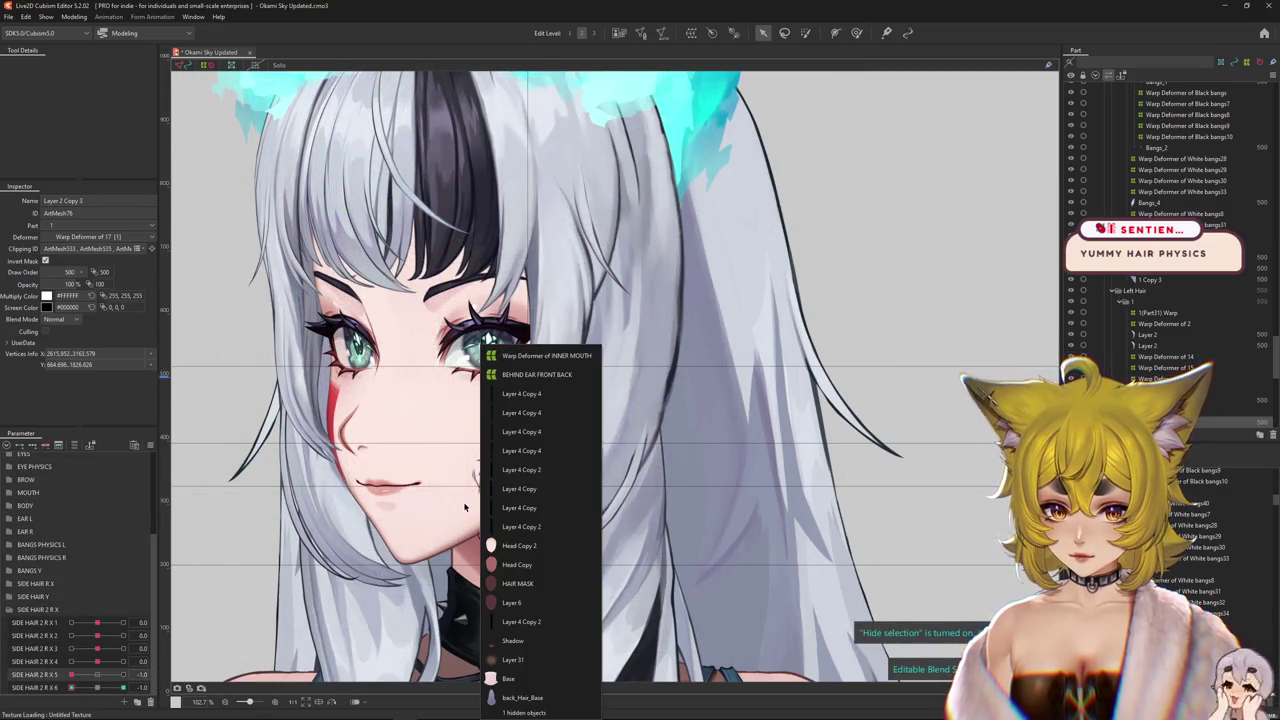
{"action": "left_click", "coordinate": [533, 585]}
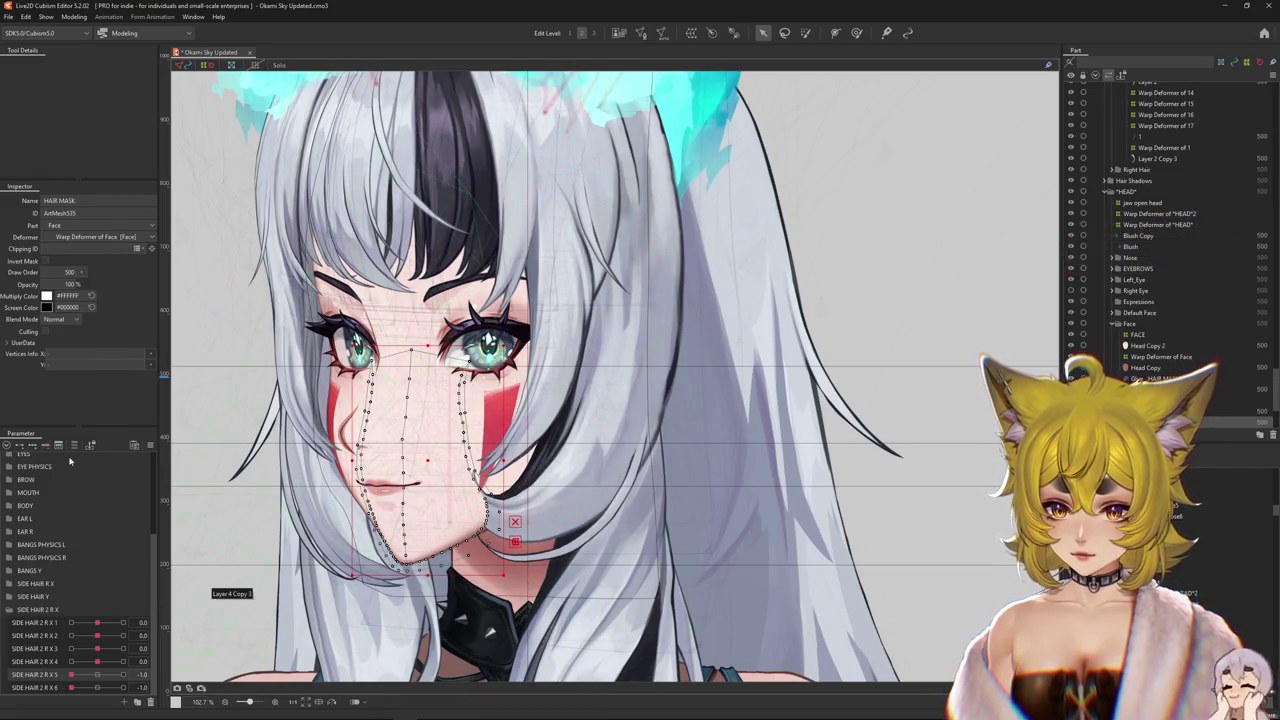
- Filter parameters to those affecting HAIR MASK, face the head forward, and revert the mask change
{"action": "left_click", "coordinate": [74, 445]}
{"action": "left_click", "coordinate": [74, 445]}
{"action": "left_click", "coordinate": [74, 445]}
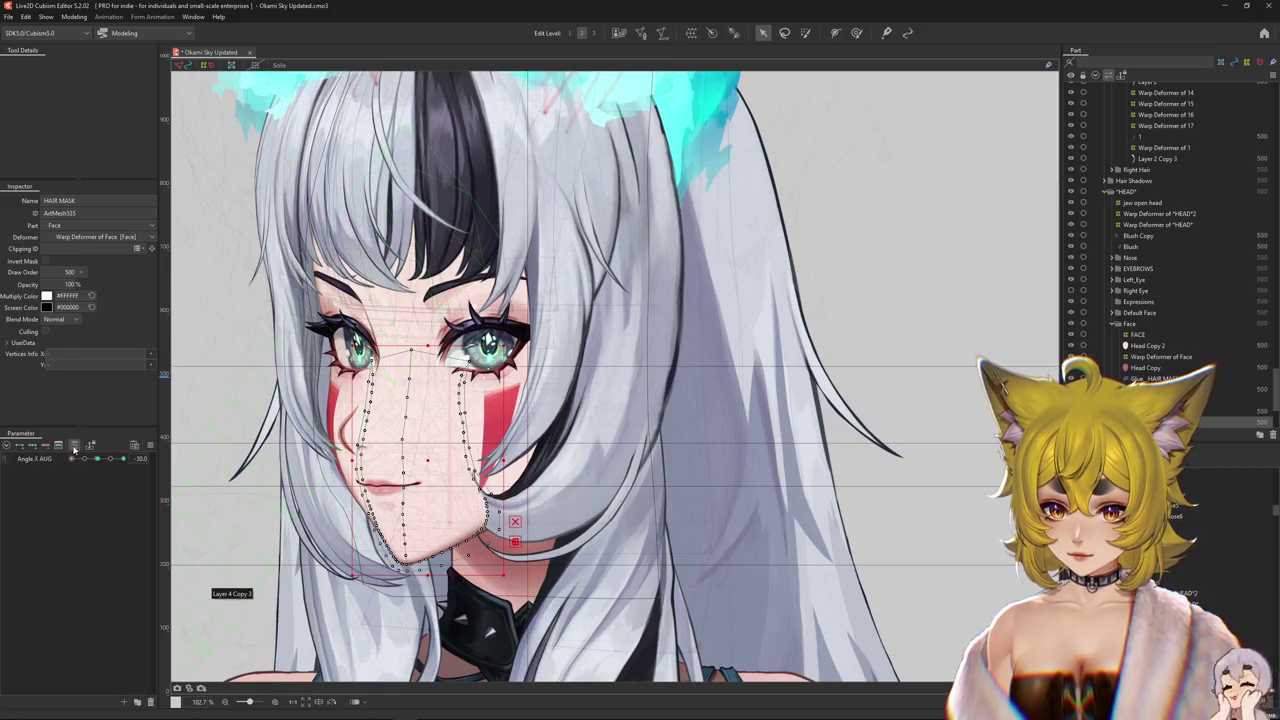
{"action": "mouse_move", "coordinate": [88, 459]}
{"action": "left_mouse_down"}
{"action": "mouse_move", "coordinate": [126, 462]}
{"action": "mouse_move", "coordinate": [96, 458]}
{"action": "left_mouse_up"}
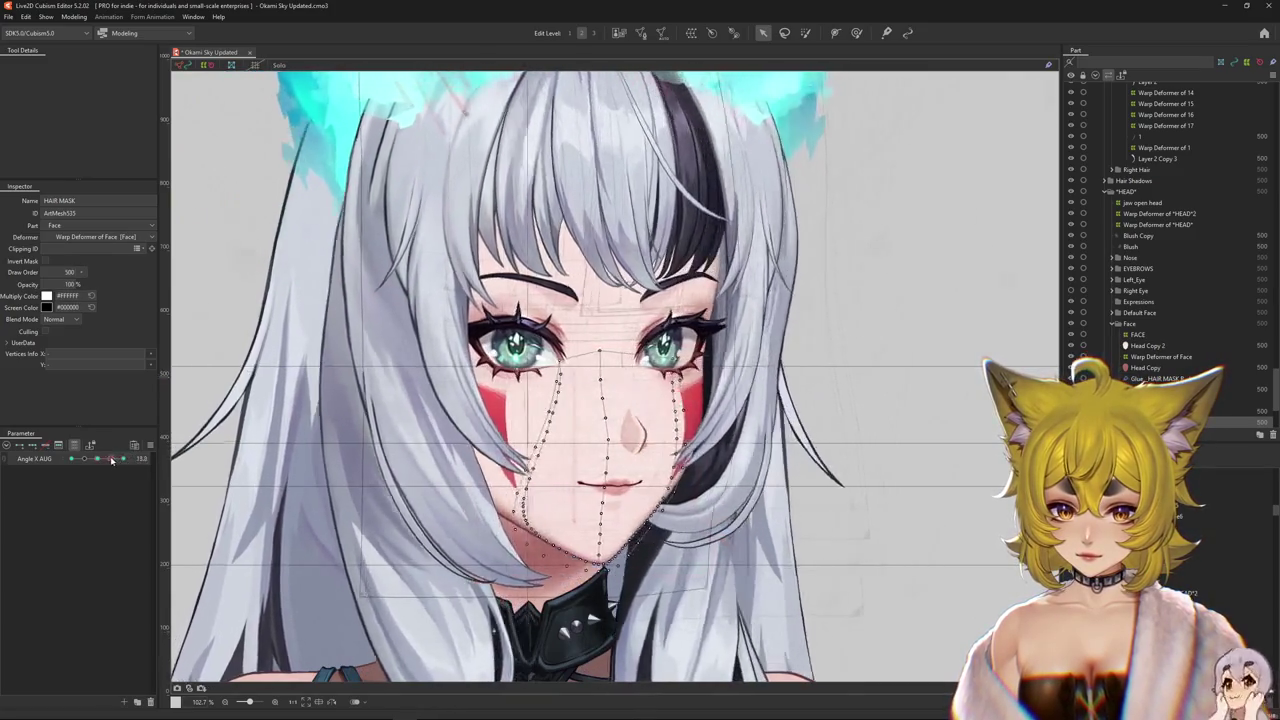
{"action": "left_click", "coordinate": [167, 458]}
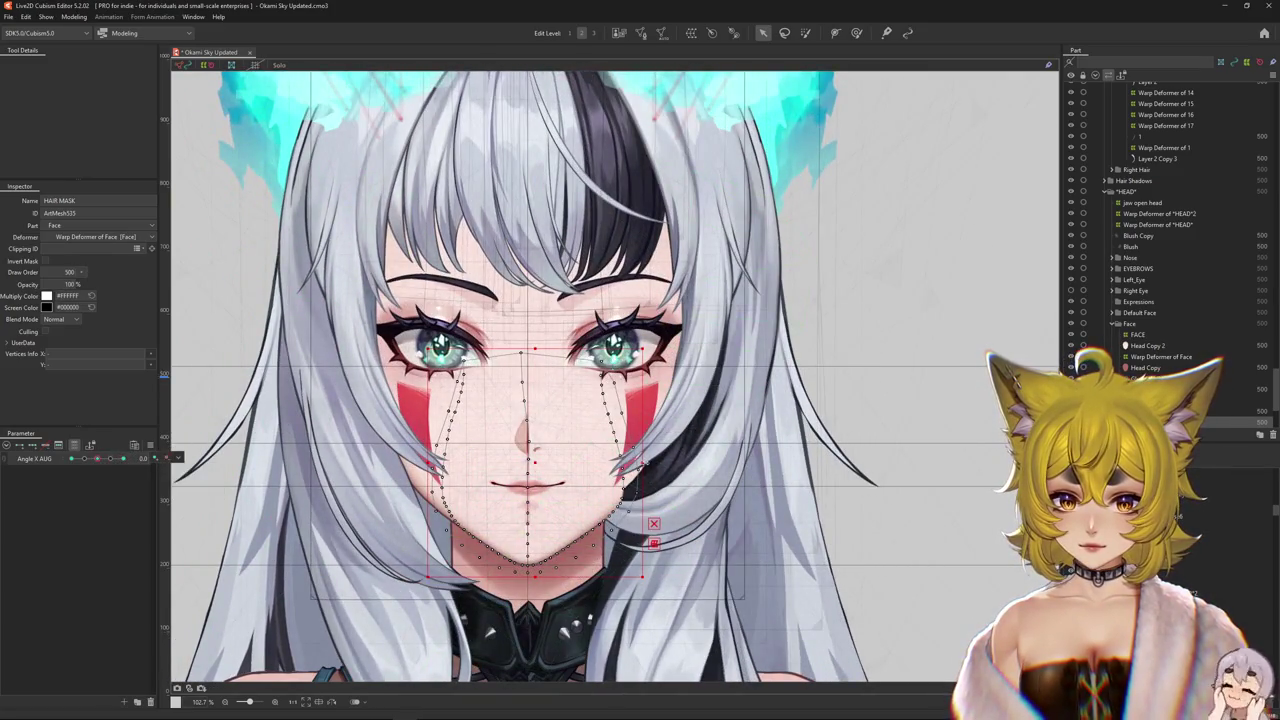
{"action": "key", "text": "ctrl+z"}
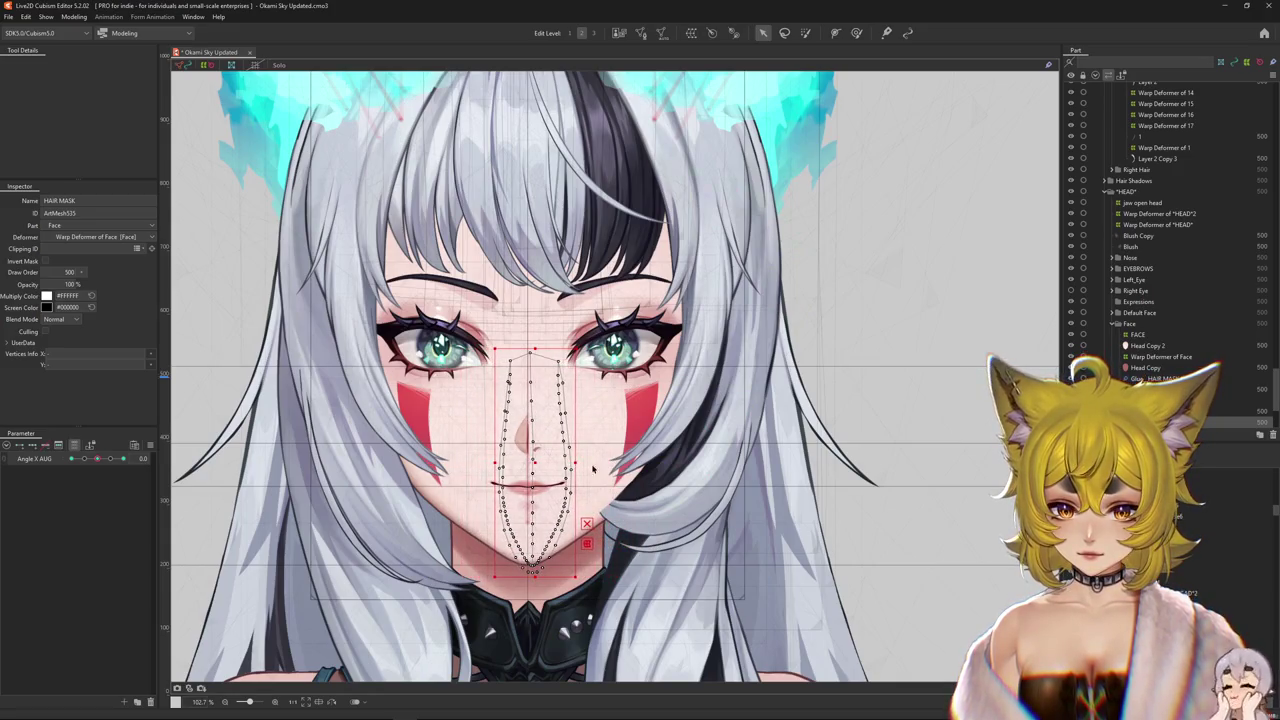
- Select HAIR MASK R and HAIR MASK, test with Angle X AUG, and shift the thin strip left
{"action": "left_click", "coordinate": [1190, 378]}
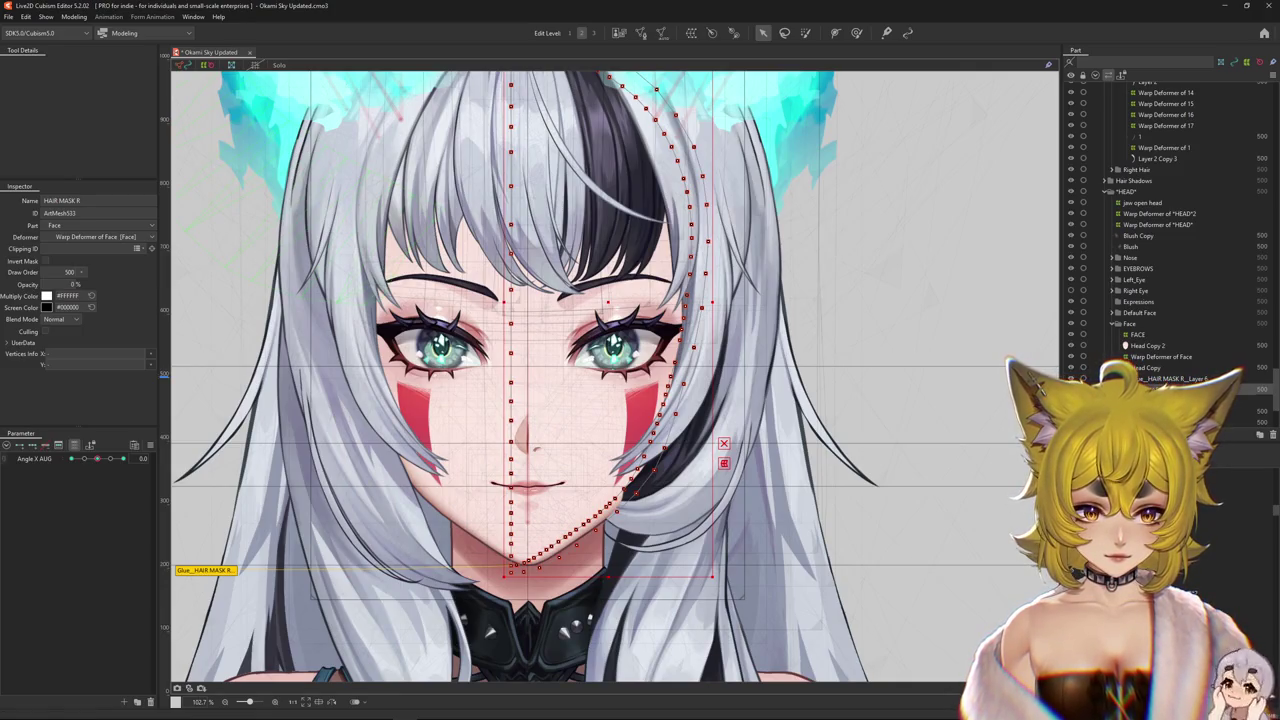
{"action": "left_click", "coordinate": [1190, 421]}
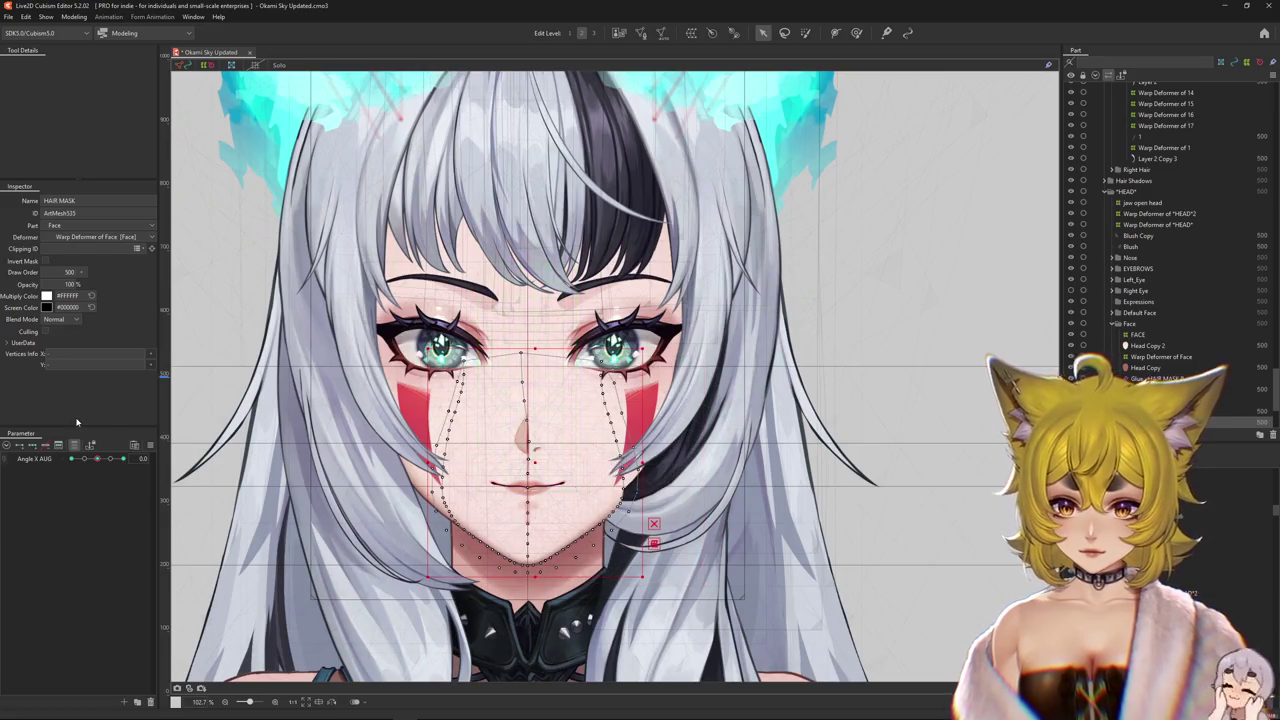
{"action": "mouse_move", "coordinate": [93, 458]}
{"action": "left_mouse_down"}
{"action": "mouse_move", "coordinate": [71, 458]}
{"action": "mouse_move", "coordinate": [97, 458]}
{"action": "left_mouse_up"}
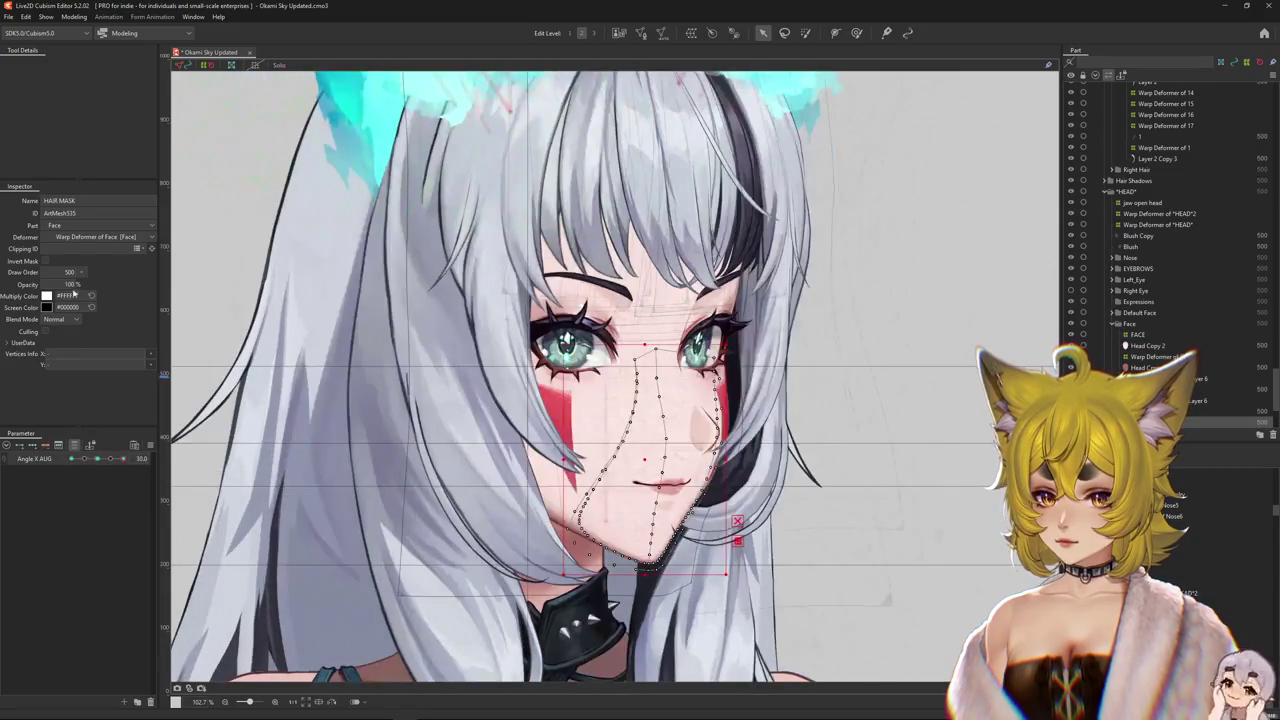
{"action": "left_click", "coordinate": [97, 458]}
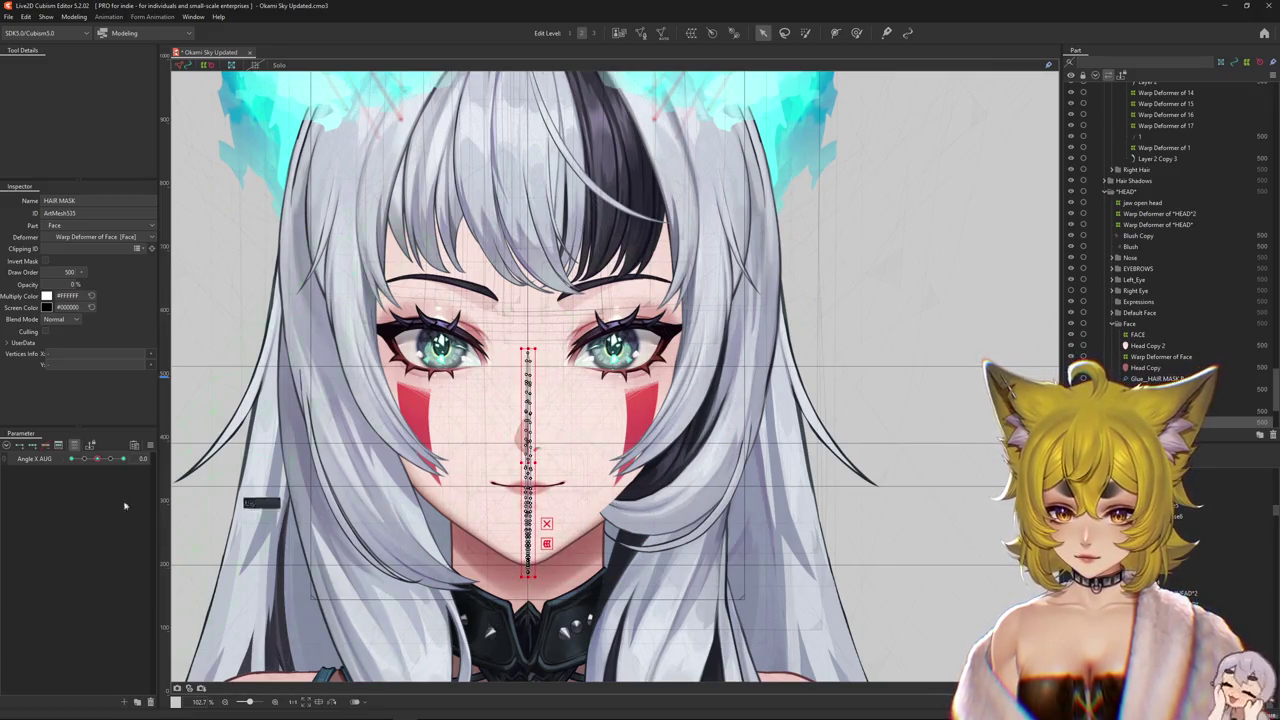
{"action": "left_click_drag", "start_coordinate": [97, 458], "coordinate": [71, 458]}
{"action": "left_click", "coordinate": [155, 458]}
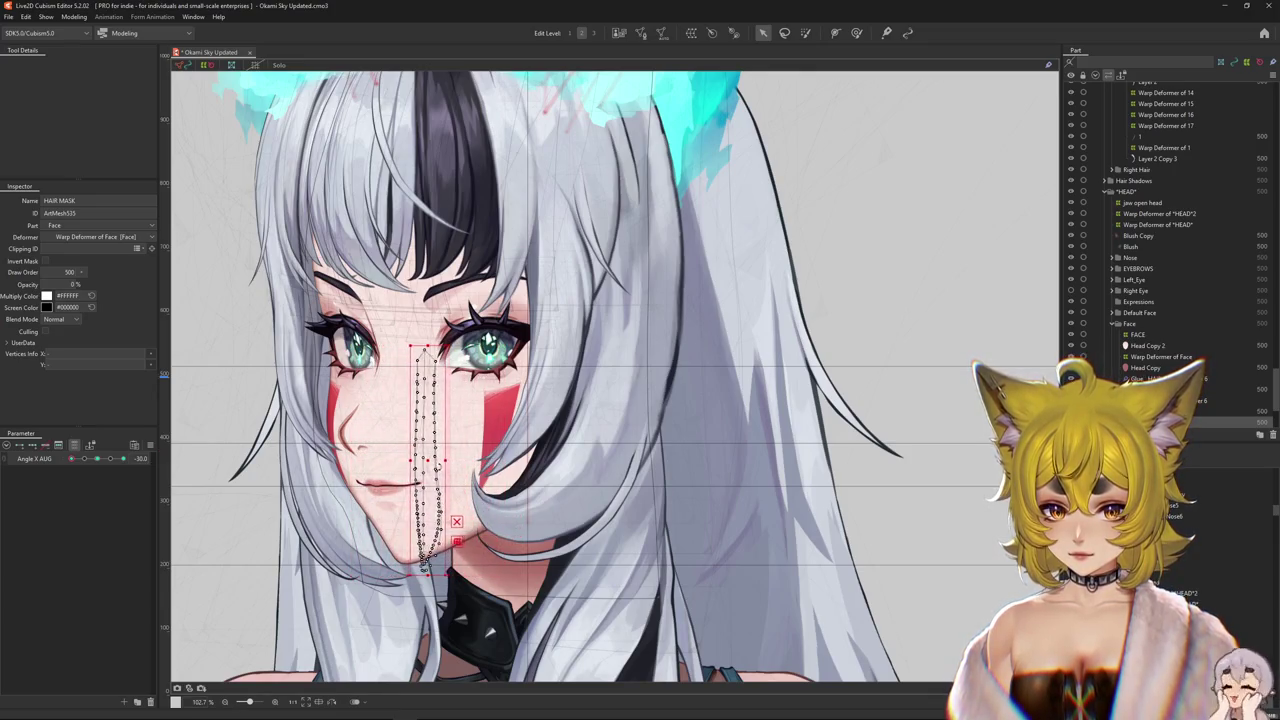
{"action": "left_click_drag", "start_coordinate": [425, 459], "coordinate": [407, 459]}
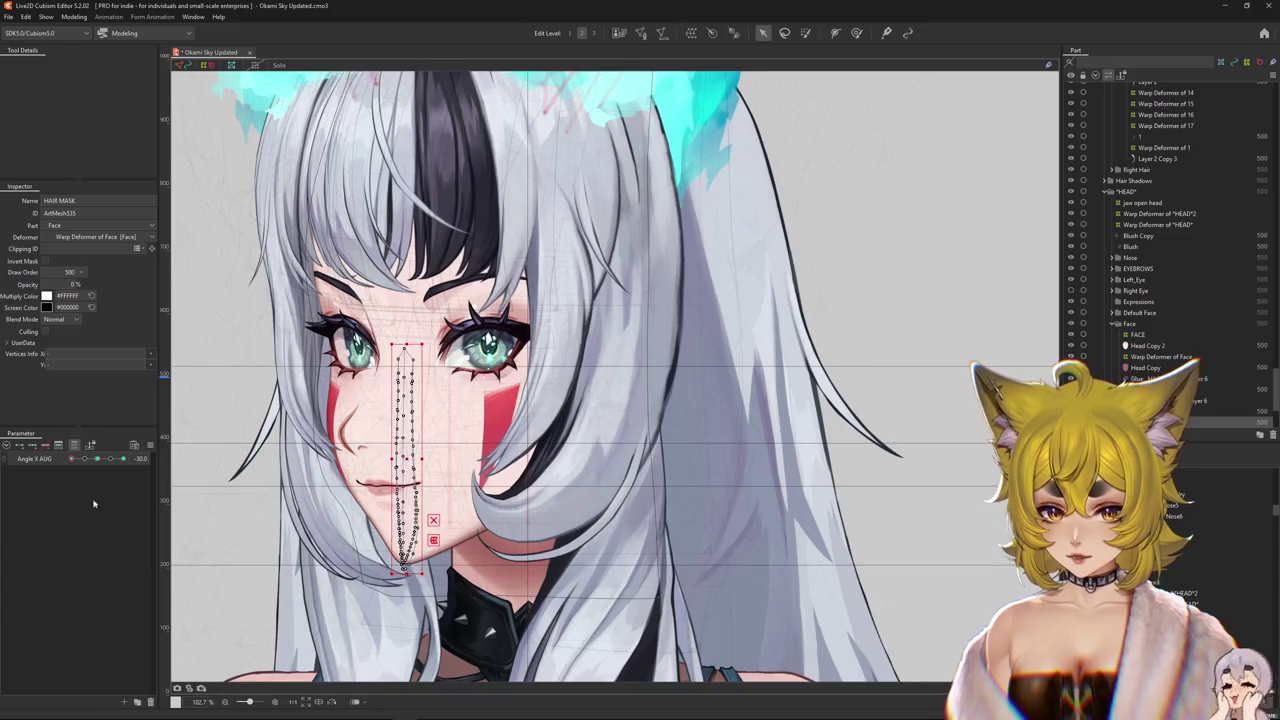
{"action": "mouse_move", "coordinate": [71, 458]}
{"action": "left_mouse_down"}
{"action": "mouse_move", "coordinate": [157, 466]}
{"action": "mouse_move", "coordinate": [127, 479]}
{"action": "mouse_move", "coordinate": [100, 461]}
{"action": "left_mouse_up"}
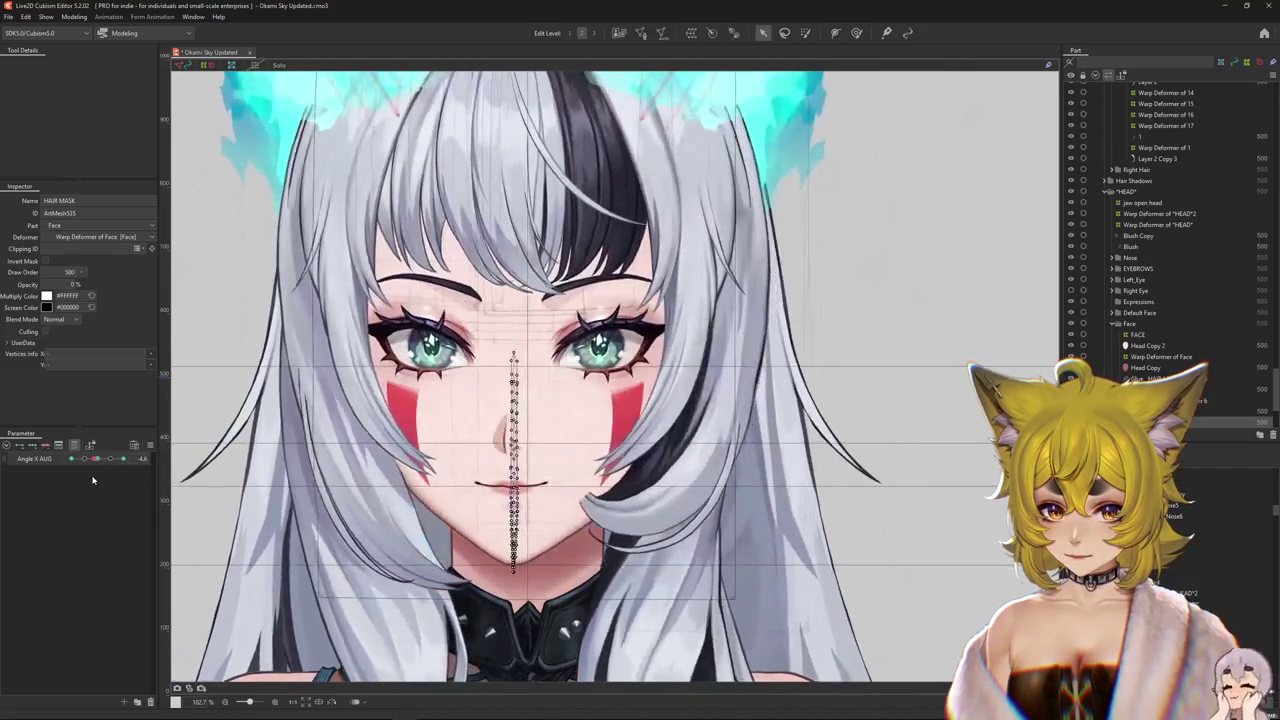
- Slide the side hair mask toward the face centre, test the head turn, then delete the mask meshes
{"action": "left_click", "coordinate": [470, 450]}
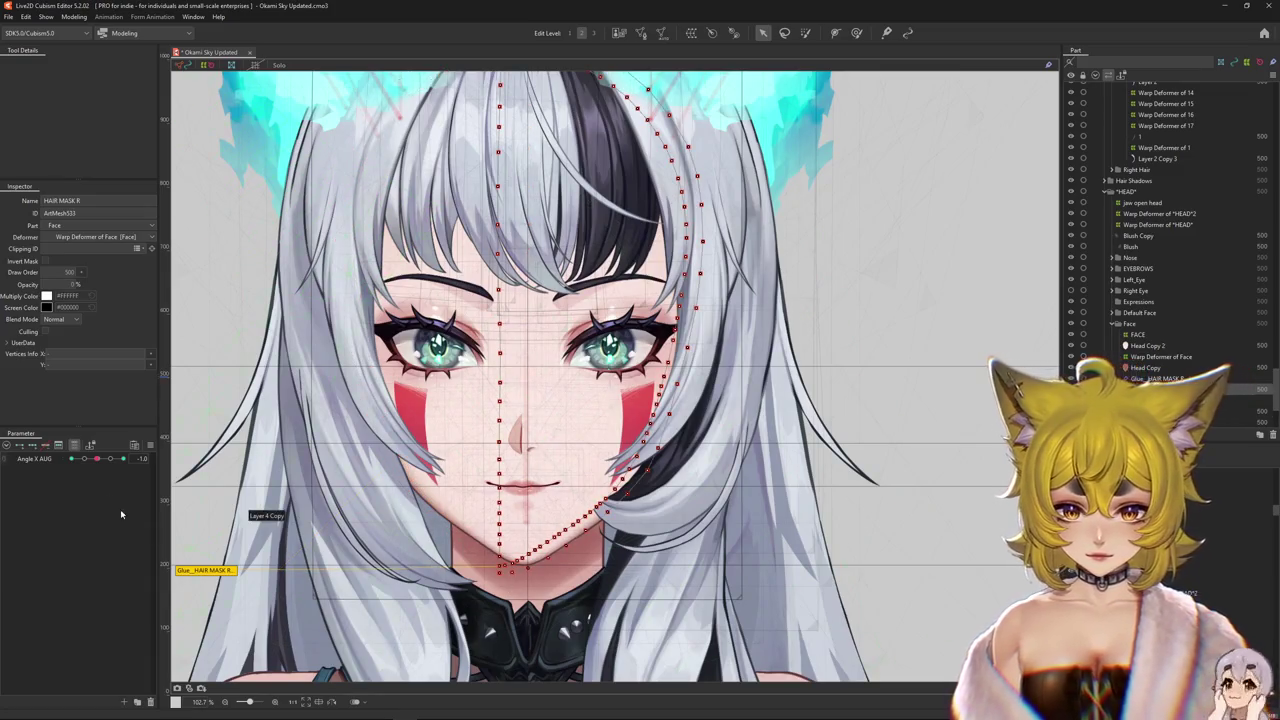
{"action": "left_click", "coordinate": [98, 459]}
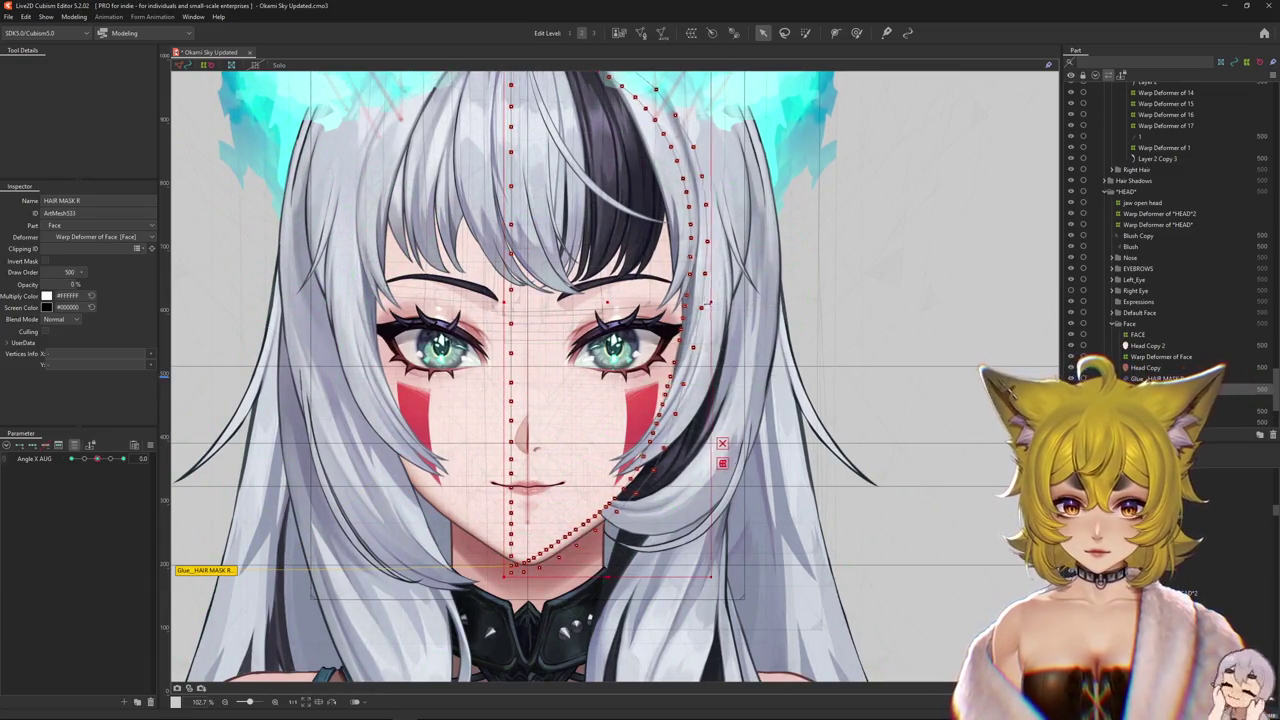
{"action": "left_click_drag", "start_coordinate": [709, 300], "coordinate": [426, 298]}
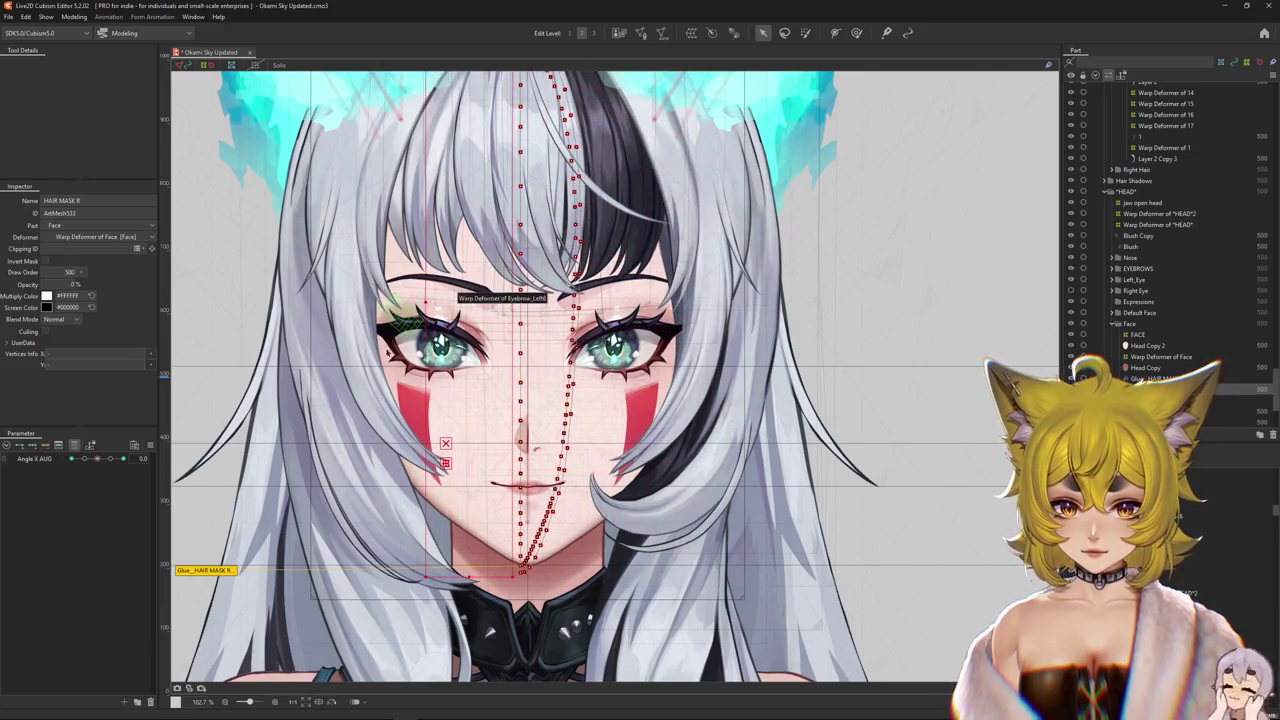
{"action": "left_click", "coordinate": [98, 460]}
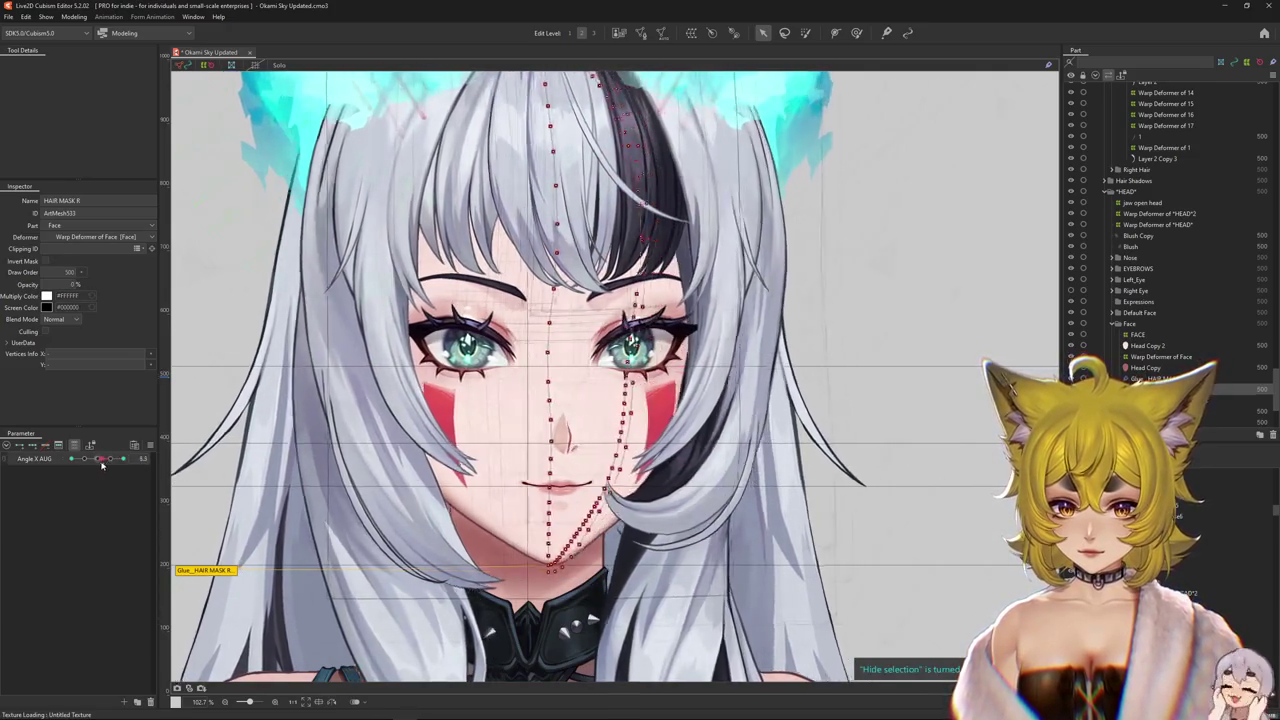
{"action": "mouse_move", "coordinate": [98, 463]}
{"action": "left_mouse_down"}
{"action": "mouse_move", "coordinate": [122, 459]}
{"action": "mouse_move", "coordinate": [45, 469]}
{"action": "mouse_move", "coordinate": [124, 477]}
{"action": "left_mouse_up"}
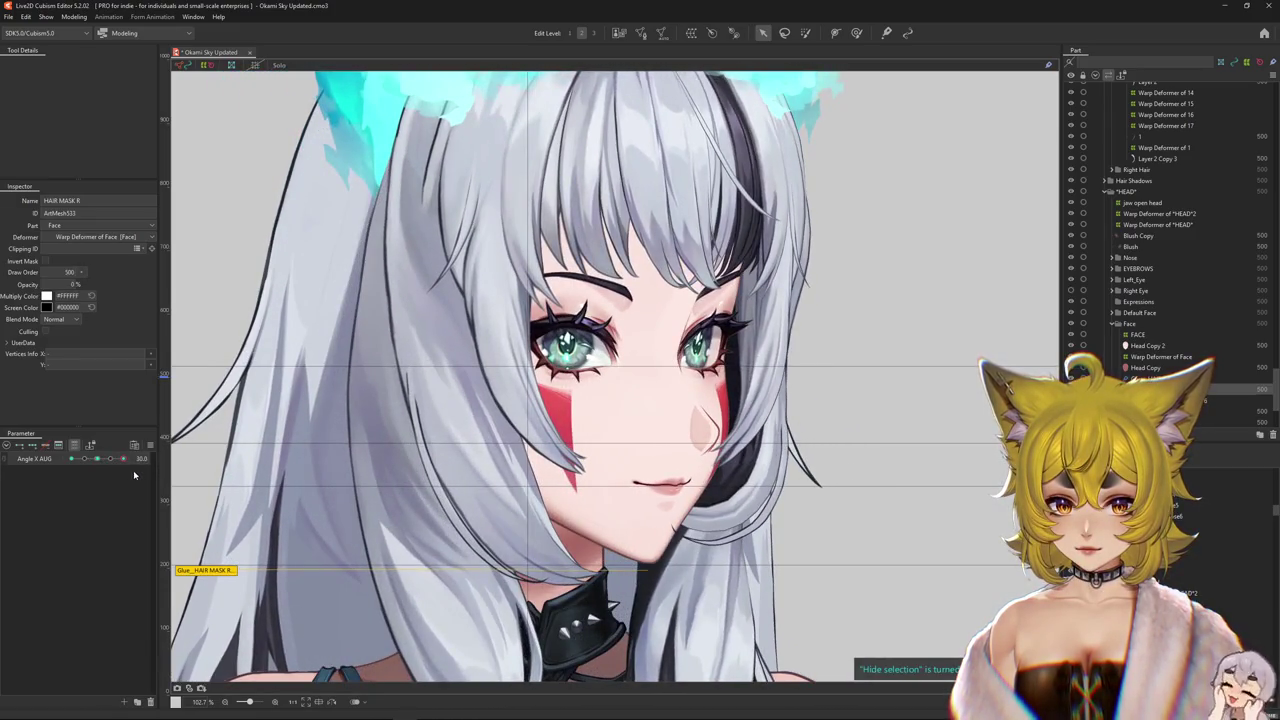
{"action": "left_click", "coordinate": [97, 459]}
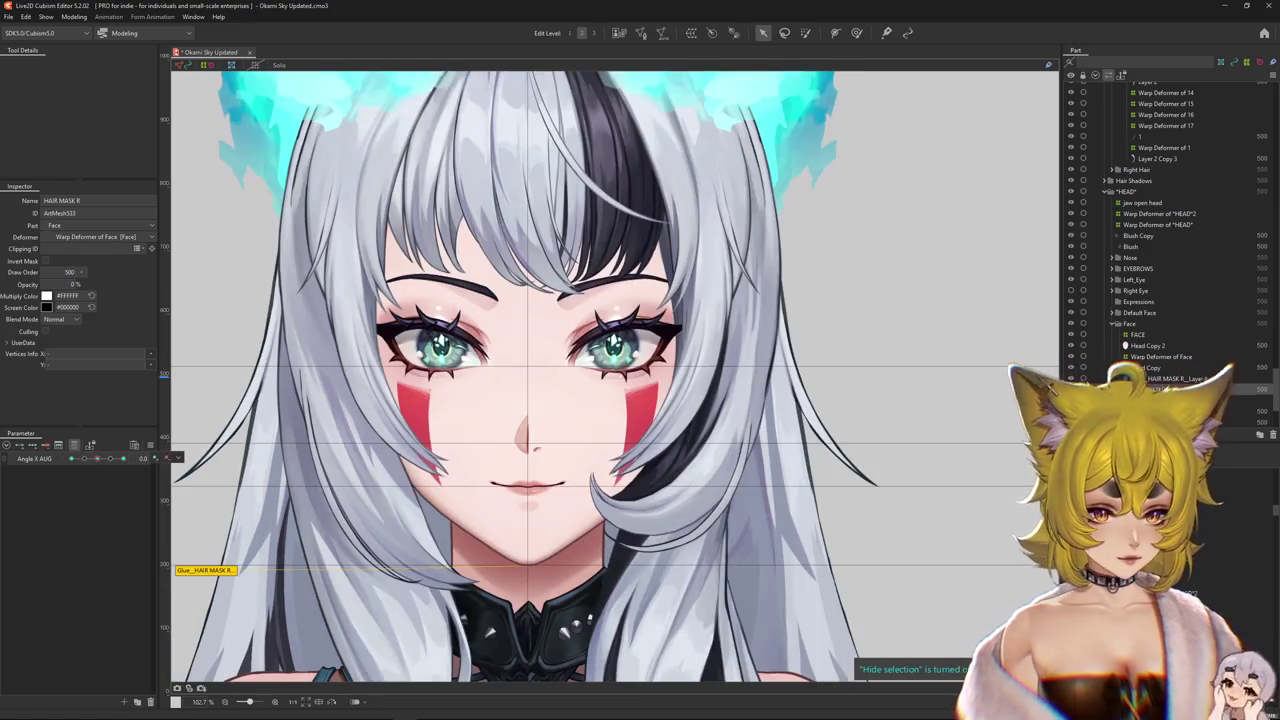
{"action": "left_click", "coordinate": [1150, 367]}
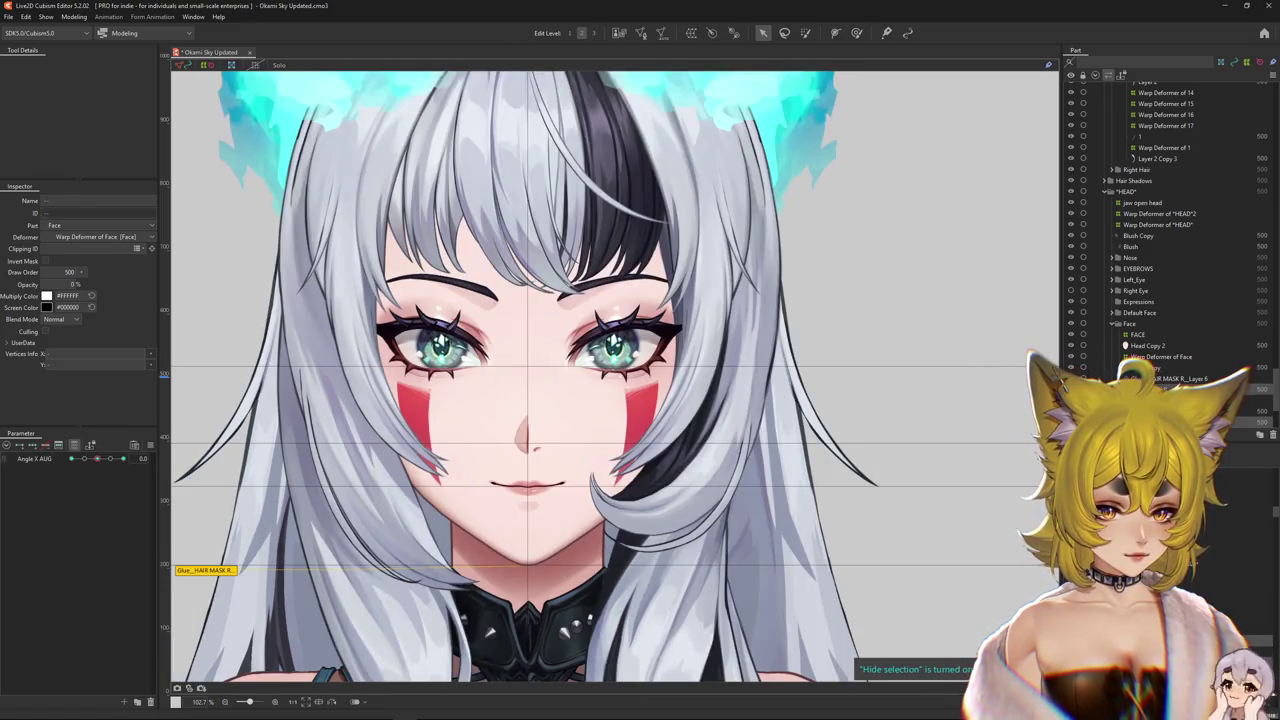
{"action": "key", "text": "Delete"}
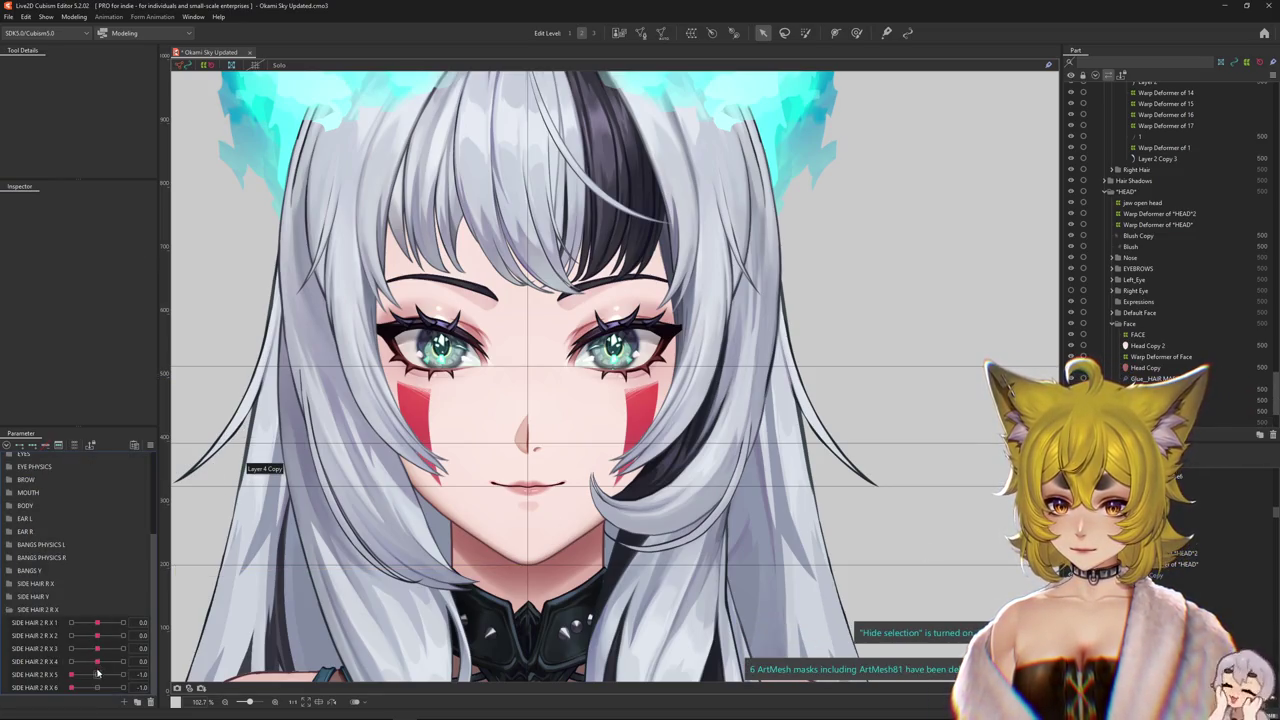
- Swing the head both ways with Angle X AUG to confirm it turns cleanly without the masks
{"action": "left_click", "coordinate": [150, 445]}
{"action": "left_click", "coordinate": [200, 470]}
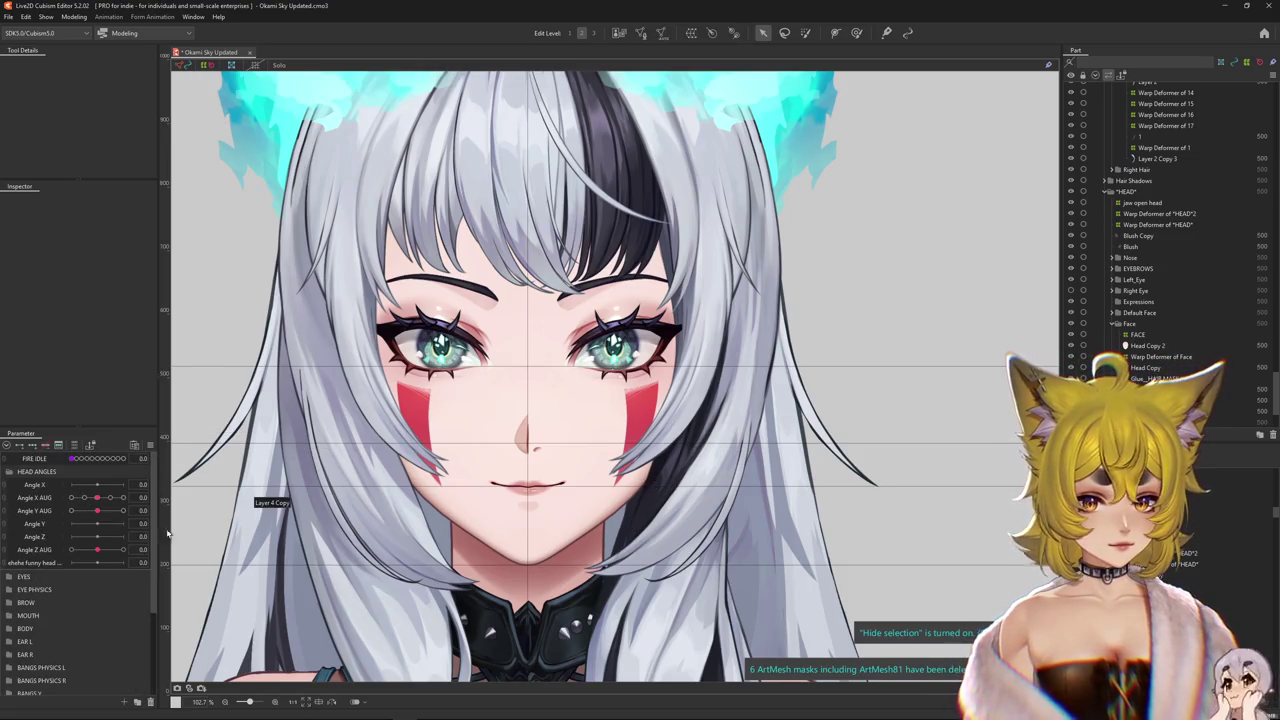
{"action": "left_click", "coordinate": [123, 497]}
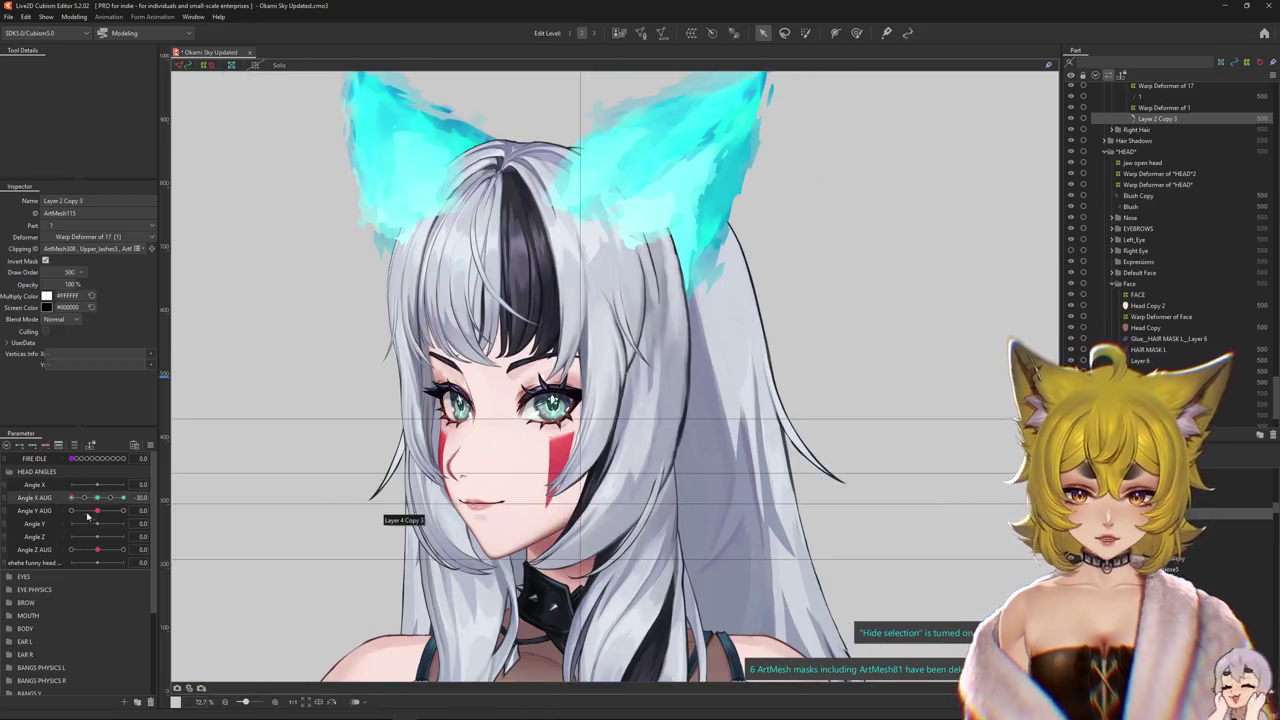
{"action": "mouse_move", "coordinate": [97, 497]}
{"action": "left_mouse_down"}
{"action": "mouse_move", "coordinate": [136, 502]}
{"action": "mouse_move", "coordinate": [97, 502]}
{"action": "left_mouse_up"}
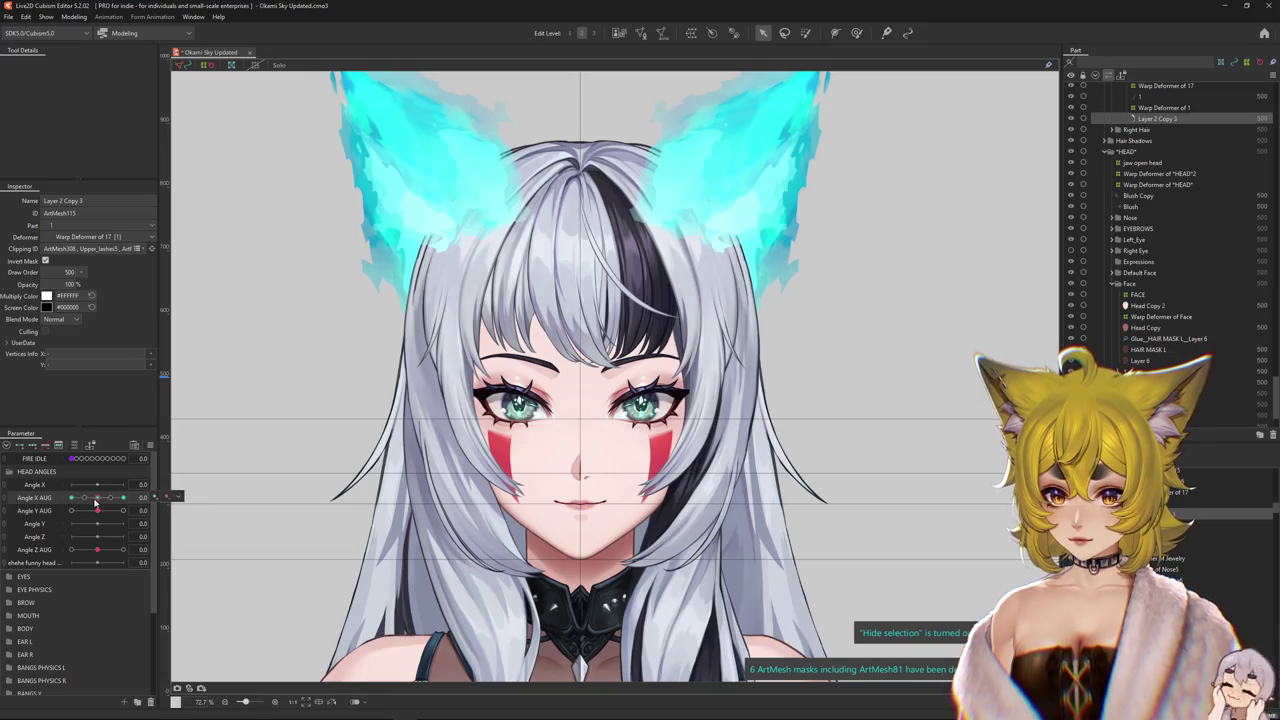
{"action": "mouse_move", "coordinate": [99, 502]}
{"action": "left_mouse_down"}
{"action": "mouse_move", "coordinate": [123, 498]}
{"action": "mouse_move", "coordinate": [100, 500]}
{"action": "left_mouse_up"}
- Turn the head fully right and back, then select the white side-hair strand mesh
{"action": "scroll", "coordinate": [175, 500], "scroll_direction": "up", "scroll_amount": 2}
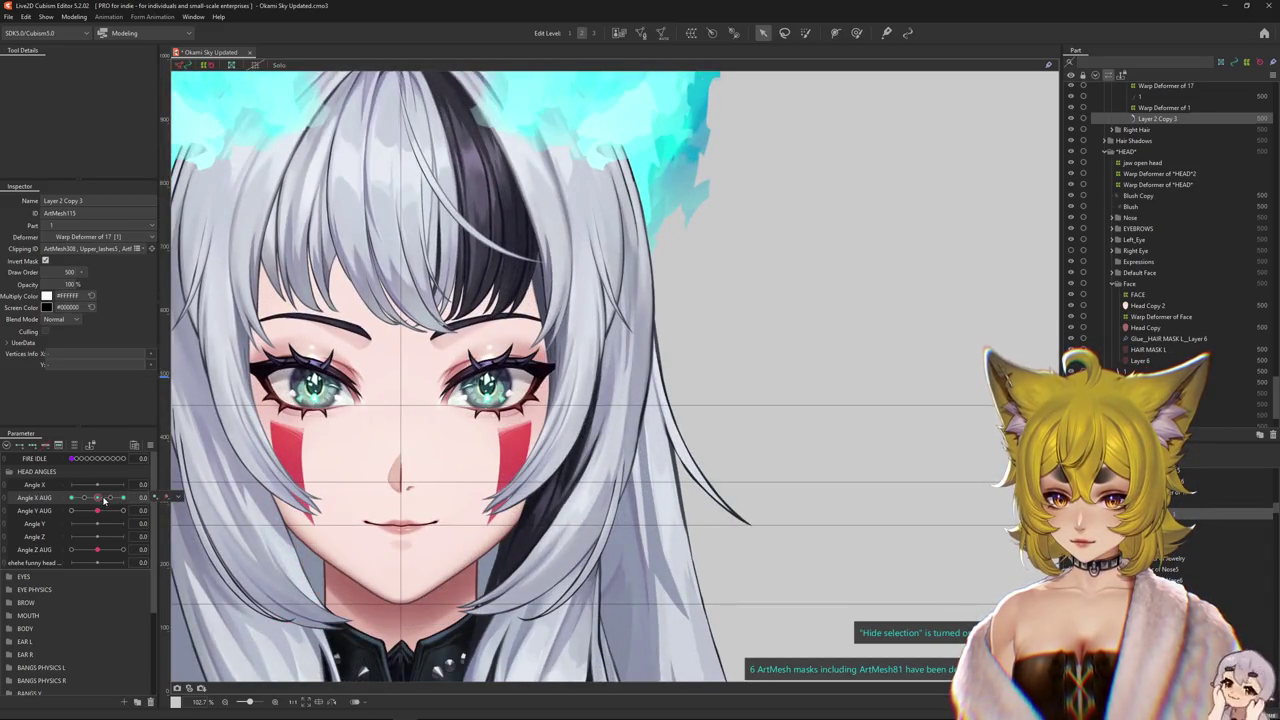
{"action": "mouse_move", "coordinate": [104, 500]}
{"action": "left_mouse_down"}
{"action": "mouse_move", "coordinate": [72, 498]}
{"action": "mouse_move", "coordinate": [128, 499]}
{"action": "mouse_move", "coordinate": [104, 501]}
{"action": "left_mouse_up"}
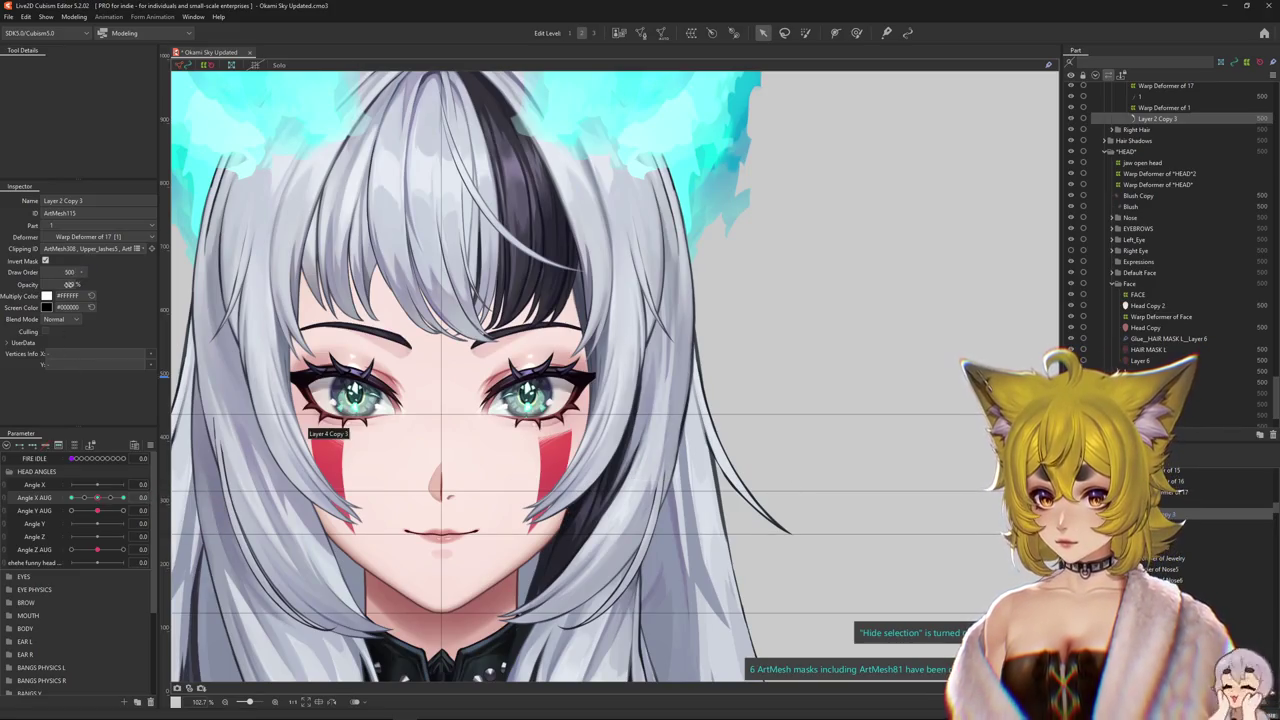
{"action": "left_click_drag", "start_coordinate": [97, 497], "coordinate": [216, 502]}
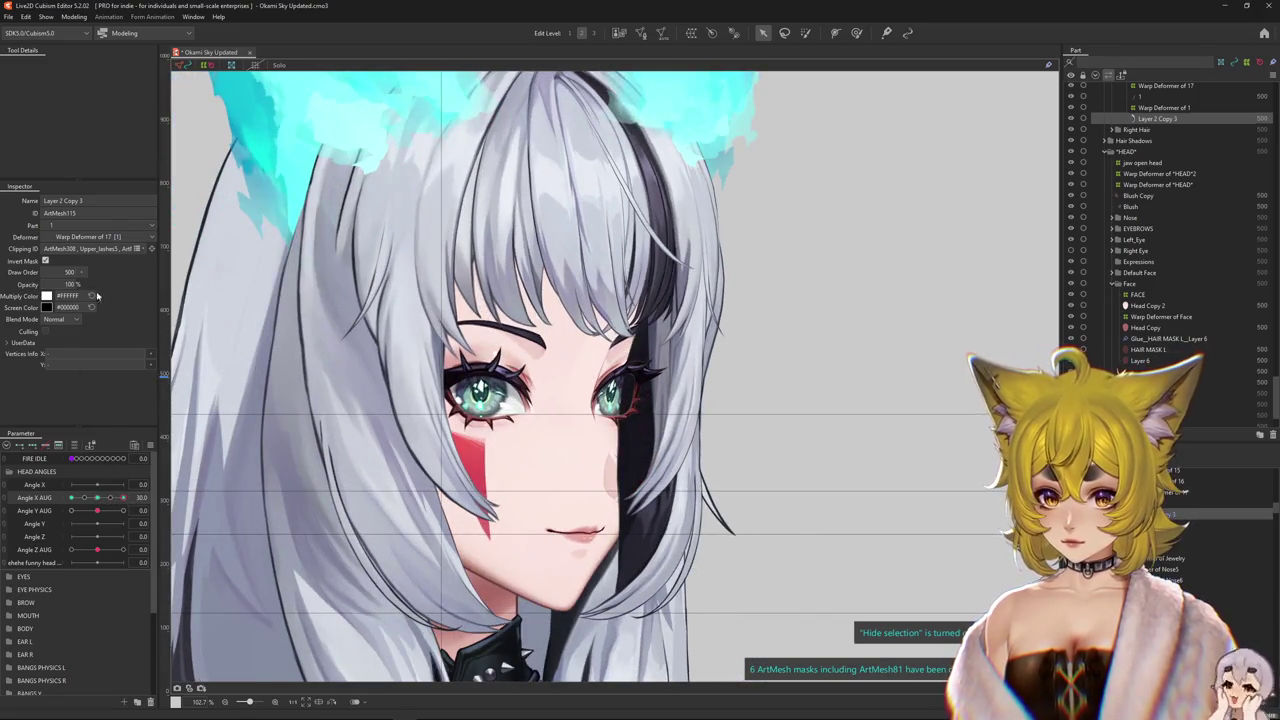
{"action": "mouse_move", "coordinate": [108, 497]}
{"action": "left_mouse_down"}
{"action": "mouse_move", "coordinate": [83, 497]}
{"action": "mouse_move", "coordinate": [97, 497]}
{"action": "left_mouse_up"}
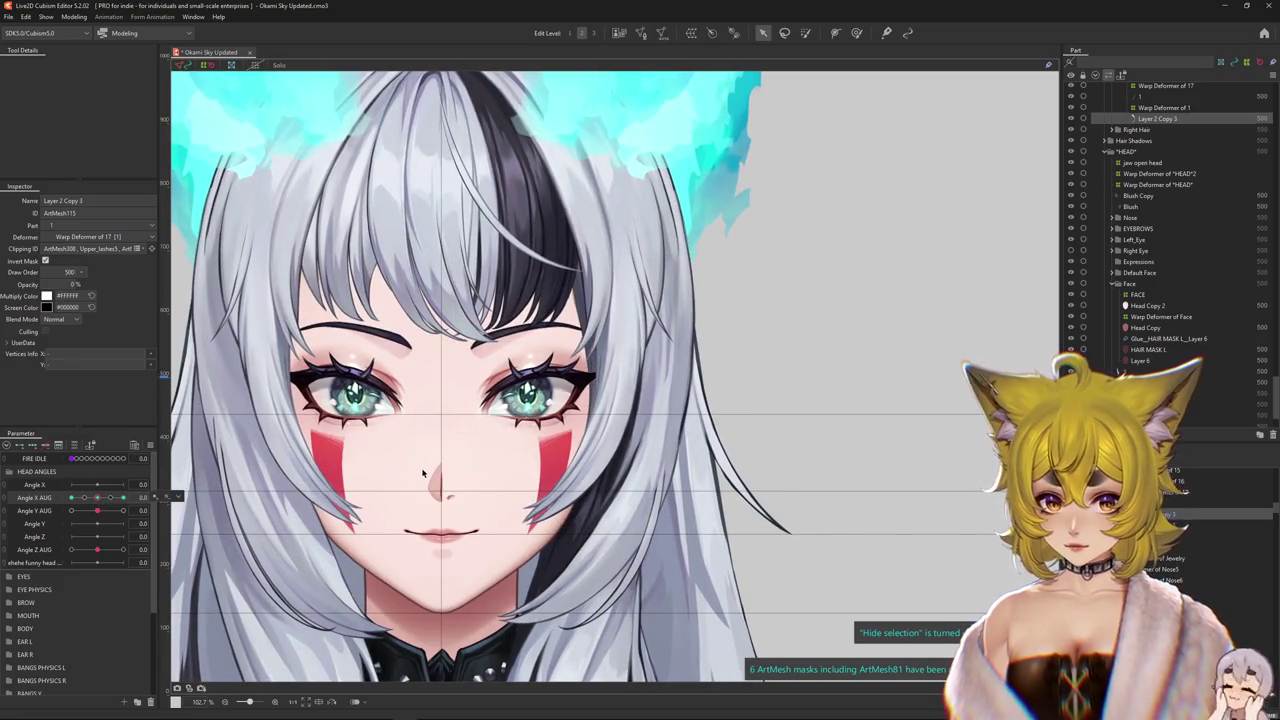
{"action": "left_click", "coordinate": [735, 490]}
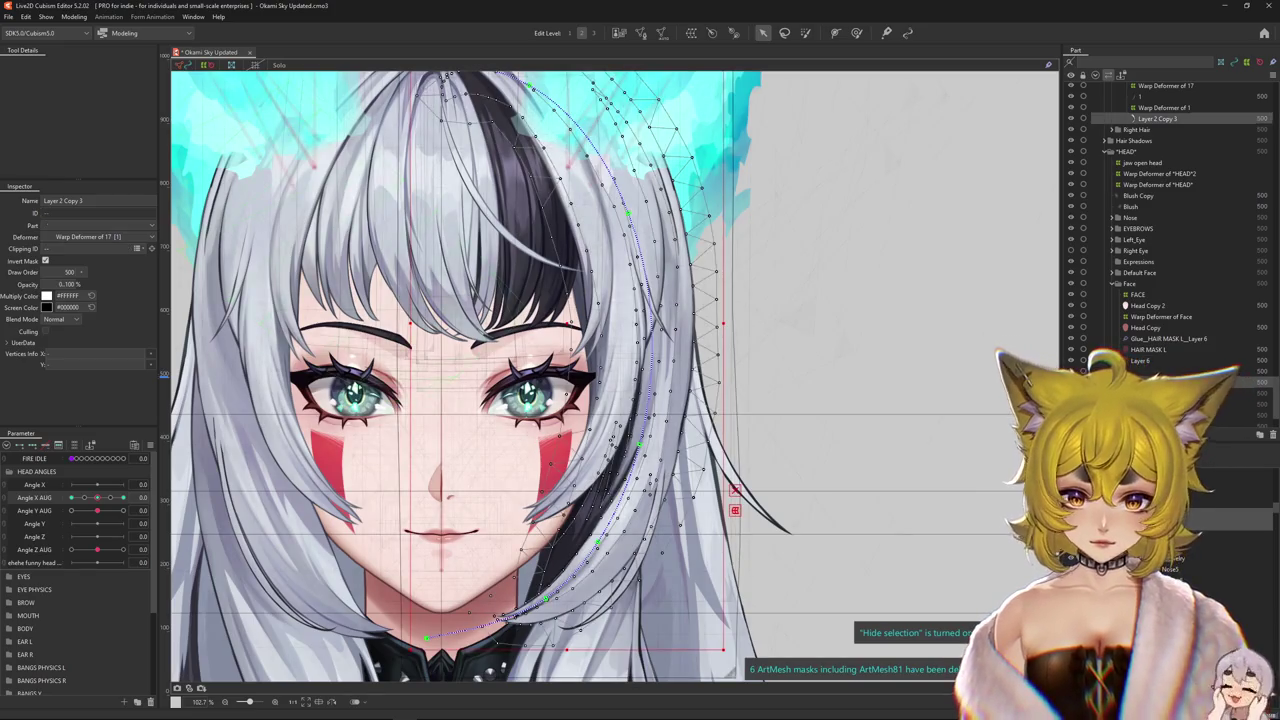
- Switch to weight painting, hide the wireframe, and pick Layer 2 from the overlapping objects
{"action": "left_click", "coordinate": [856, 32]}
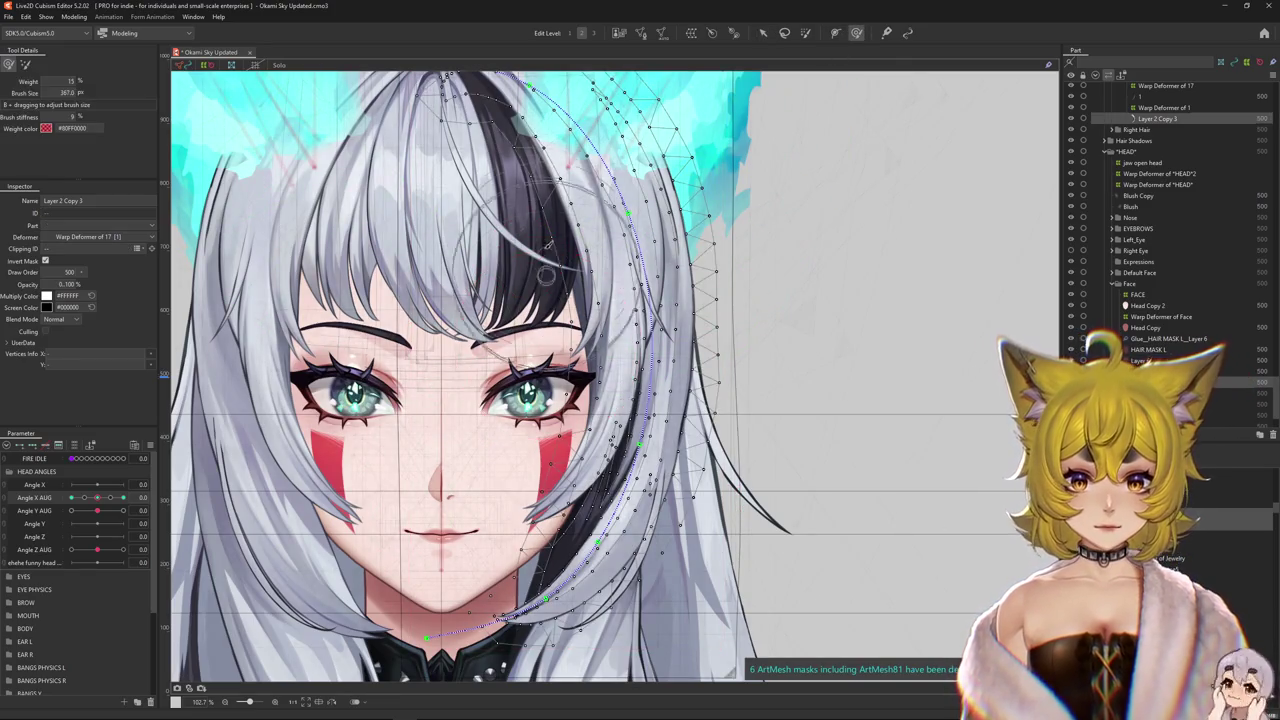
{"action": "key", "text": "ctrl+h"}
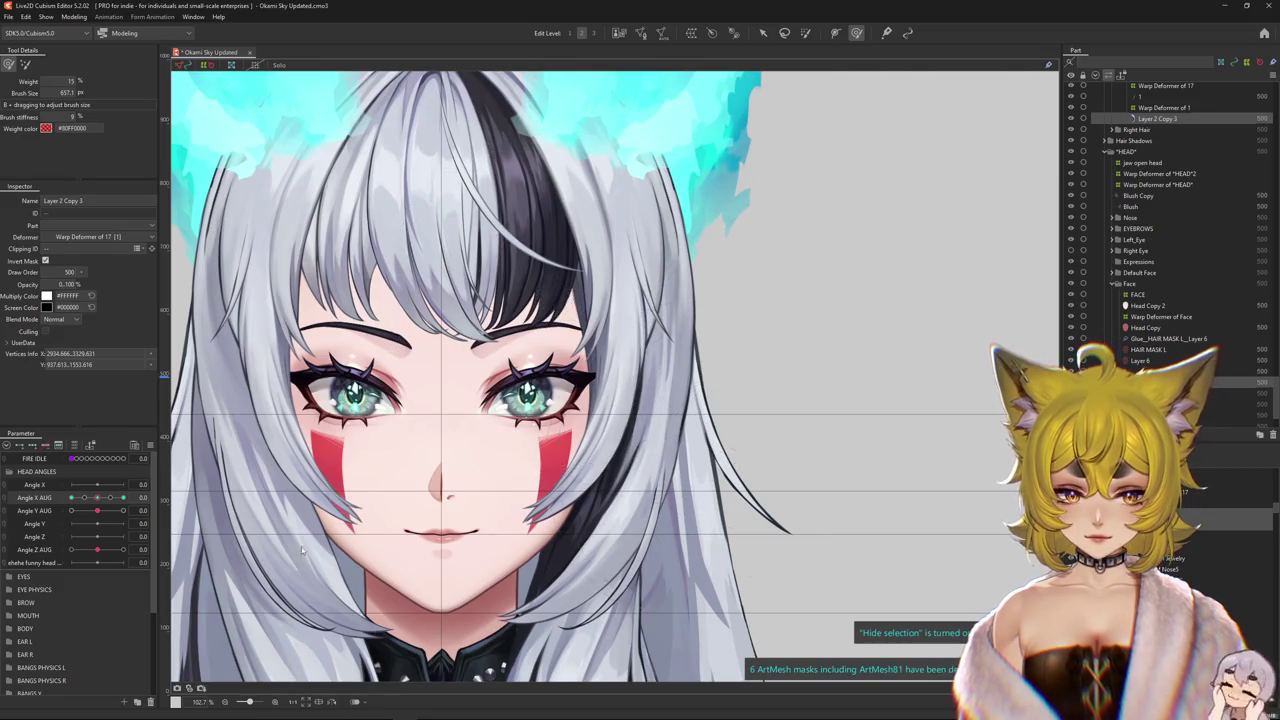
{"action": "left_click_drag", "start_coordinate": [98, 500], "coordinate": [100, 503]}
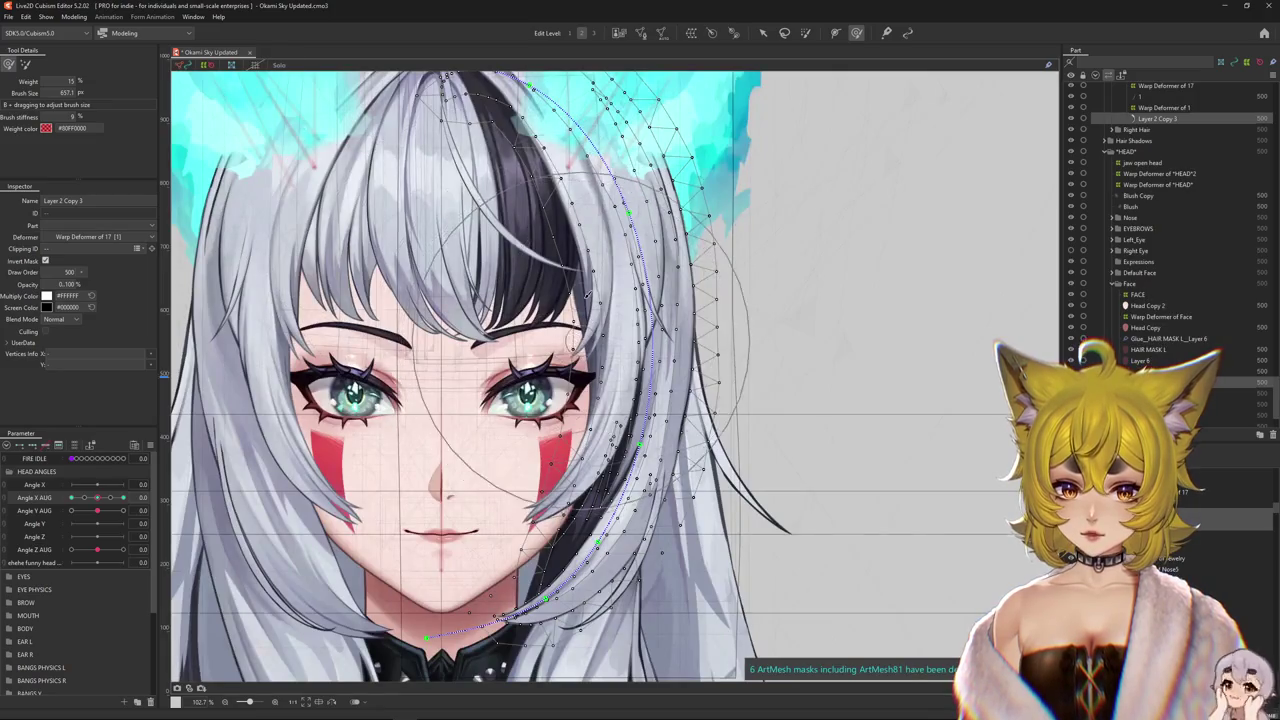
{"action": "scroll", "coordinate": [571, 320], "scroll_direction": "up", "scroll_amount": 5}
{"action": "right_click", "coordinate": [573, 320]}
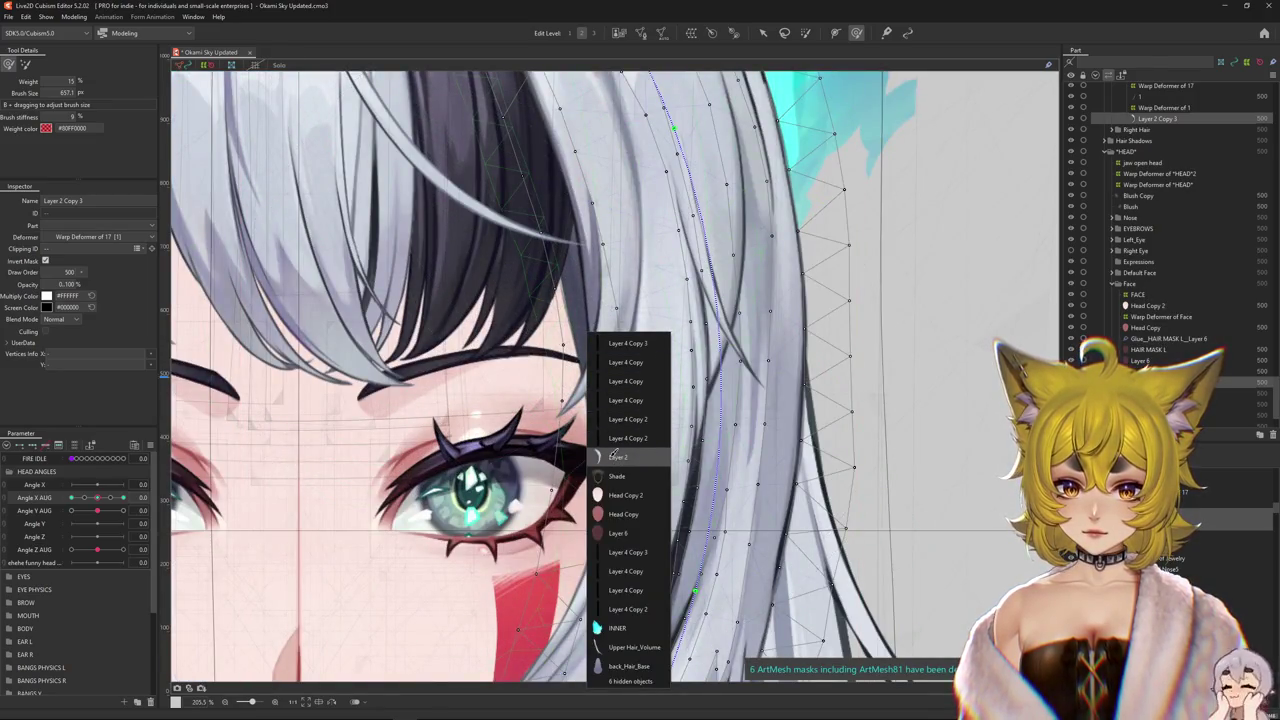
{"action": "left_click", "coordinate": [613, 456]}
- Swing the head side to side with Angle X AUG to check the hair strand
{"action": "scroll", "coordinate": [400, 450], "scroll_direction": "down", "scroll_amount": 4}
{"action": "scroll", "coordinate": [345, 495], "scroll_direction": "up", "scroll_amount": 2}
{"action": "left_click_drag", "start_coordinate": [100, 495], "coordinate": [128, 505]}
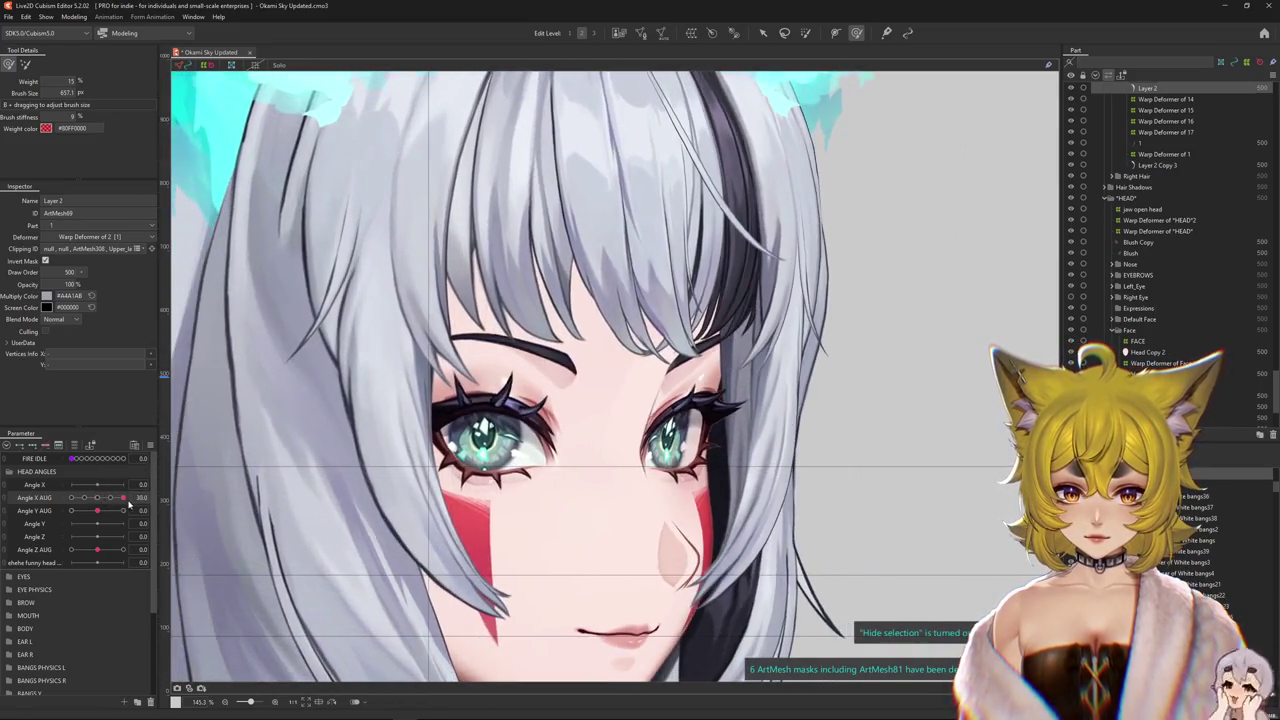
{"action": "scroll", "coordinate": [600, 450], "scroll_direction": "down", "scroll_amount": 2}
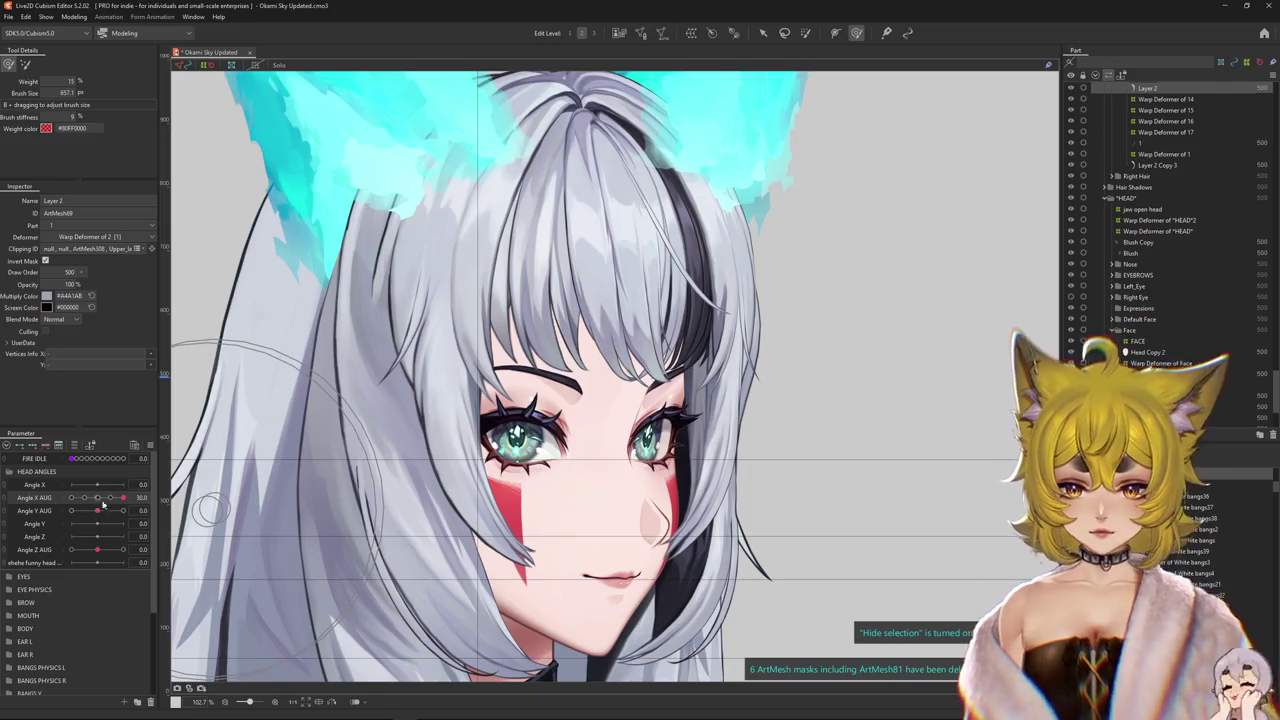
{"action": "mouse_move", "coordinate": [123, 497]}
{"action": "left_mouse_down"}
{"action": "mouse_move", "coordinate": [63, 509]}
{"action": "mouse_move", "coordinate": [475, 404]}
{"action": "left_mouse_up"}
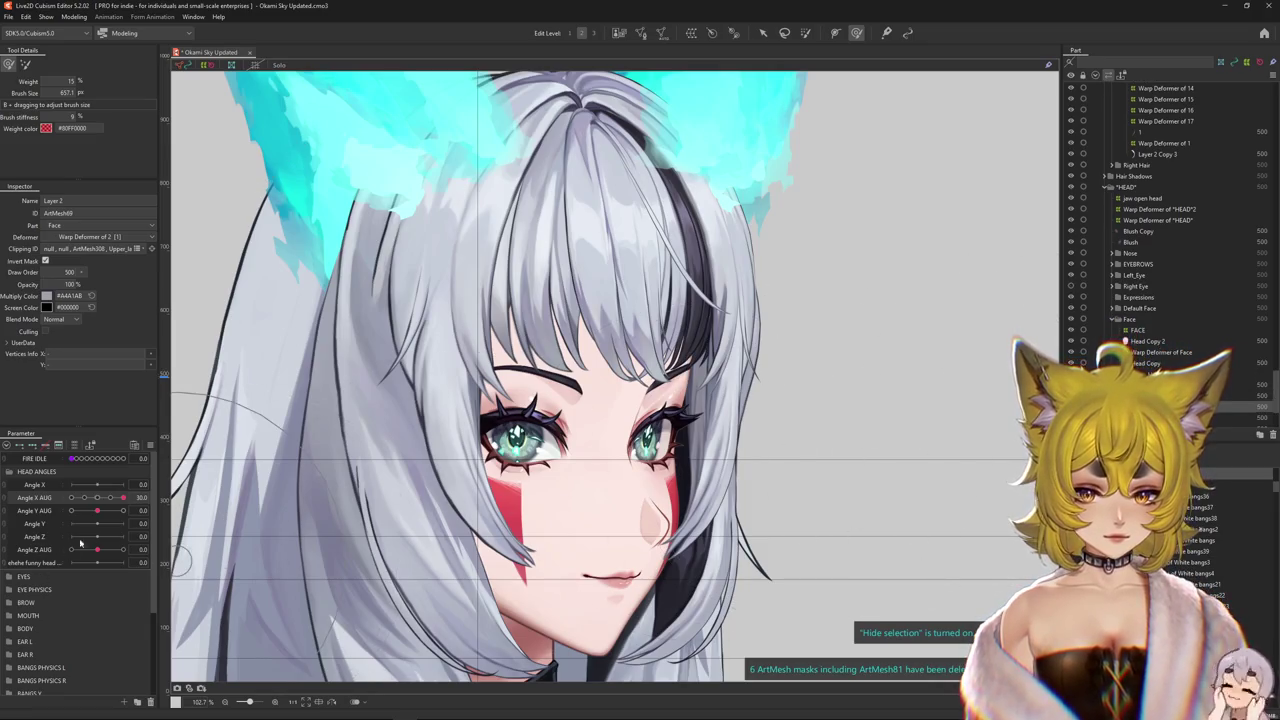
{"action": "mouse_move", "coordinate": [123, 497]}
{"action": "left_mouse_down"}
{"action": "mouse_move", "coordinate": [69, 505]}
{"action": "mouse_move", "coordinate": [122, 497]}
{"action": "left_mouse_up"}
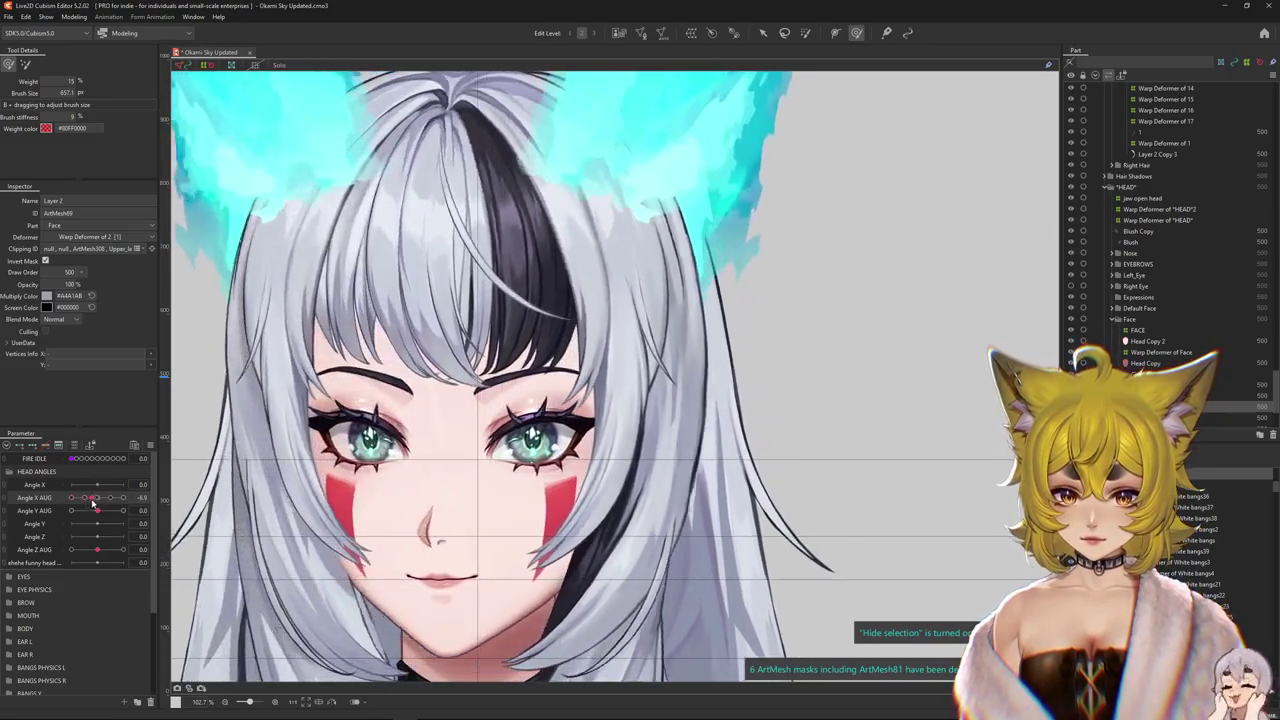
- Preview Physics Settings, then list the meshes stacked under the right side hair
{"action": "left_click", "coordinate": [73, 17]}
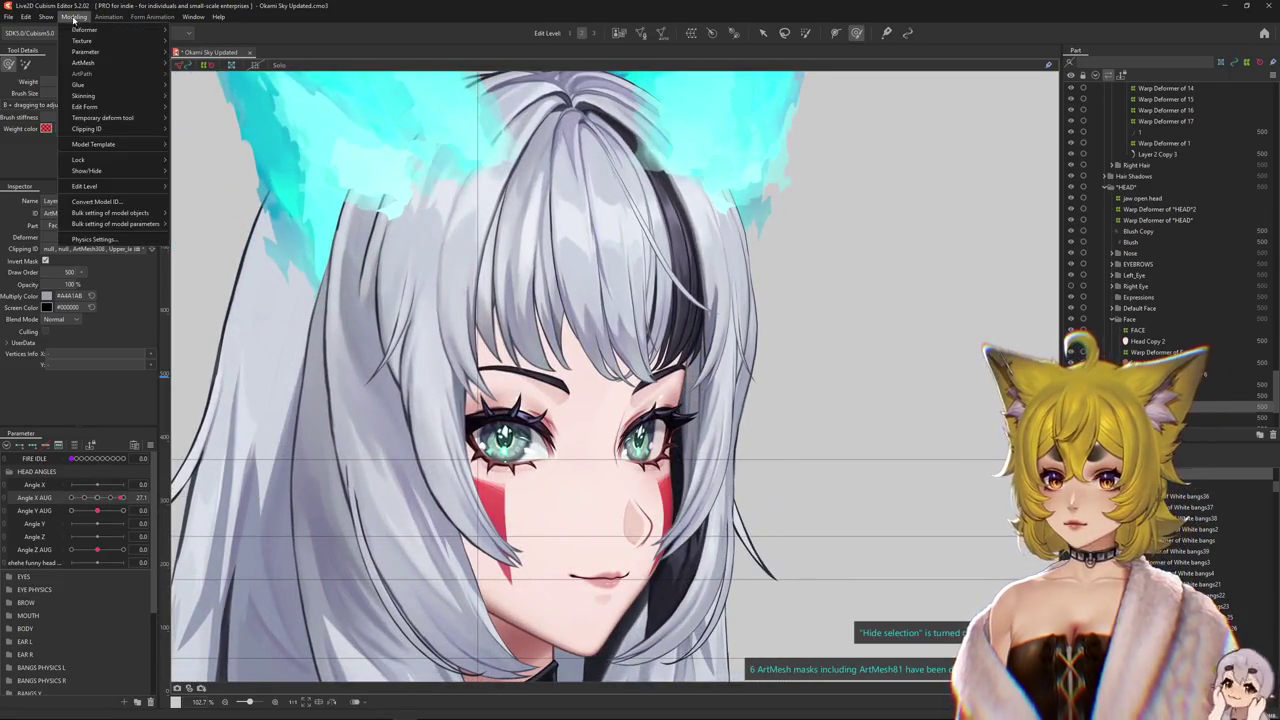
{"action": "left_click", "coordinate": [92, 241]}
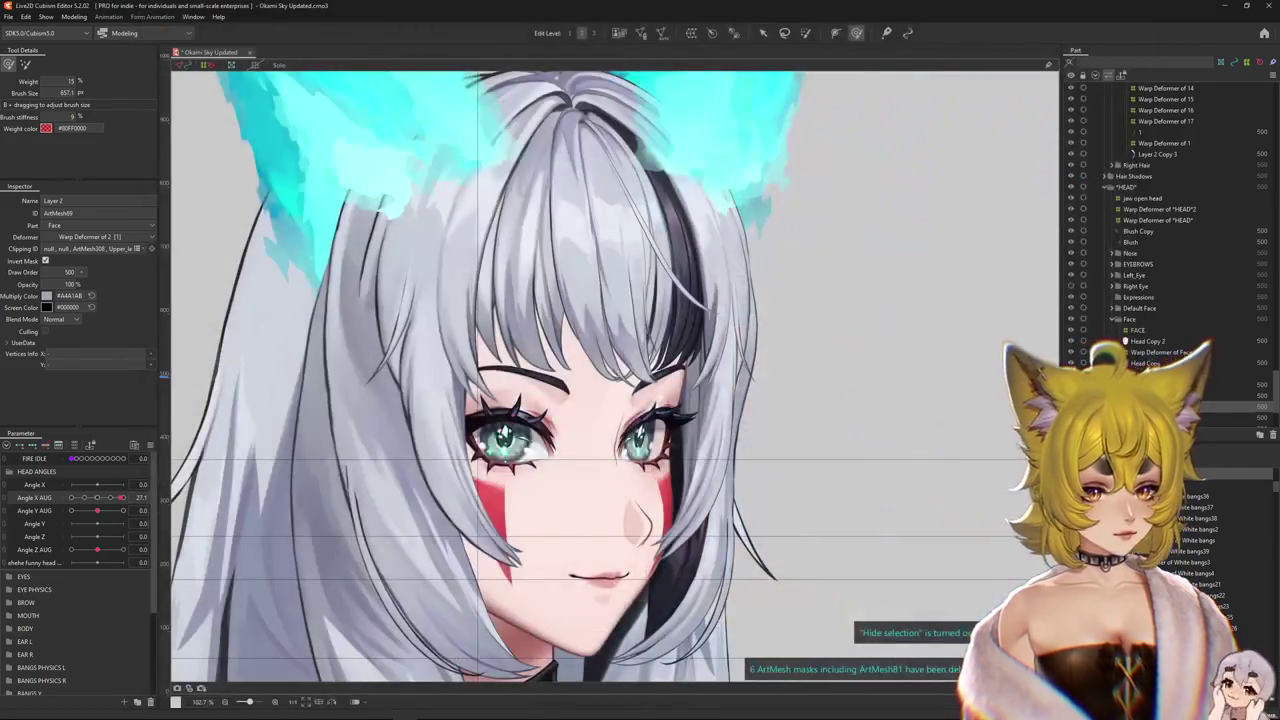
{"action": "right_click", "coordinate": [680, 520]}
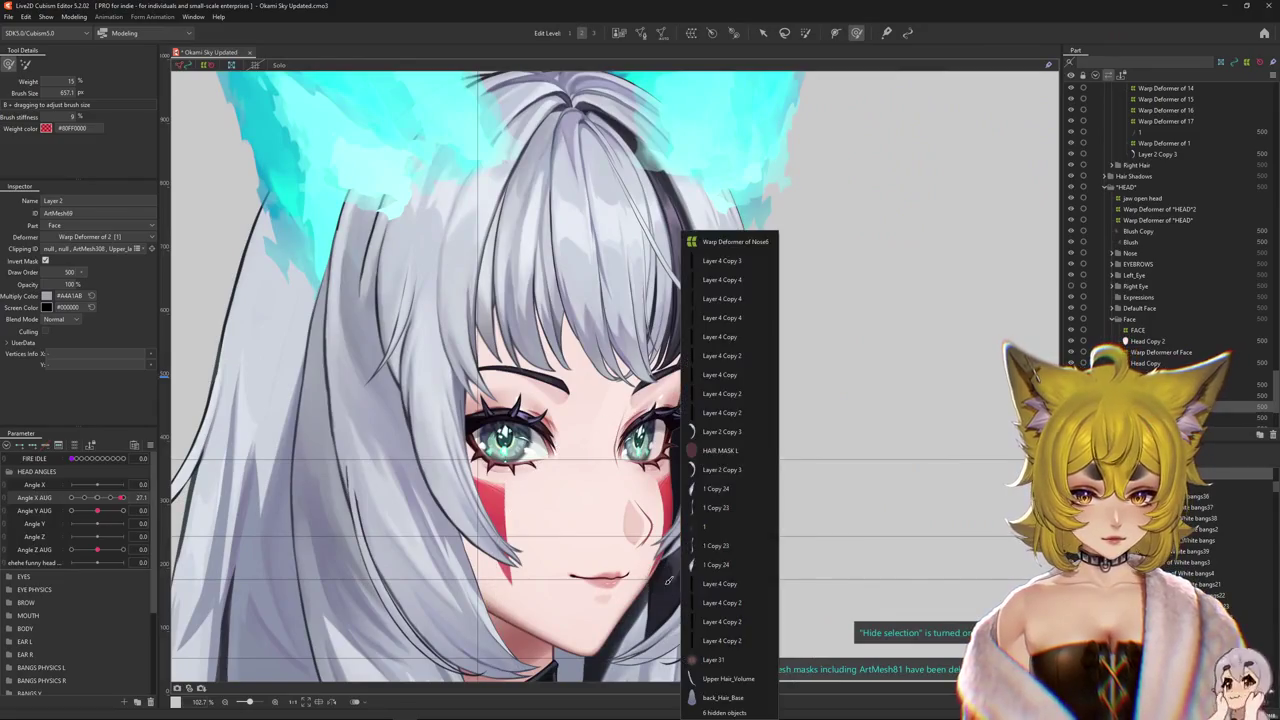
- Select Layer 2 Copy 3, show only its parameters, and make it transparent to see underneath
{"action": "left_click", "coordinate": [738, 452]}
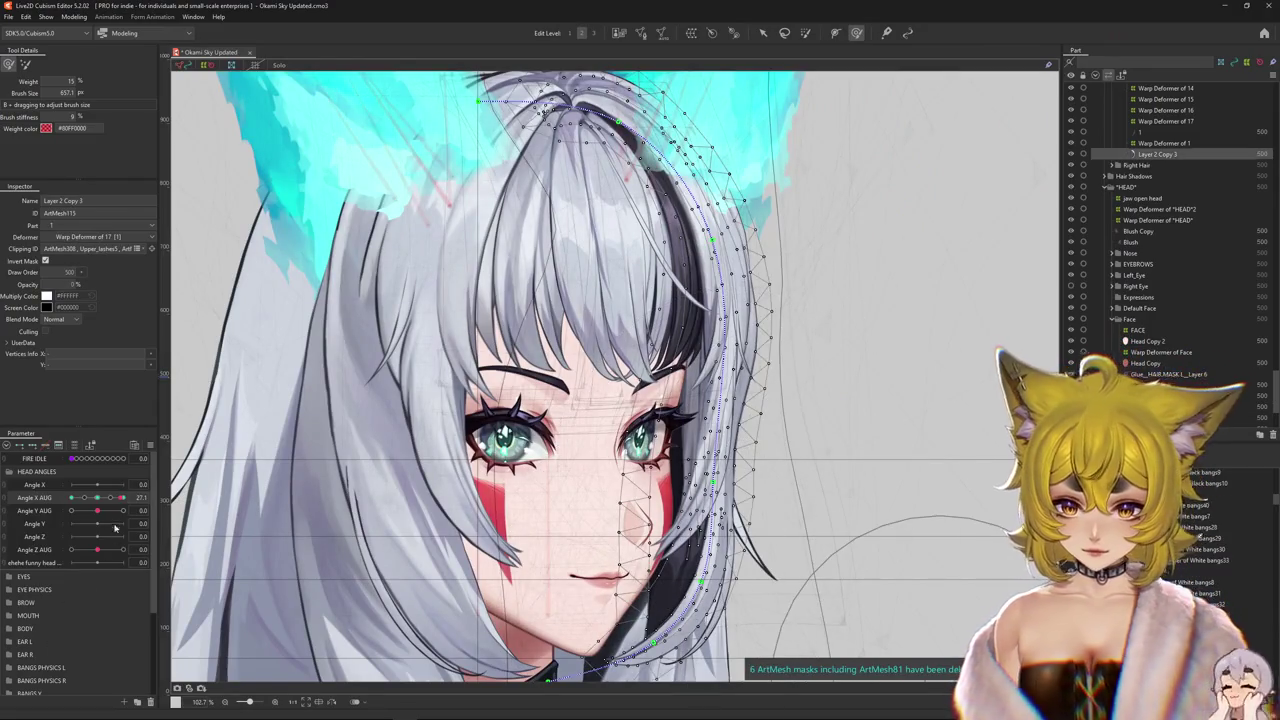
{"action": "left_click", "coordinate": [99, 498]}
{"action": "mouse_move", "coordinate": [99, 498]}
{"action": "left_mouse_down"}
{"action": "mouse_move", "coordinate": [137, 498]}
{"action": "mouse_move", "coordinate": [123, 472]}
{"action": "mouse_move", "coordinate": [10, 441]}
{"action": "left_mouse_up"}
{"action": "left_click", "coordinate": [75, 445]}
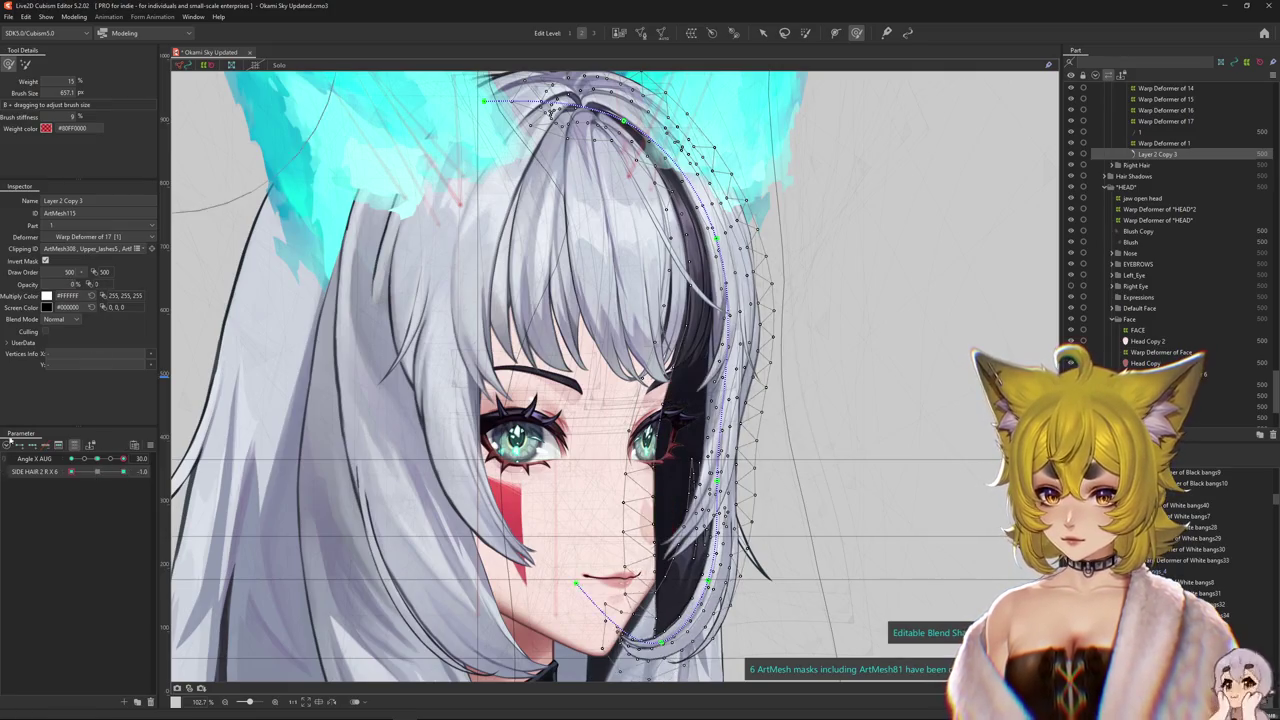
{"action": "left_click_drag", "start_coordinate": [57, 272], "coordinate": [40, 284]}
{"action": "left_click_drag", "start_coordinate": [123, 459], "coordinate": [71, 459]}
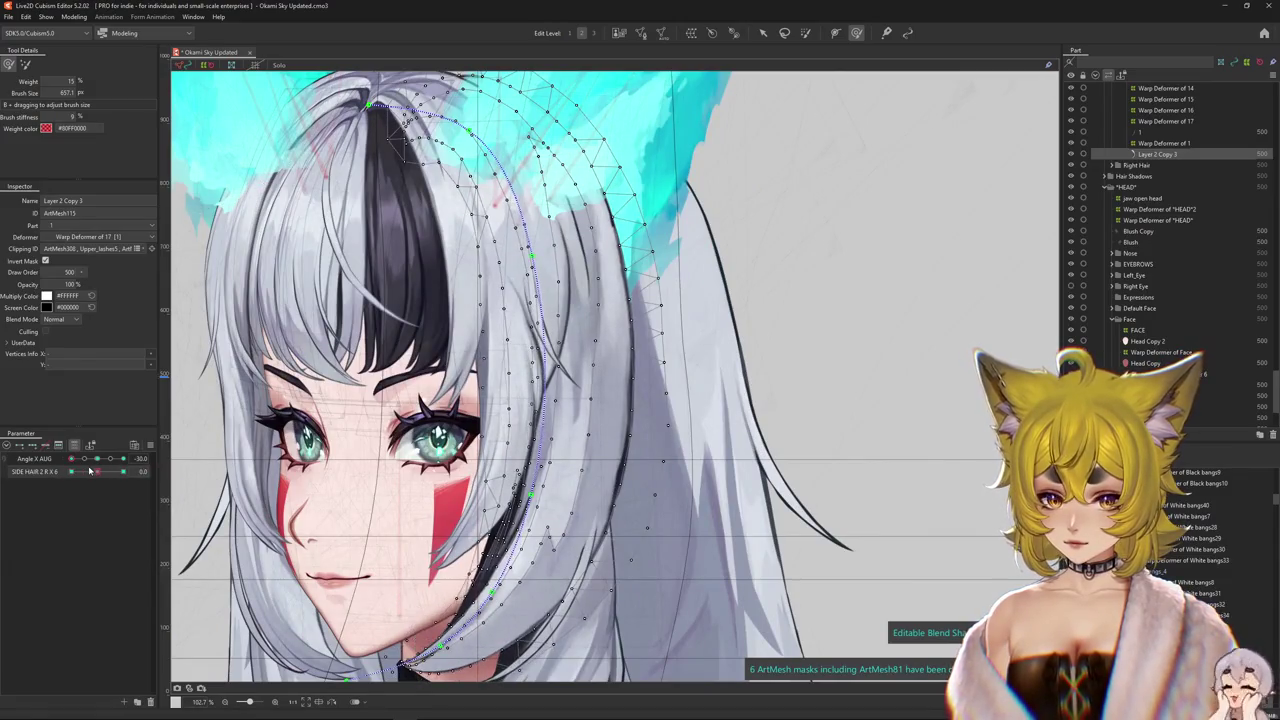
{"action": "key", "text": "ctrl+shift+h"}
- Paint full weight over the right hair strand and test SIDE HAIR 2 R X 6 at 1.0 and -1.0
{"action": "mouse_move", "coordinate": [98, 470]}
{"action": "left_mouse_down"}
{"action": "mouse_move", "coordinate": [122, 471]}
{"action": "mouse_move", "coordinate": [99, 459]}
{"action": "left_mouse_up"}
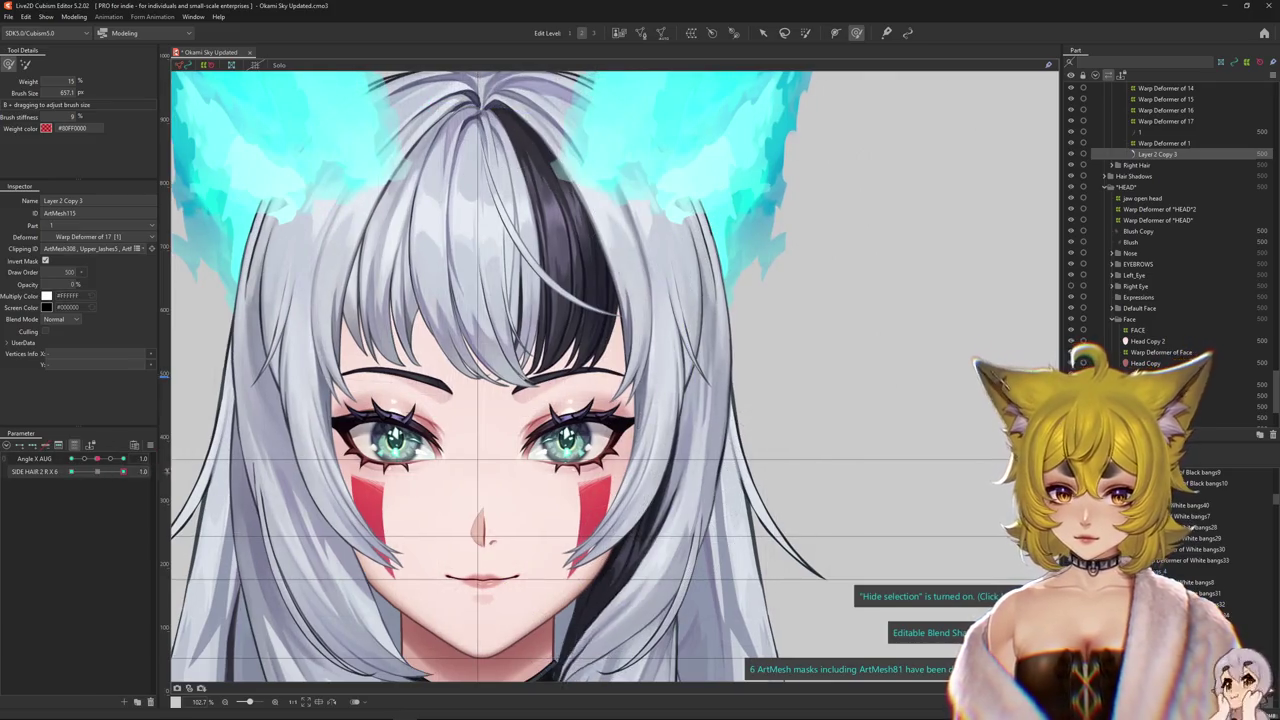
{"action": "scroll", "coordinate": [727, 127], "scroll_direction": "down", "scroll_amount": 3}
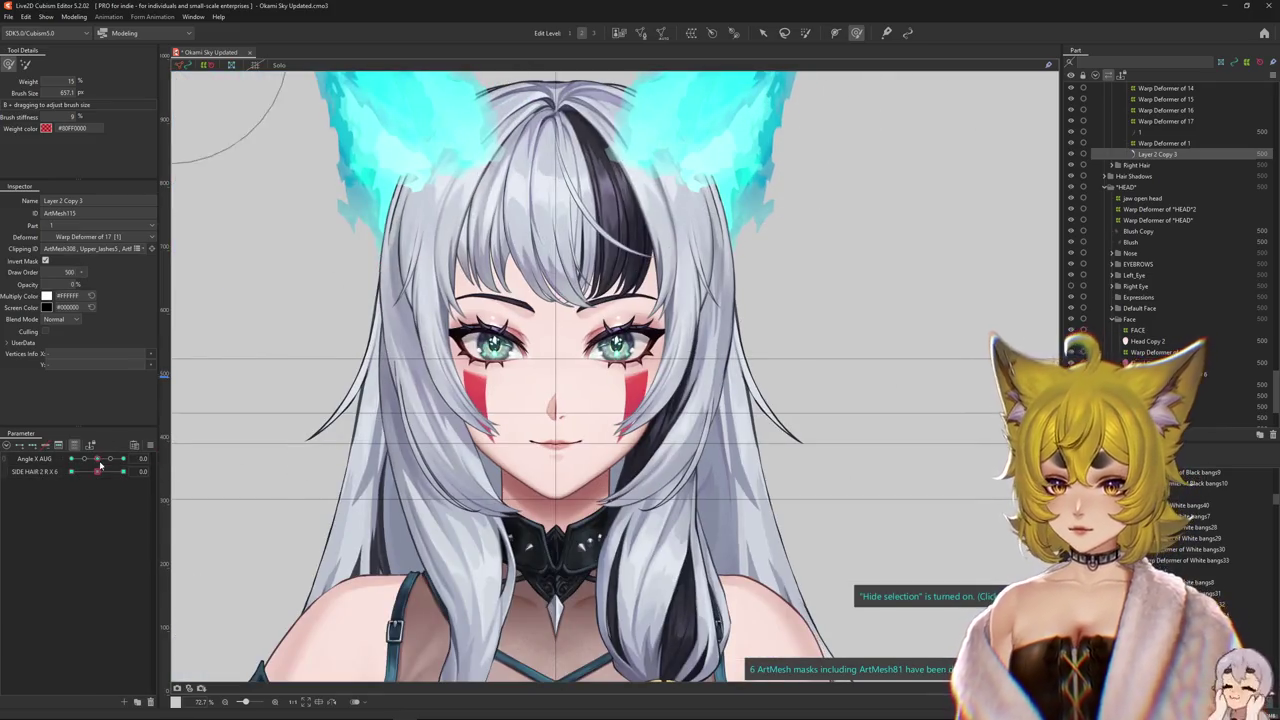
{"action": "left_click_drag", "start_coordinate": [756, 97], "coordinate": [700, 430]}
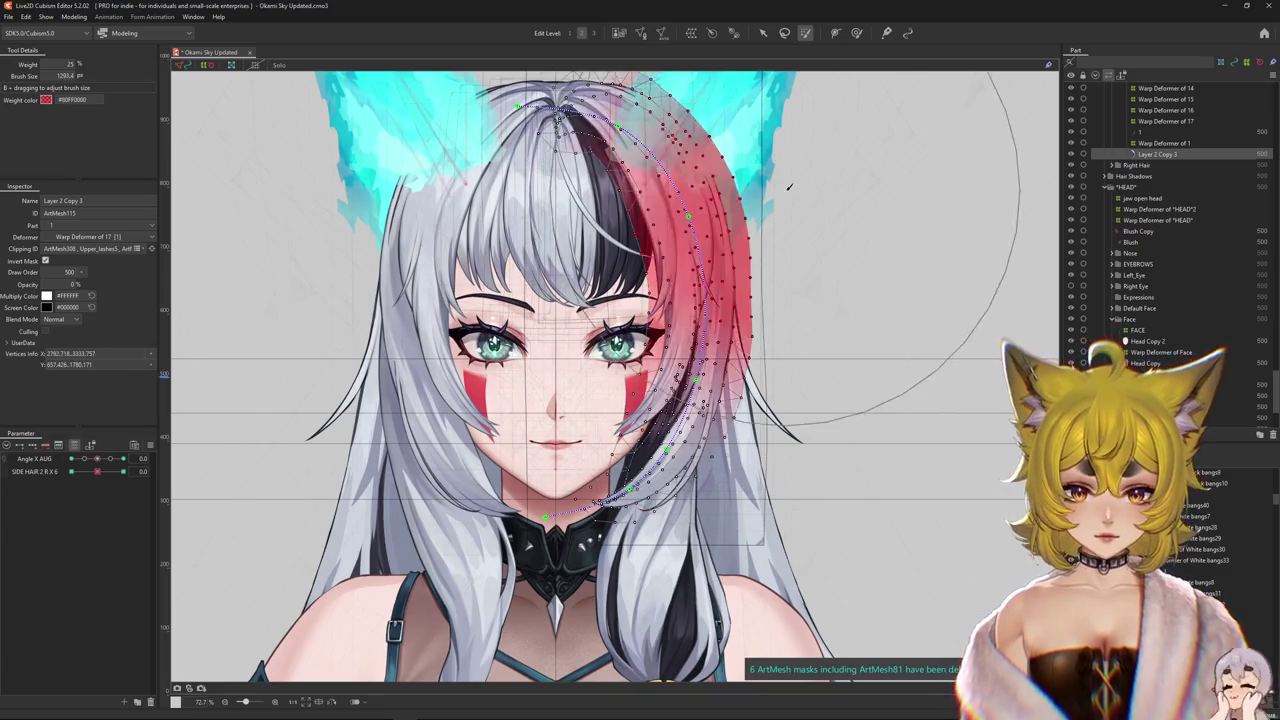
{"action": "left_click_drag", "start_coordinate": [97, 471], "coordinate": [262, 475]}
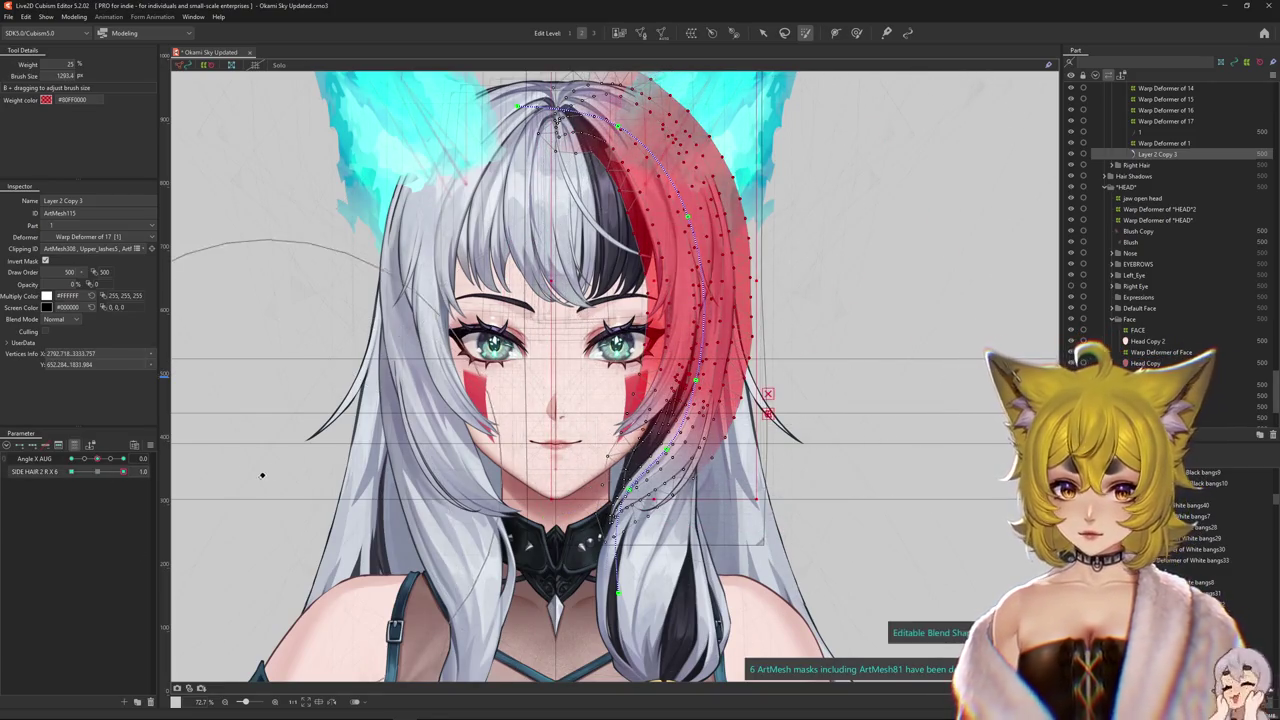
{"action": "left_click", "coordinate": [101, 475]}
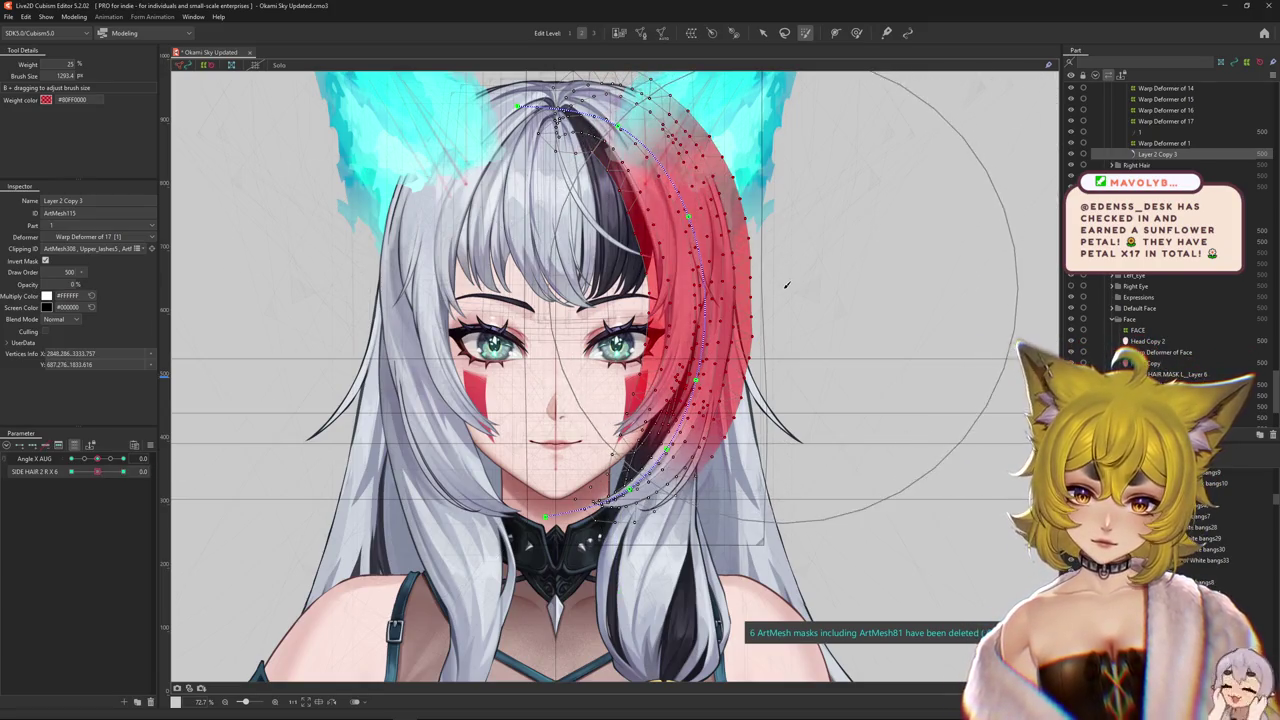
{"action": "left_click_drag", "start_coordinate": [97, 478], "coordinate": [72, 477]}
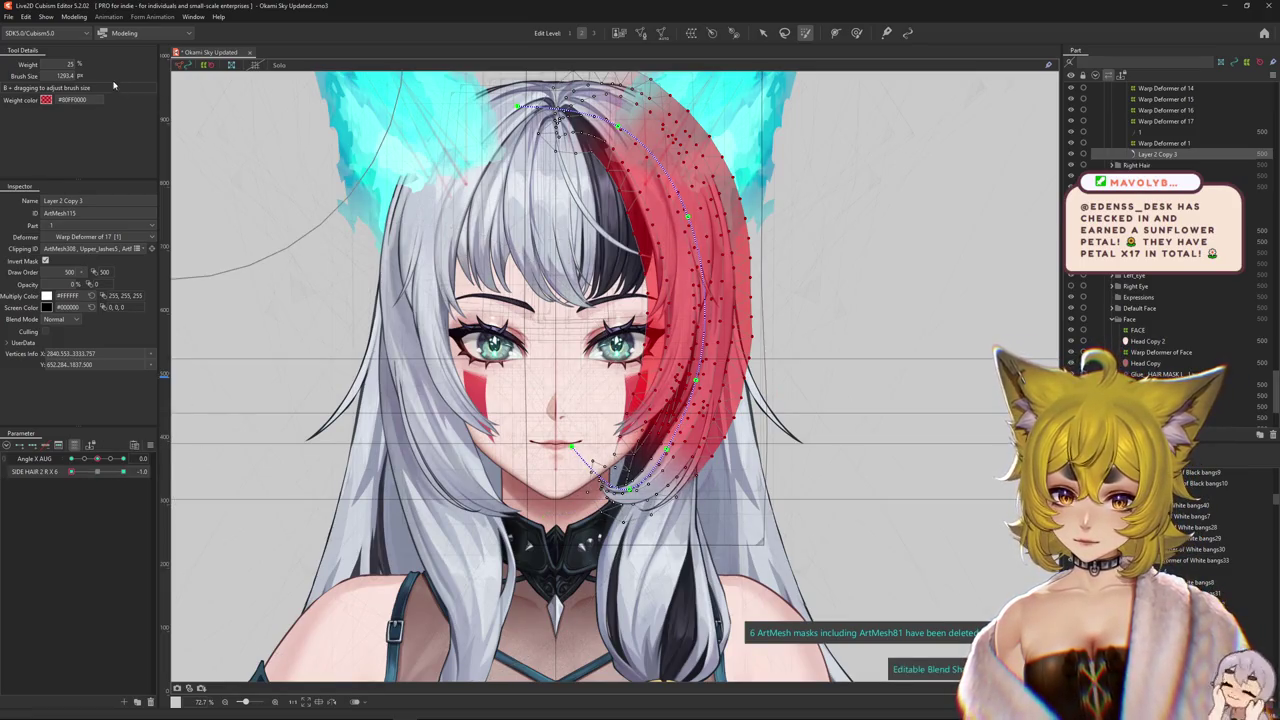
{"action": "left_click", "coordinate": [74, 17]}
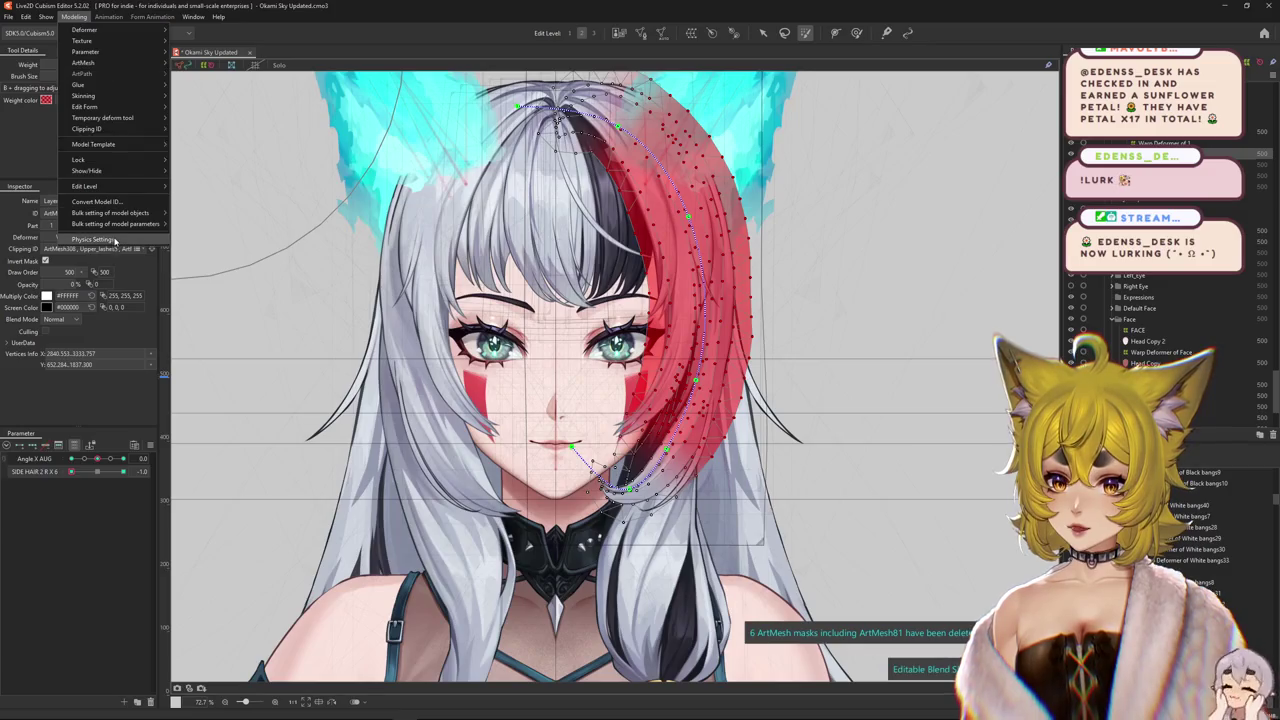
{"action": "left_click", "coordinate": [93, 239]}
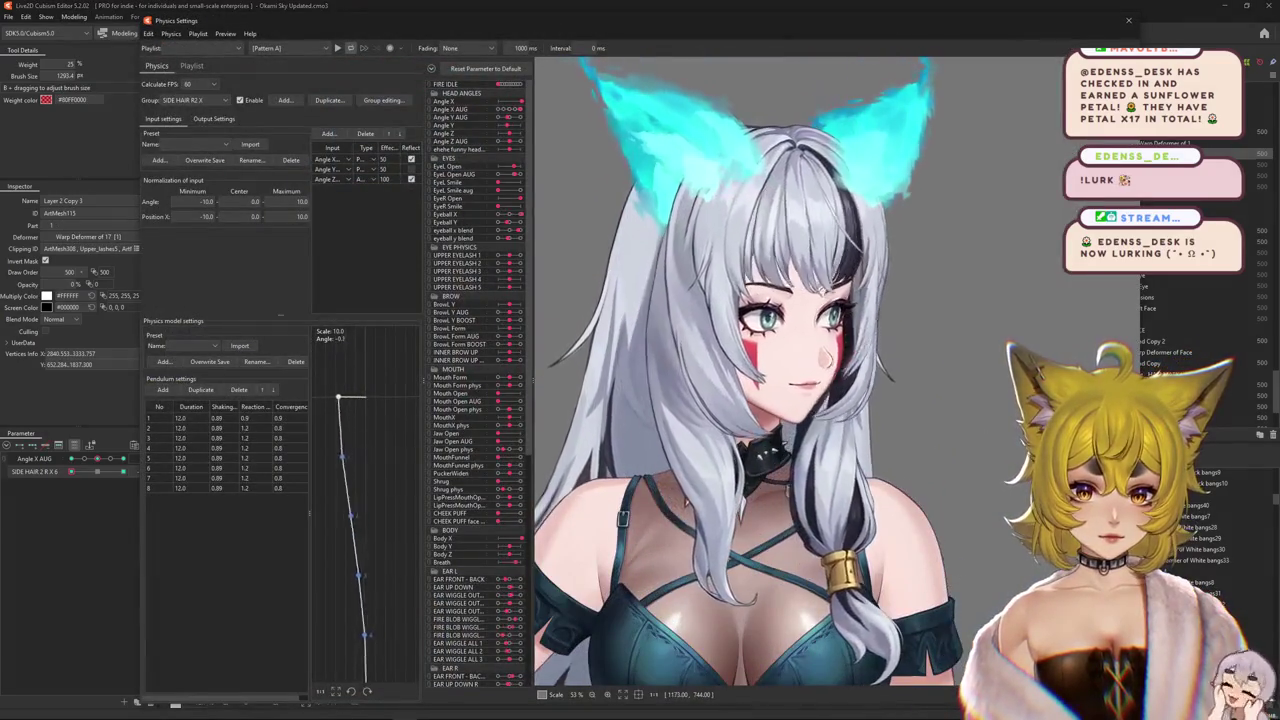
{"action": "key", "text": "Escape"}
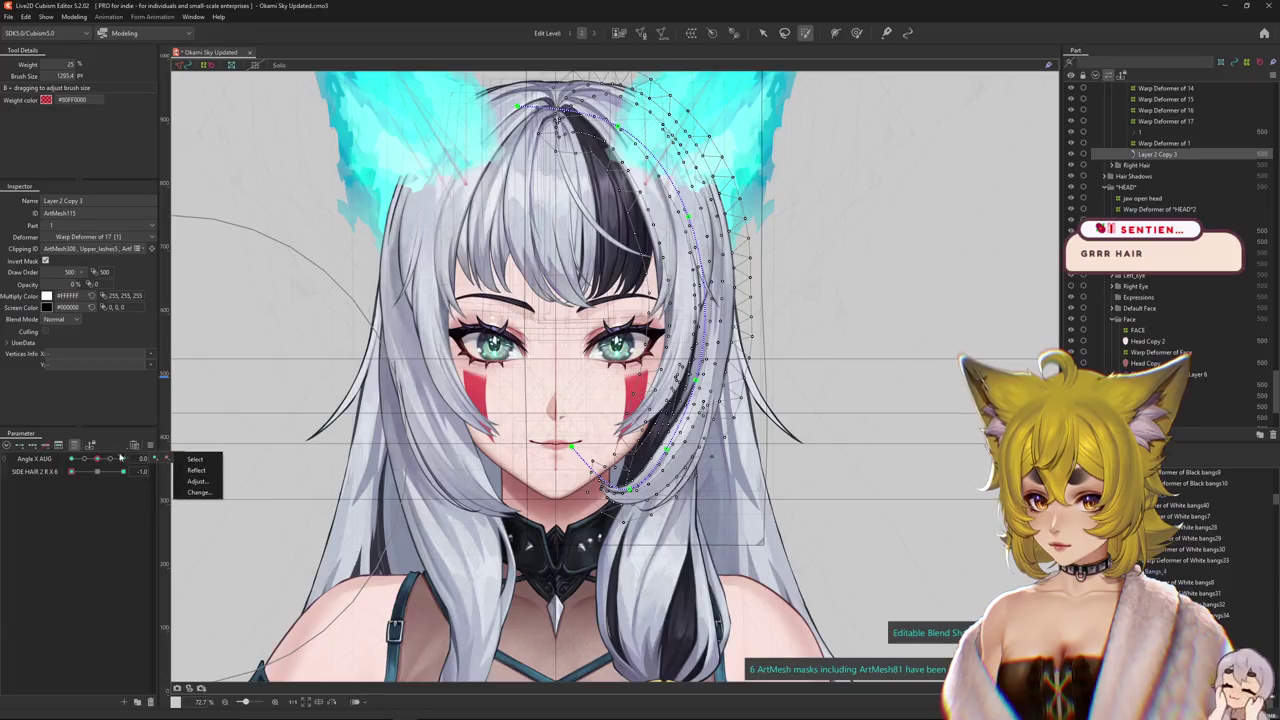
{"action": "mouse_move", "coordinate": [100, 458]}
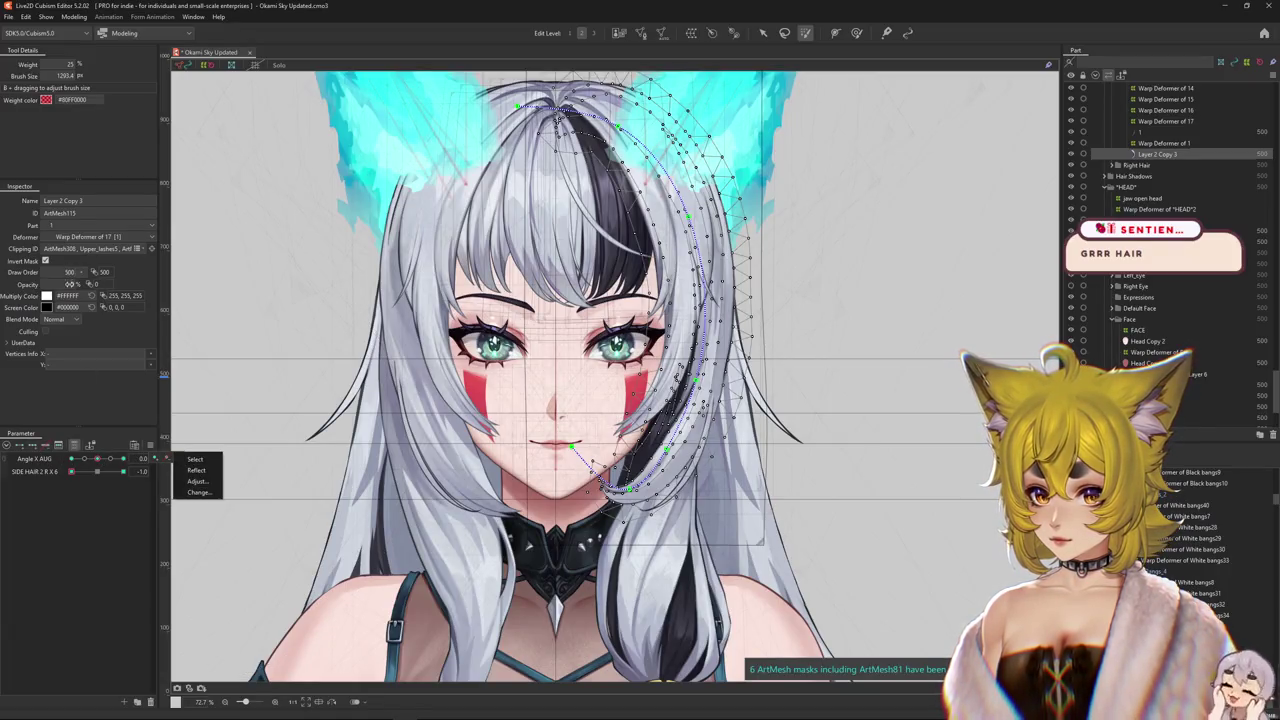
{"action": "key", "text": "Escape"}
{"action": "key", "text": "ctrl+h"}
{"action": "left_click_drag", "start_coordinate": [96, 458], "coordinate": [105, 461]}
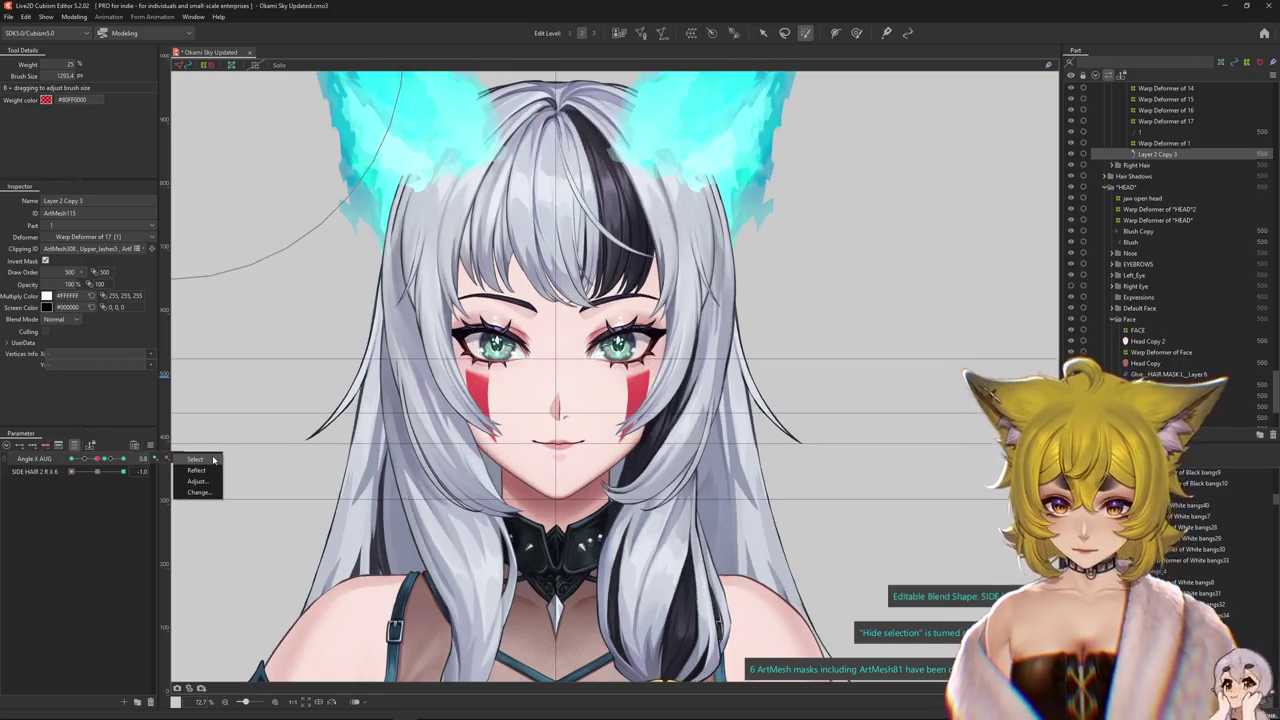
{"action": "left_click", "coordinate": [155, 460]}
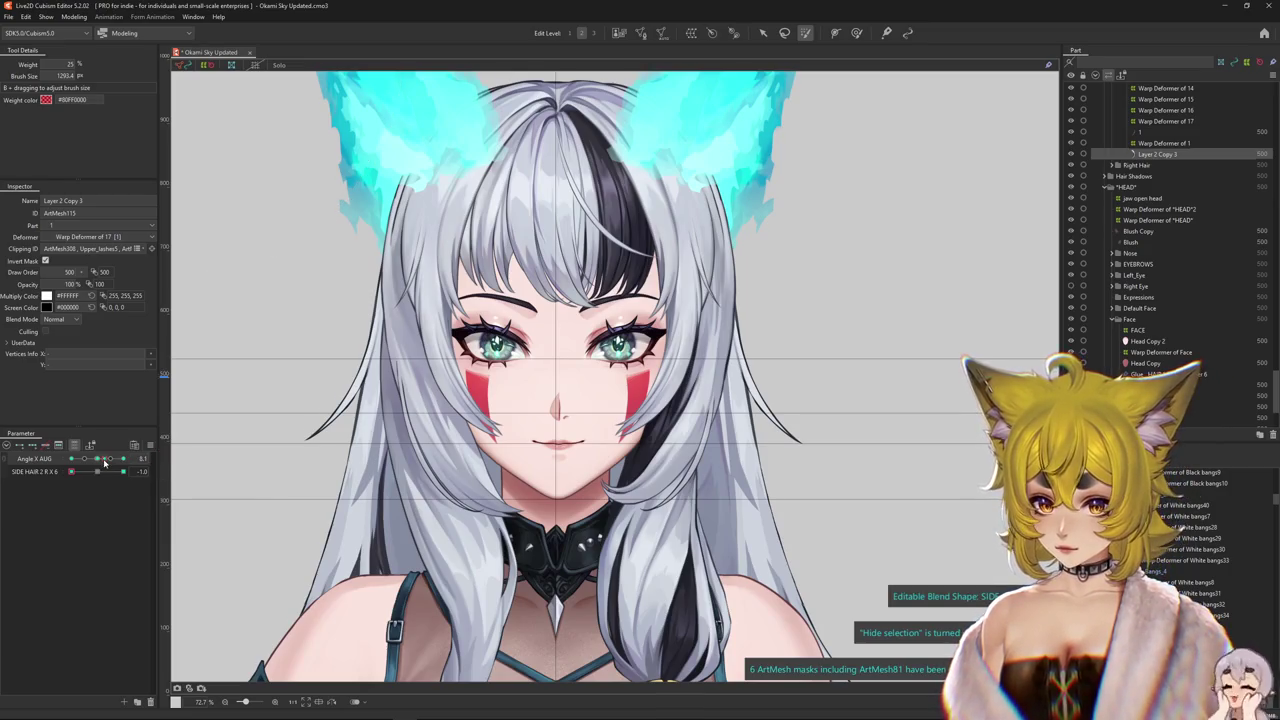
{"action": "left_click_drag", "start_coordinate": [104, 462], "coordinate": [107, 461]}
{"action": "left_click", "coordinate": [143, 458]}
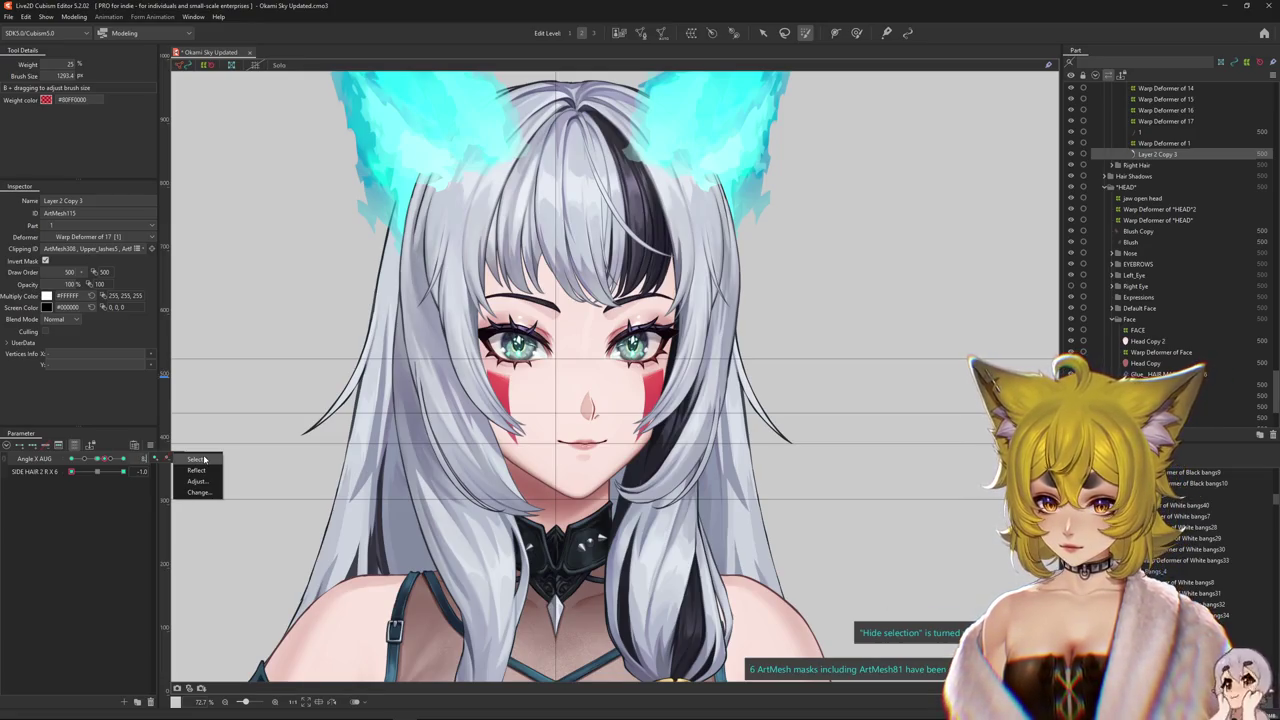
{"action": "left_click", "coordinate": [159, 459]}
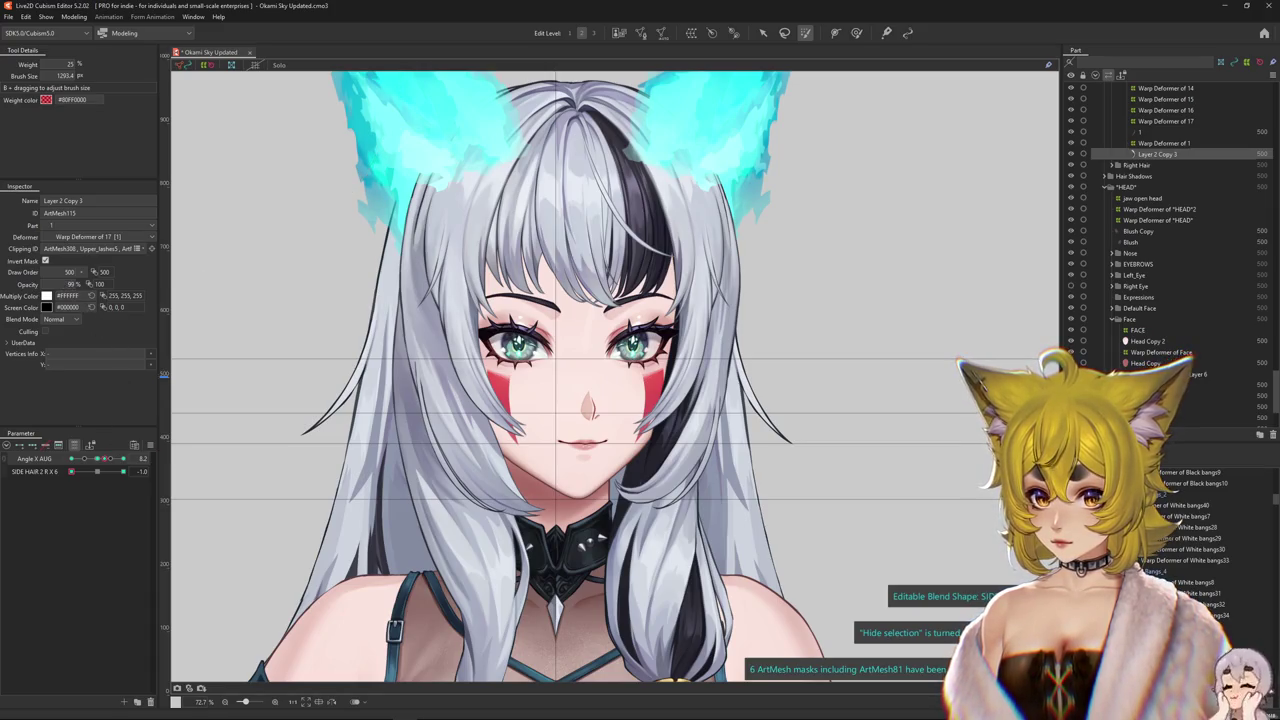
{"action": "left_click_drag", "start_coordinate": [104, 458], "coordinate": [122, 459]}
{"action": "left_click", "coordinate": [74, 16]}
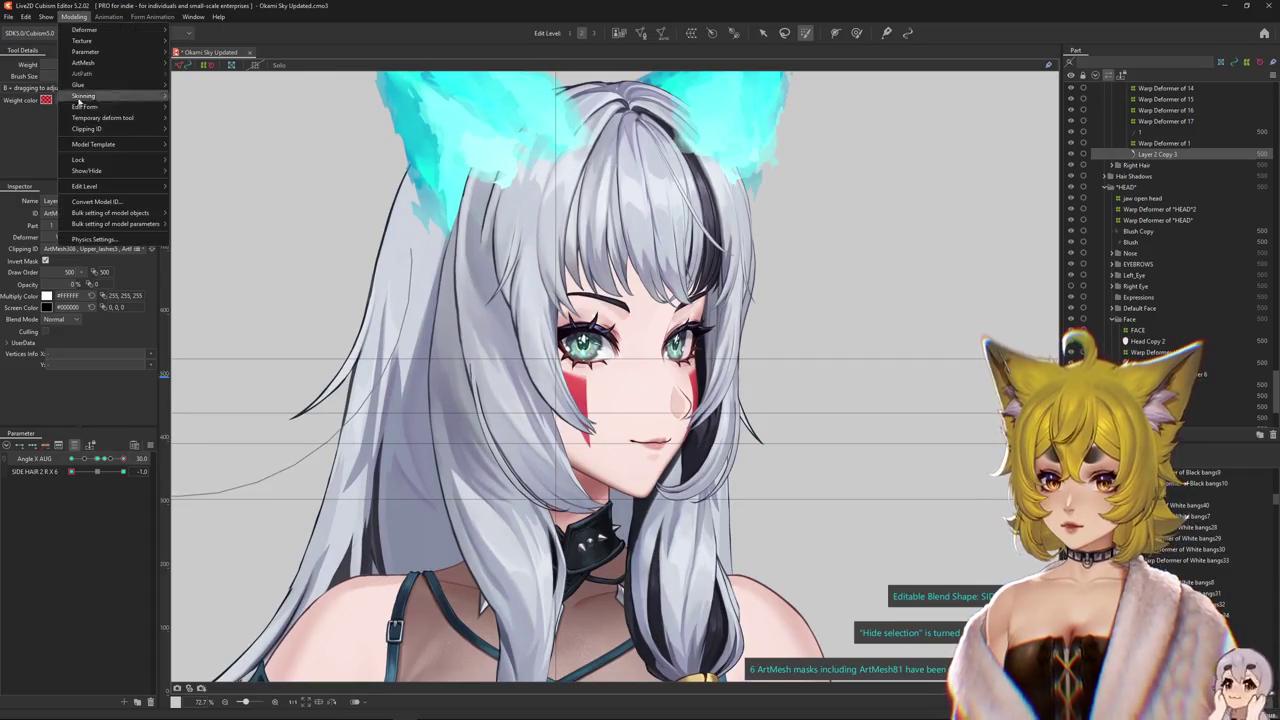
{"action": "left_click", "coordinate": [93, 239]}
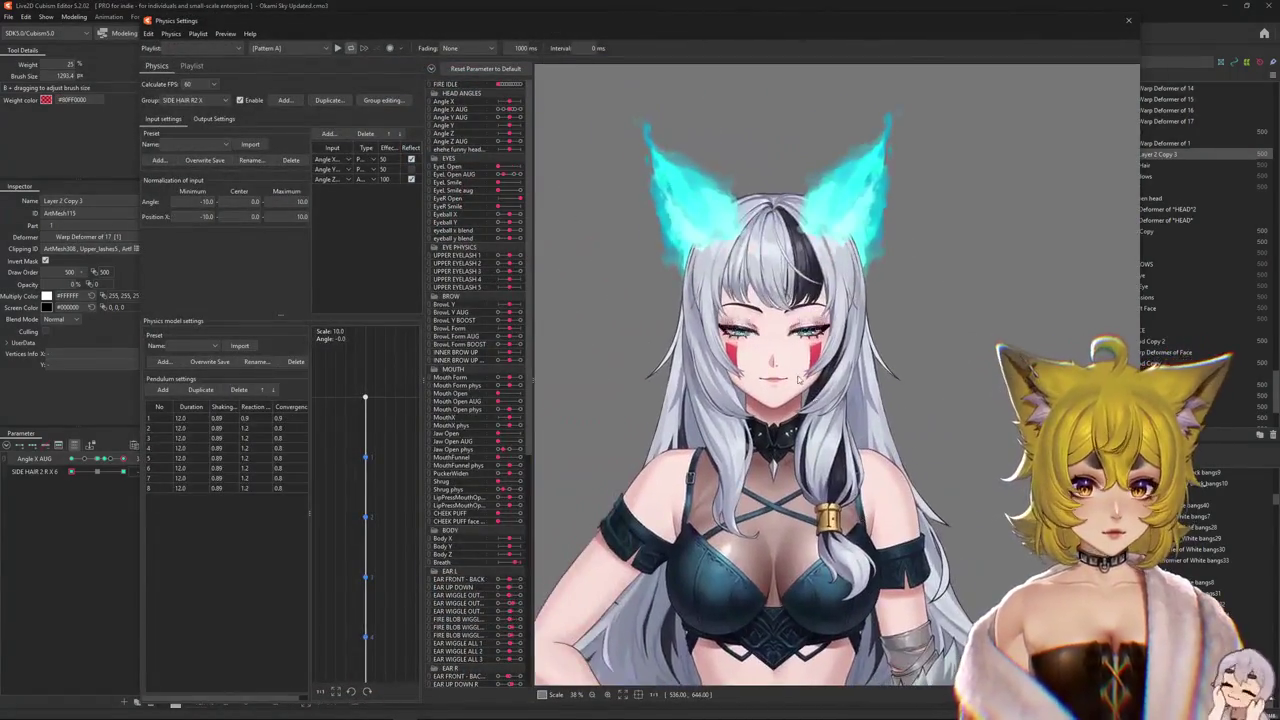
{"action": "scroll", "coordinate": [797, 378], "scroll_direction": "up", "scroll_amount": 3}
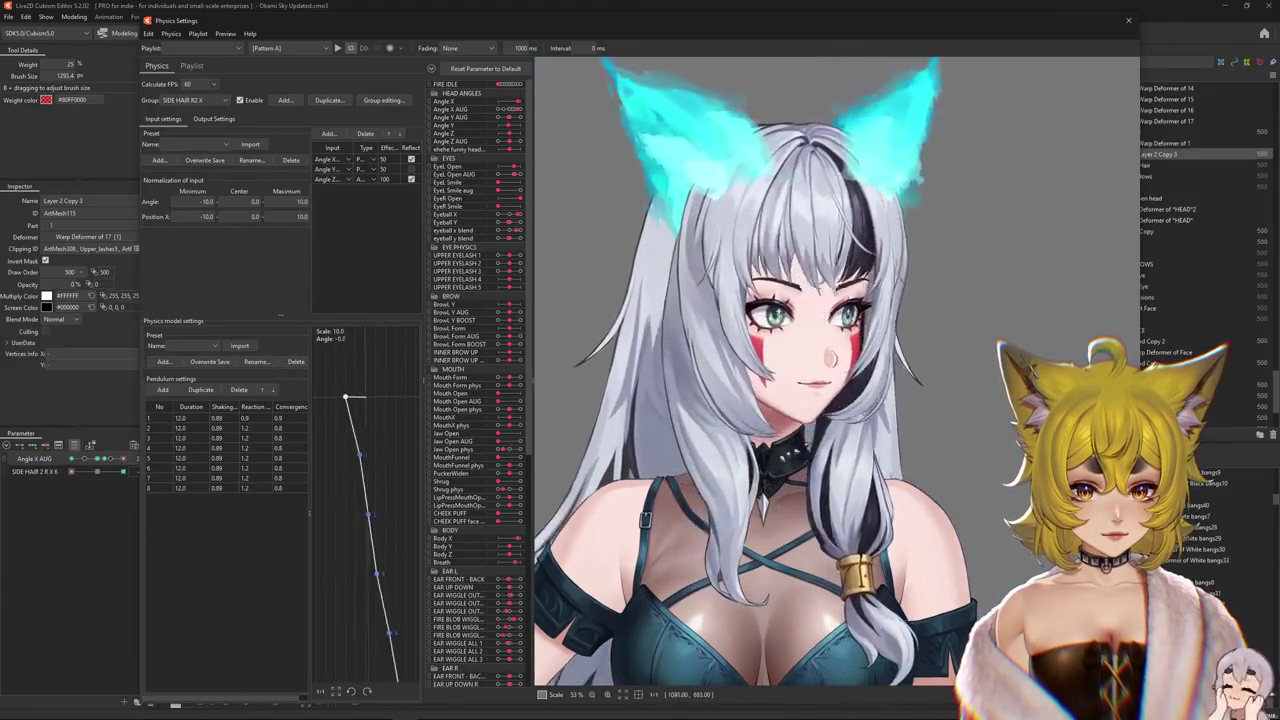
{"action": "mouse_move", "coordinate": [1095, 360]}
{"action": "left_mouse_down"}
{"action": "mouse_move", "coordinate": [732, 412]}
{"action": "mouse_move", "coordinate": [1146, 512]}
{"action": "mouse_move", "coordinate": [943, 396]}
{"action": "mouse_move", "coordinate": [727, 402]}
{"action": "left_mouse_up"}
{"action": "left_click_drag", "start_coordinate": [727, 401], "coordinate": [1038, 402]}
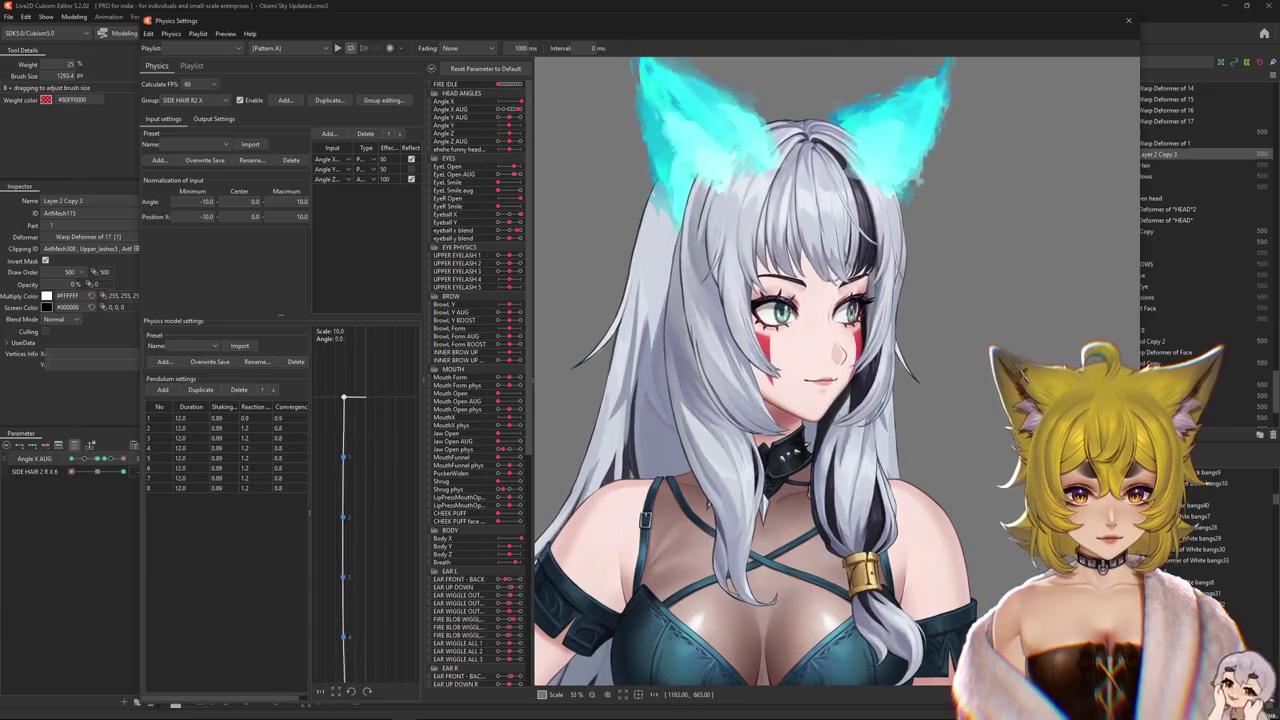
{"action": "mouse_move", "coordinate": [1038, 402]}
{"action": "left_mouse_down"}
{"action": "mouse_move", "coordinate": [610, 398]}
{"action": "mouse_move", "coordinate": [1110, 400]}
{"action": "left_mouse_up"}
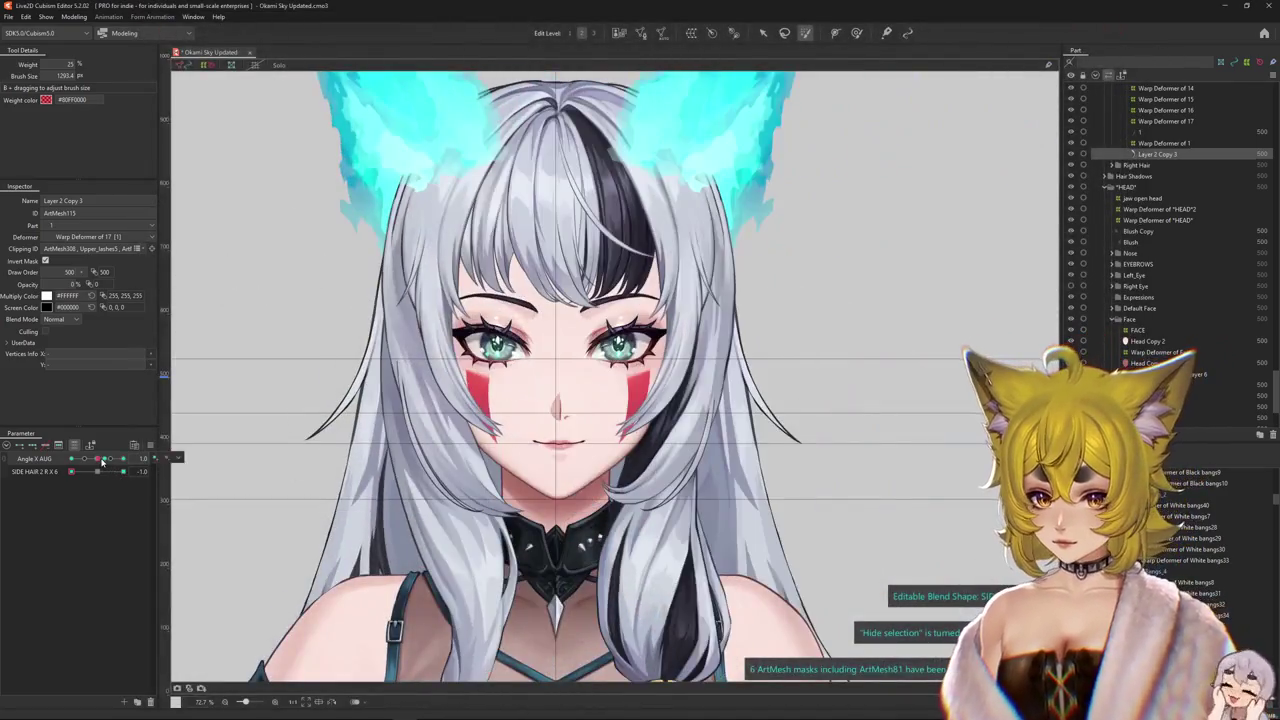
{"action": "left_click_drag", "start_coordinate": [101, 461], "coordinate": [106, 462]}
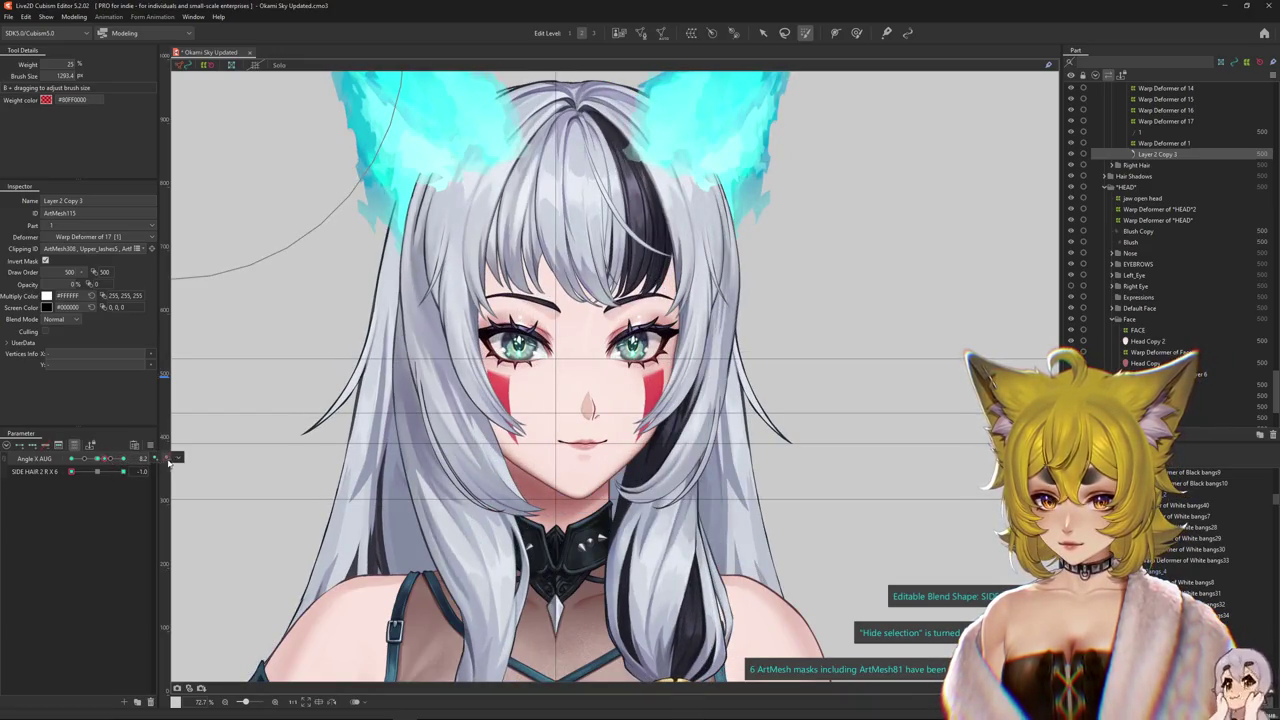
- Nudge Angle X AUG, try adding a key to it, and dismiss the error and key options
{"action": "mouse_move", "coordinate": [106, 463]}
{"action": "left_mouse_down"}
{"action": "mouse_move", "coordinate": [141, 469]}
{"action": "mouse_move", "coordinate": [108, 465]}
{"action": "left_mouse_up"}
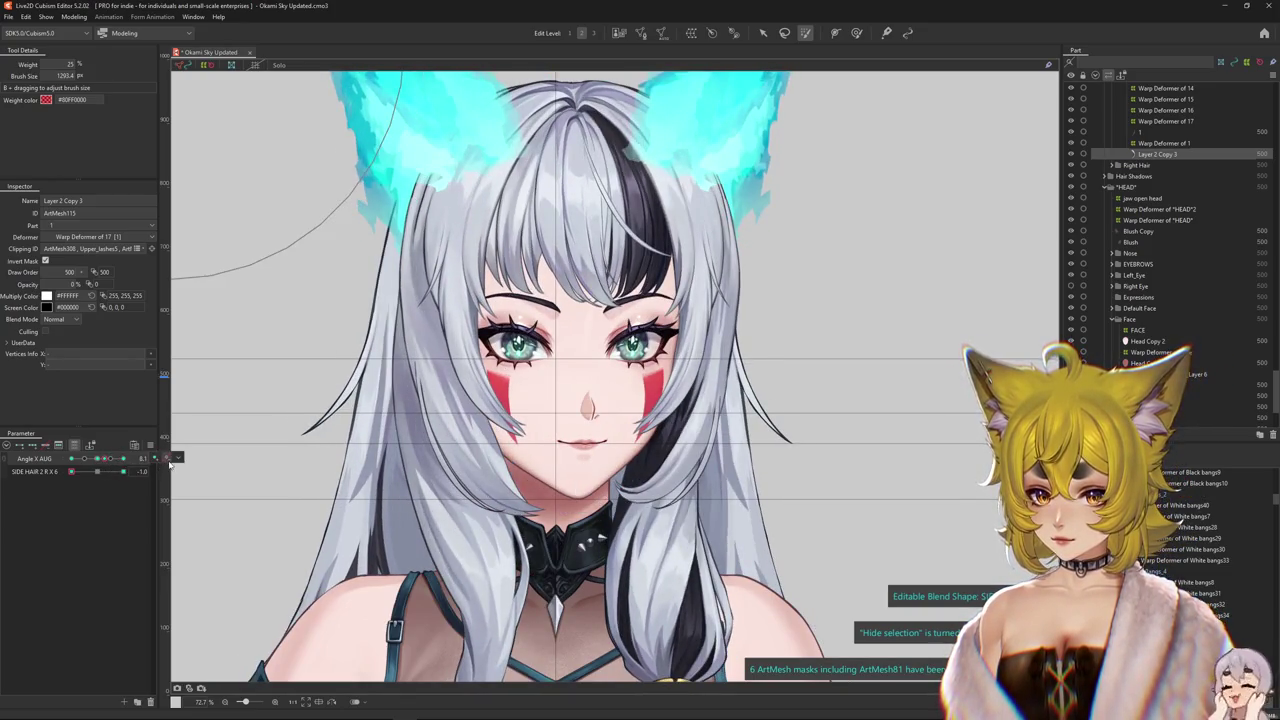
{"action": "left_click_drag", "start_coordinate": [106, 463], "coordinate": [96, 463]}
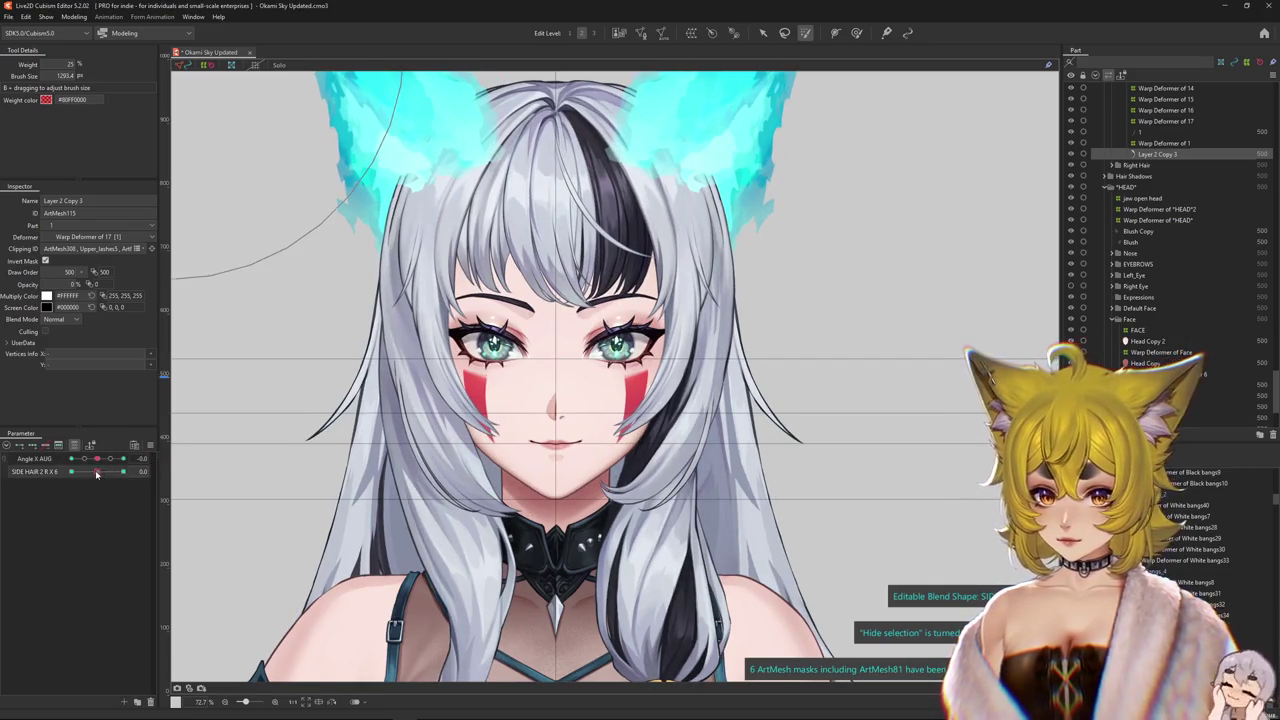
{"action": "left_click", "coordinate": [162, 459]}
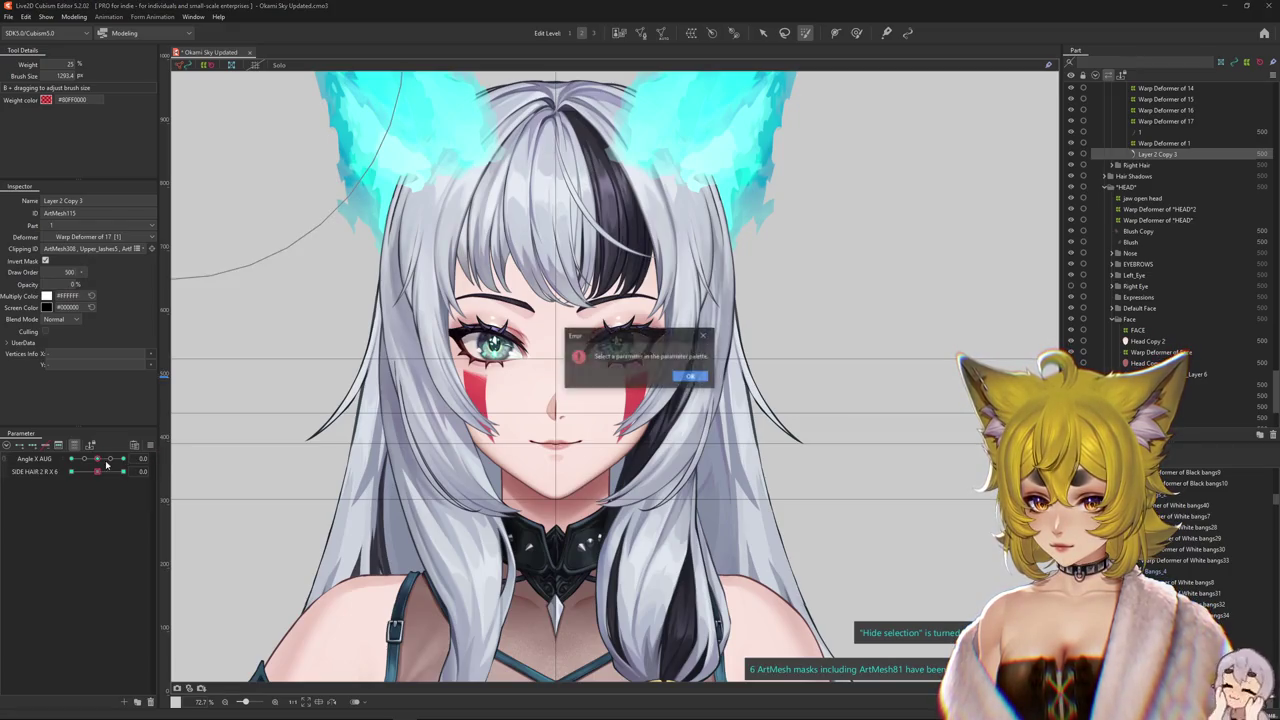
{"action": "key", "text": "Return"}
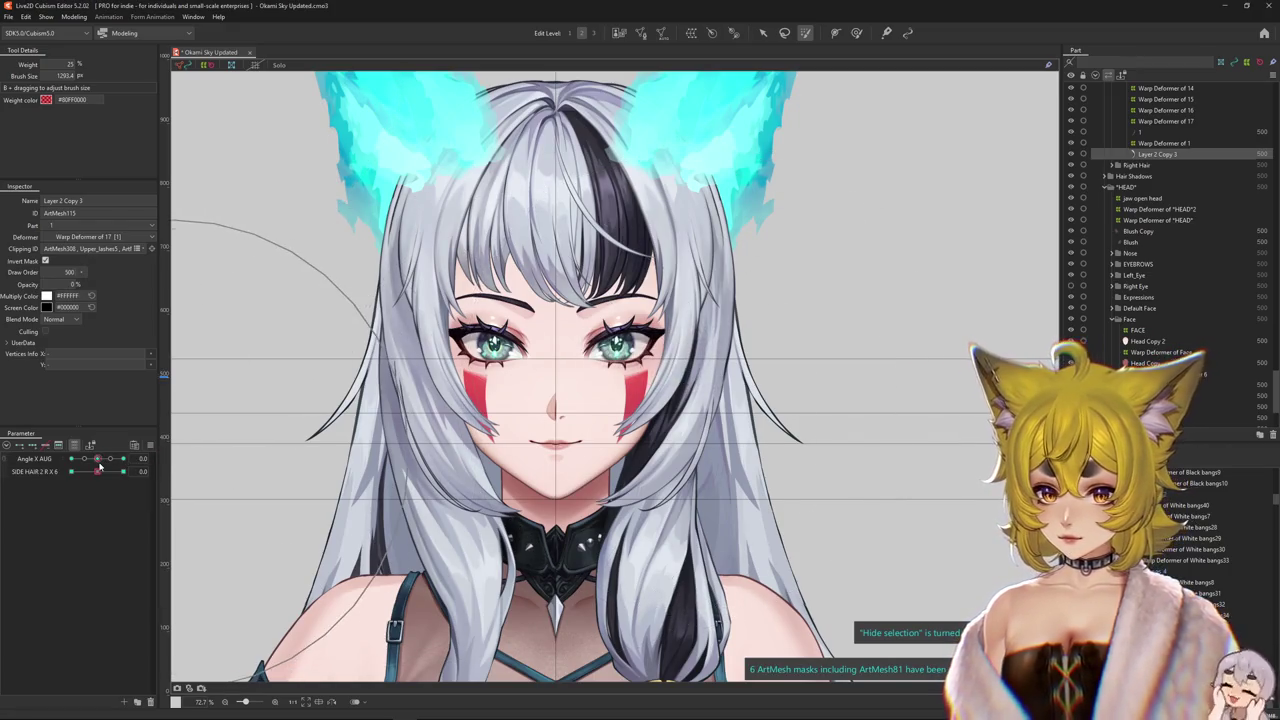
{"action": "left_click", "coordinate": [167, 458]}
{"action": "key", "text": "Escape"}
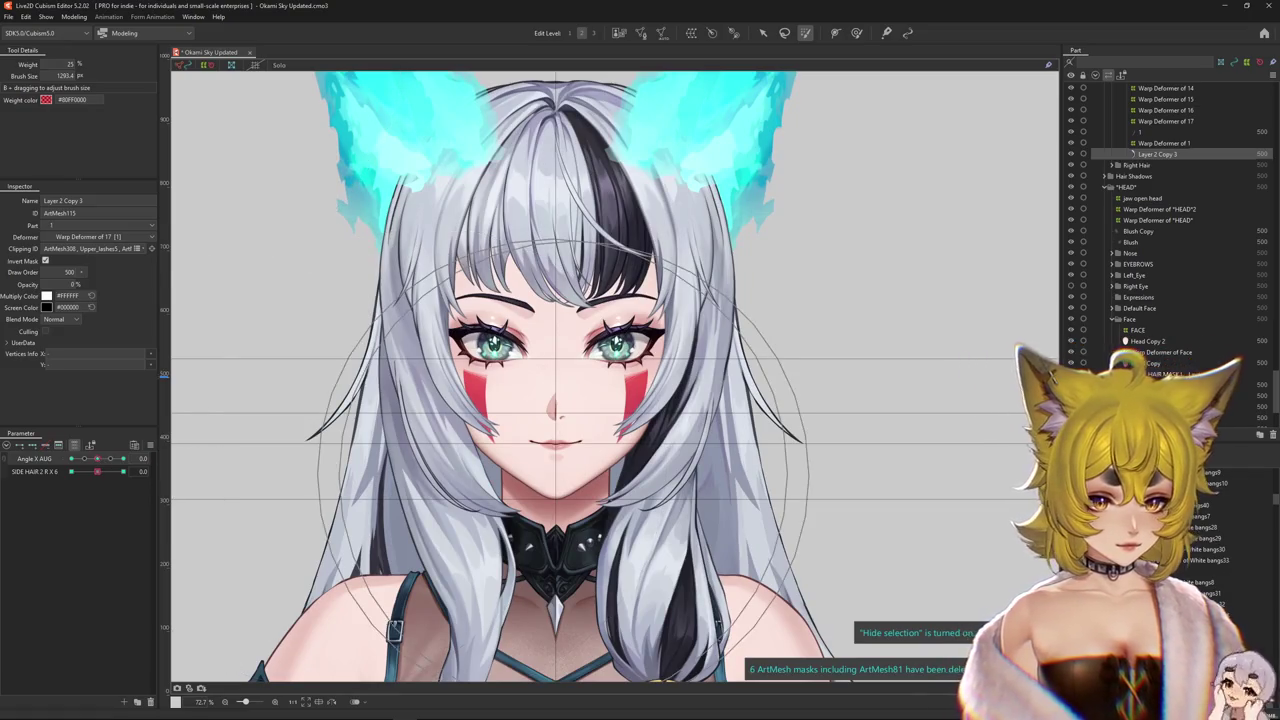
{"action": "left_click", "coordinate": [150, 446]}
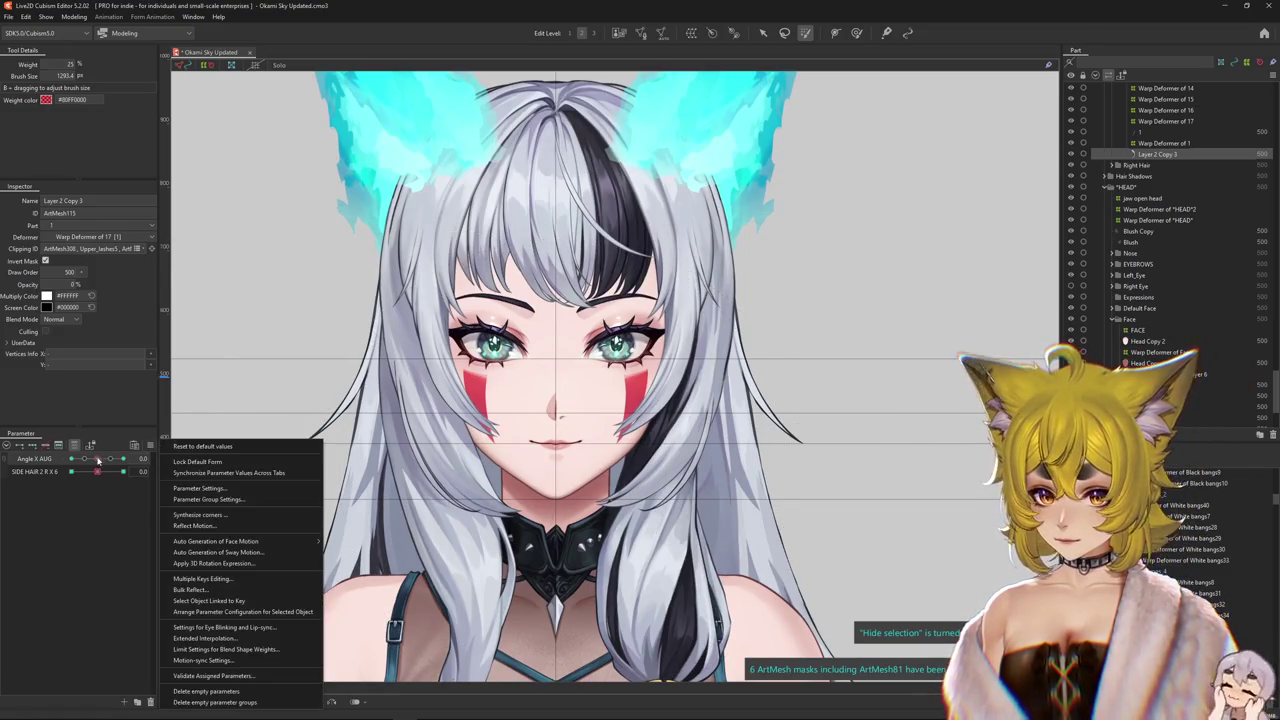
{"action": "left_click", "coordinate": [97, 460]}
- Enter an exact Angle X AUG value, swing the head to 30, then return it to 0
{"action": "left_click_drag", "start_coordinate": [110, 460], "coordinate": [176, 458]}
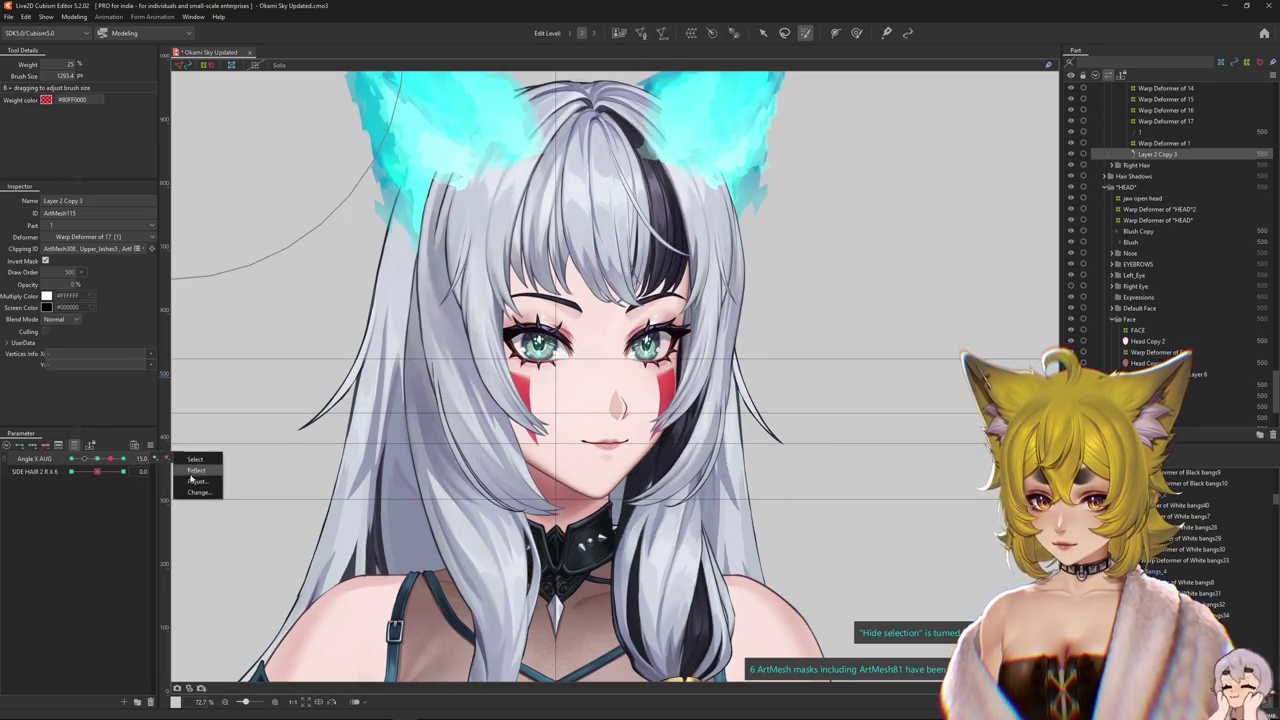
{"action": "left_click", "coordinate": [194, 481]}
{"action": "left_click", "coordinate": [660, 418]}
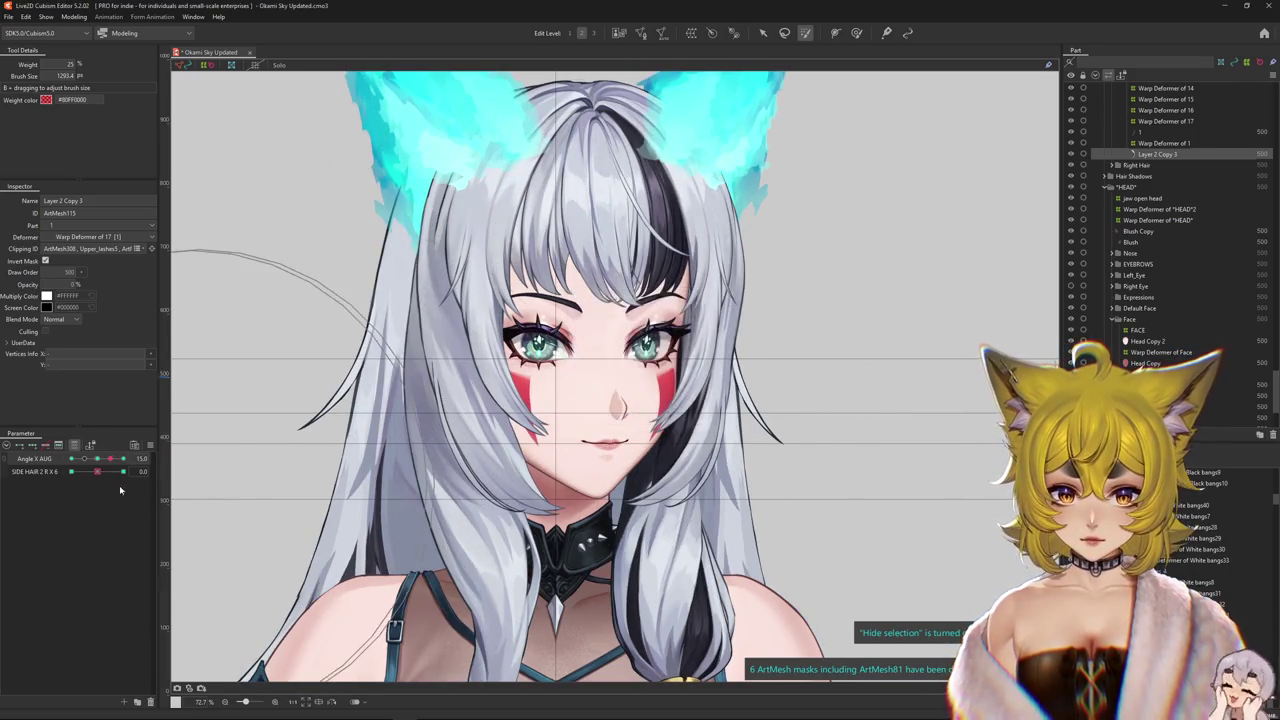
{"action": "mouse_move", "coordinate": [110, 459]}
{"action": "left_mouse_down"}
{"action": "mouse_move", "coordinate": [125, 469]}
{"action": "mouse_move", "coordinate": [100, 466]}
{"action": "mouse_move", "coordinate": [207, 452]}
{"action": "left_mouse_up"}
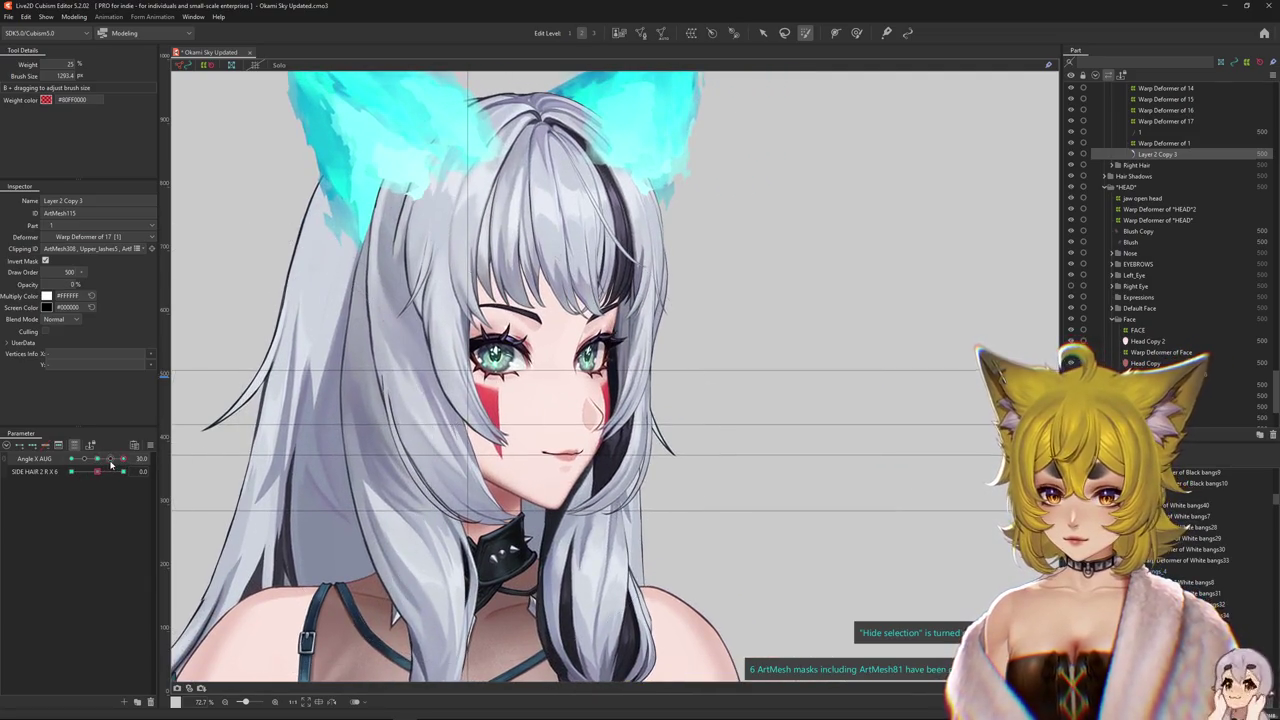
{"action": "mouse_move", "coordinate": [112, 463]}
{"action": "left_mouse_down"}
{"action": "mouse_move", "coordinate": [130, 458]}
{"action": "mouse_move", "coordinate": [97, 465]}
{"action": "left_mouse_up"}
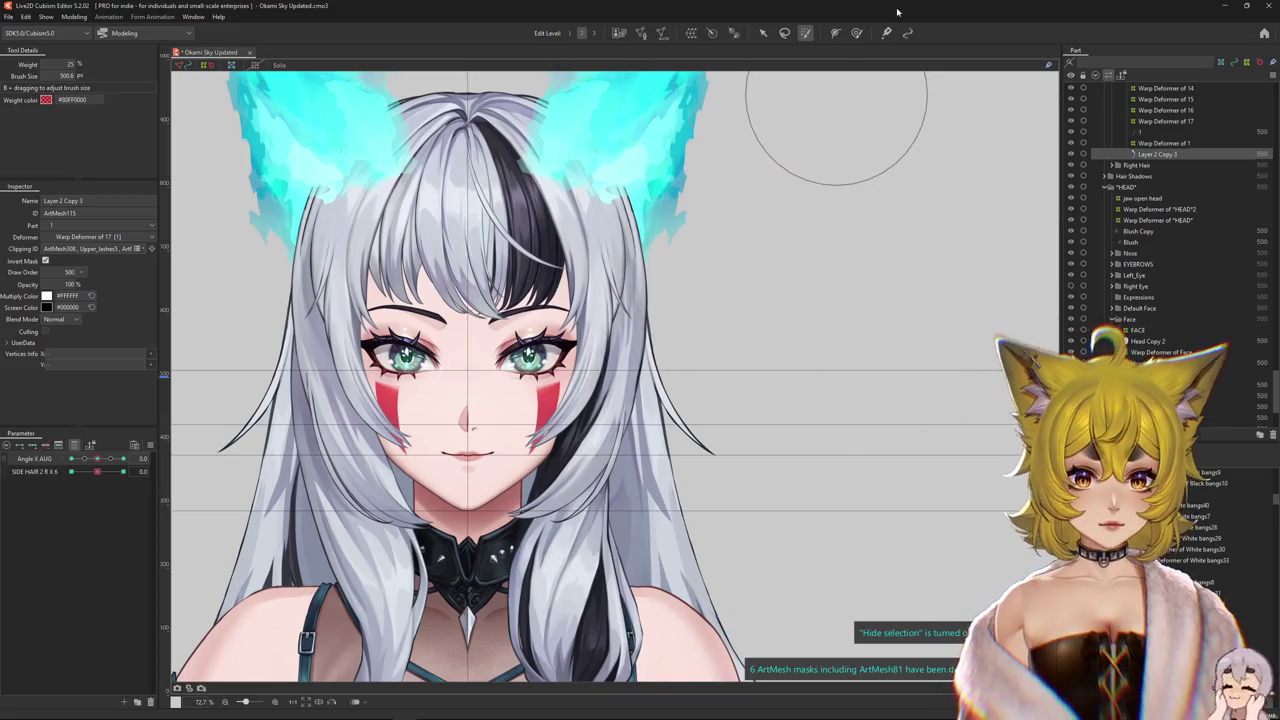
- Pick the Deform Brush, size it over the face, and turn Angle X AUG fully to 30
{"action": "left_click", "coordinate": [856, 32]}
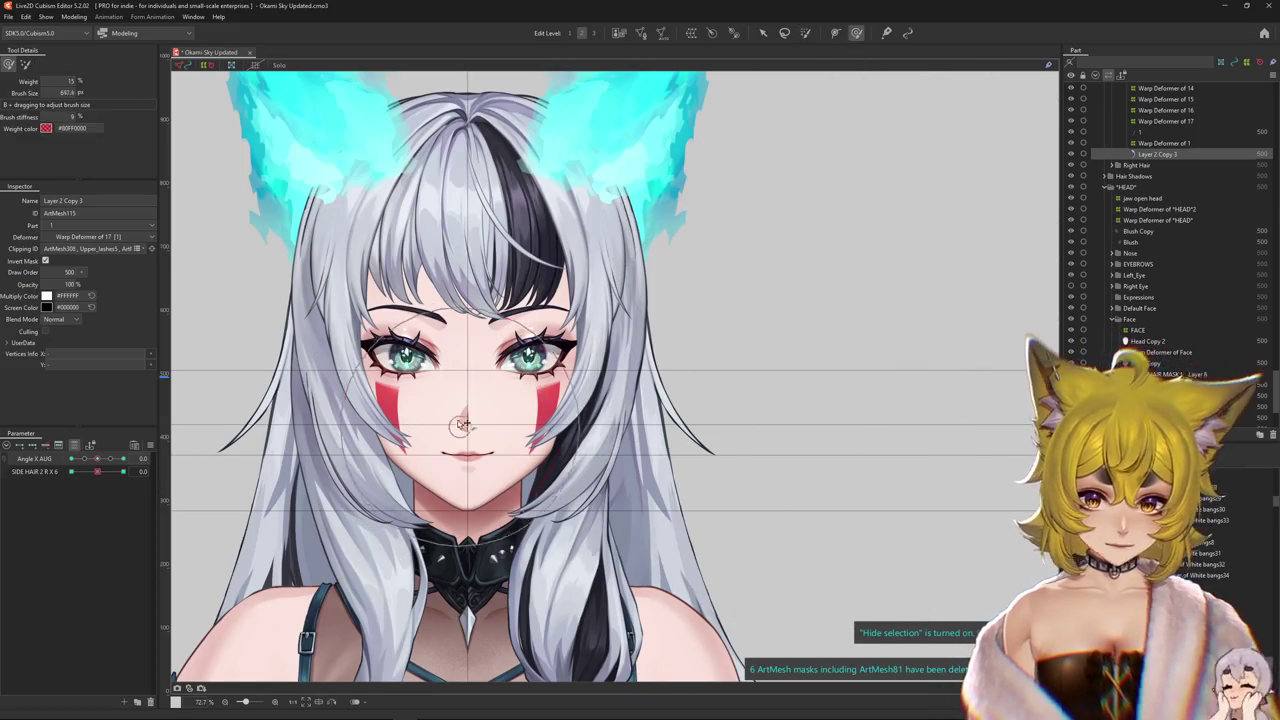
{"action": "scroll", "coordinate": [500, 330], "scroll_direction": "up", "scroll_amount": 4}
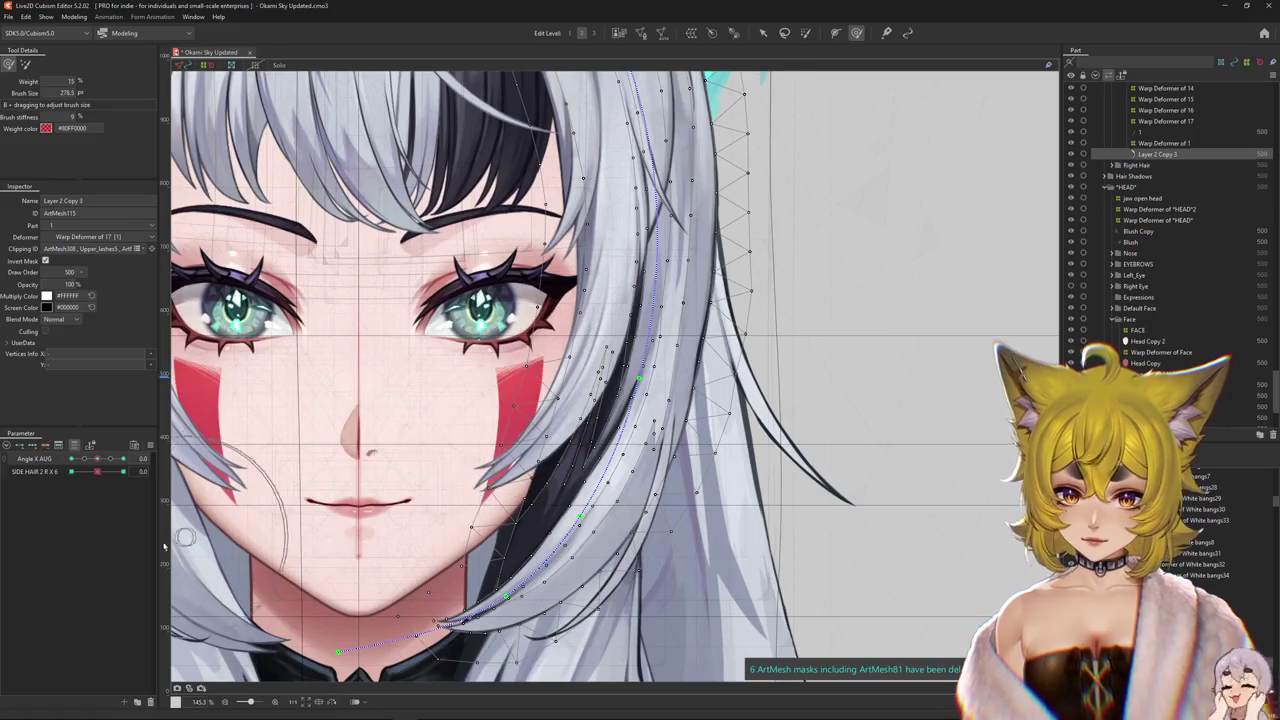
{"action": "left_click_drag", "start_coordinate": [513, 405], "coordinate": [478, 417]}
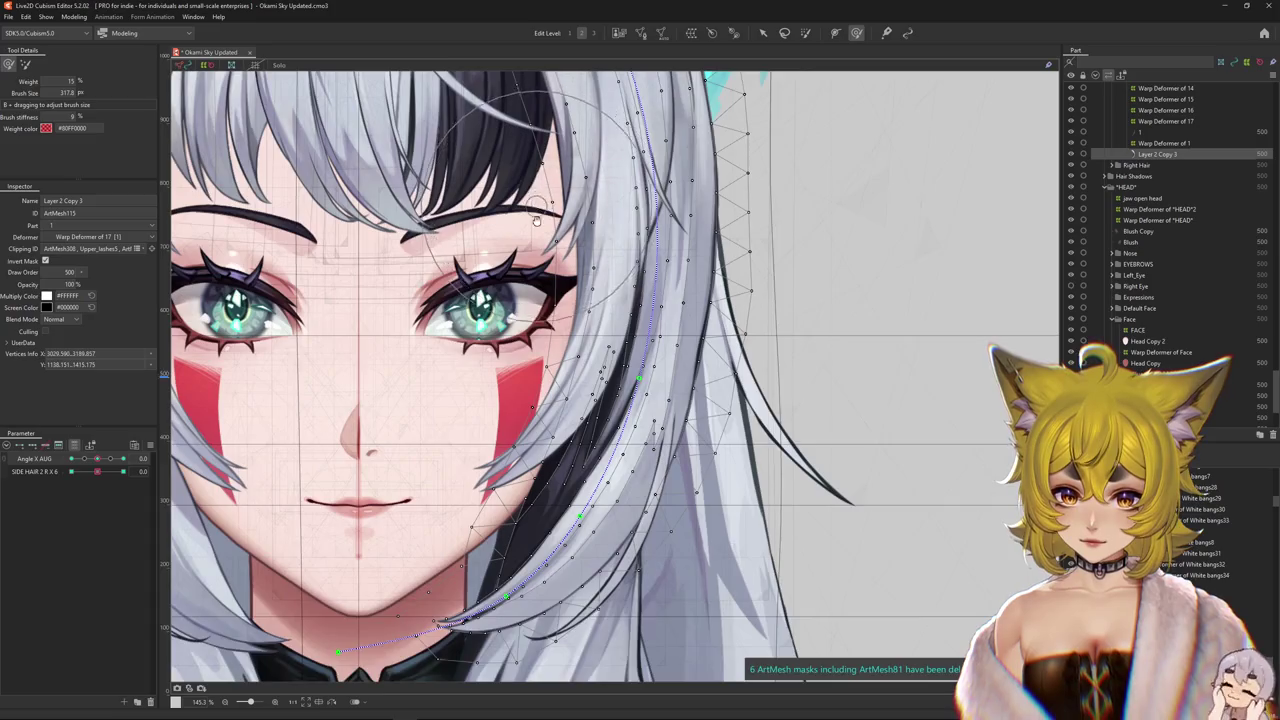
{"action": "scroll", "coordinate": [535, 232], "scroll_direction": "up", "scroll_amount": 2}
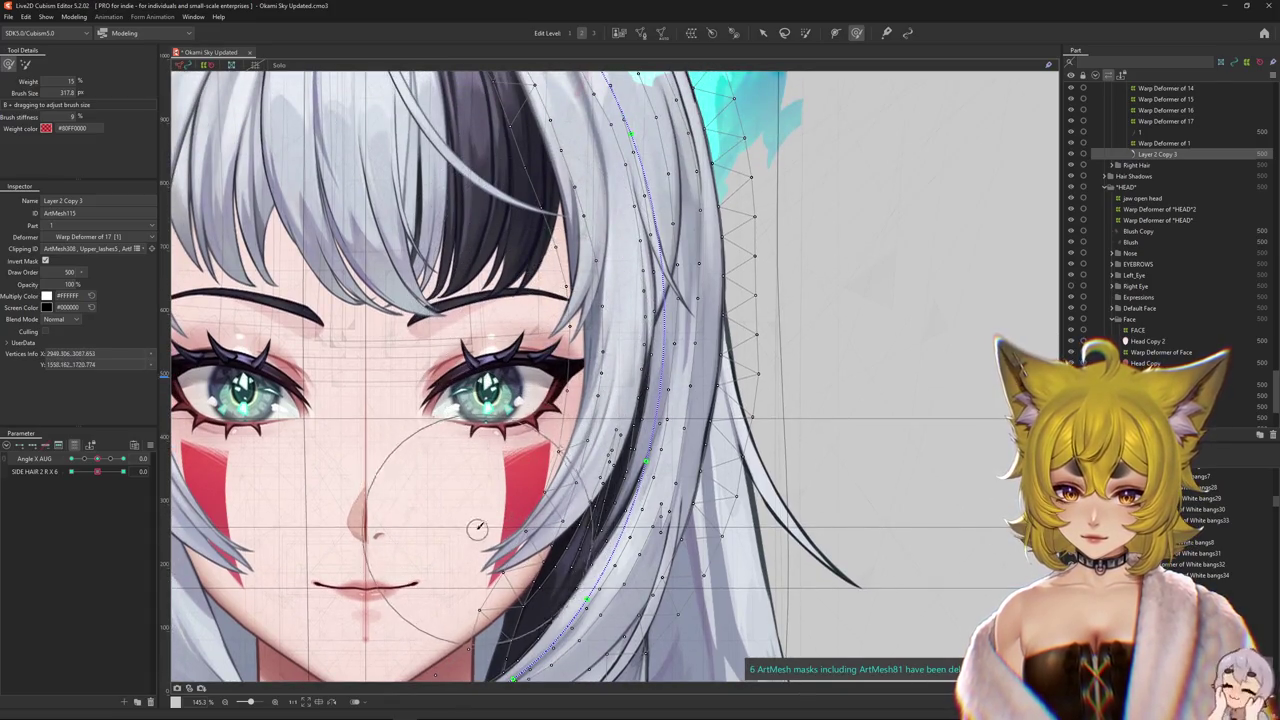
{"action": "key", "text": "ctrl+h"}
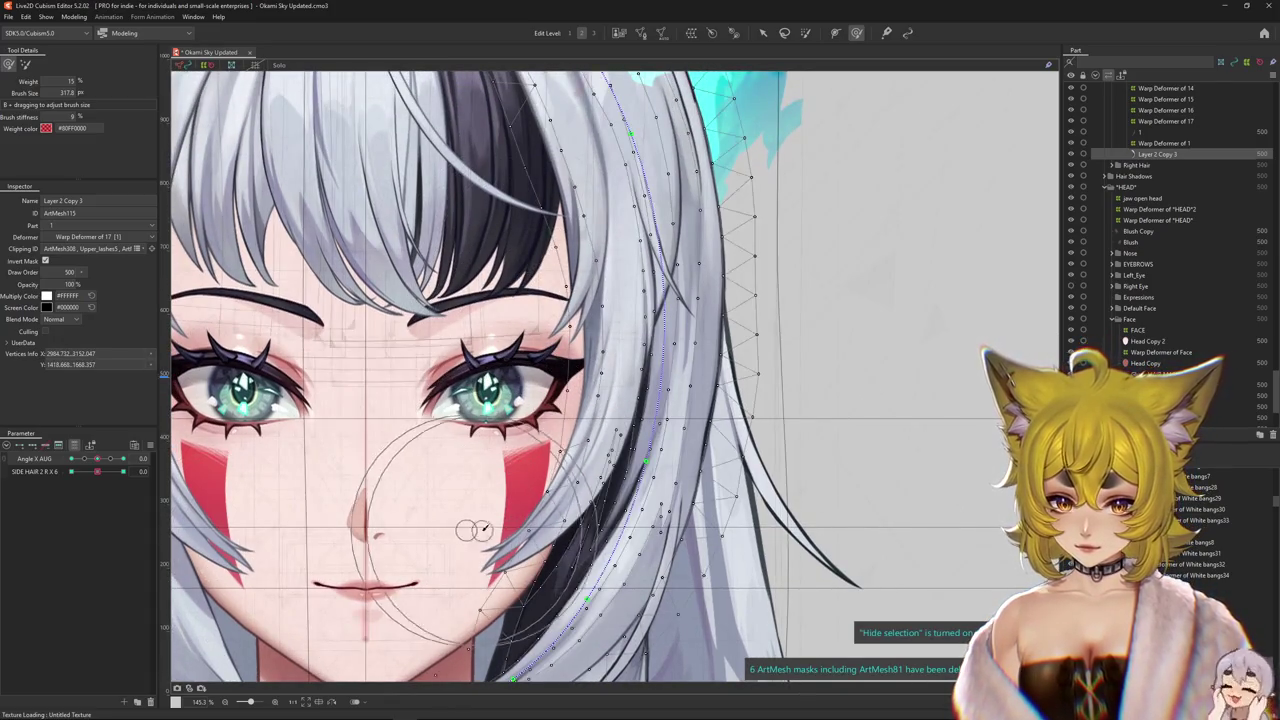
{"action": "left_click_drag", "start_coordinate": [471, 546], "coordinate": [495, 518]}
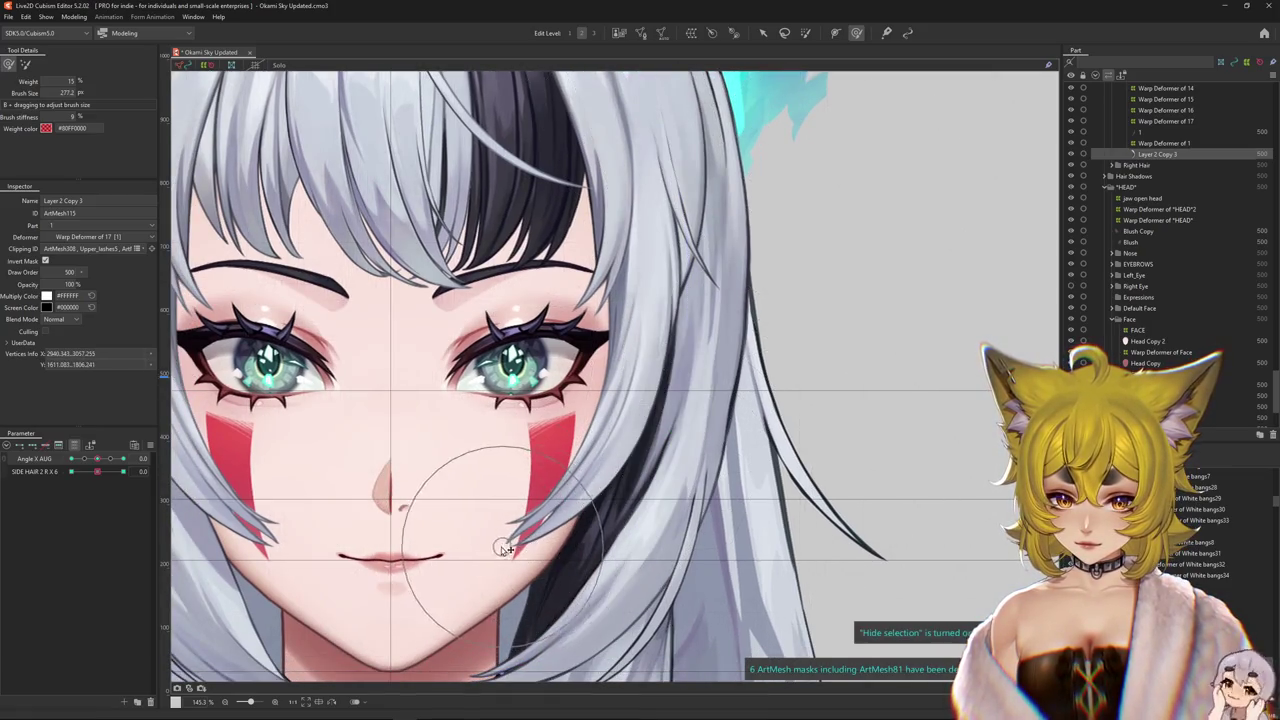
{"action": "left_click", "coordinate": [98, 461]}
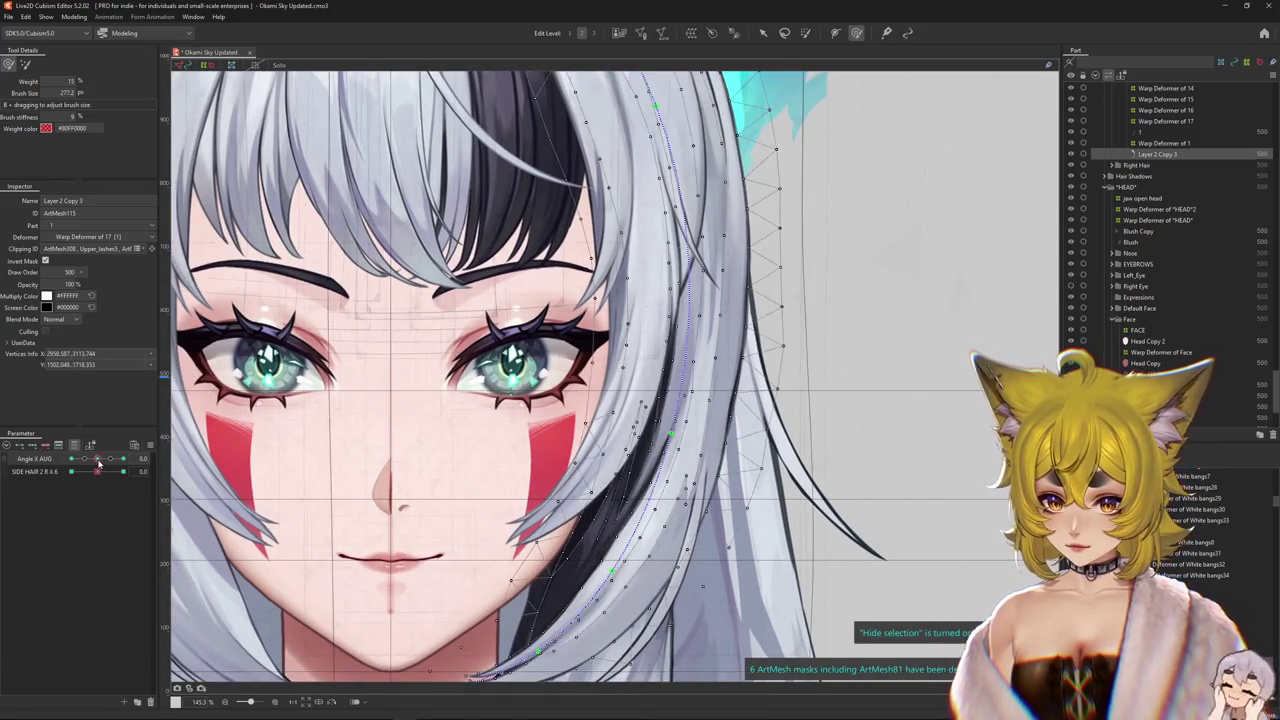
{"action": "mouse_move", "coordinate": [98, 461]}
{"action": "left_mouse_down"}
{"action": "mouse_move", "coordinate": [450, 417]}
{"action": "mouse_move", "coordinate": [434, 418]}
{"action": "left_mouse_up"}
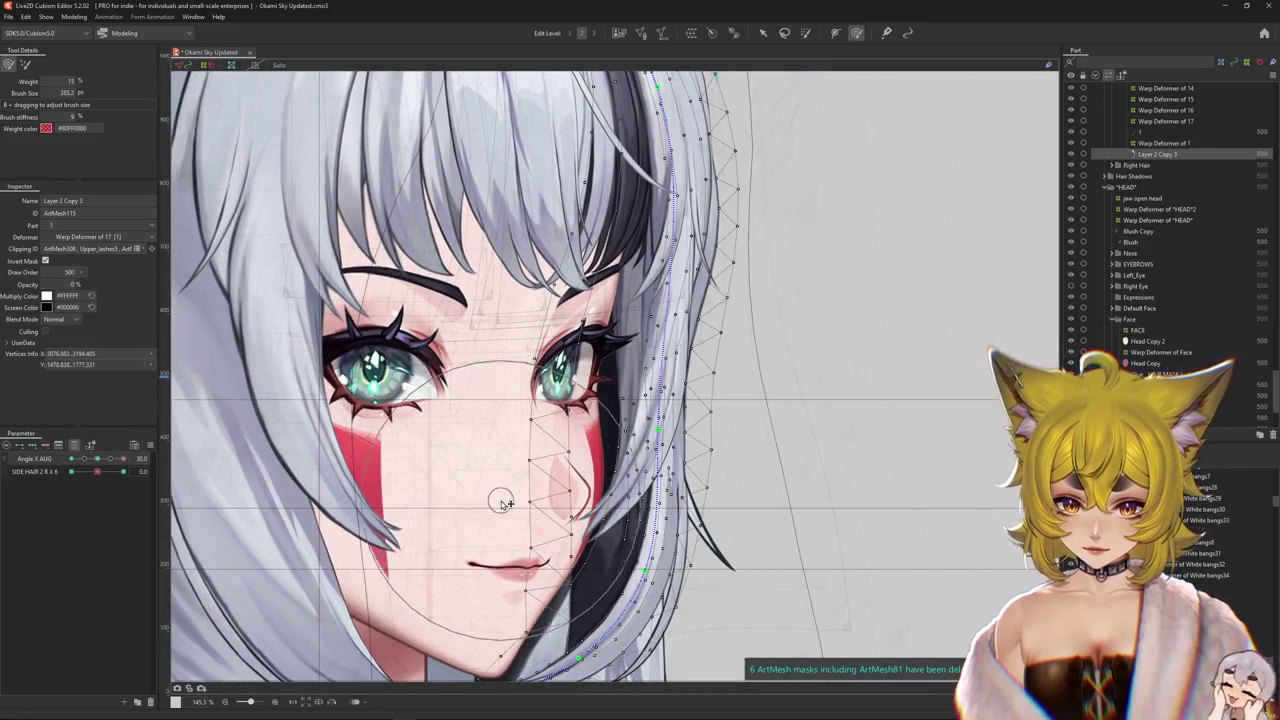
- Enable Solo and push the strand's points around the cheek and near the eye
{"action": "mouse_move", "coordinate": [503, 502]}
{"action": "left_mouse_down"}
{"action": "mouse_move", "coordinate": [537, 291]}
{"action": "mouse_move", "coordinate": [522, 272]}
{"action": "left_mouse_up"}
{"action": "left_click", "coordinate": [257, 64]}
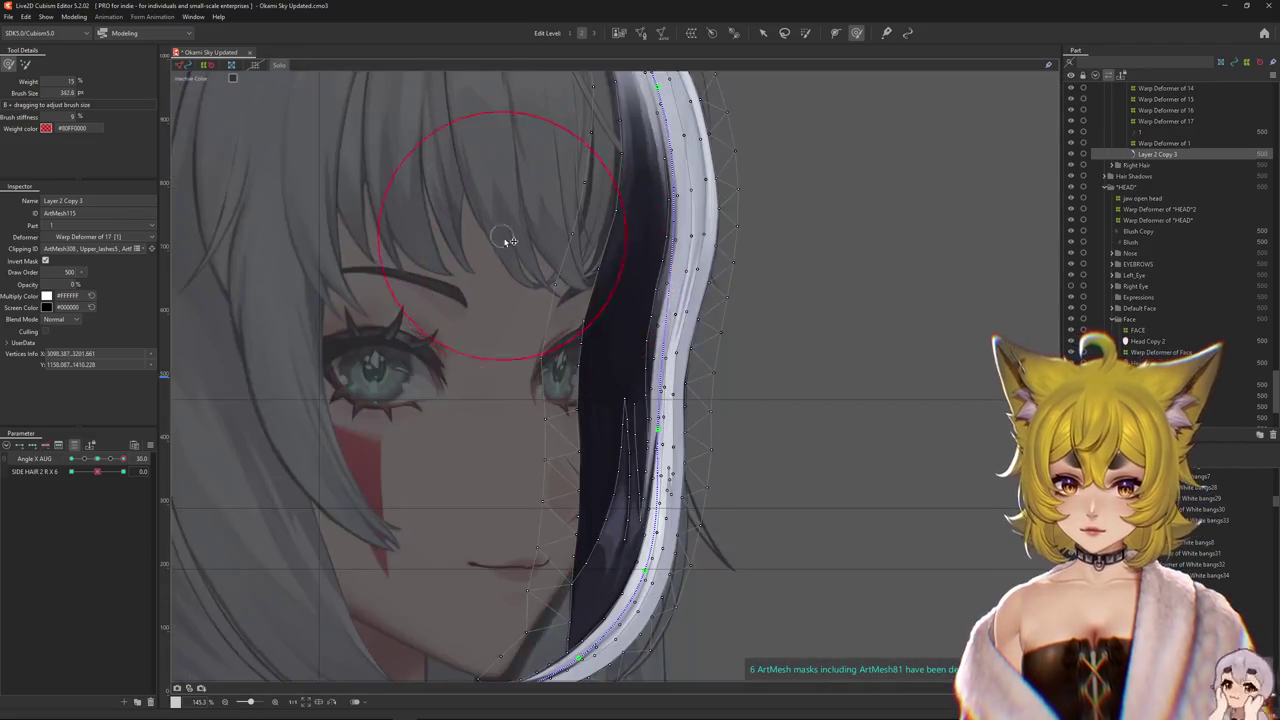
{"action": "mouse_move", "coordinate": [527, 207]}
{"action": "left_mouse_down"}
{"action": "mouse_move", "coordinate": [571, 171]}
{"action": "mouse_move", "coordinate": [608, 286]}
{"action": "mouse_move", "coordinate": [514, 343]}
{"action": "mouse_move", "coordinate": [547, 372]}
{"action": "mouse_move", "coordinate": [558, 232]}
{"action": "mouse_move", "coordinate": [623, 229]}
{"action": "mouse_move", "coordinate": [528, 130]}
{"action": "mouse_move", "coordinate": [523, 443]}
{"action": "mouse_move", "coordinate": [657, 455]}
{"action": "left_mouse_up"}
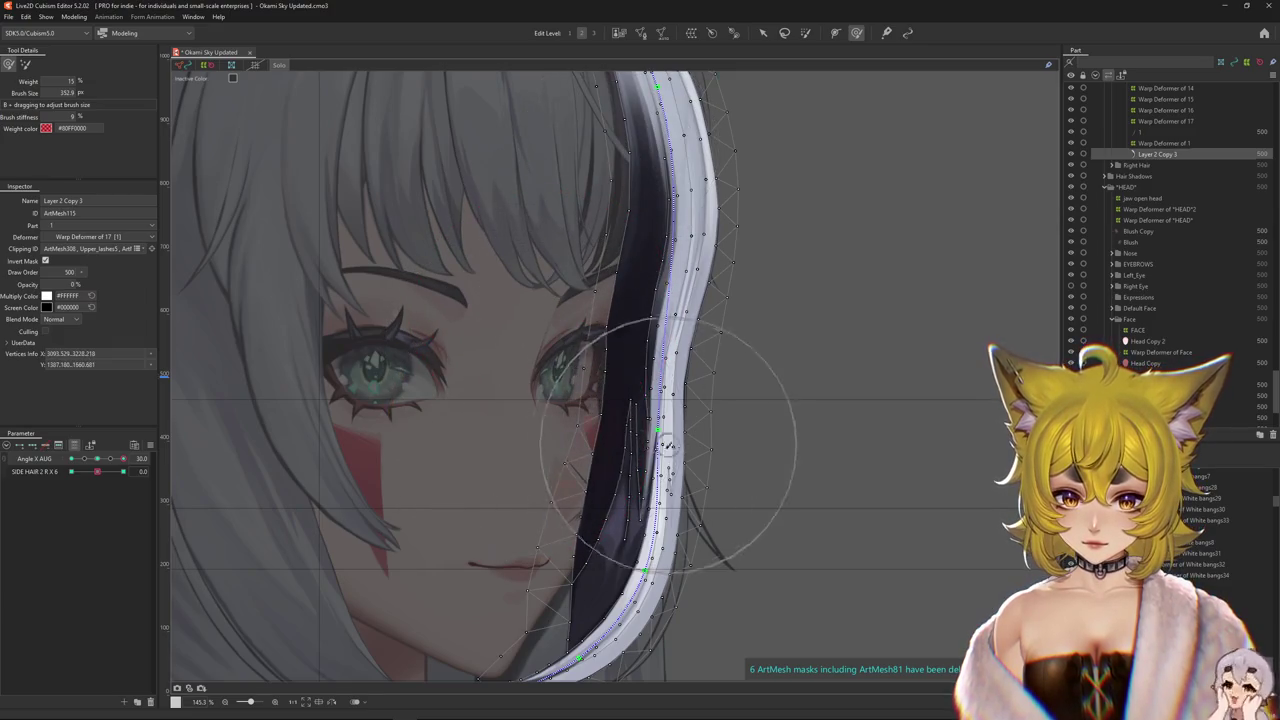
{"action": "mouse_move", "coordinate": [541, 566]}
{"action": "left_mouse_down"}
{"action": "mouse_move", "coordinate": [557, 523]}
{"action": "mouse_move", "coordinate": [517, 614]}
{"action": "left_mouse_up"}
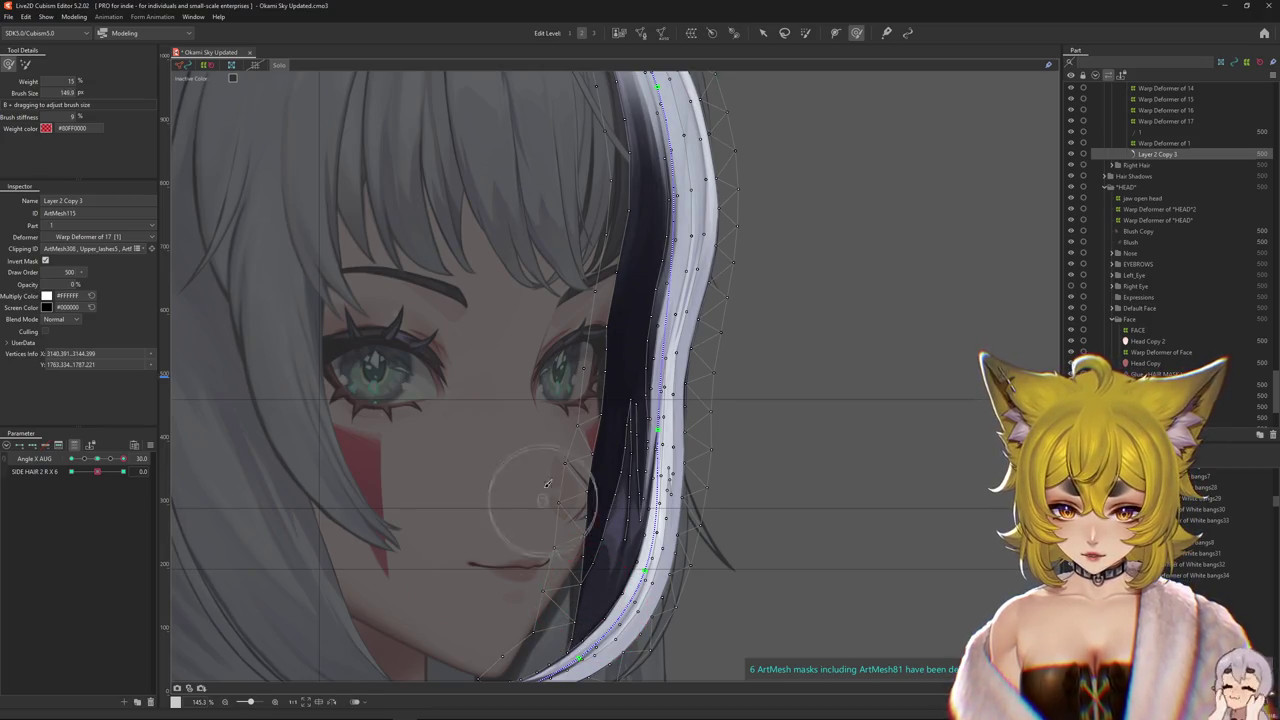
{"action": "left_click_drag", "start_coordinate": [548, 507], "coordinate": [553, 490]}
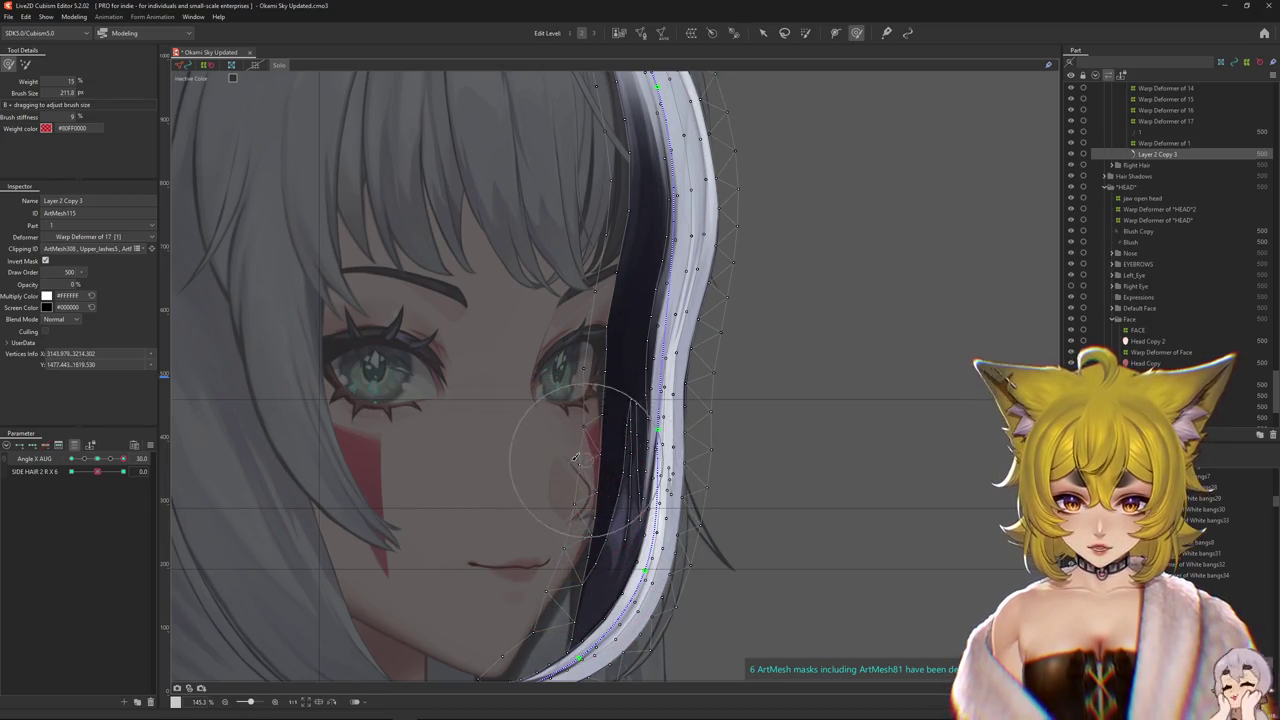
{"action": "left_click_drag", "start_coordinate": [521, 558], "coordinate": [545, 566]}
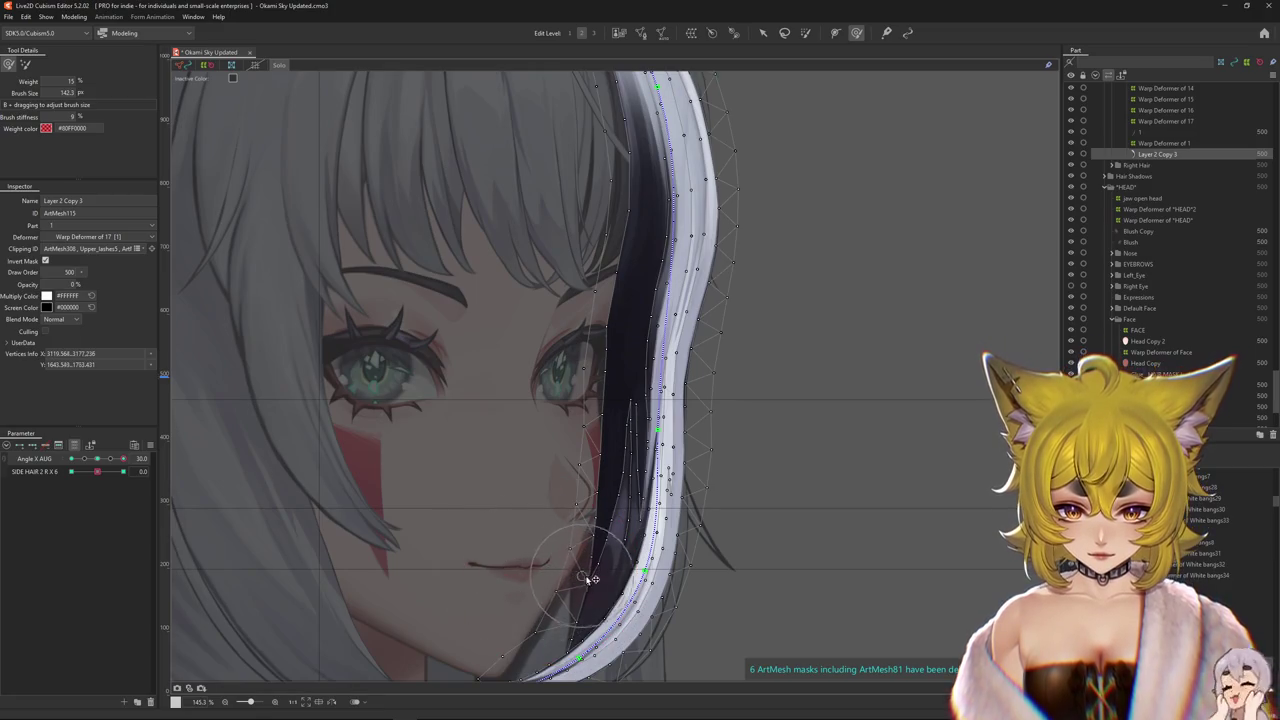
- Smooth and refine the strand's curve so it sweeps inward beneath the chin
{"action": "left_click_drag", "start_coordinate": [578, 498], "coordinate": [578, 432]}
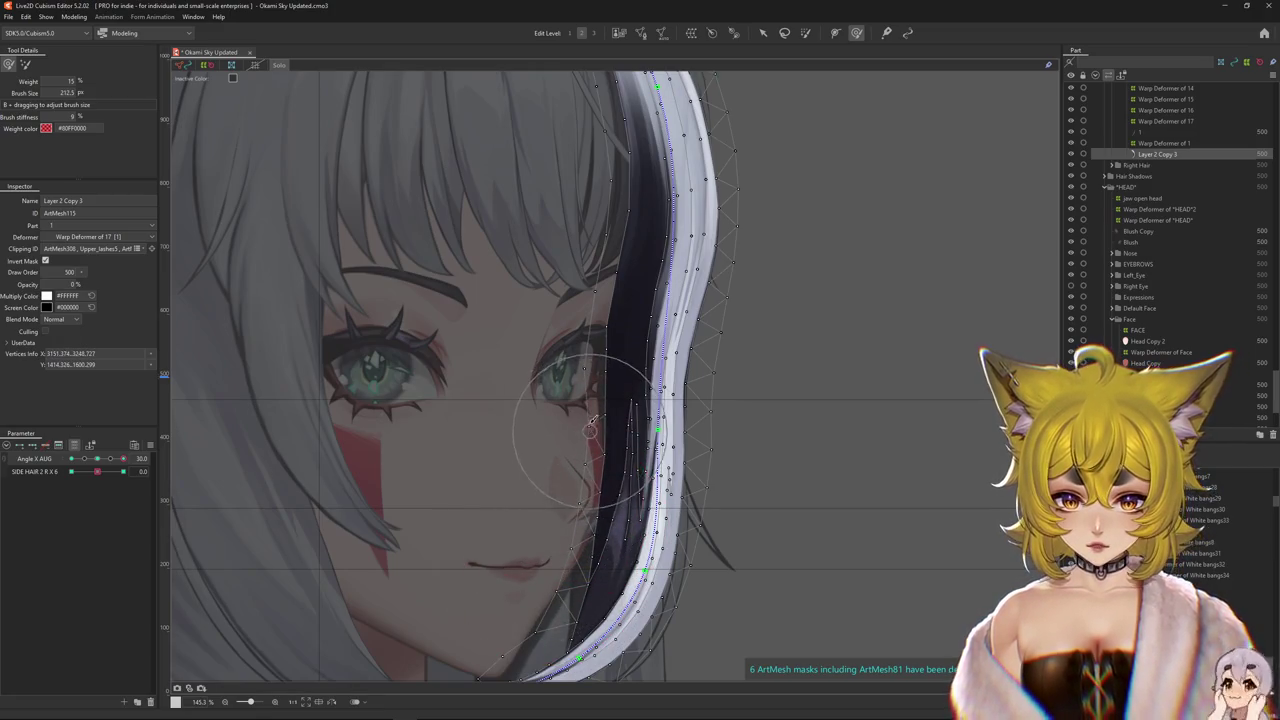
{"action": "scroll", "coordinate": [594, 405], "scroll_direction": "up", "scroll_amount": 2}
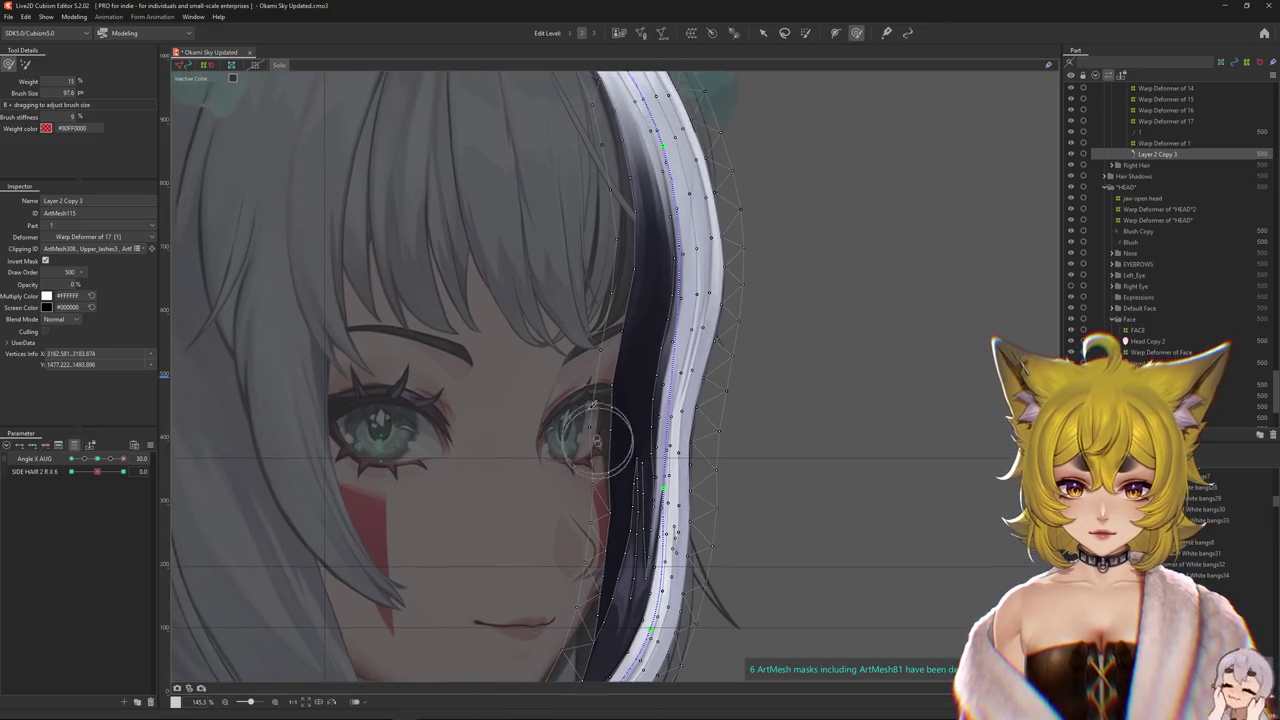
{"action": "mouse_move", "coordinate": [618, 377]}
{"action": "left_mouse_down"}
{"action": "mouse_move", "coordinate": [573, 247]}
{"action": "mouse_move", "coordinate": [577, 313]}
{"action": "left_mouse_up"}
{"action": "mouse_move", "coordinate": [548, 393]}
{"action": "left_mouse_down"}
{"action": "mouse_move", "coordinate": [634, 409]}
{"action": "mouse_move", "coordinate": [557, 398]}
{"action": "left_mouse_up"}
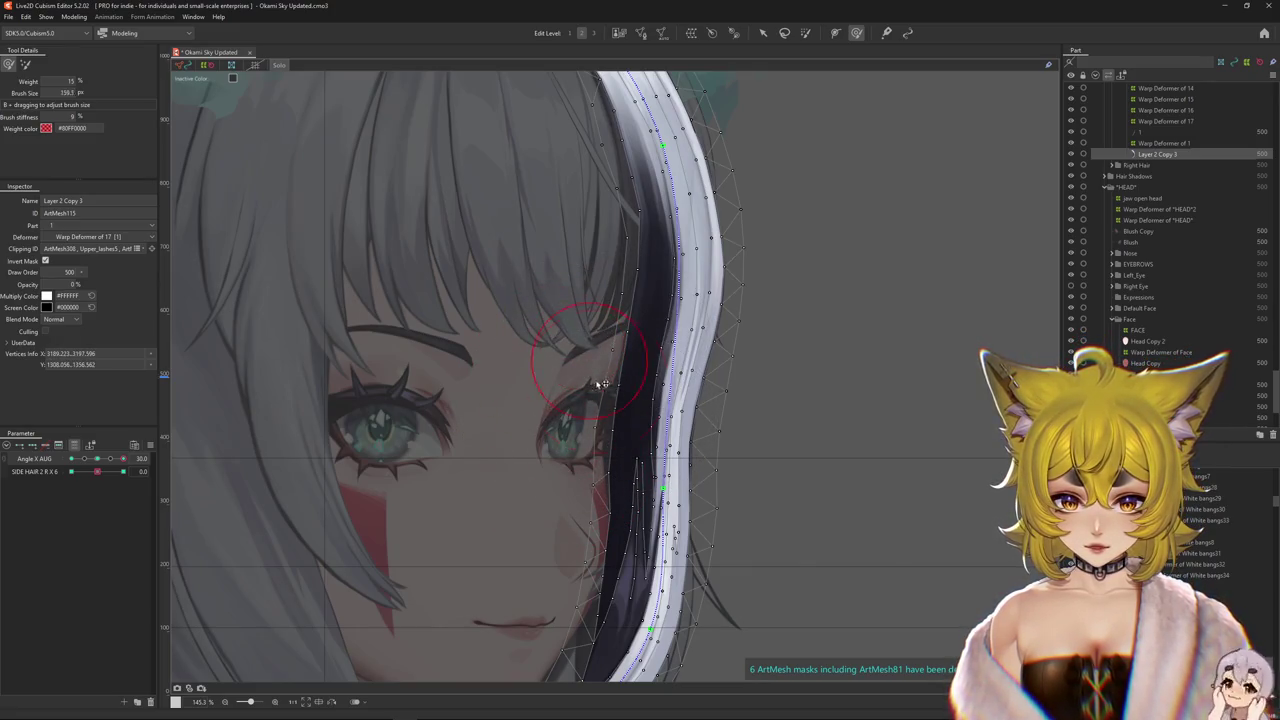
{"action": "scroll", "coordinate": [595, 509], "scroll_direction": "down", "scroll_amount": 3}
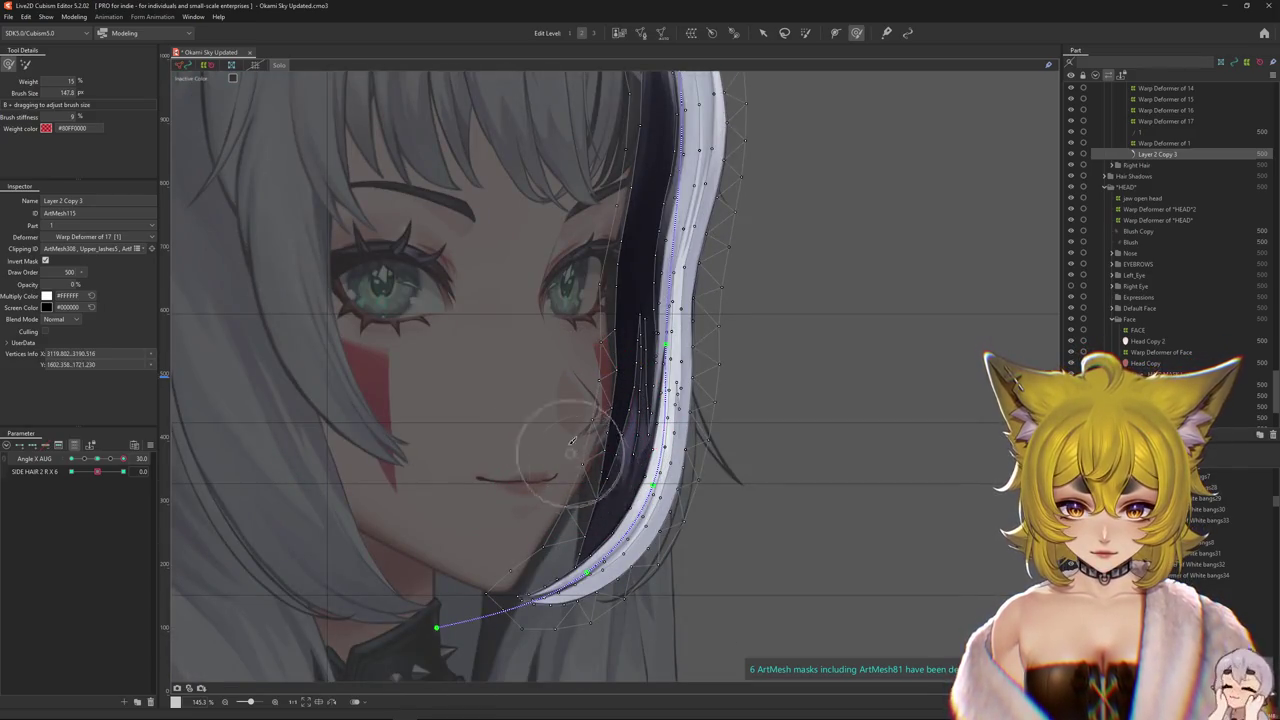
{"action": "key", "text": "ctrl+h"}
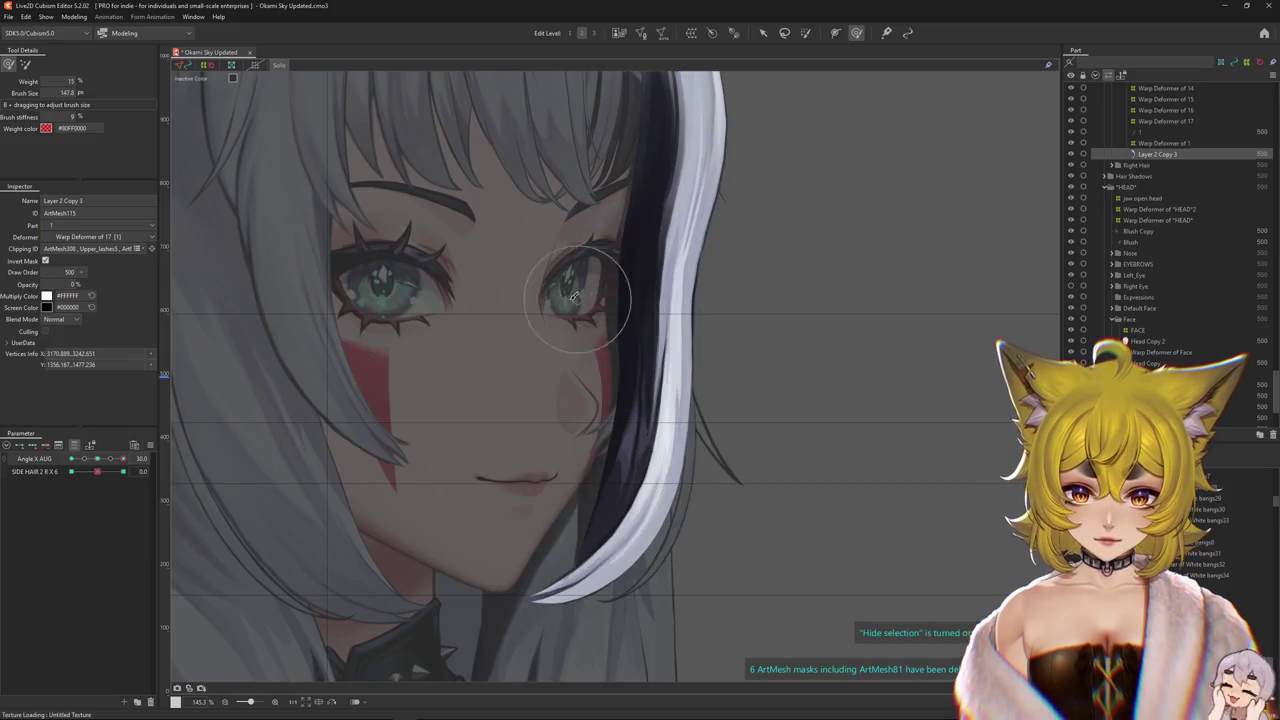
- Turn off Solo and touch up the strand shape over the face with the Deform Brush
{"action": "left_click", "coordinate": [275, 67]}
{"action": "scroll", "coordinate": [635, 472], "scroll_direction": "up", "scroll_amount": 2}
{"action": "scroll", "coordinate": [635, 472], "scroll_direction": "up", "scroll_amount": 2}
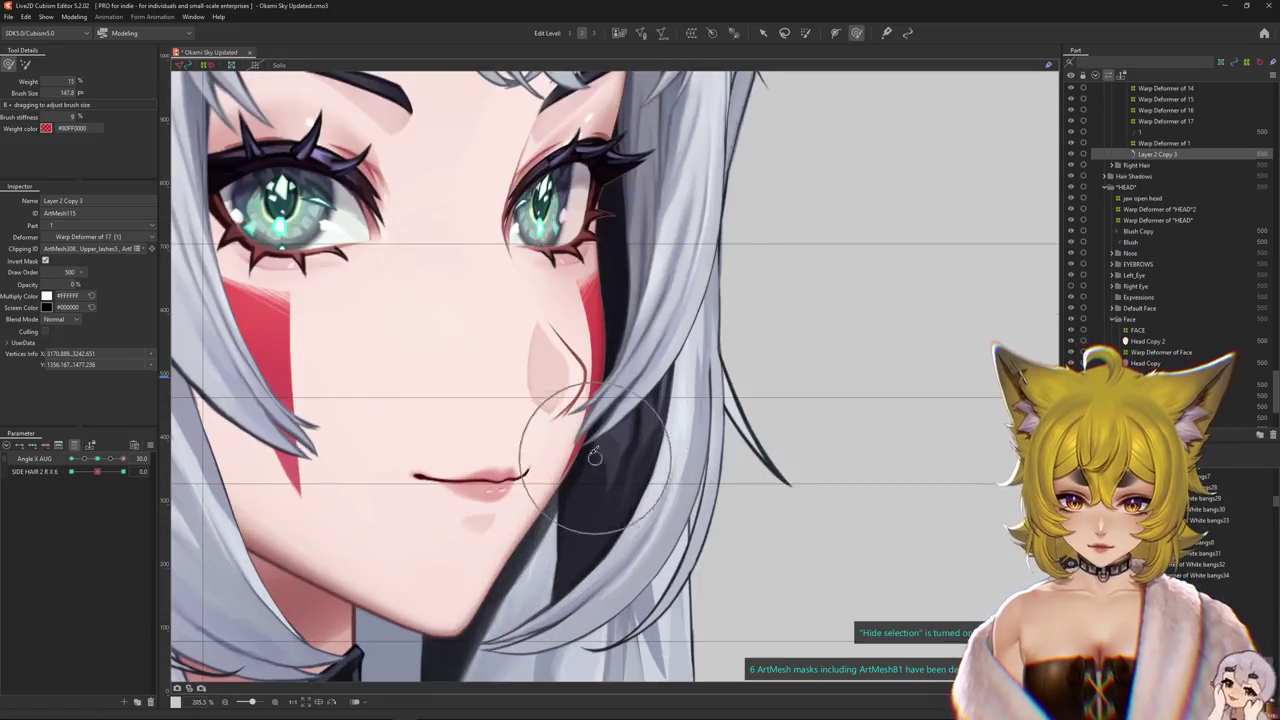
{"action": "key", "text": "Escape"}
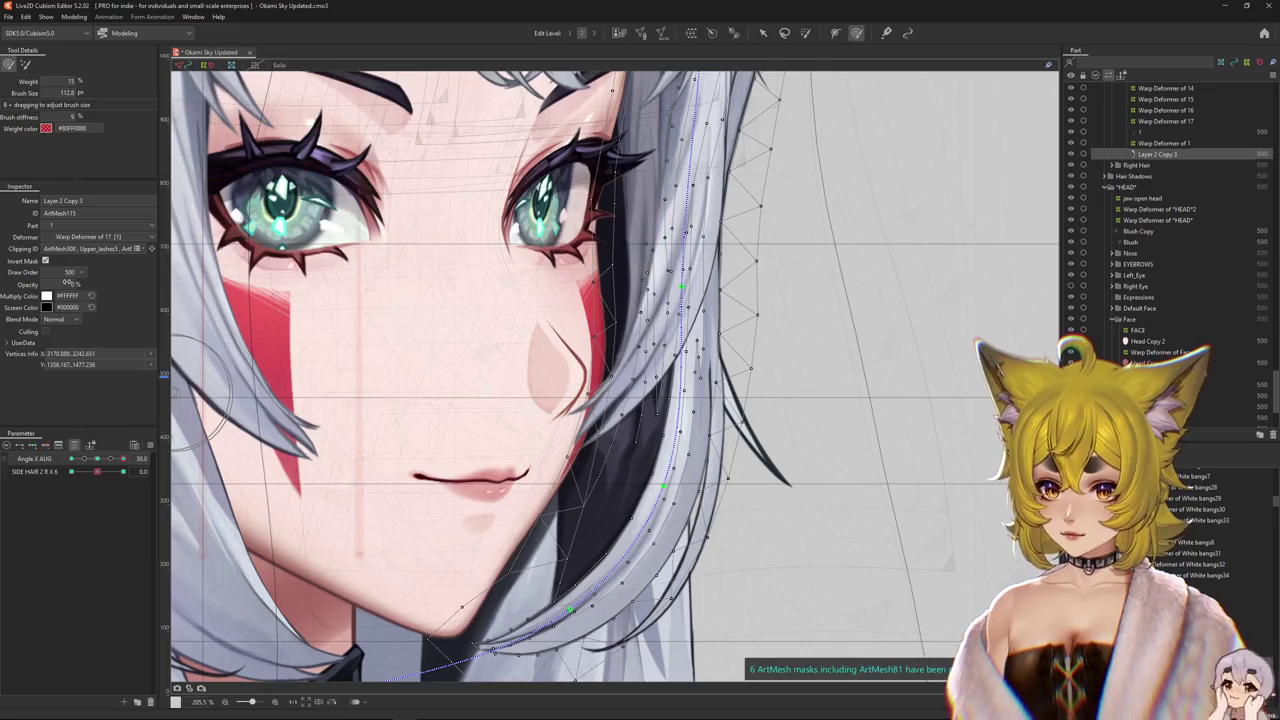
{"action": "scroll", "coordinate": [560, 464], "scroll_direction": "down", "scroll_amount": 5}
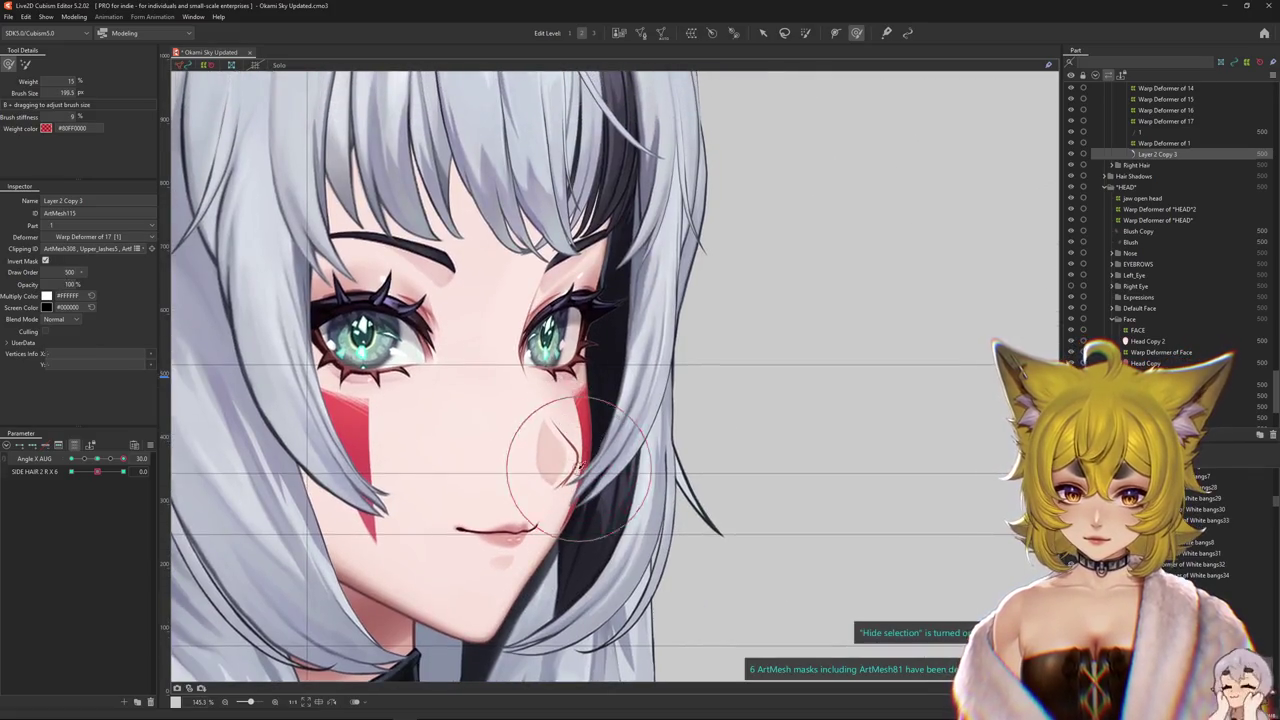
{"action": "left_click_drag", "start_coordinate": [110, 459], "coordinate": [124, 461]}
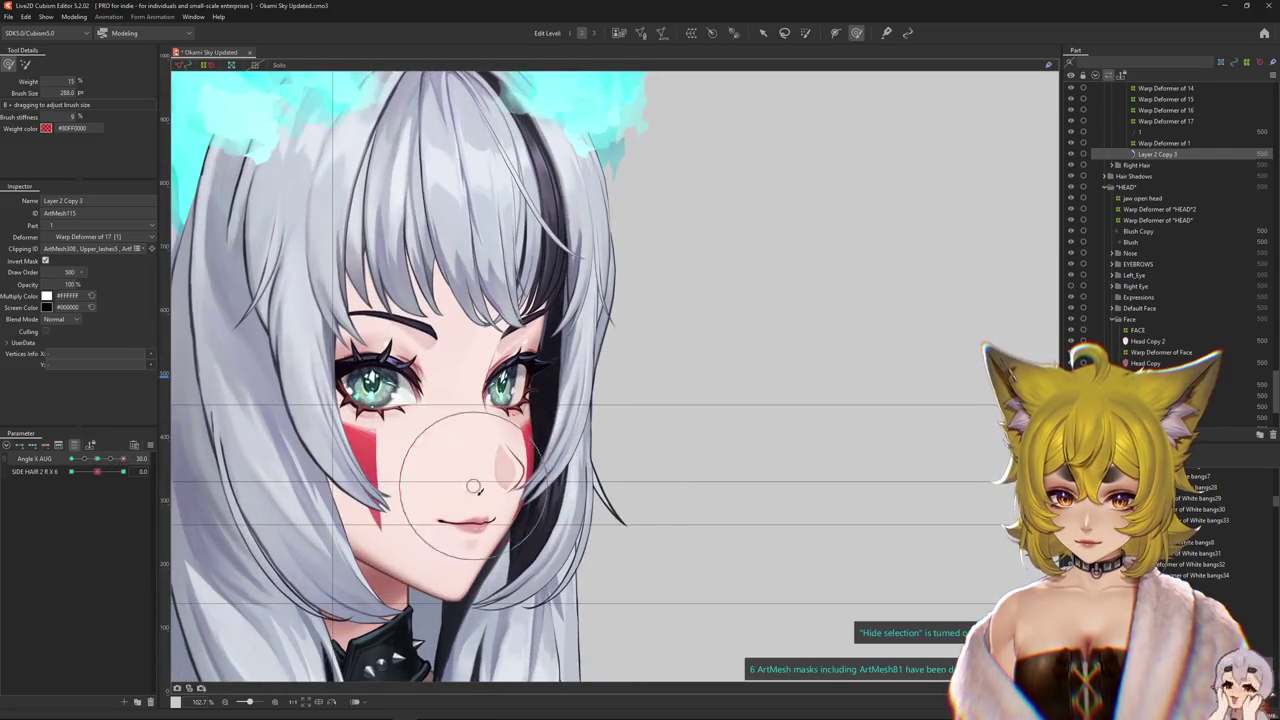
{"action": "left_click_drag", "start_coordinate": [490, 503], "coordinate": [513, 368]}
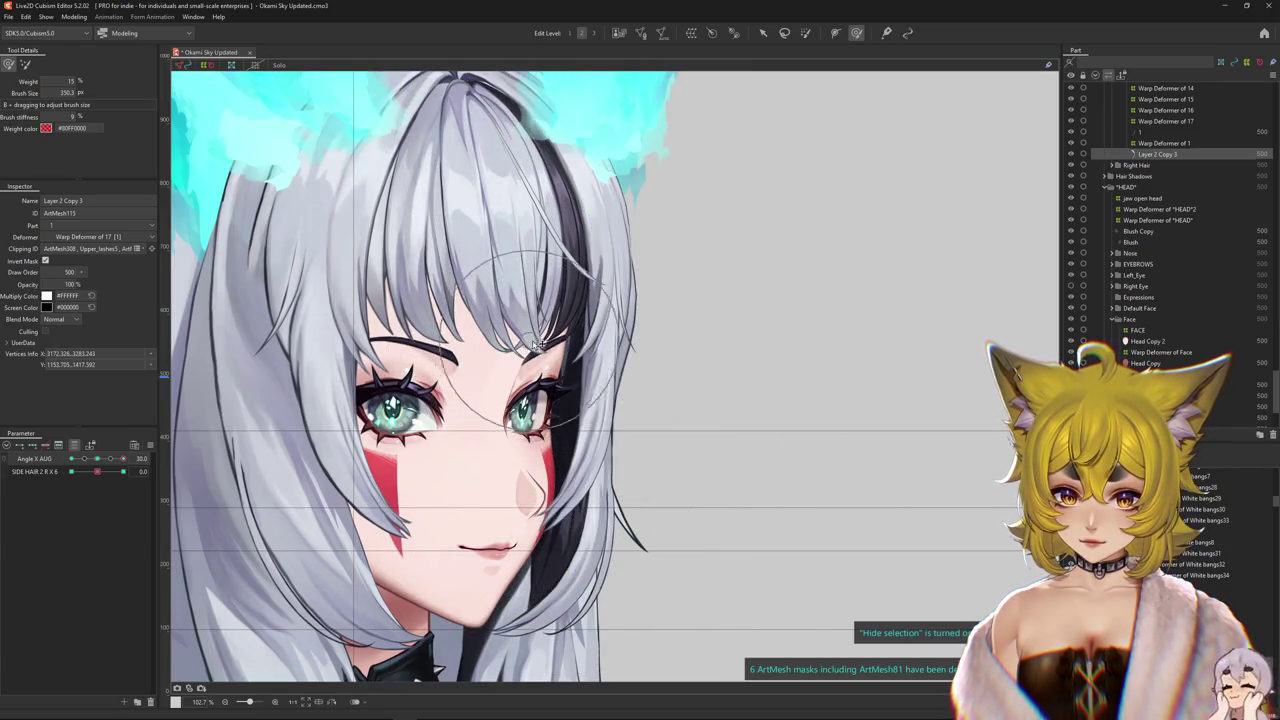
{"action": "left_click_drag", "start_coordinate": [510, 322], "coordinate": [566, 438]}
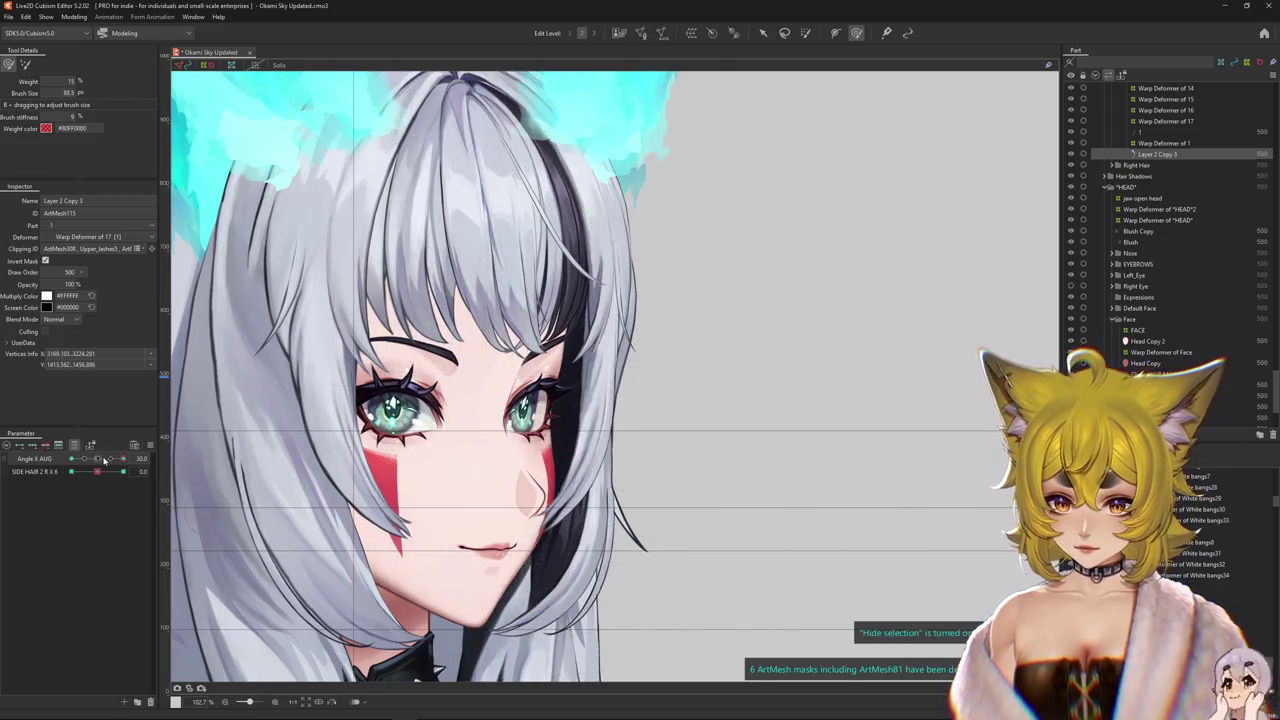
- Preview SIDE HAIR 2 R X 6 at -1, 1 and -0.5, then reset it and Angle X AUG to 0
{"action": "left_click", "coordinate": [71, 471]}
{"action": "left_click", "coordinate": [123, 471]}
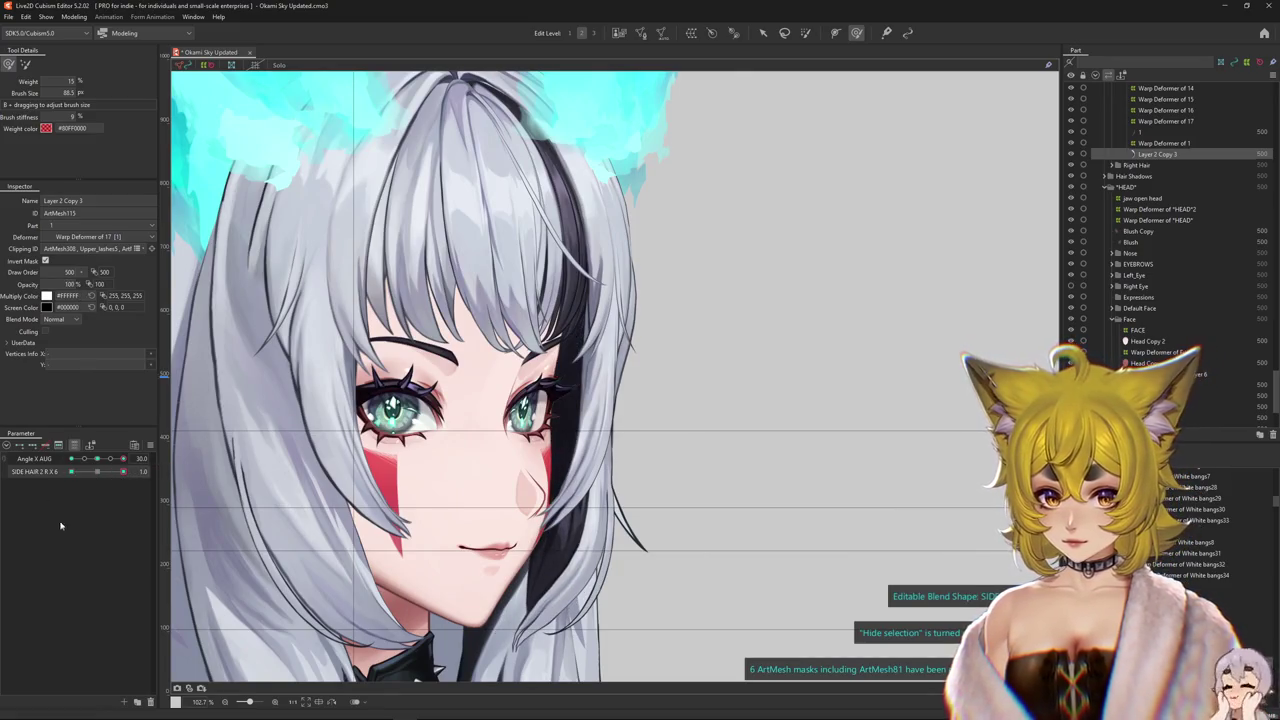
{"action": "left_click", "coordinate": [71, 471]}
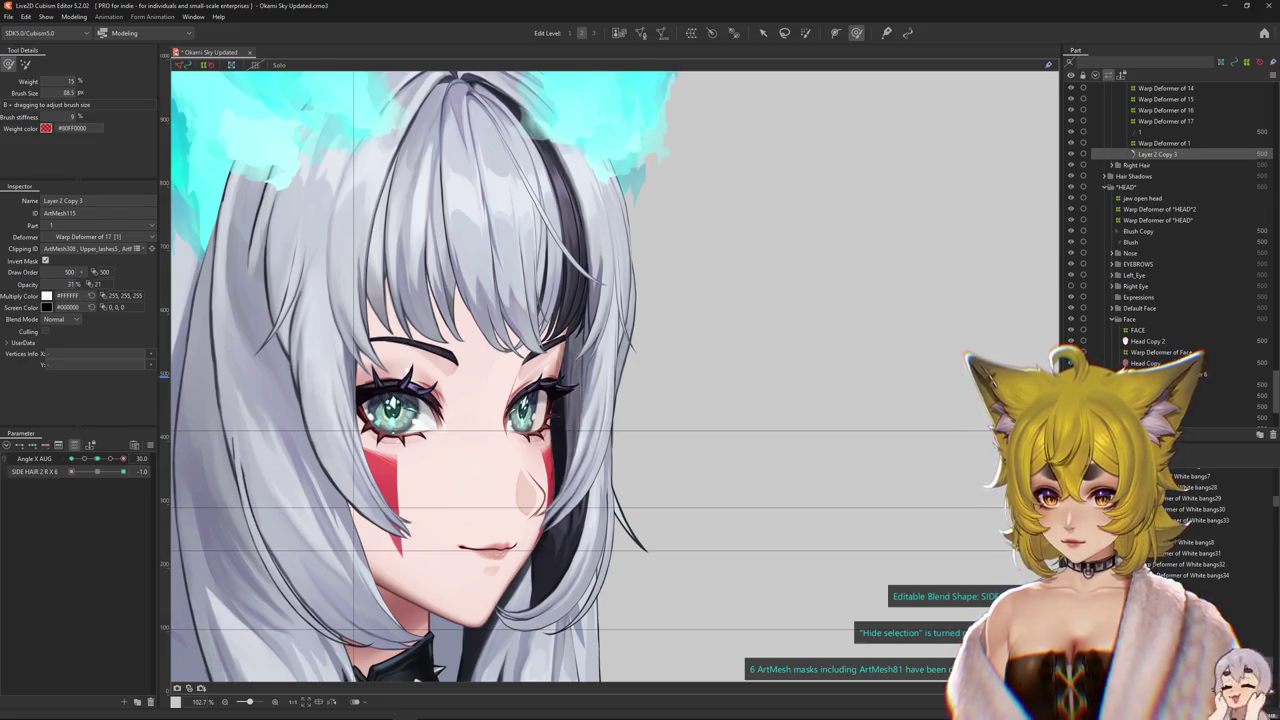
{"action": "left_click", "coordinate": [84, 472]}
{"action": "left_click", "coordinate": [97, 471]}
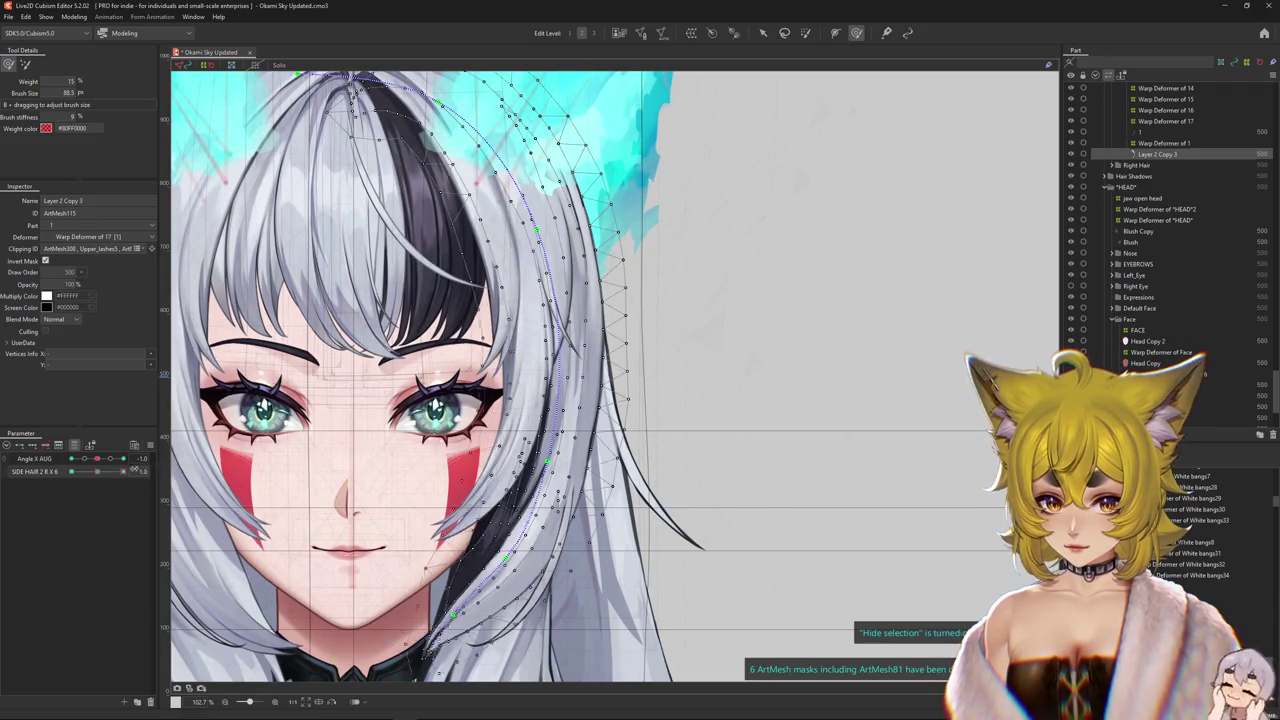
{"action": "left_click", "coordinate": [98, 459]}
{"action": "left_click_drag", "start_coordinate": [703, 206], "coordinate": [793, 224]}
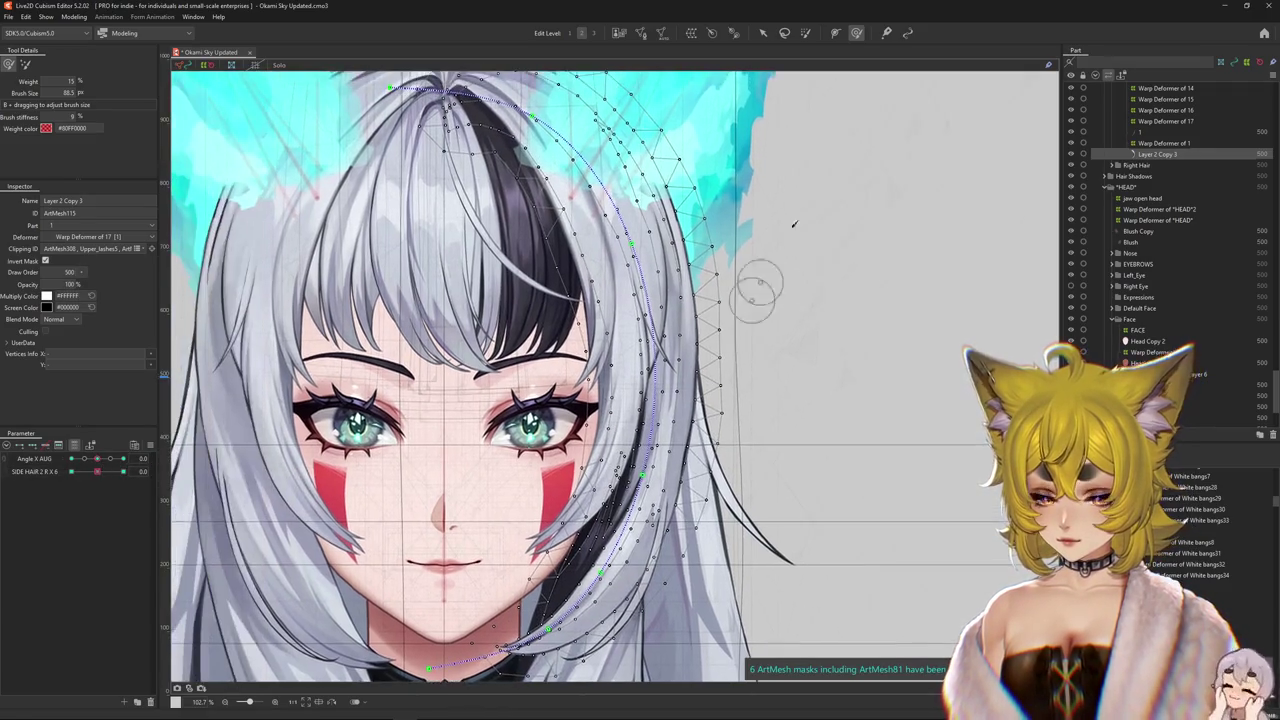
{"action": "left_click", "coordinate": [807, 33]}
{"action": "left_click", "coordinate": [107, 472]}
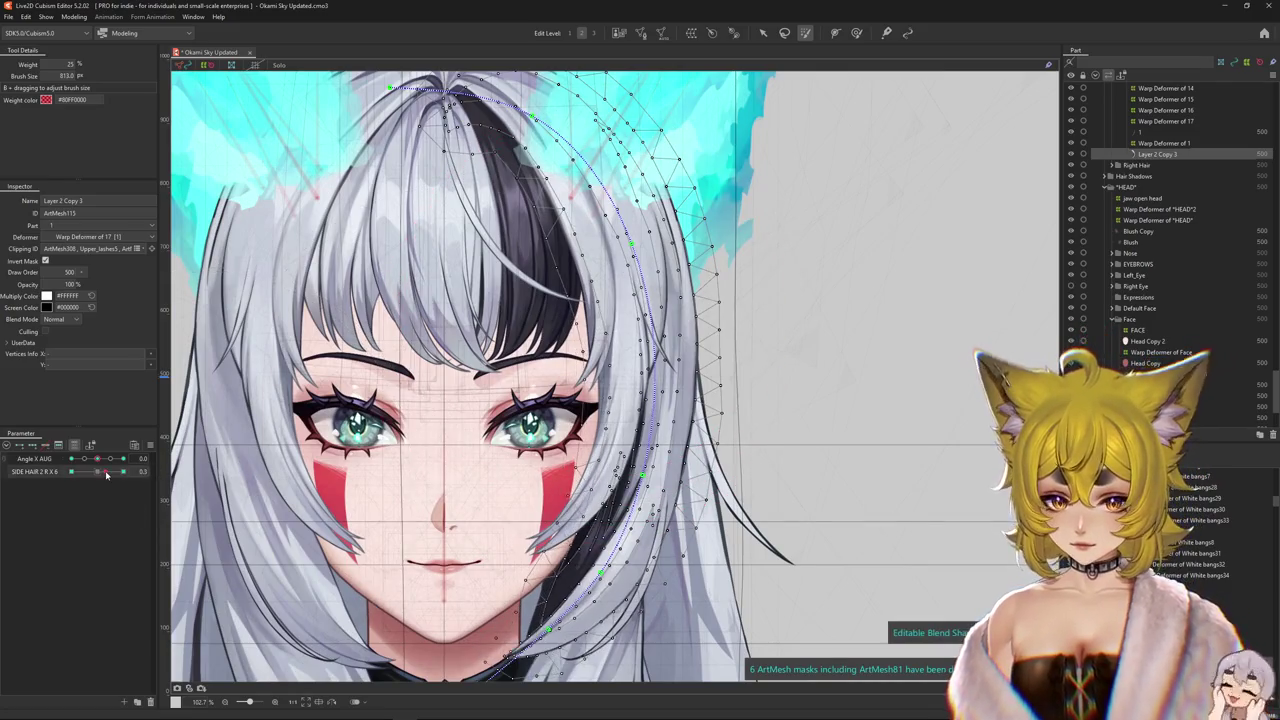
- Paint weights across the right side-hair strand, reset SIDE HAIR 2 R X 6, and turn the head to 30 to check
{"action": "left_click_drag", "start_coordinate": [745, 460], "coordinate": [647, 401]}
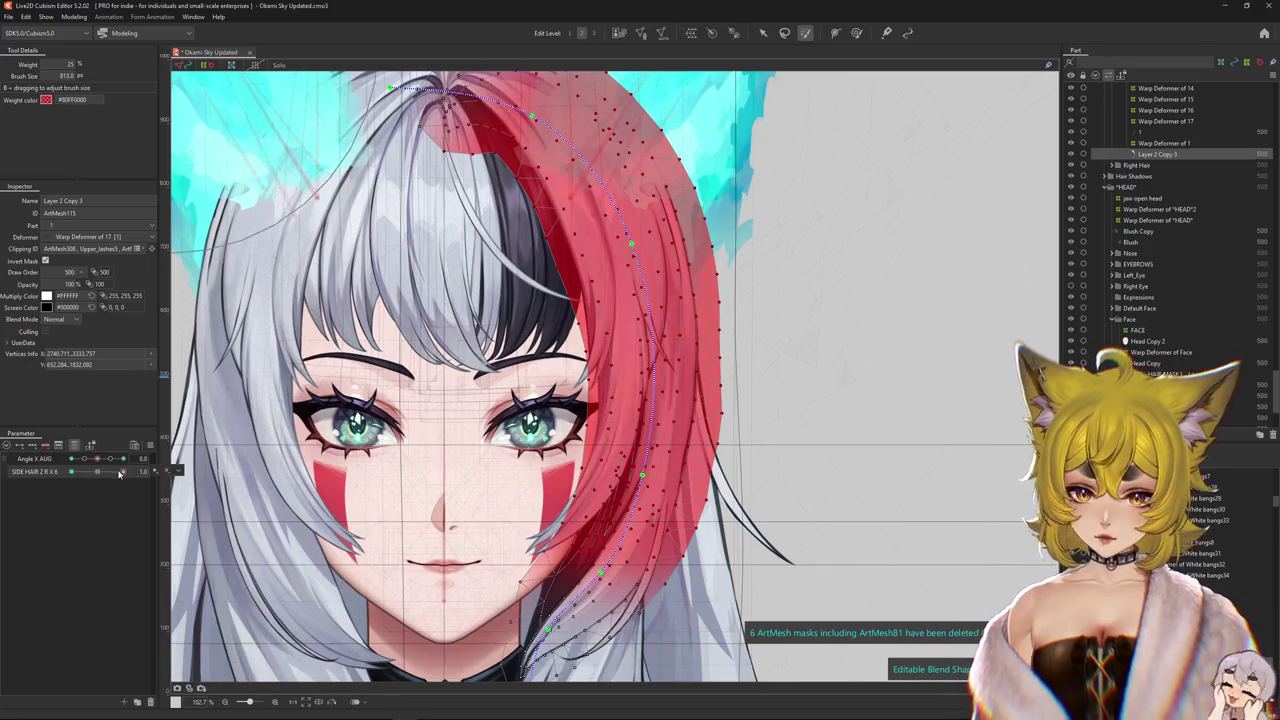
{"action": "left_click_drag", "start_coordinate": [119, 474], "coordinate": [2, 478]}
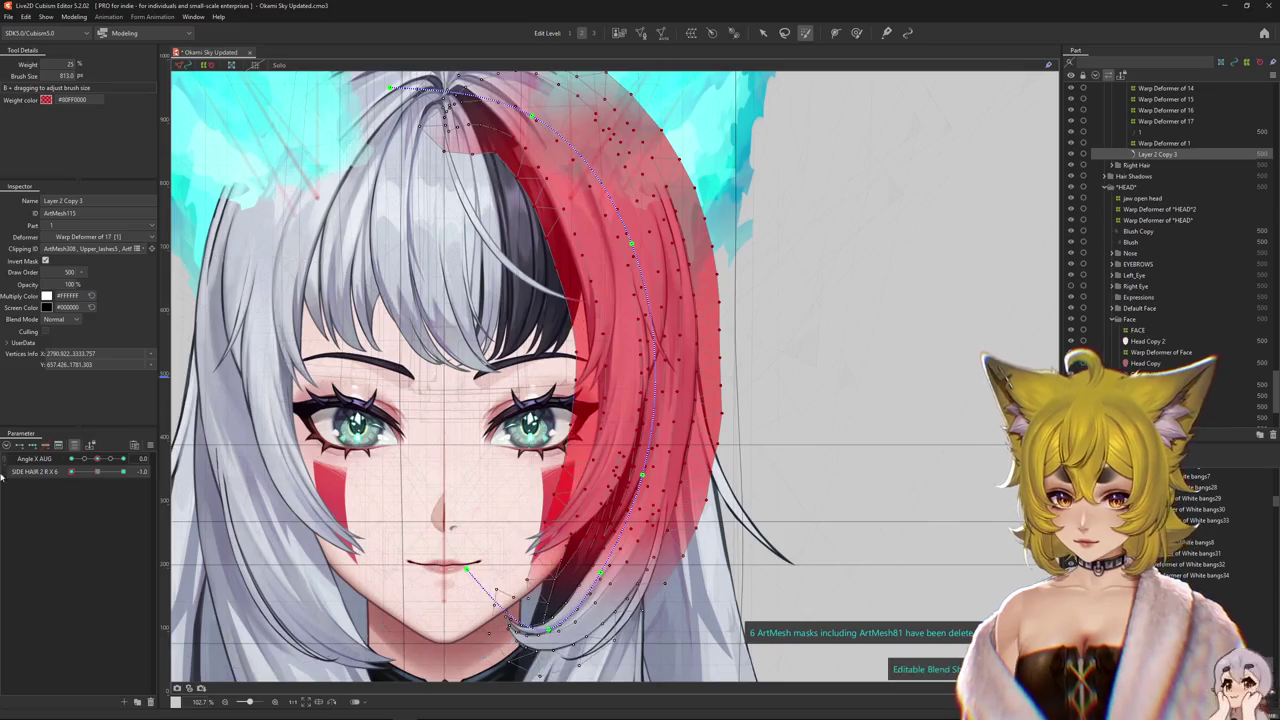
{"action": "left_click", "coordinate": [84, 475]}
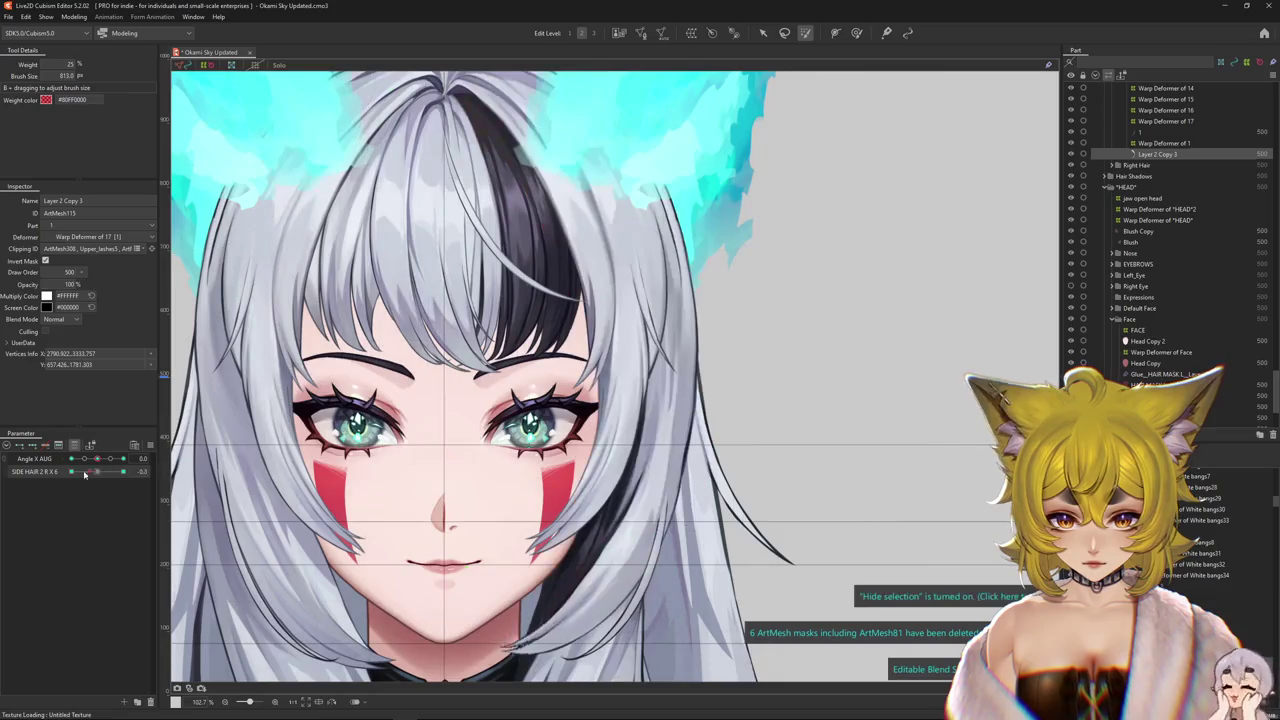
{"action": "left_click_drag", "start_coordinate": [97, 458], "coordinate": [112, 459]}
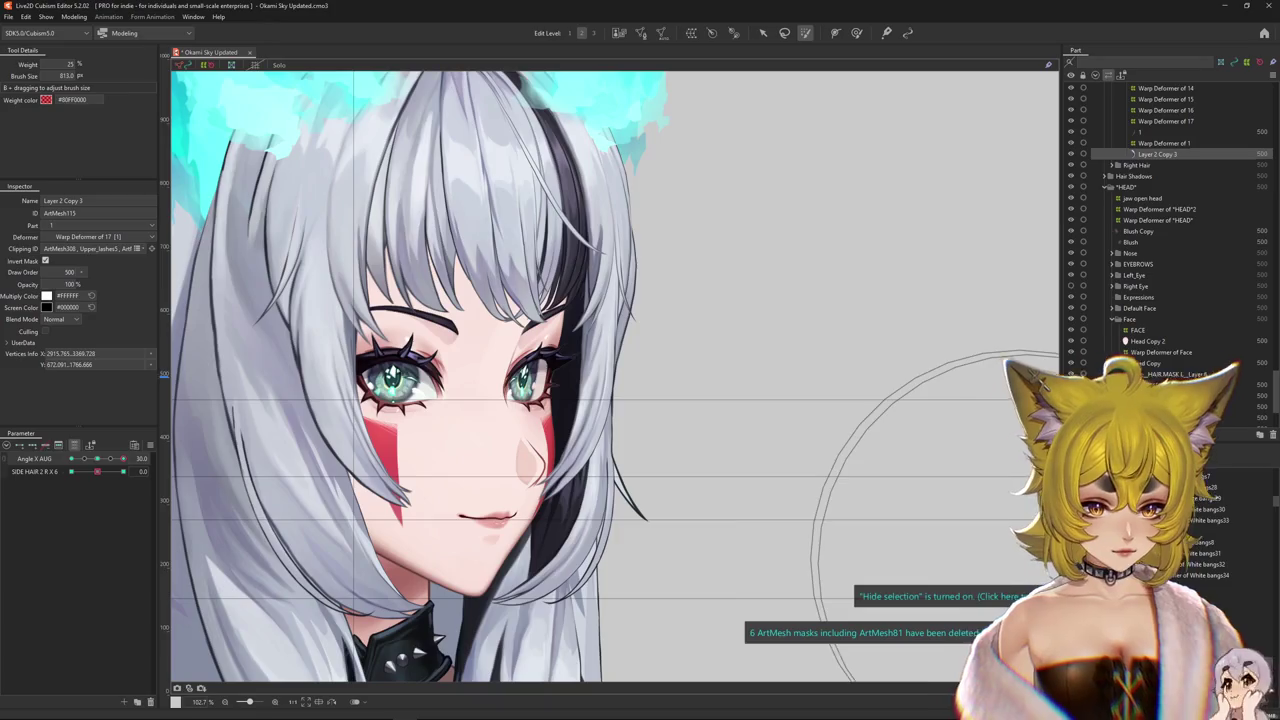
{"action": "left_click", "coordinate": [608, 603]}
{"action": "left_click", "coordinate": [272, 66]}
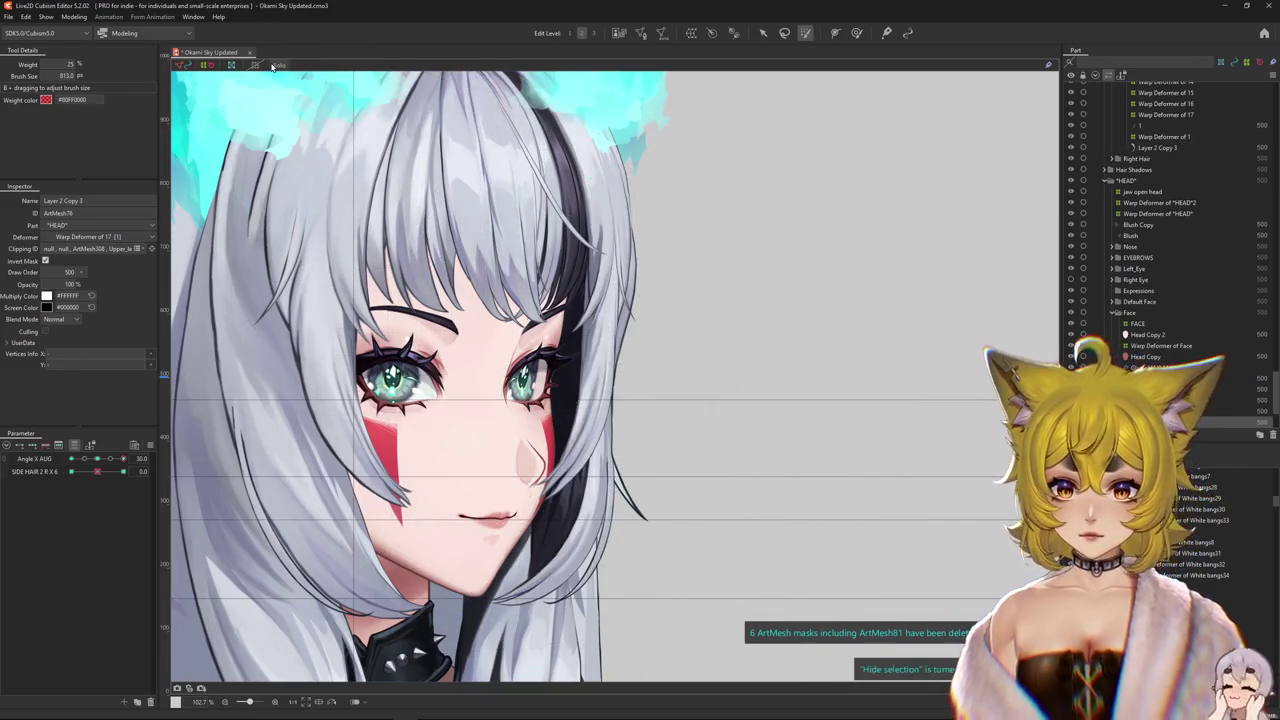
- Set the strand's Multiply Color to 000000 and its Screen Color to 151515
{"action": "left_click", "coordinate": [273, 66]}
{"action": "left_click", "coordinate": [276, 67]}
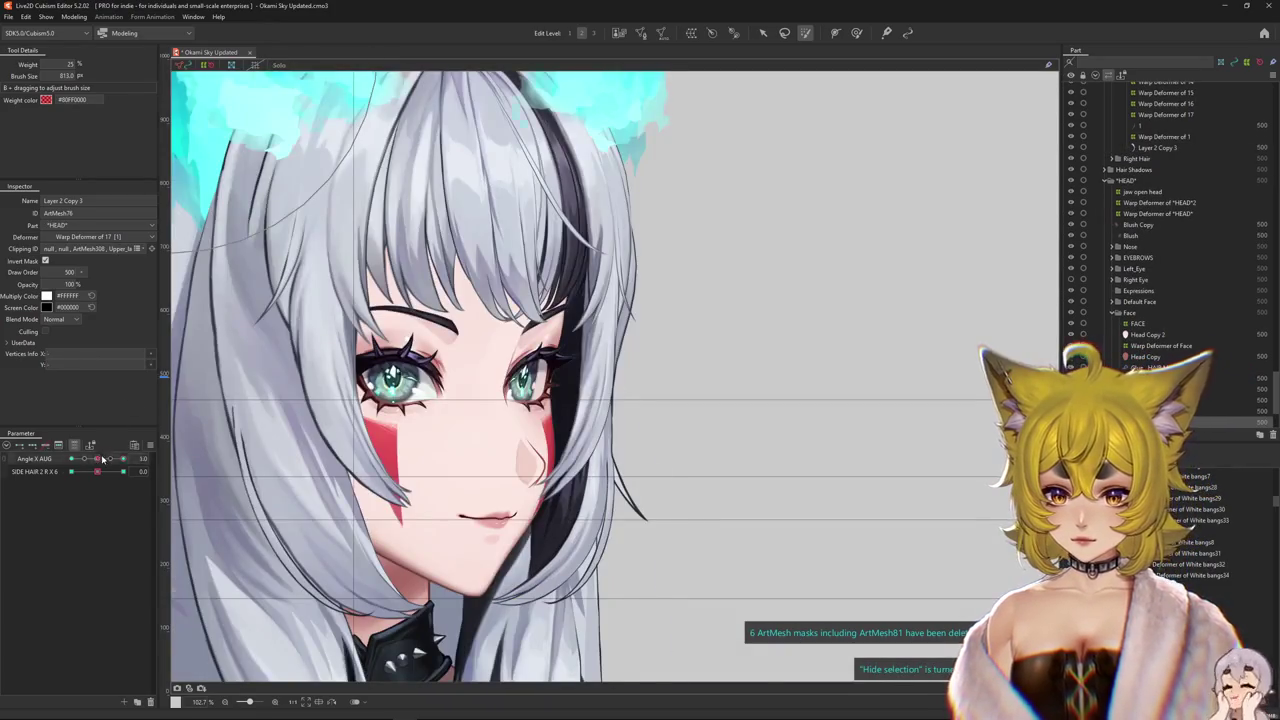
{"action": "left_click_drag", "start_coordinate": [102, 458], "coordinate": [134, 457]}
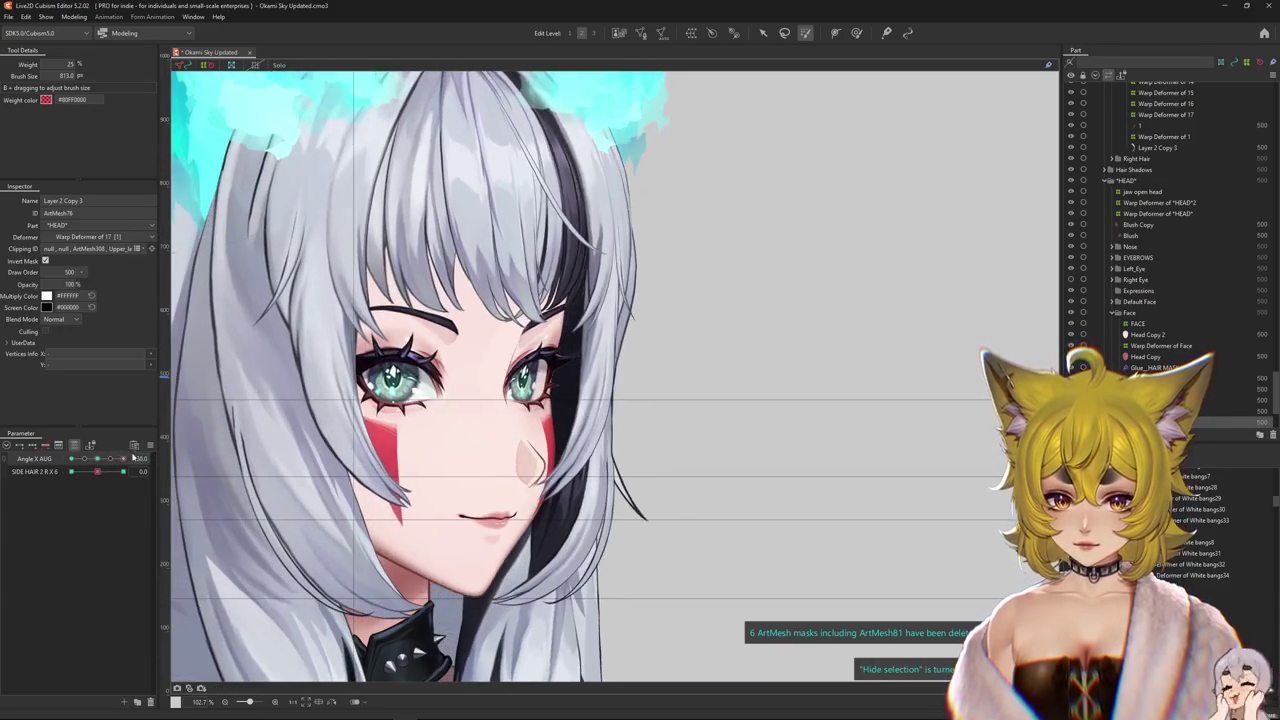
{"action": "scroll", "coordinate": [595, 510], "scroll_direction": "up", "scroll_amount": 2}
{"action": "scroll", "coordinate": [595, 510], "scroll_direction": "up", "scroll_amount": 2}
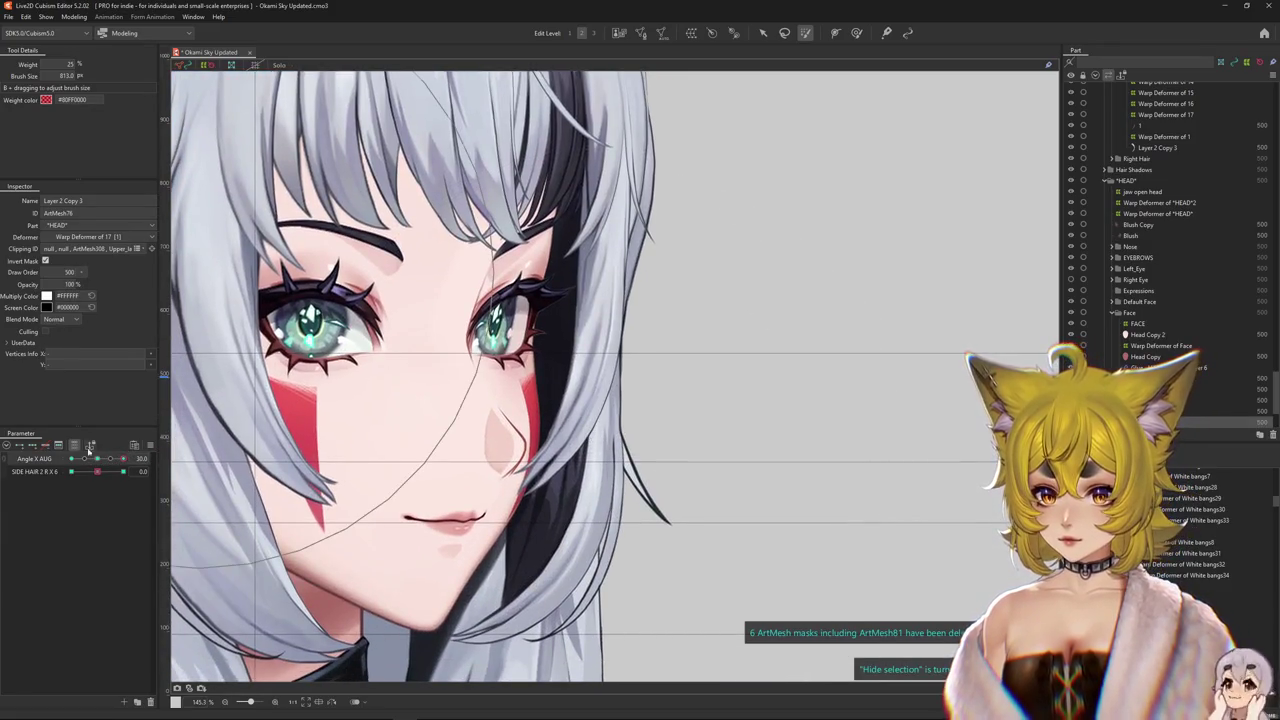
{"action": "left_click", "coordinate": [47, 308]}
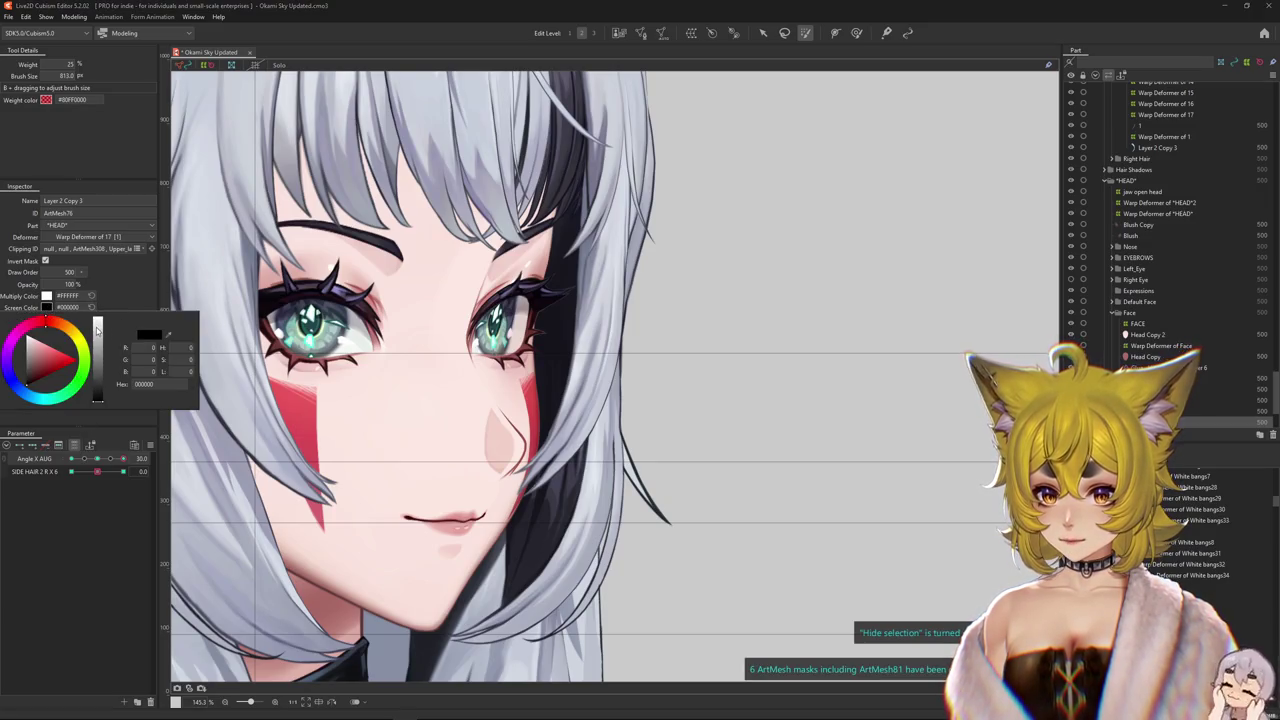
{"action": "left_click", "coordinate": [46, 296]}
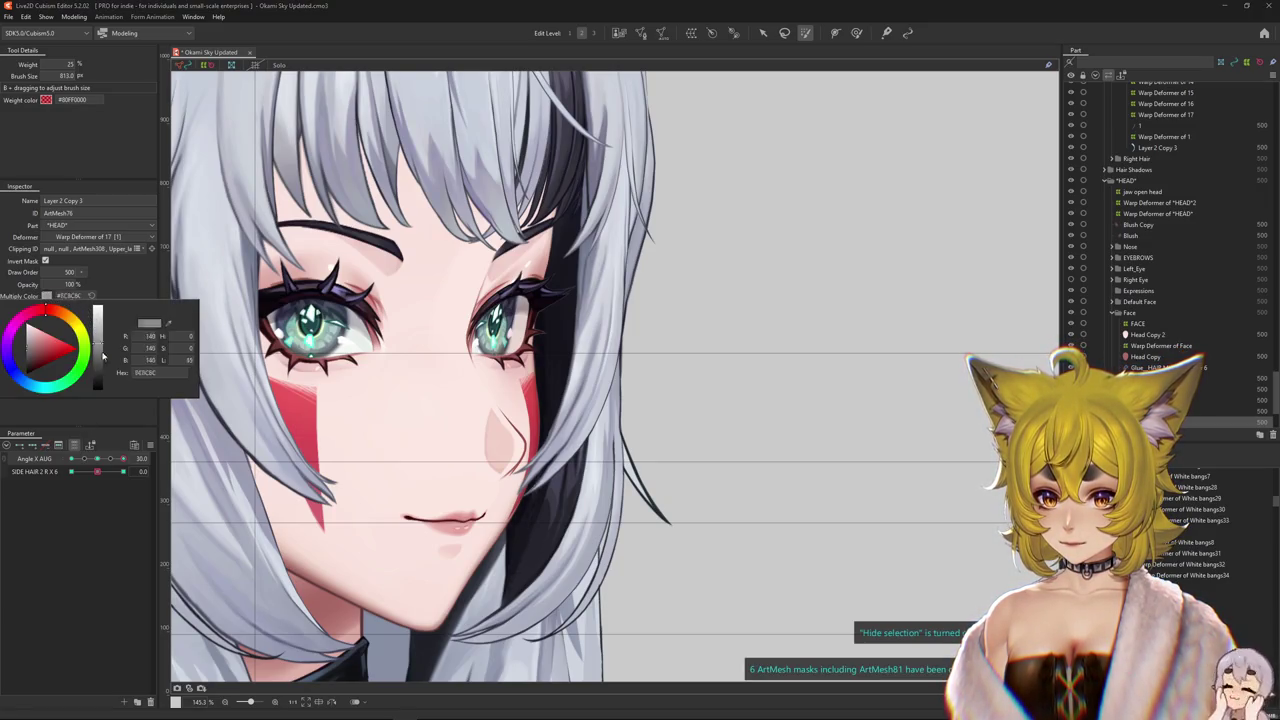
{"action": "left_click_drag", "start_coordinate": [102, 355], "coordinate": [98, 390]}
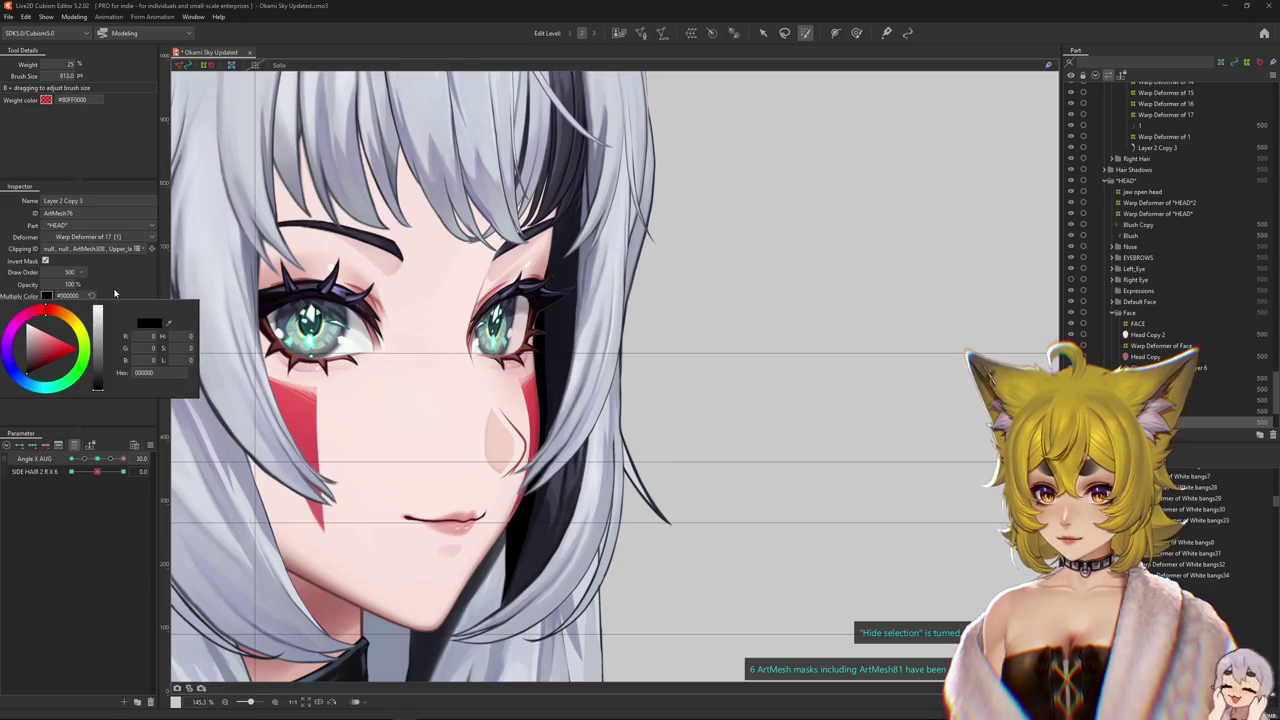
{"action": "left_click", "coordinate": [46, 296]}
{"action": "left_click", "coordinate": [47, 308]}
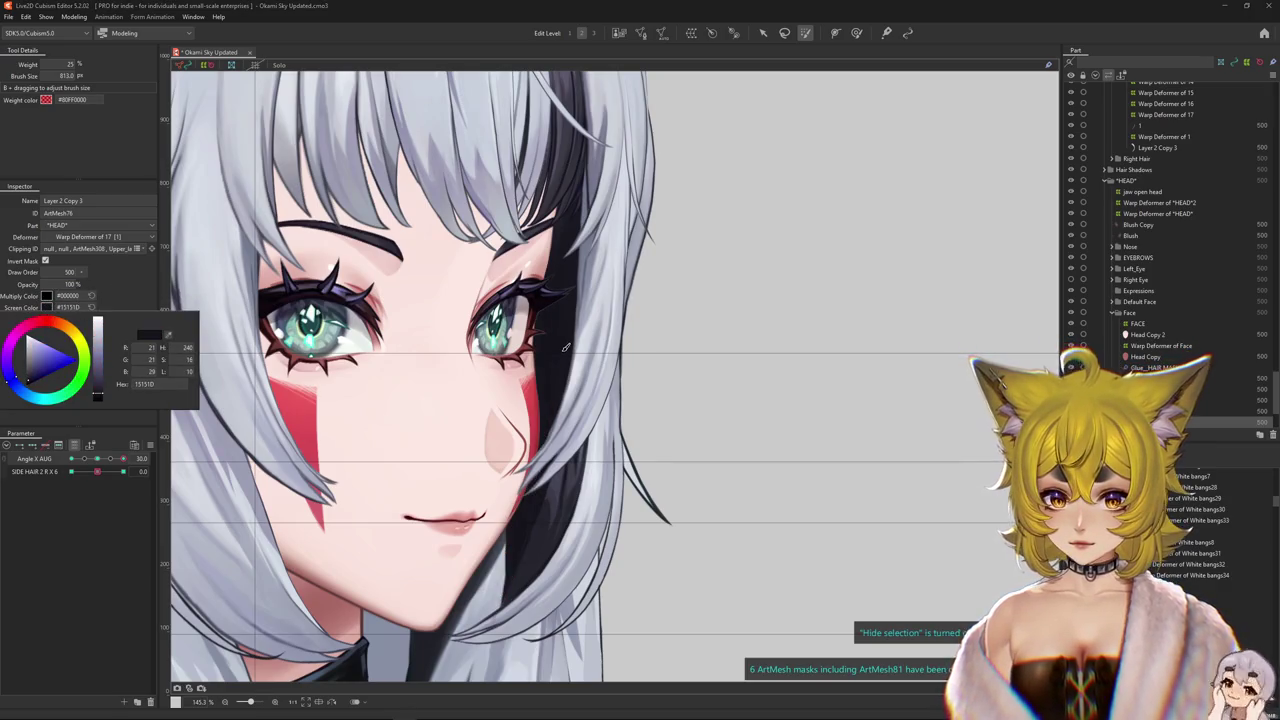
{"action": "scroll", "coordinate": [568, 400], "scroll_direction": "down", "scroll_amount": 3}
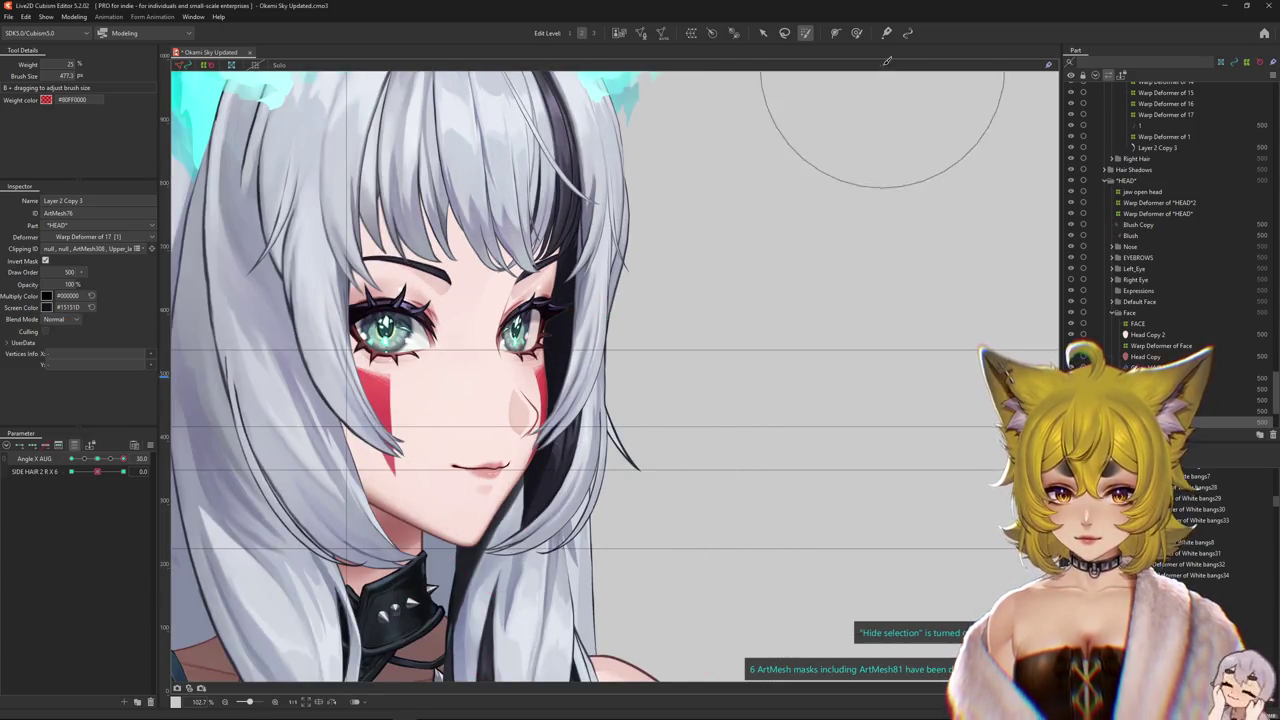
- Confirm the black multiply colour and turn the head left to check the tint
{"action": "left_click", "coordinate": [855, 34]}
{"action": "scroll", "coordinate": [560, 508], "scroll_direction": "up", "scroll_amount": 3}
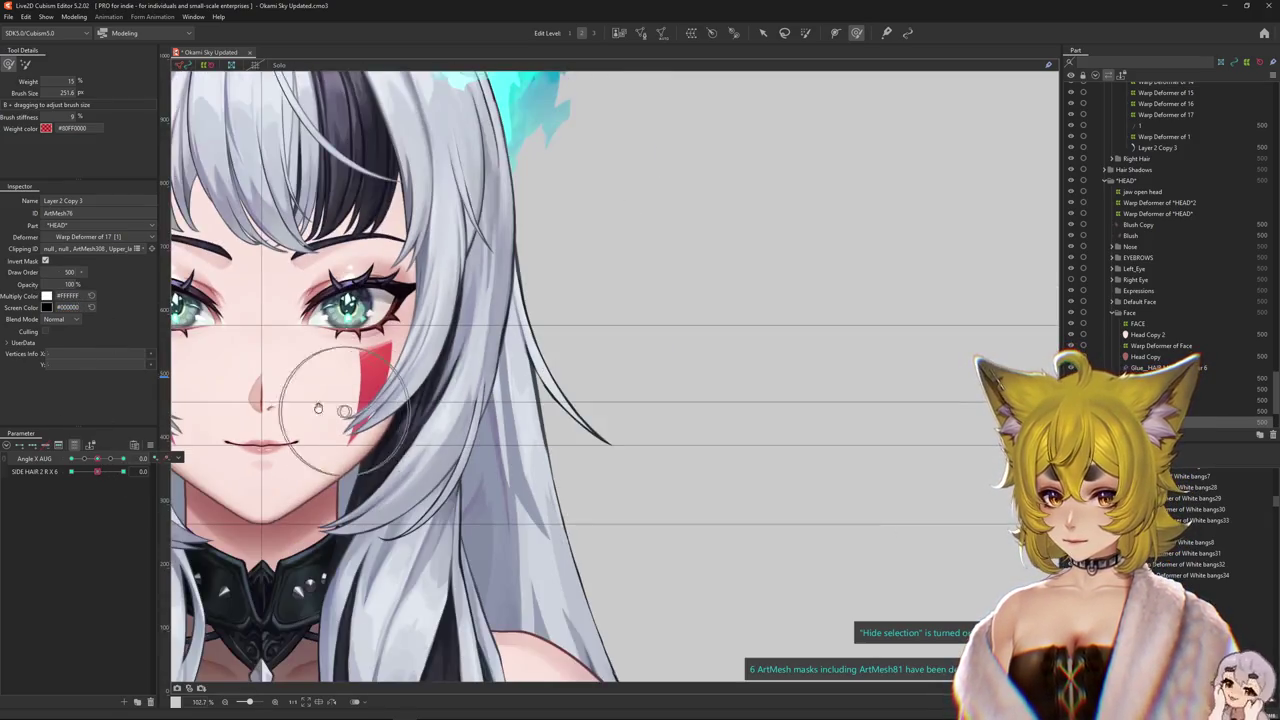
{"action": "left_click", "coordinate": [50, 307]}
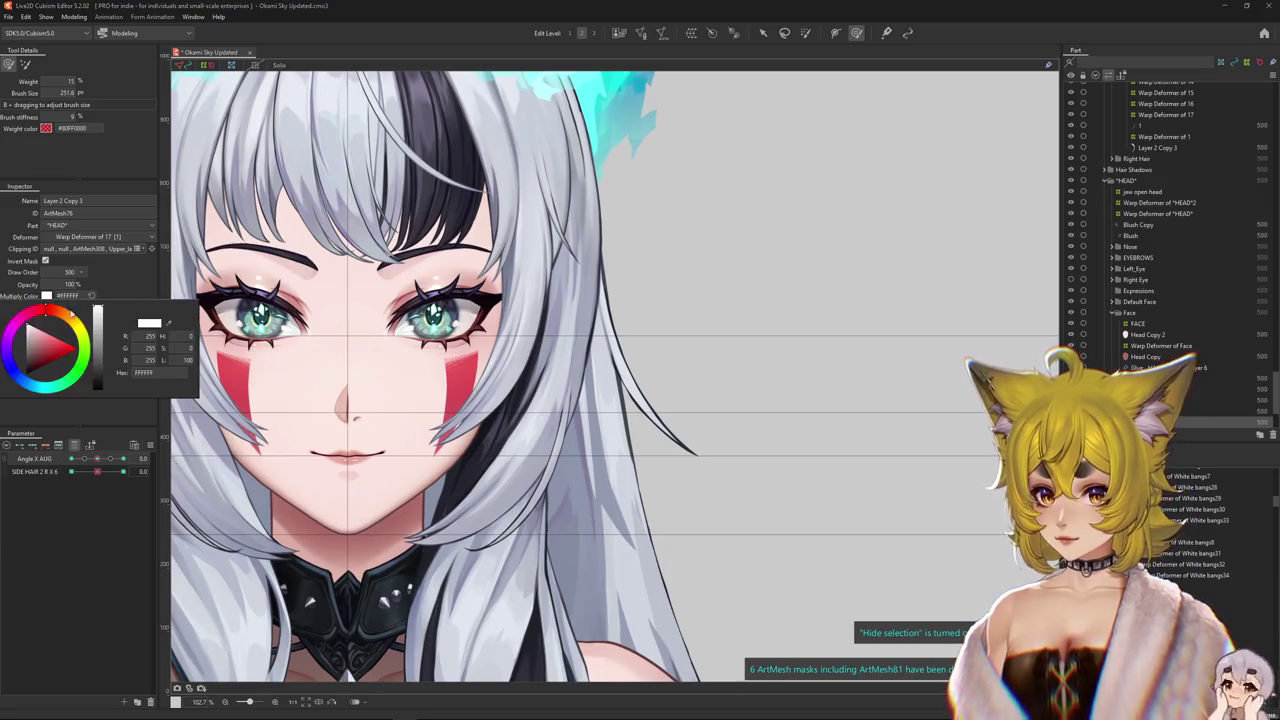
{"action": "left_click", "coordinate": [102, 412]}
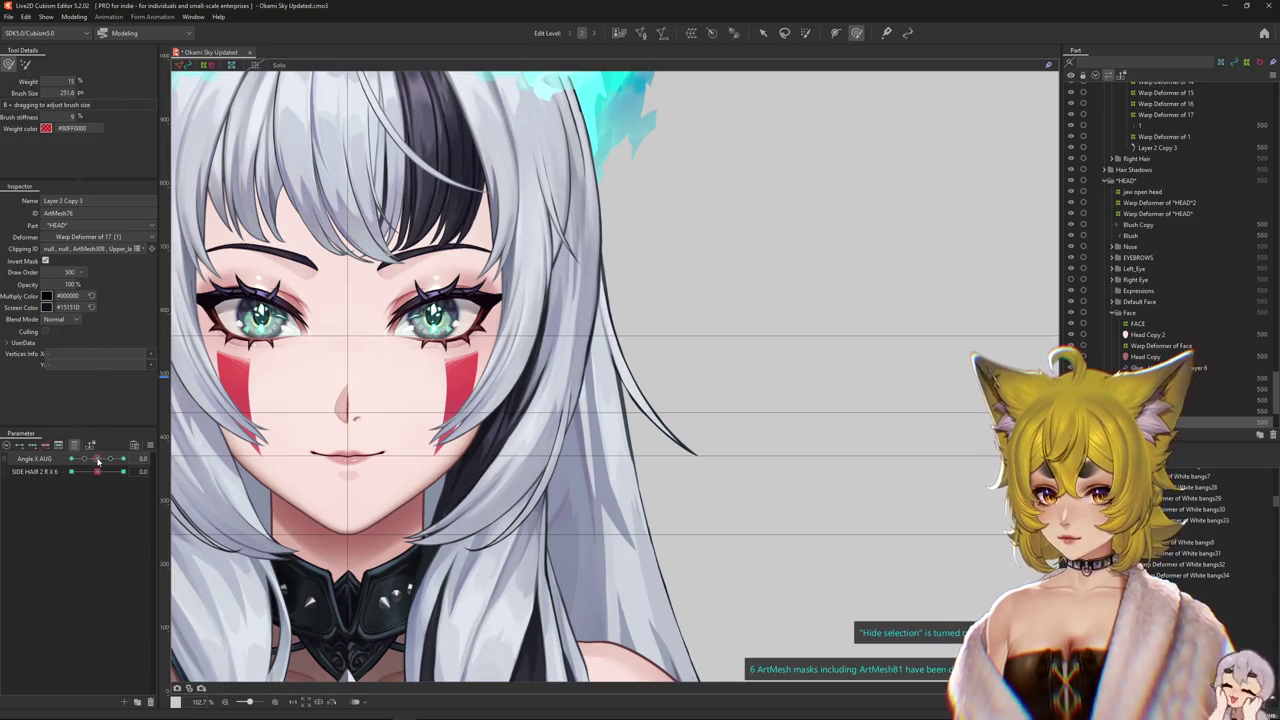
{"action": "left_click_drag", "start_coordinate": [98, 461], "coordinate": [72, 459]}
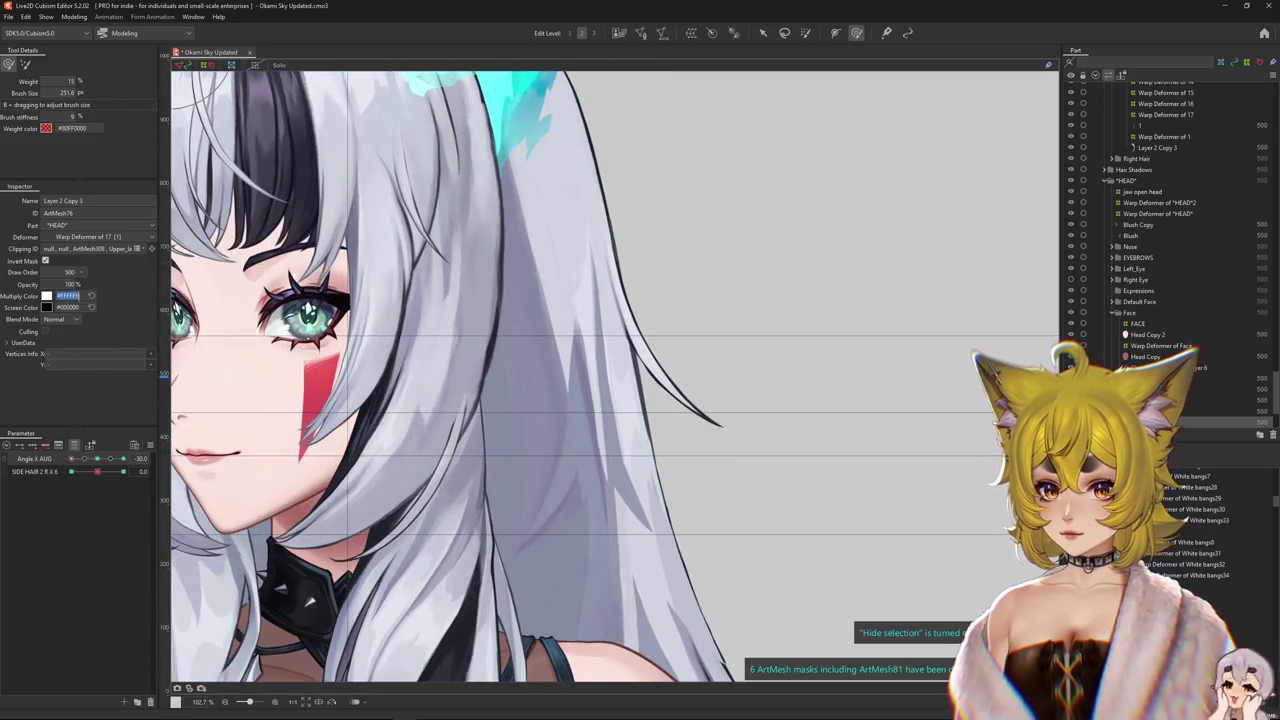
{"action": "left_click", "coordinate": [46, 296]}
{"action": "left_click_drag", "start_coordinate": [97, 384], "coordinate": [97, 392]}
{"action": "left_click", "coordinate": [152, 295]}
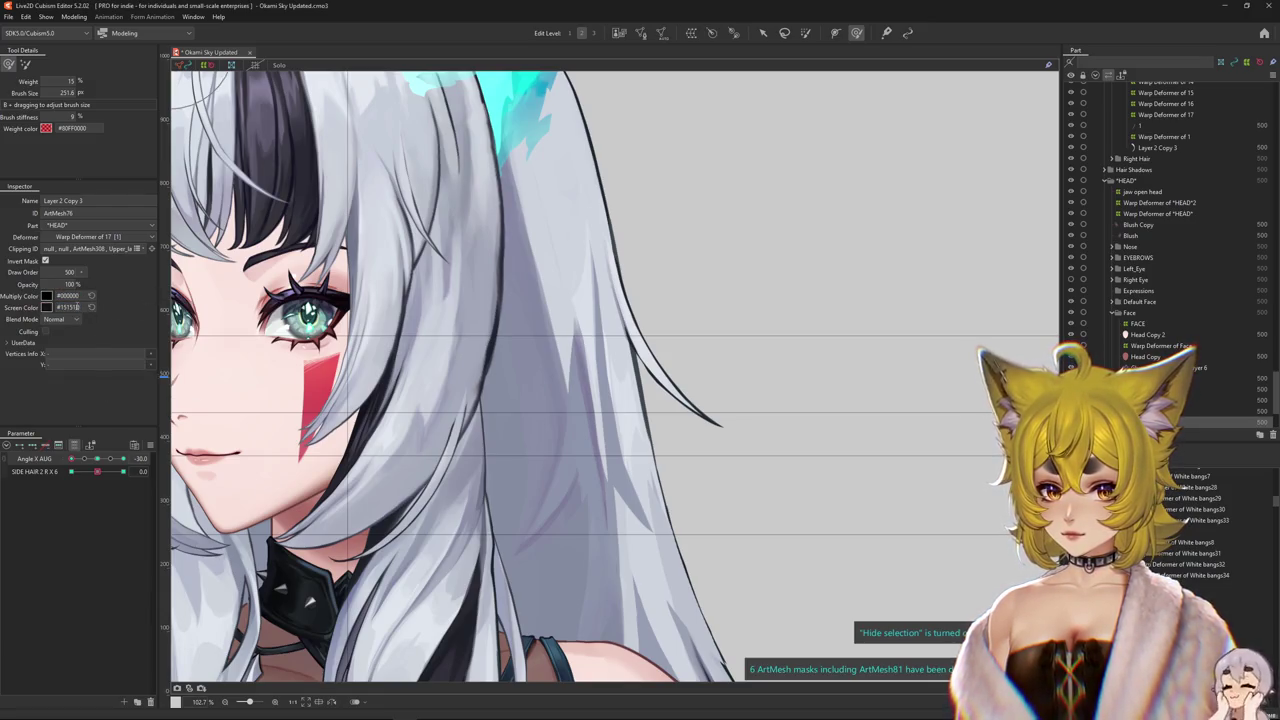
- Reset all parameters and move SIDE HAIR 2 R X 6 to its 1.0 keyform
{"action": "left_click", "coordinate": [97, 475]}
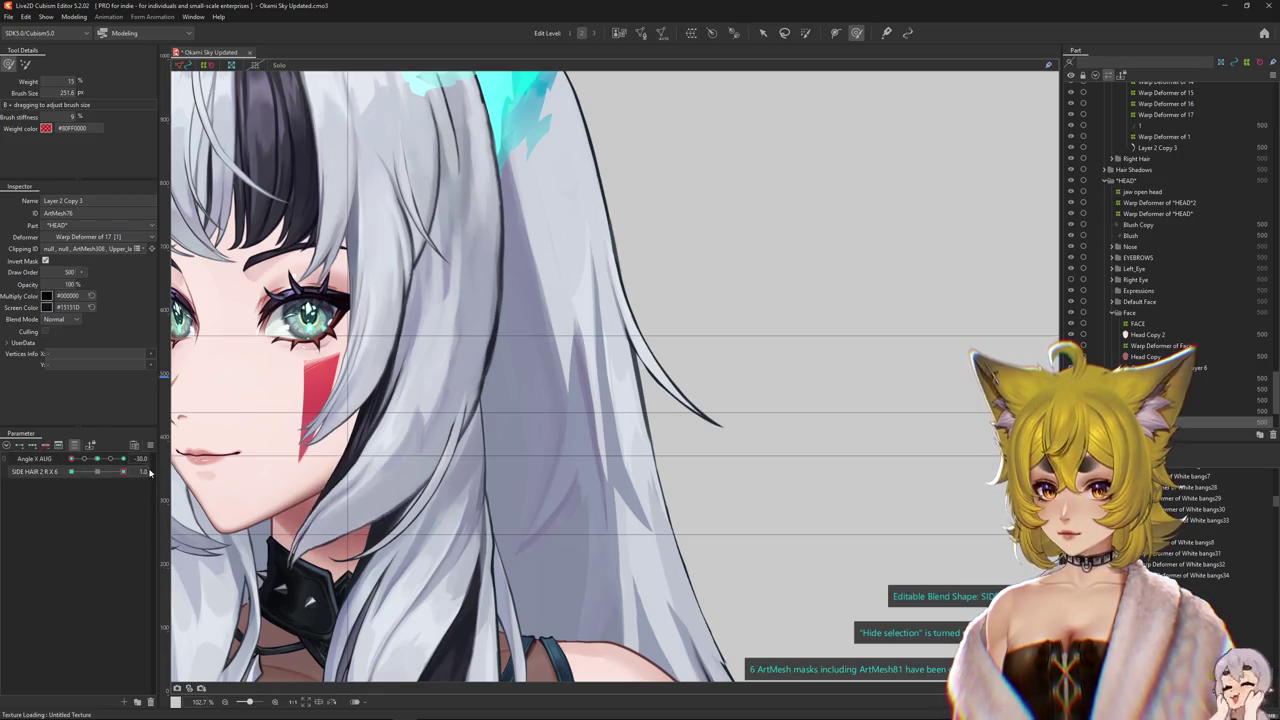
{"action": "left_click", "coordinate": [145, 442]}
{"action": "left_click", "coordinate": [200, 470]}
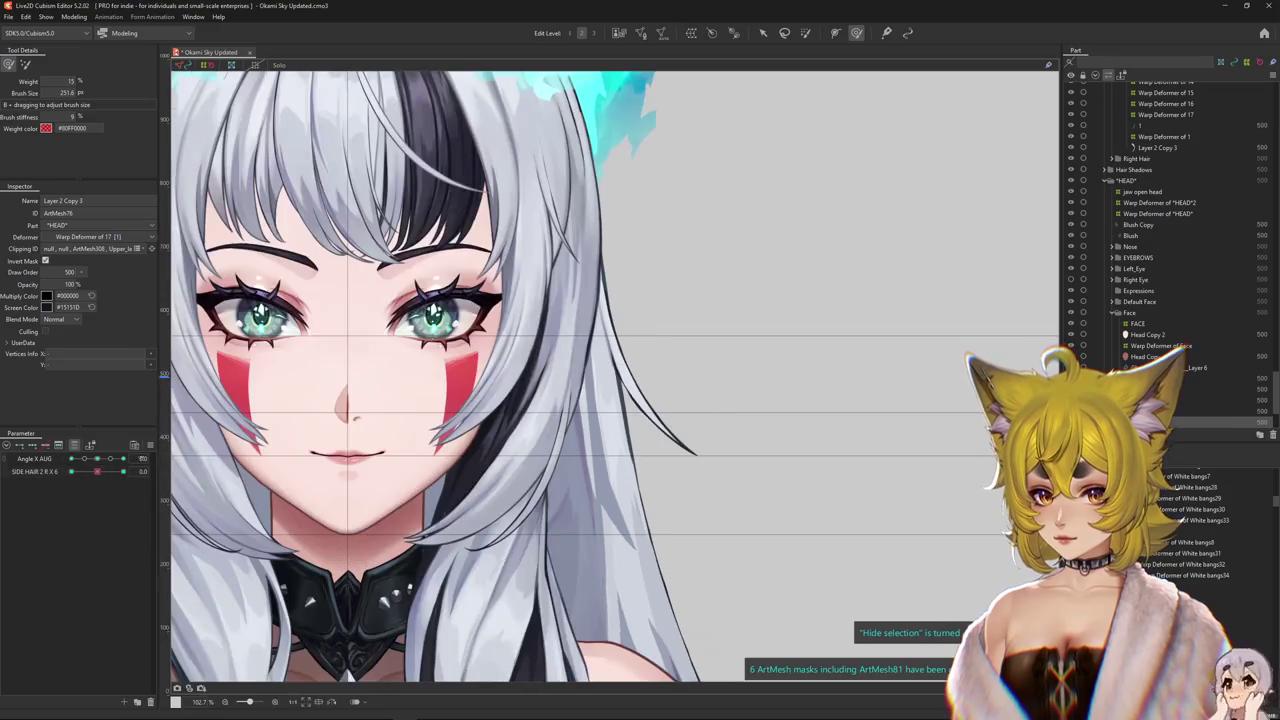
{"action": "left_click_drag", "start_coordinate": [96, 475], "coordinate": [151, 476]}
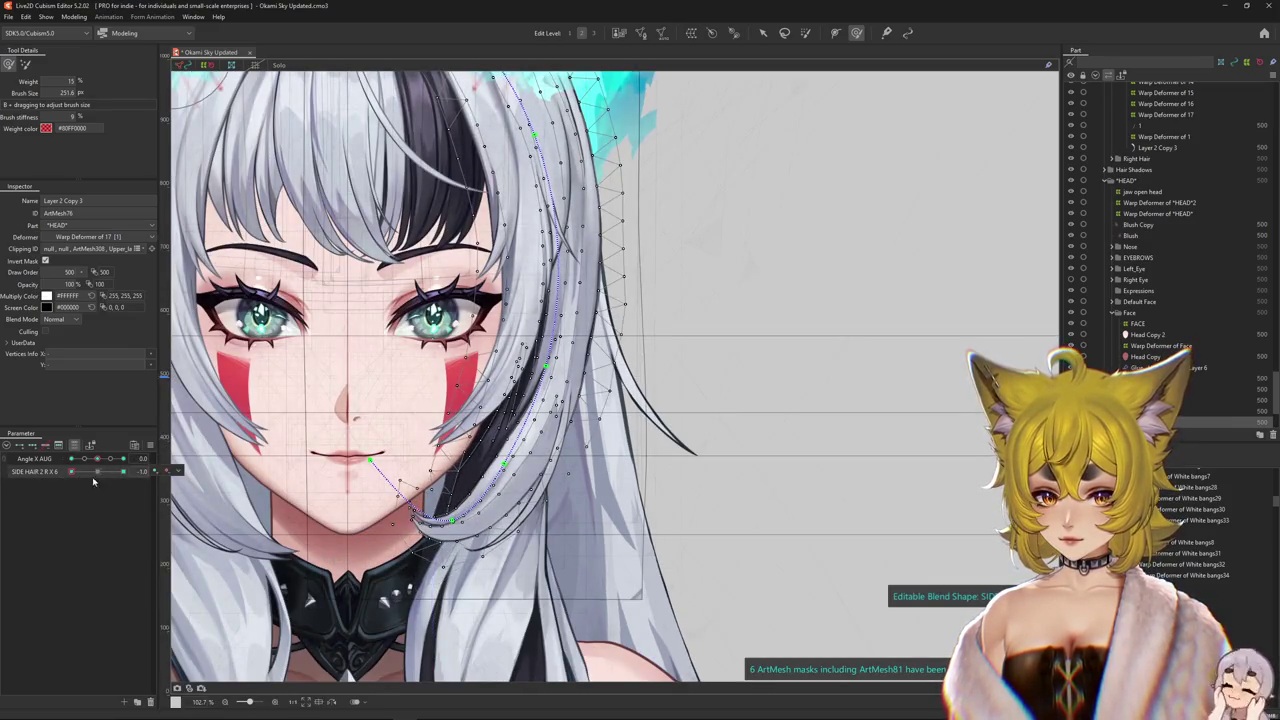
{"action": "left_click_drag", "start_coordinate": [390, 422], "coordinate": [410, 430]}
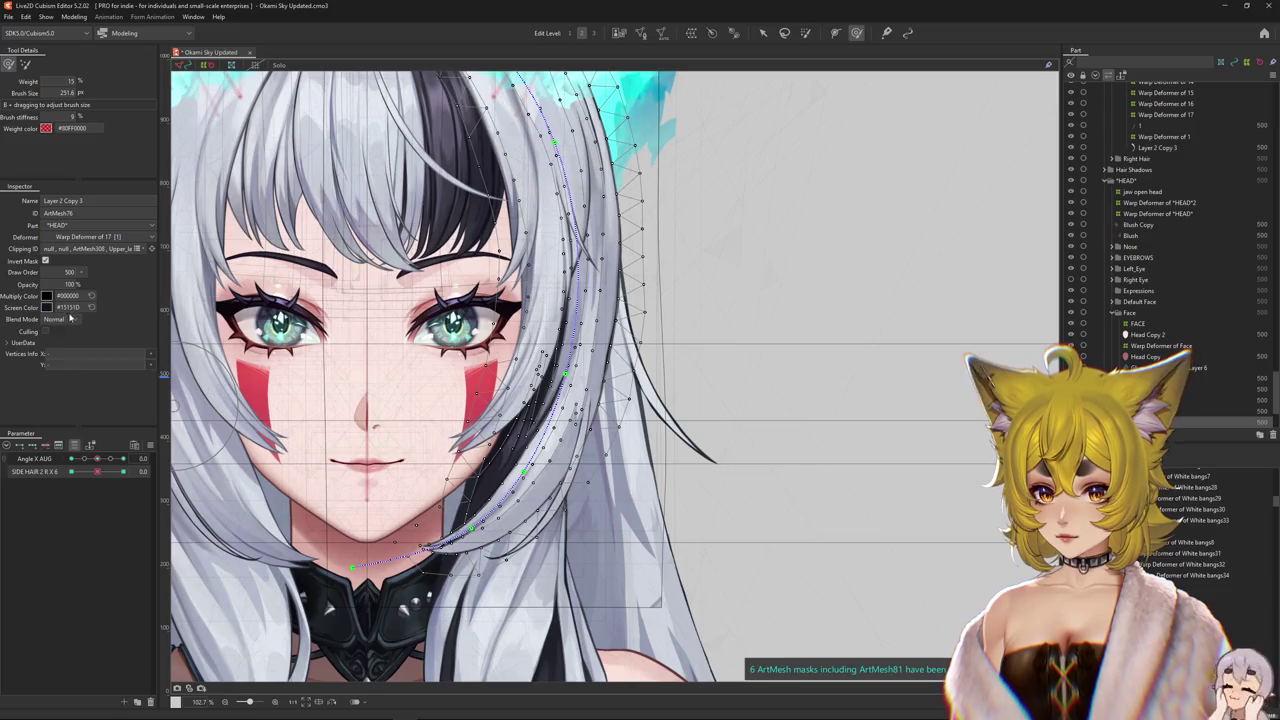
{"action": "left_click_drag", "start_coordinate": [99, 478], "coordinate": [123, 472]}
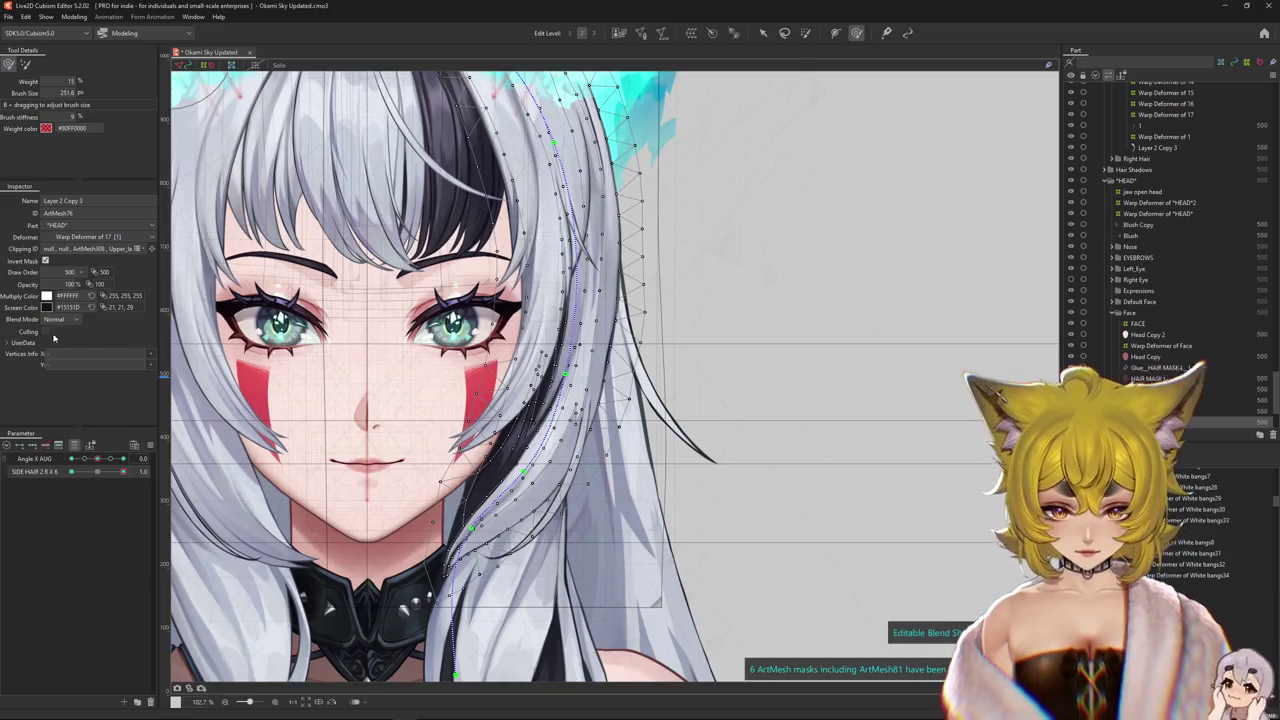
- Apply the multiply colour at the -1.0 keyform, hide the mesh, and test the head turn
{"action": "left_click", "coordinate": [46, 296]}
{"action": "left_click_drag", "start_coordinate": [123, 472], "coordinate": [44, 472]}
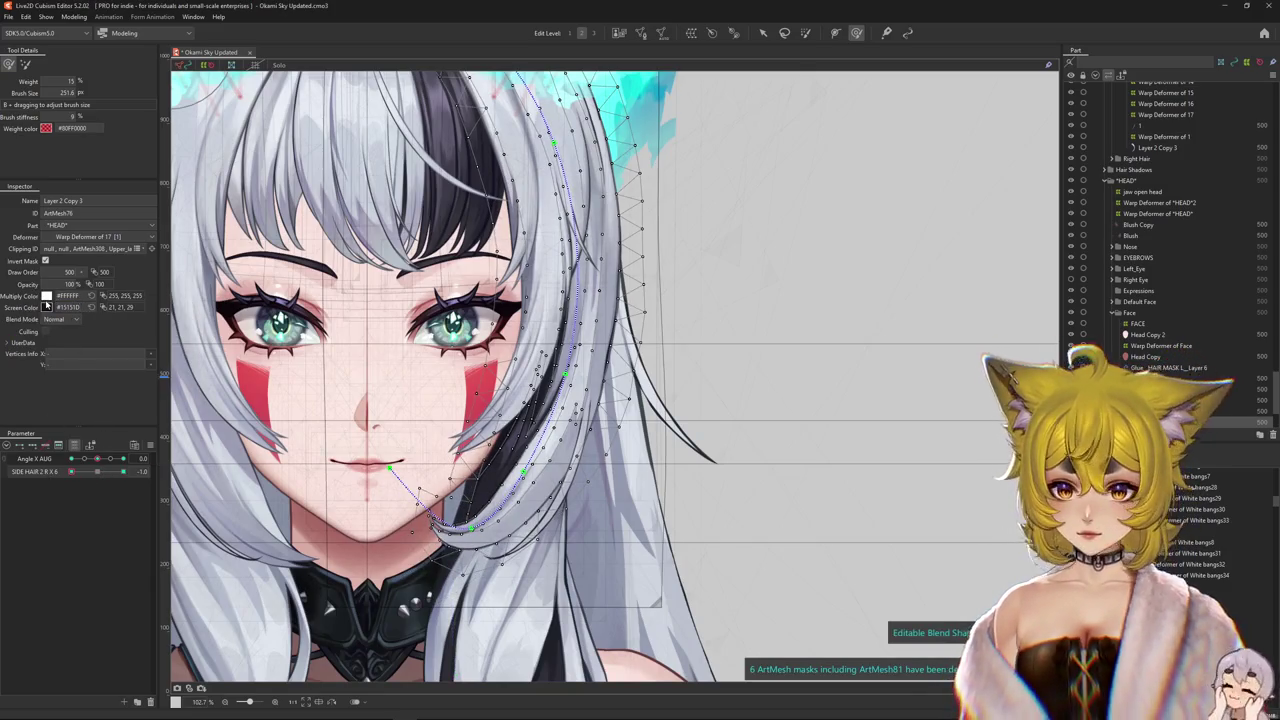
{"action": "left_click", "coordinate": [46, 296]}
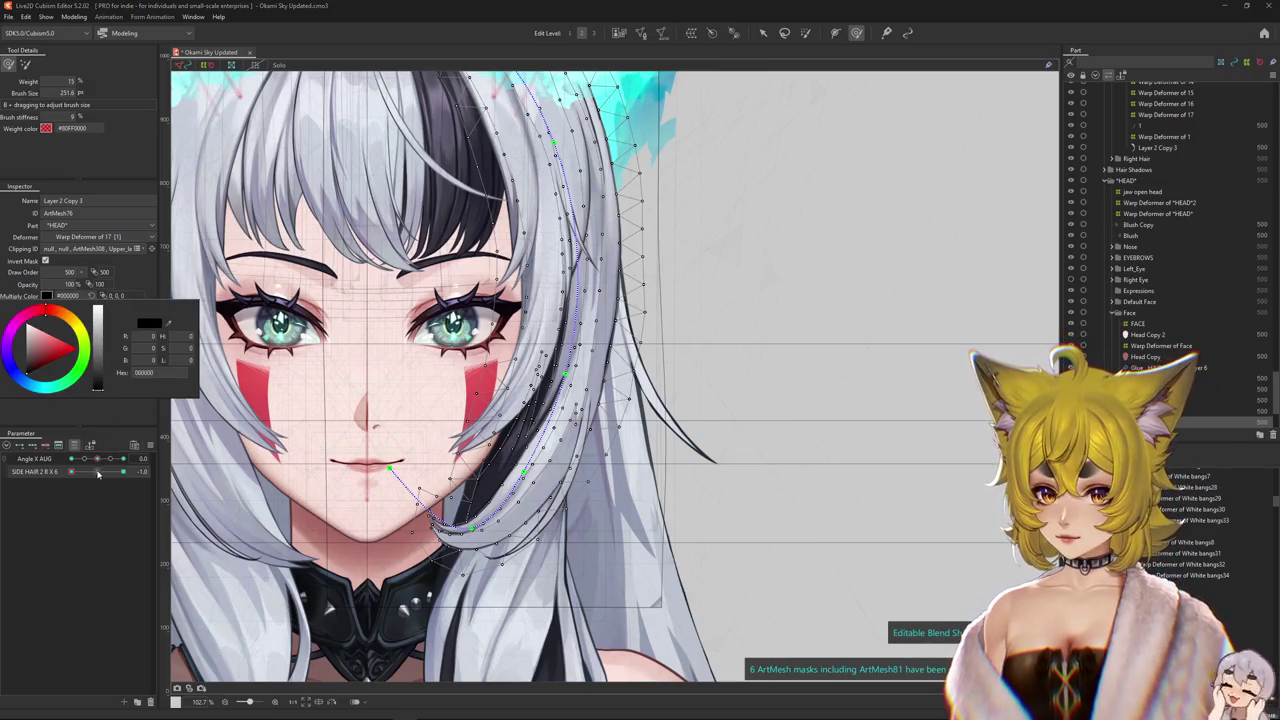
{"action": "left_click", "coordinate": [57, 476]}
{"action": "key", "text": "ctrl+h"}
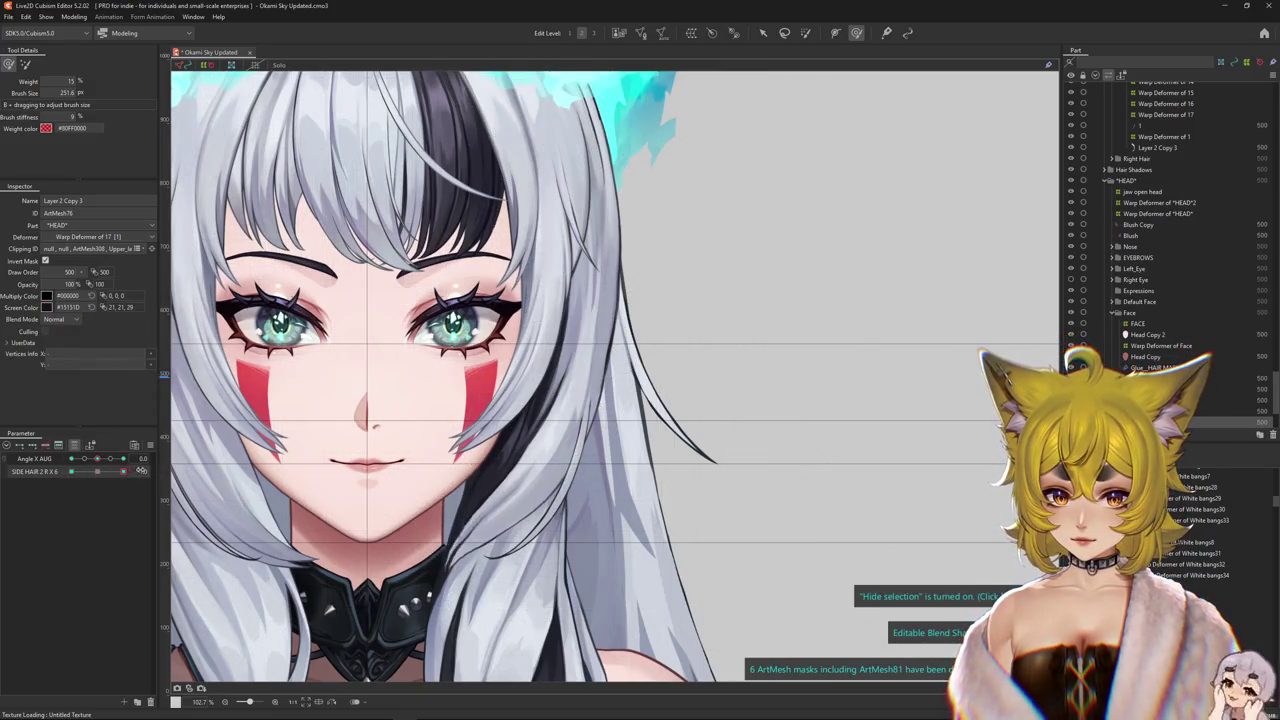
{"action": "mouse_move", "coordinate": [97, 458]}
{"action": "left_mouse_down"}
{"action": "mouse_move", "coordinate": [115, 448]}
{"action": "mouse_move", "coordinate": [99, 458]}
{"action": "left_mouse_up"}
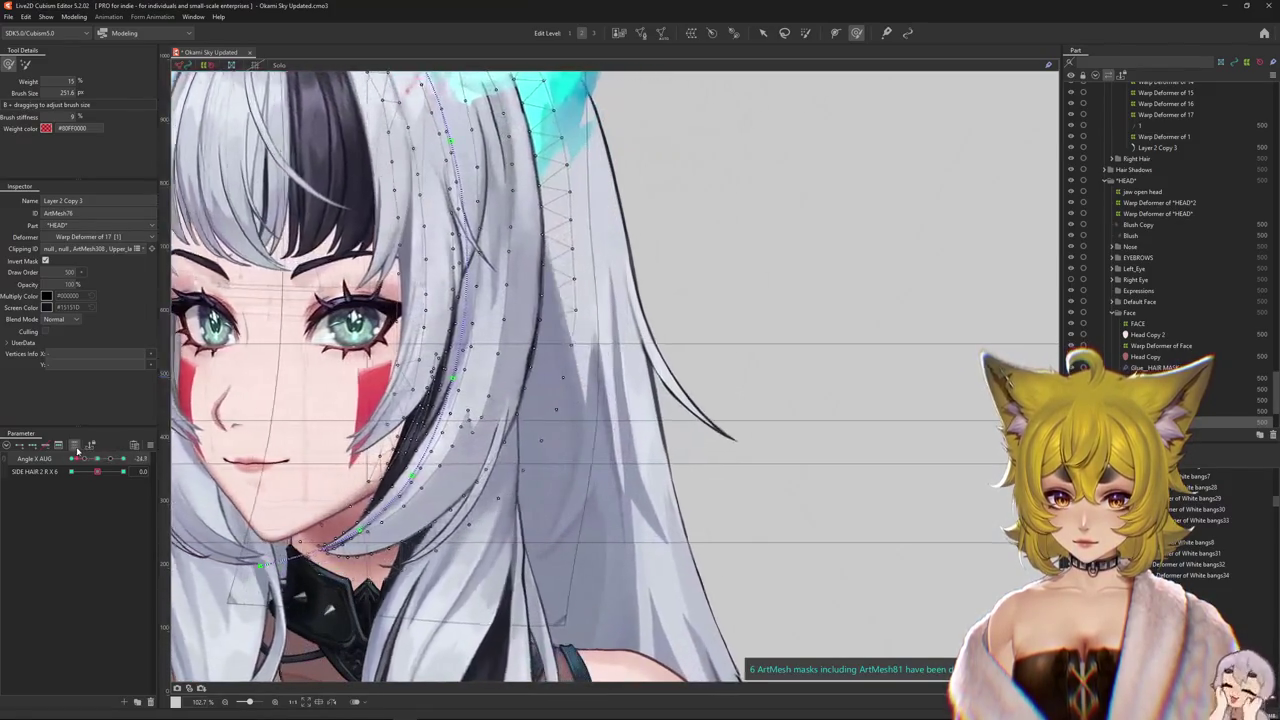
{"action": "left_click", "coordinate": [73, 16]}
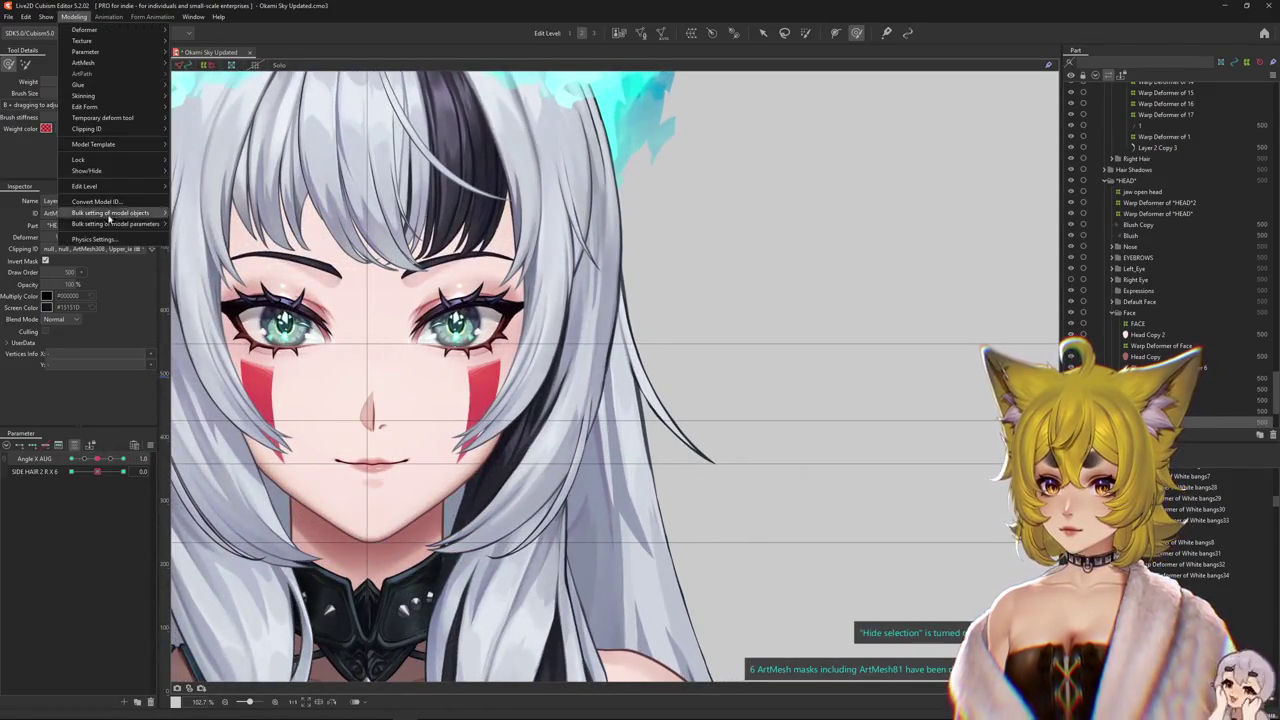
- Open Physics Settings on the SIDE HAIR R2 X group and zoom the preview onto the face
{"action": "left_click", "coordinate": [95, 214]}
{"action": "scroll", "coordinate": [741, 238], "scroll_direction": "up", "scroll_amount": 2}
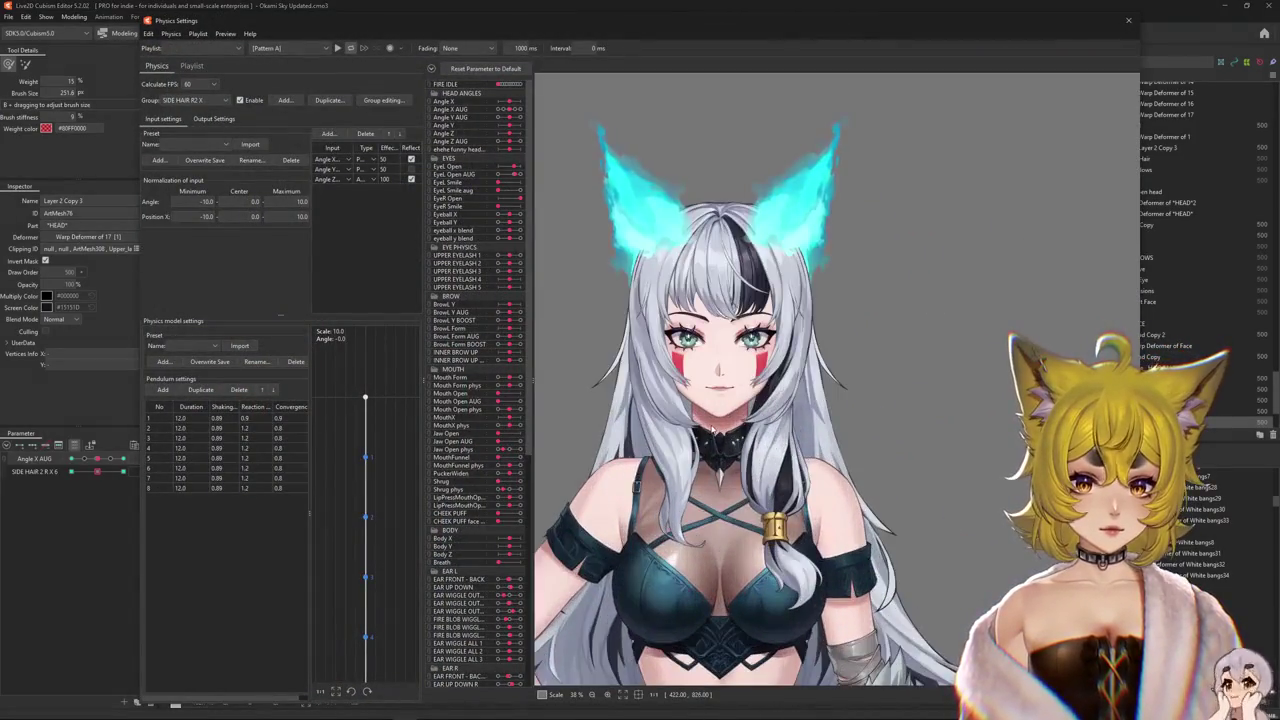
{"action": "scroll", "coordinate": [741, 238], "scroll_direction": "up", "scroll_amount": 2}
{"action": "scroll", "coordinate": [741, 238], "scroll_direction": "up", "scroll_amount": 1}
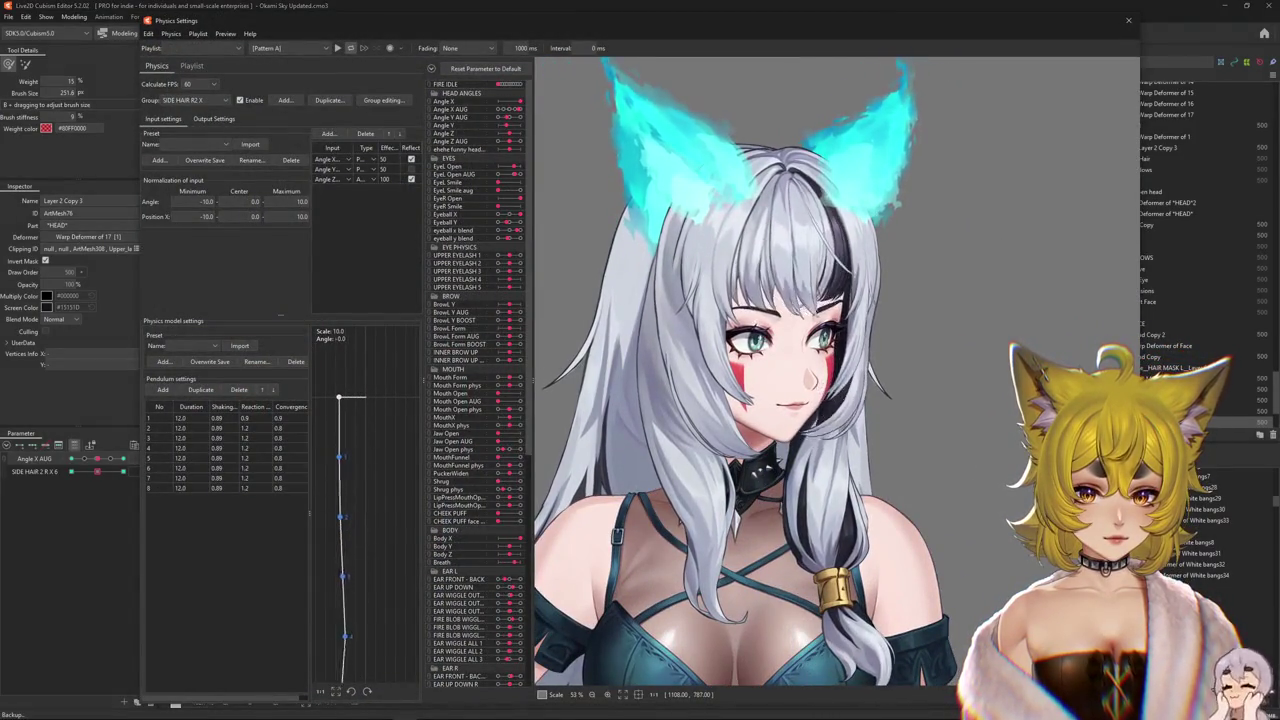
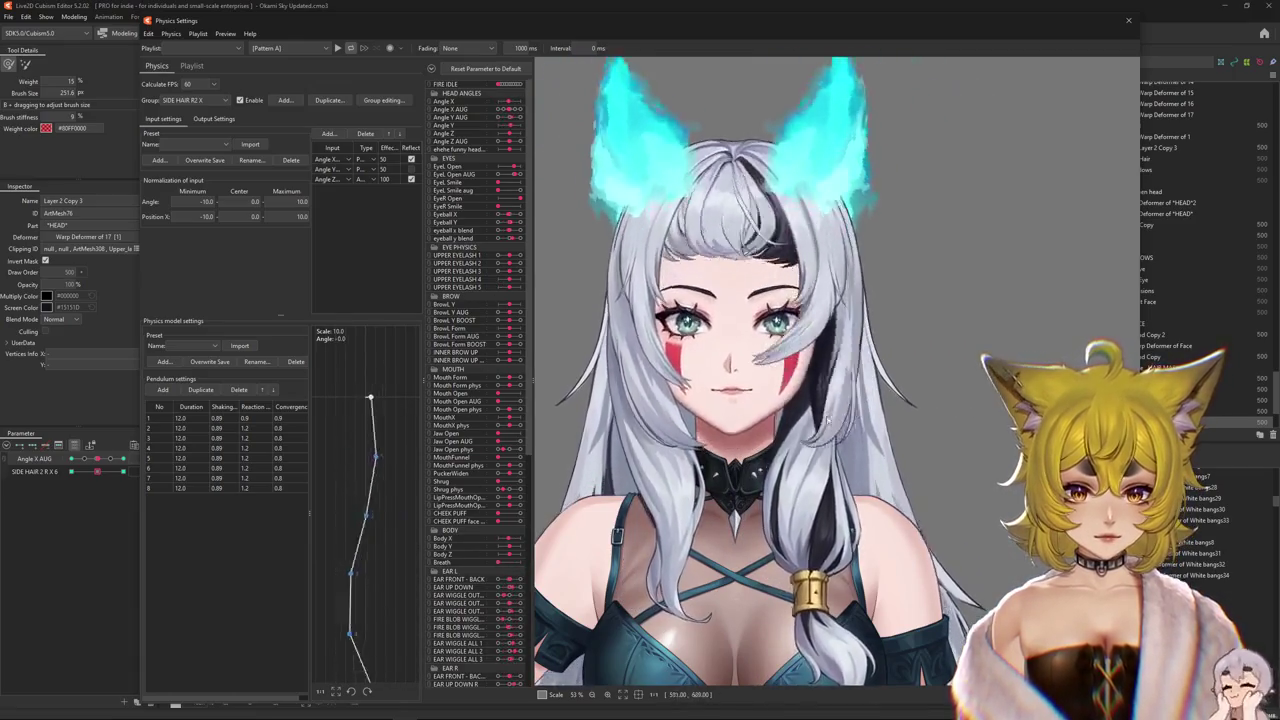
- Swing the preview head to test the sway and show the SIDE HAIR R2 X output settings
{"action": "left_click_drag", "start_coordinate": [826, 422], "coordinate": [1068, 207]}
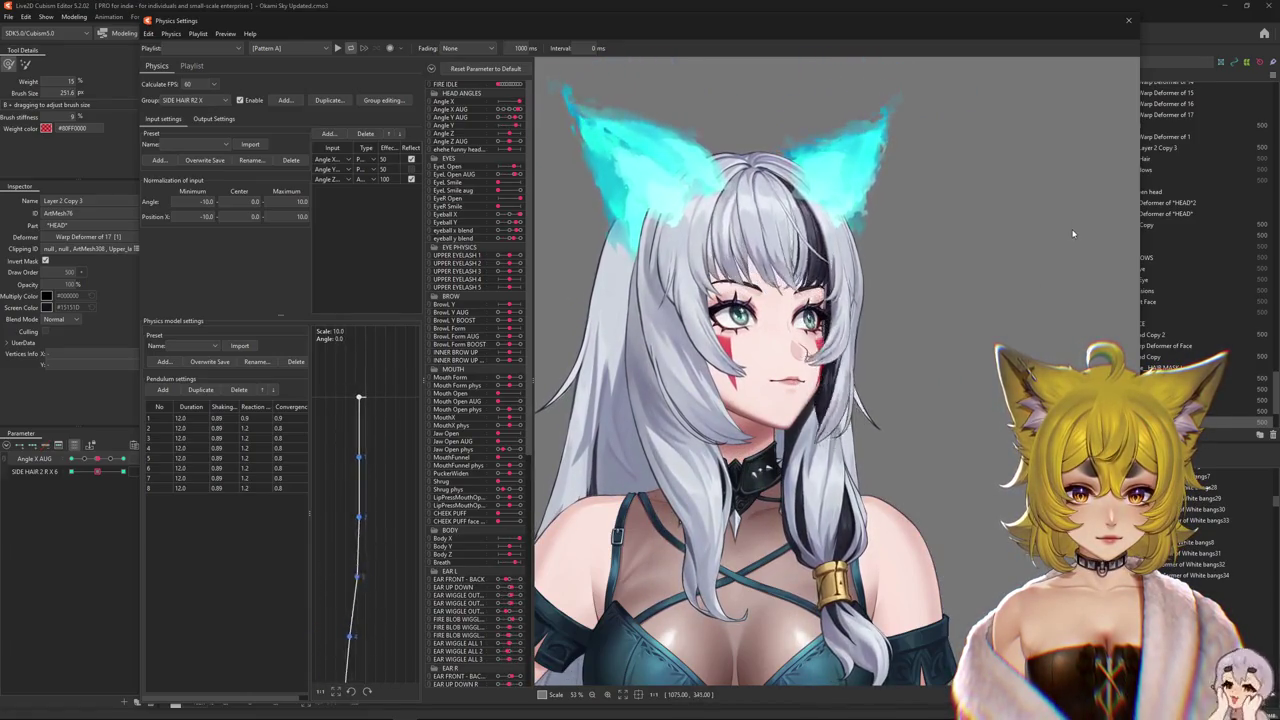
{"action": "mouse_move", "coordinate": [1073, 233]}
{"action": "left_mouse_down"}
{"action": "mouse_move", "coordinate": [1022, 441]}
{"action": "mouse_move", "coordinate": [841, 449]}
{"action": "left_mouse_up"}
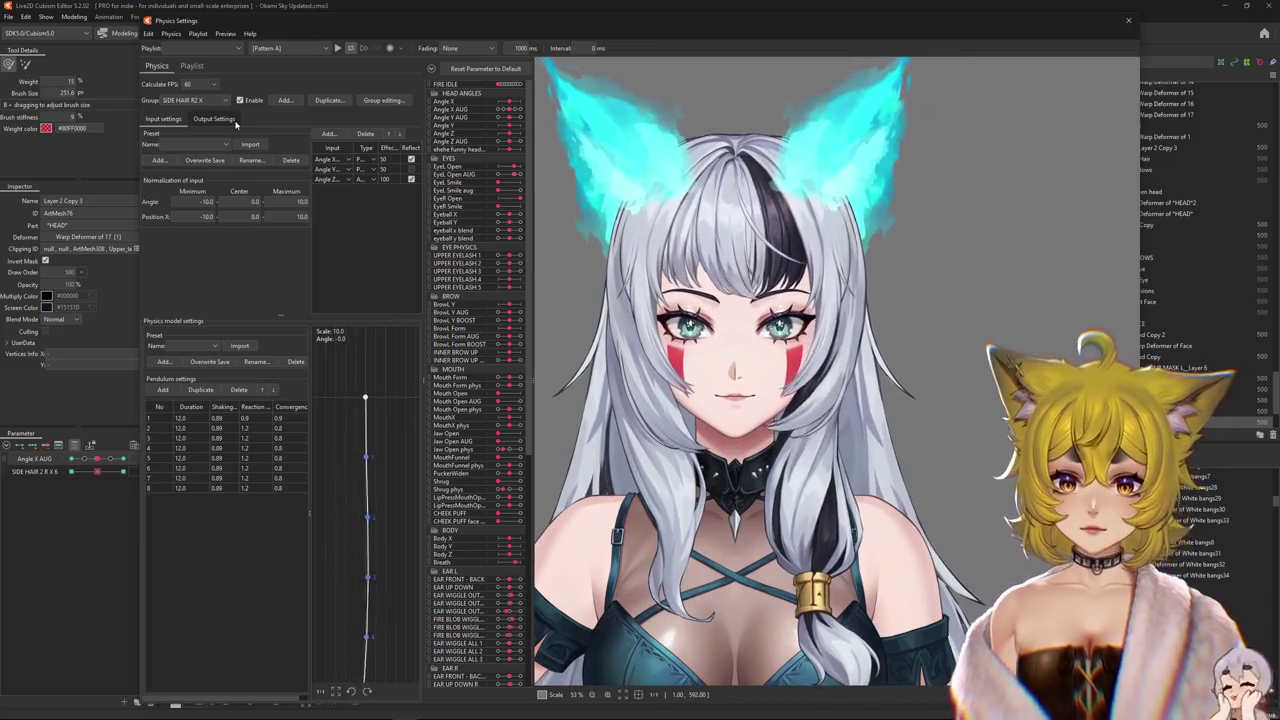
{"action": "left_click", "coordinate": [234, 121]}
{"action": "mouse_move", "coordinate": [800, 400]}
{"action": "left_mouse_down"}
{"action": "mouse_move", "coordinate": [1022, 440]}
{"action": "mouse_move", "coordinate": [1100, 277]}
{"action": "mouse_move", "coordinate": [727, 385]}
{"action": "left_mouse_up"}
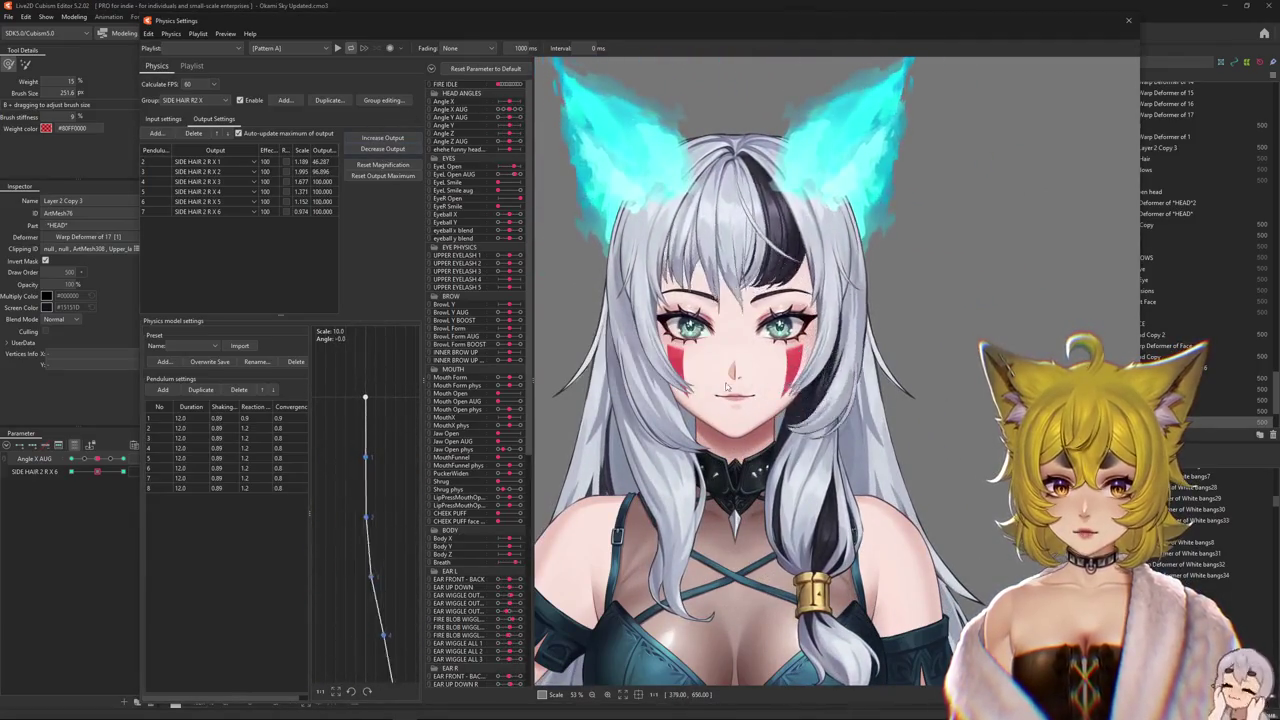
- Cancel fitting the output magnification, then swing the head up-right and left to test the sway
{"action": "left_click", "coordinate": [382, 164]}
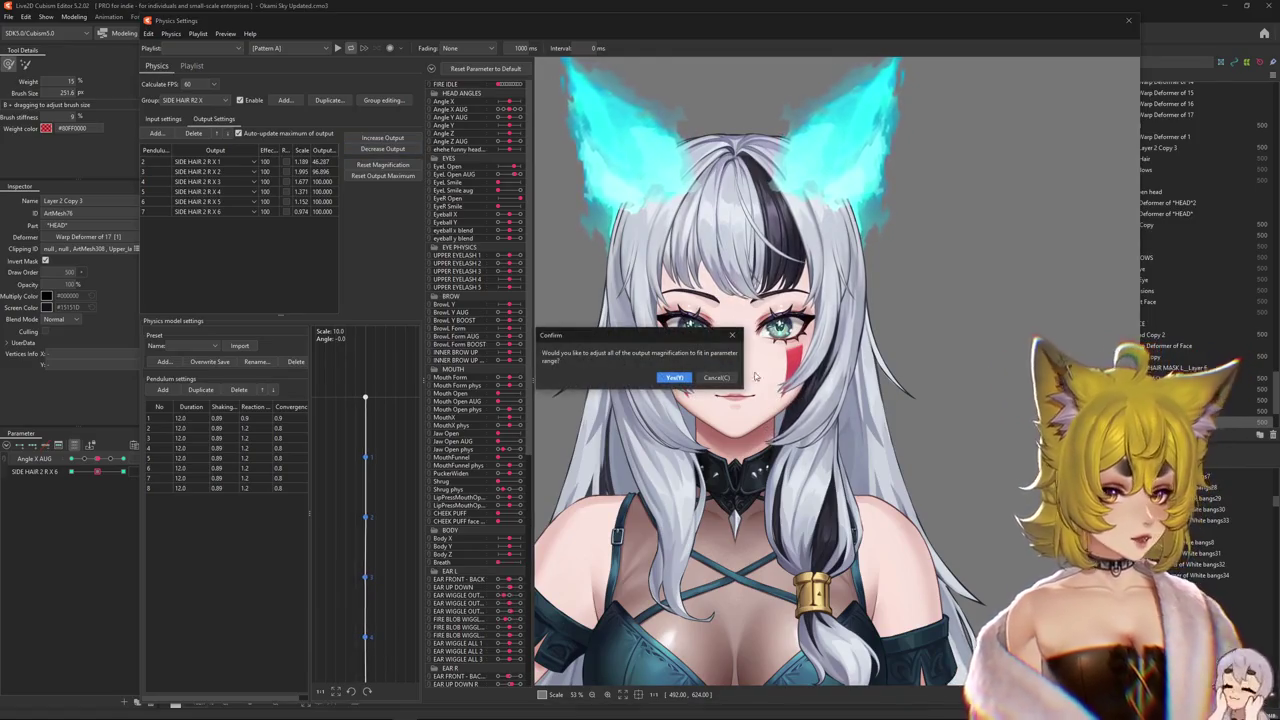
{"action": "left_click", "coordinate": [716, 377]}
{"action": "mouse_move", "coordinate": [760, 380]}
{"action": "left_mouse_down"}
{"action": "mouse_move", "coordinate": [1034, 310]}
{"action": "mouse_move", "coordinate": [833, 313]}
{"action": "left_mouse_up"}
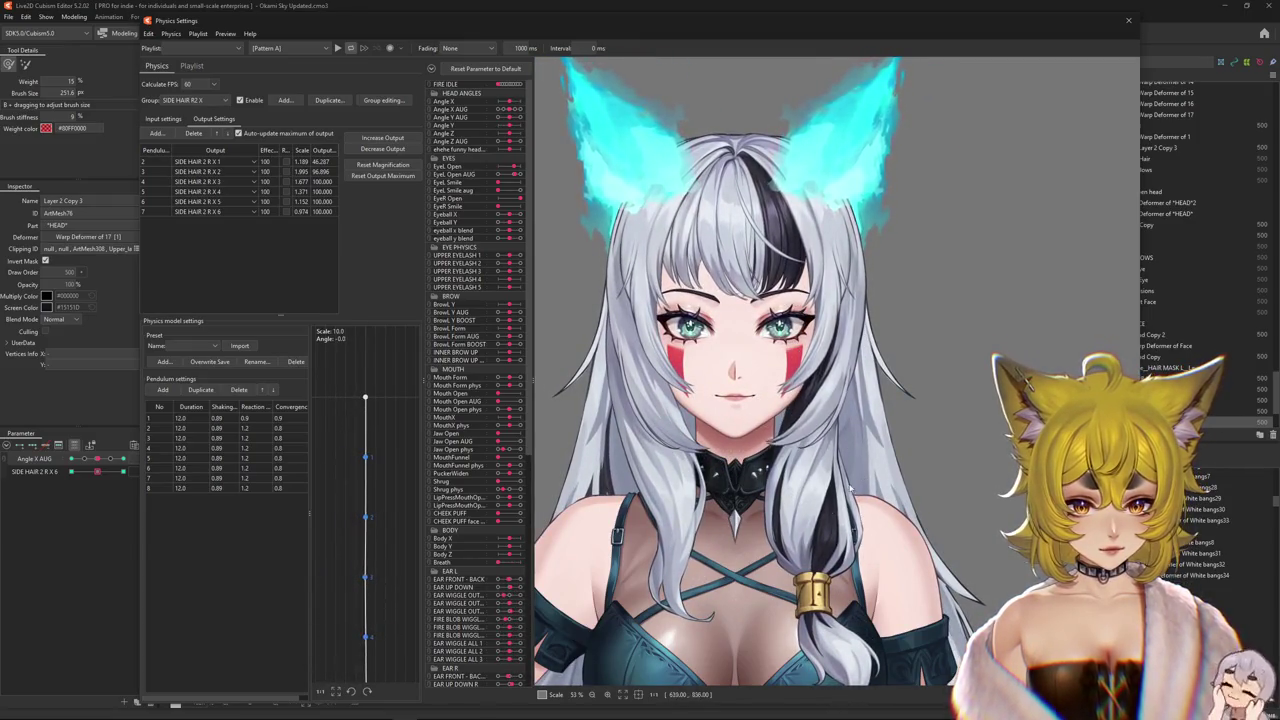
{"action": "mouse_move", "coordinate": [787, 258]}
{"action": "left_mouse_down"}
{"action": "mouse_move", "coordinate": [842, 400]}
{"action": "mouse_move", "coordinate": [840, 327]}
{"action": "mouse_move", "coordinate": [998, 350]}
{"action": "mouse_move", "coordinate": [631, 243]}
{"action": "left_mouse_up"}
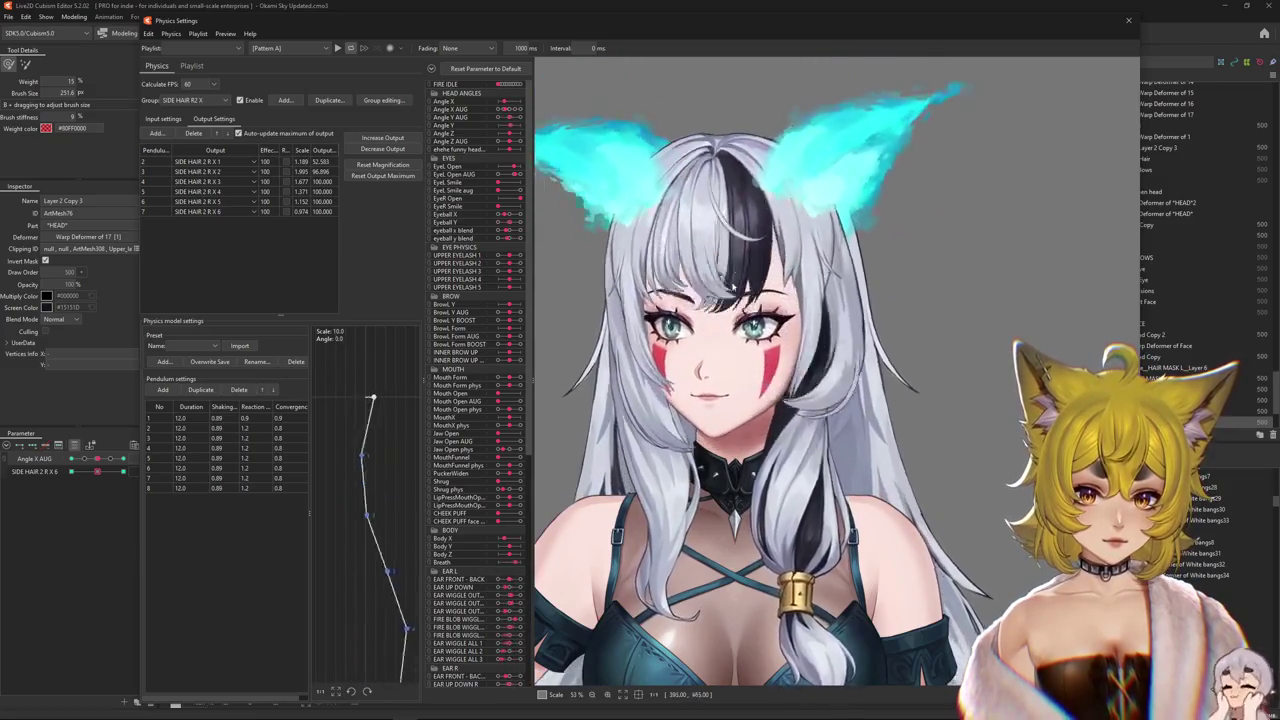
- Swing the head up, down-left and back upright, then close Physics Settings
{"action": "mouse_move", "coordinate": [760, 487]}
{"action": "left_mouse_down"}
{"action": "mouse_move", "coordinate": [895, 305]}
{"action": "mouse_move", "coordinate": [773, 507]}
{"action": "mouse_move", "coordinate": [818, 313]}
{"action": "left_mouse_up"}
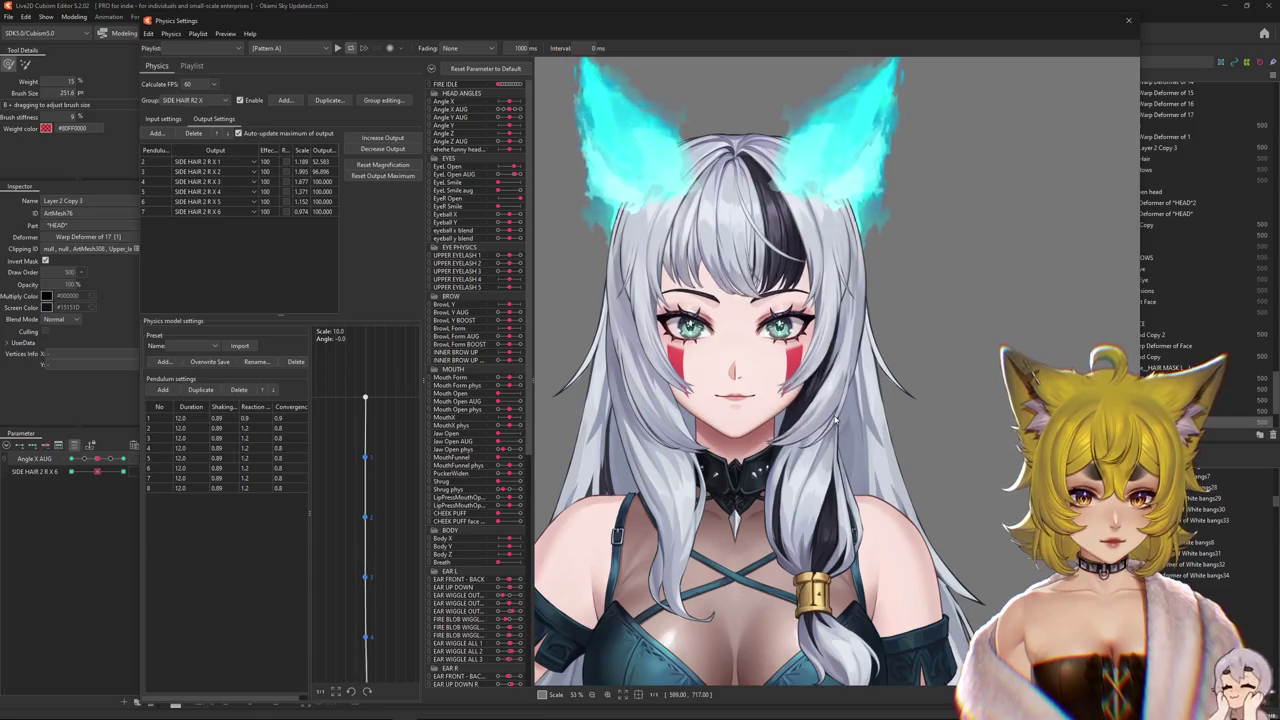
{"action": "mouse_move", "coordinate": [835, 418]}
{"action": "left_mouse_down"}
{"action": "mouse_move", "coordinate": [575, 432]}
{"action": "mouse_move", "coordinate": [930, 503]}
{"action": "mouse_move", "coordinate": [1008, 231]}
{"action": "mouse_move", "coordinate": [547, 417]}
{"action": "left_mouse_up"}
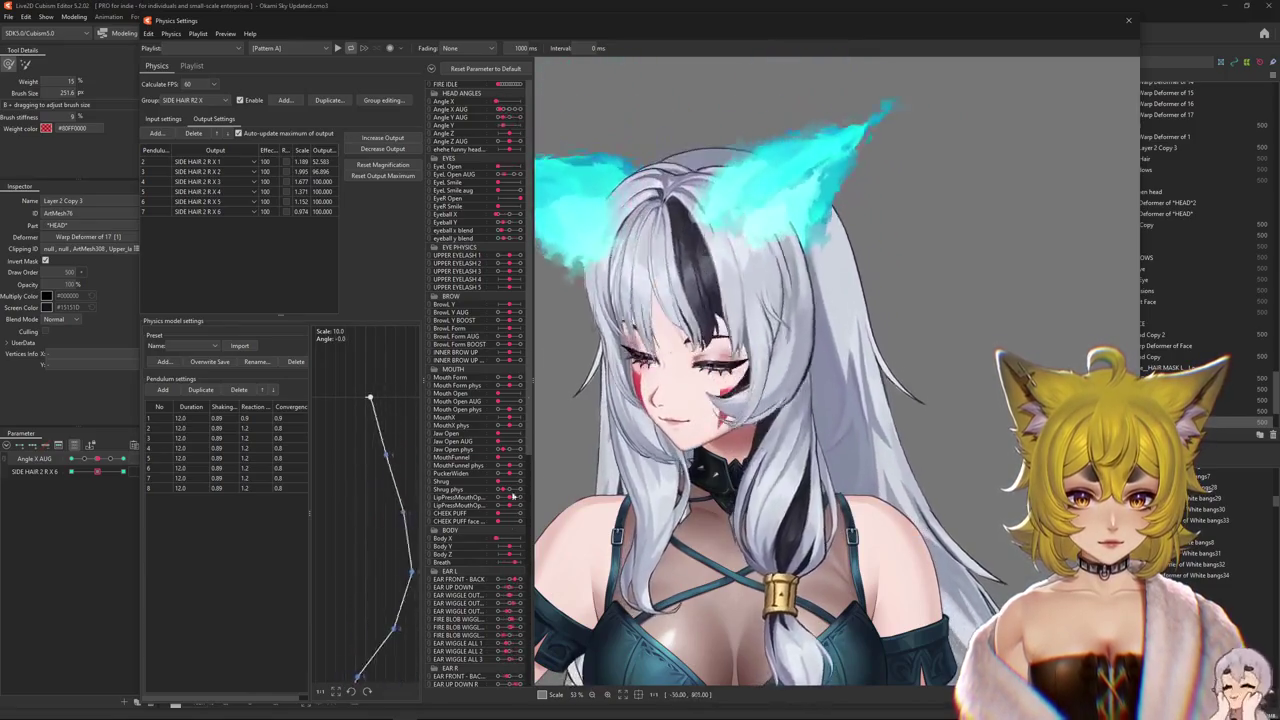
{"action": "mouse_move", "coordinate": [546, 412]}
{"action": "left_mouse_down"}
{"action": "mouse_move", "coordinate": [606, 185]}
{"action": "mouse_move", "coordinate": [579, 583]}
{"action": "mouse_move", "coordinate": [577, 527]}
{"action": "mouse_move", "coordinate": [690, 500]}
{"action": "mouse_move", "coordinate": [860, 592]}
{"action": "mouse_move", "coordinate": [832, 358]}
{"action": "left_mouse_up"}
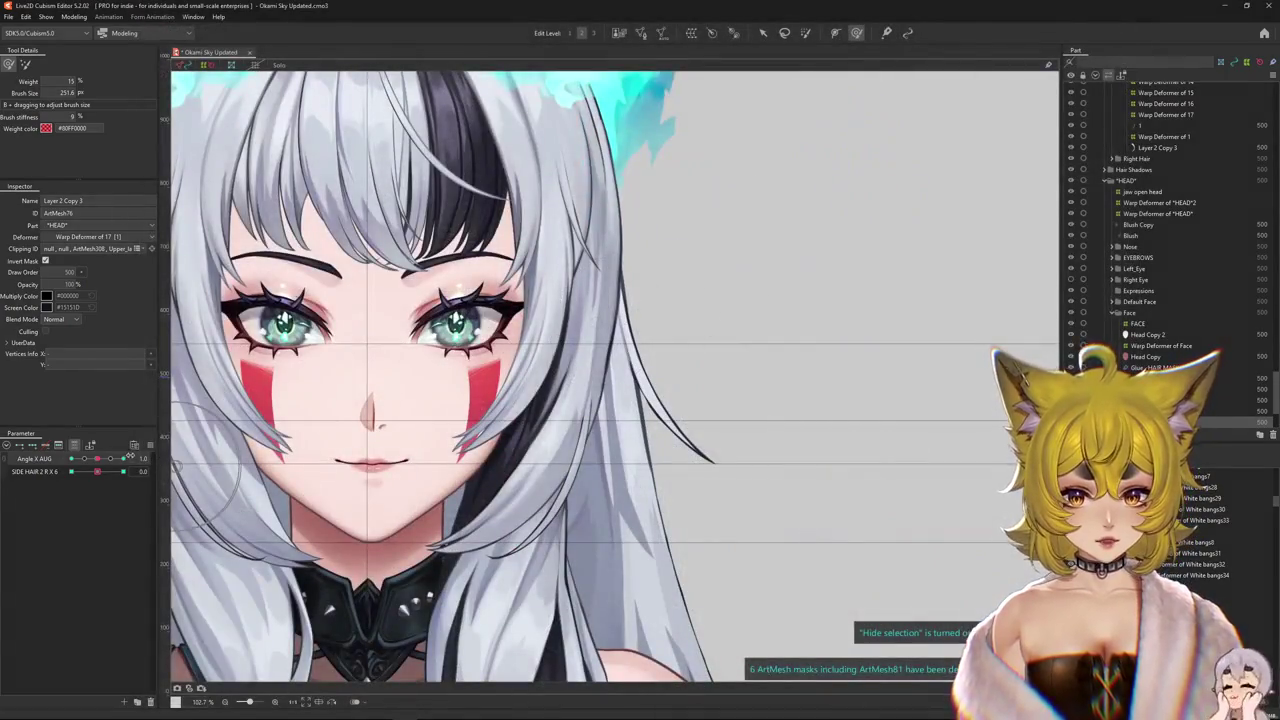
{"action": "right_click", "coordinate": [130, 456]}
{"action": "left_click", "coordinate": [200, 470]}
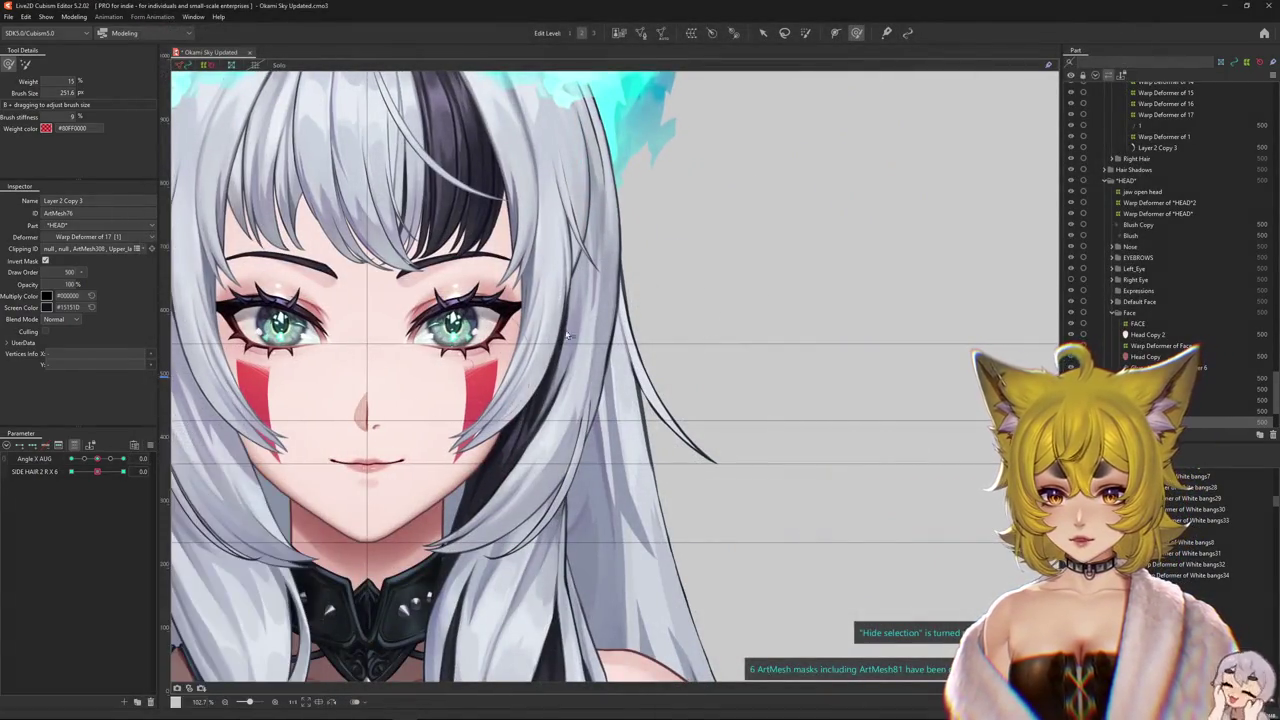
- Pick the hidden Ear_Right mesh from the stacked-objects list and enter its mesh edit mode
{"action": "right_click", "coordinate": [548, 347]}
{"action": "right_click", "coordinate": [548, 347]}
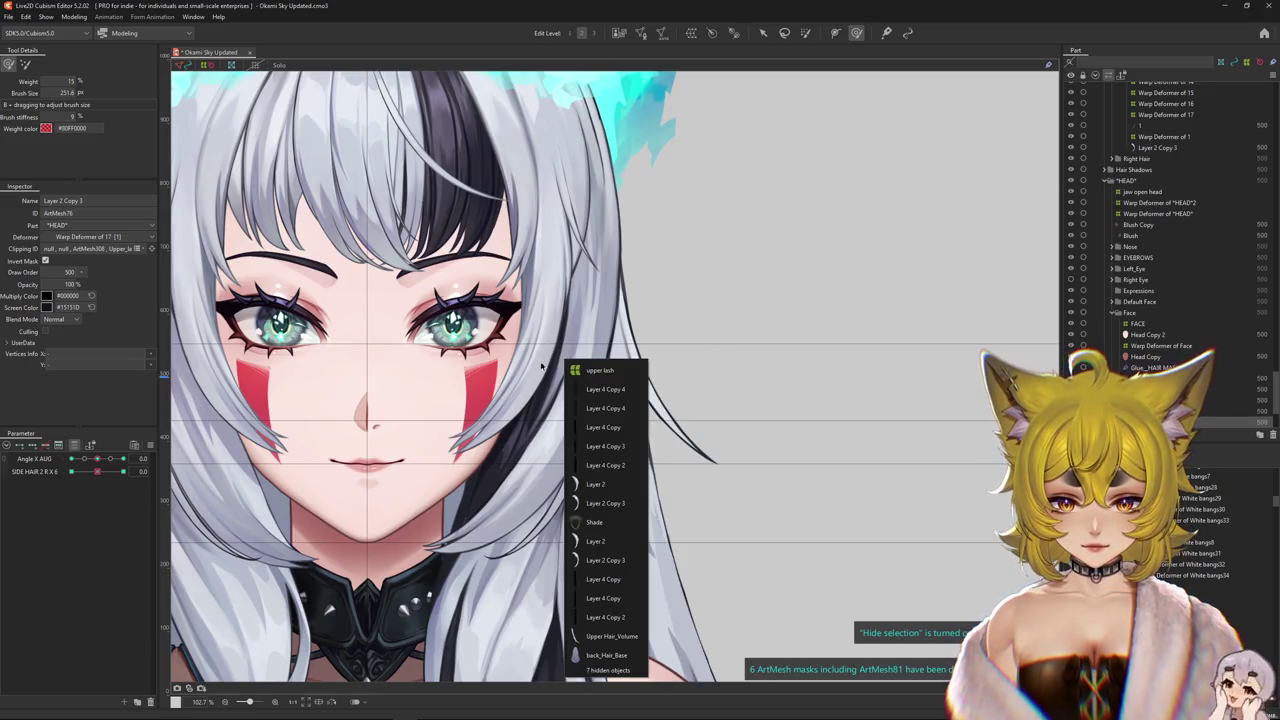
{"action": "left_click", "coordinate": [619, 671]}
{"action": "left_click", "coordinate": [598, 427]}
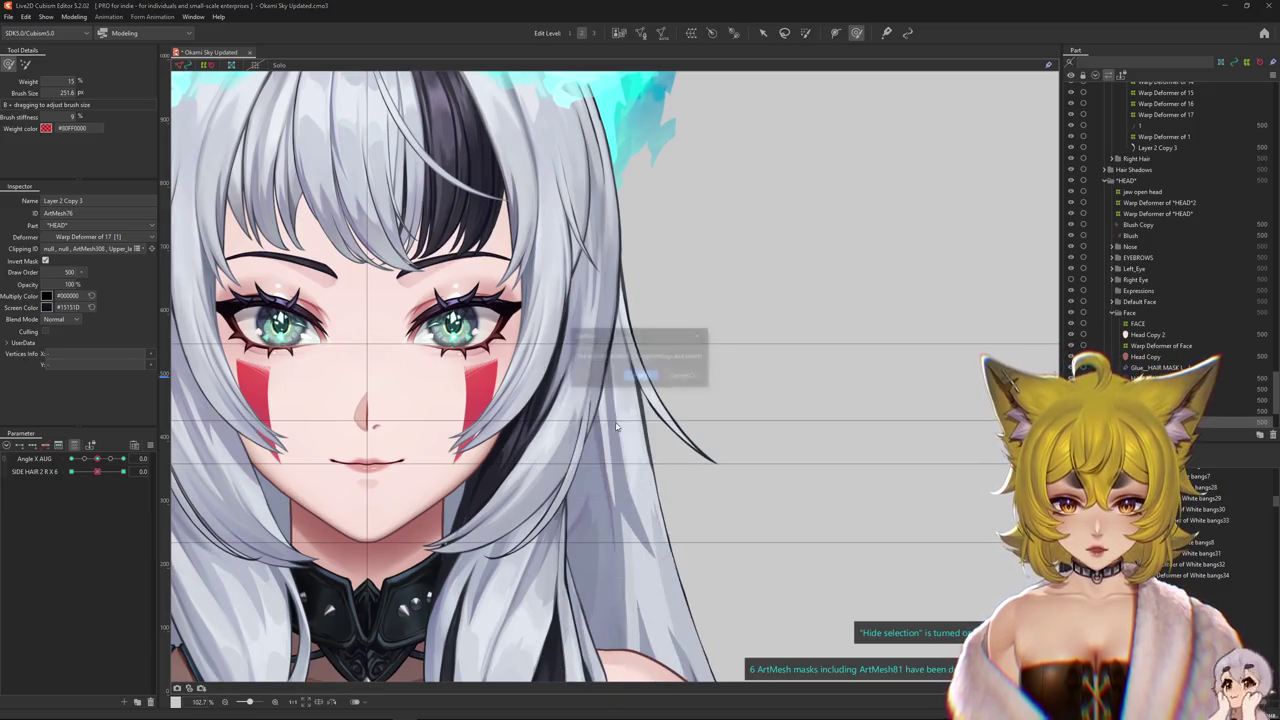
{"action": "left_click", "coordinate": [629, 377]}
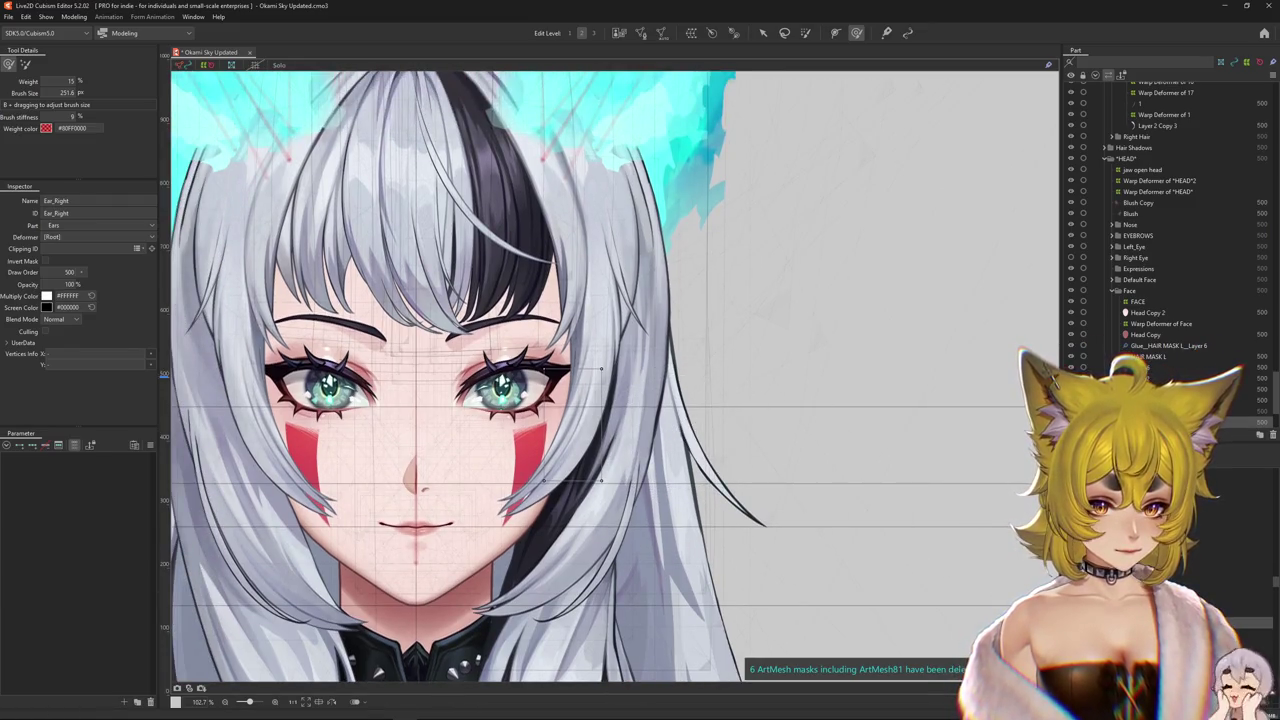
{"action": "key", "text": "Escape"}
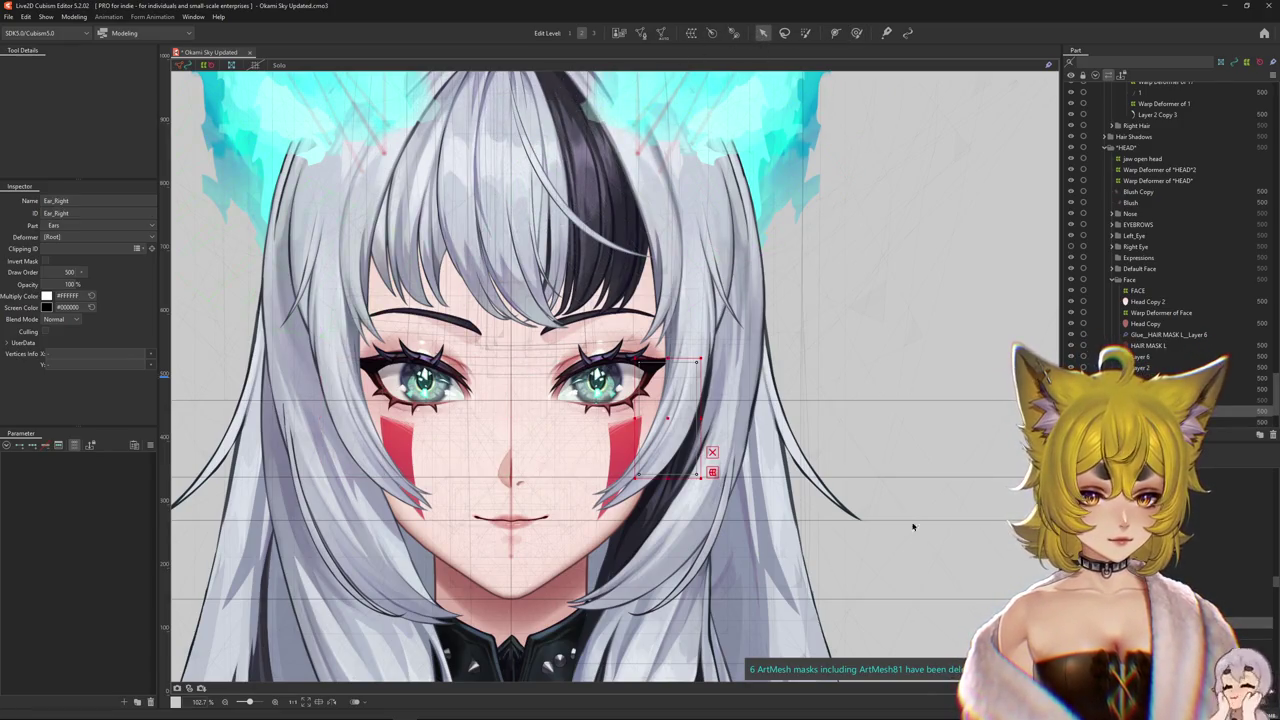
{"action": "left_click", "coordinate": [645, 33]}
{"action": "scroll", "coordinate": [734, 422], "scroll_direction": "up", "scroll_amount": 2}
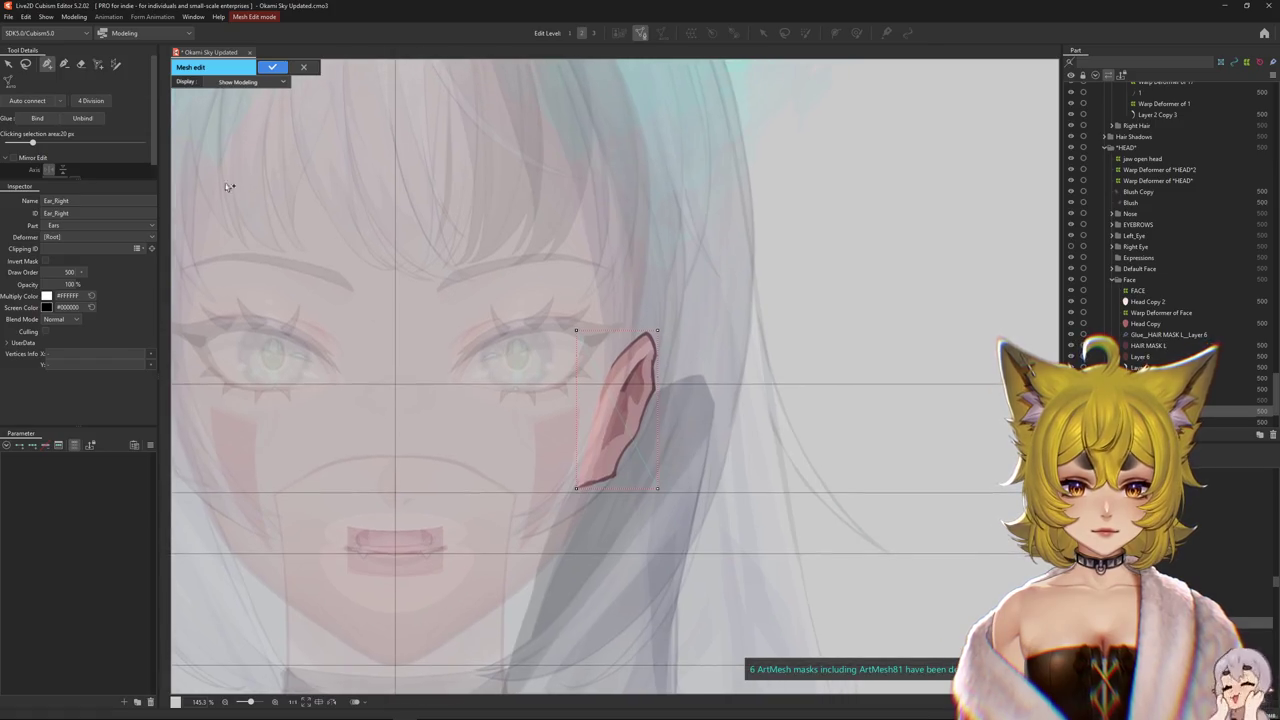
- Generate an automatic mesh for Ear_Right and zoom in on the ear
{"action": "left_click", "coordinate": [12, 84]}
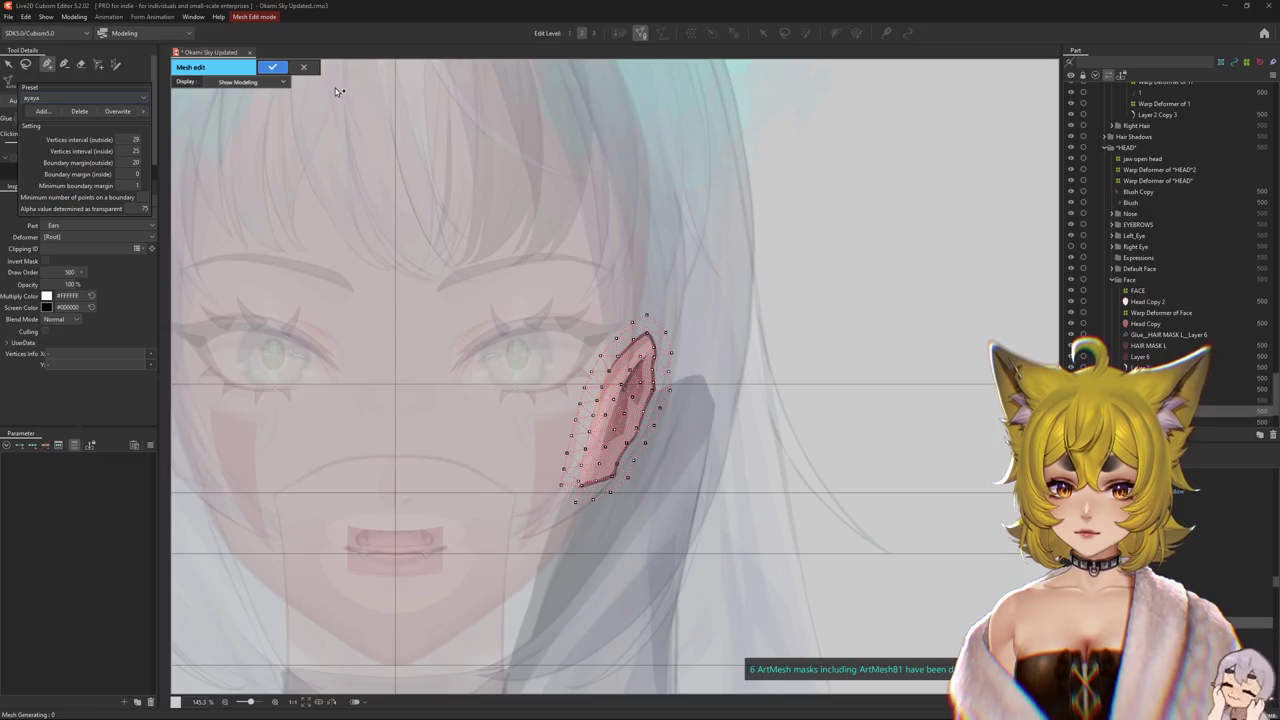
{"action": "scroll", "coordinate": [578, 370], "scroll_direction": "up", "scroll_amount": 2}
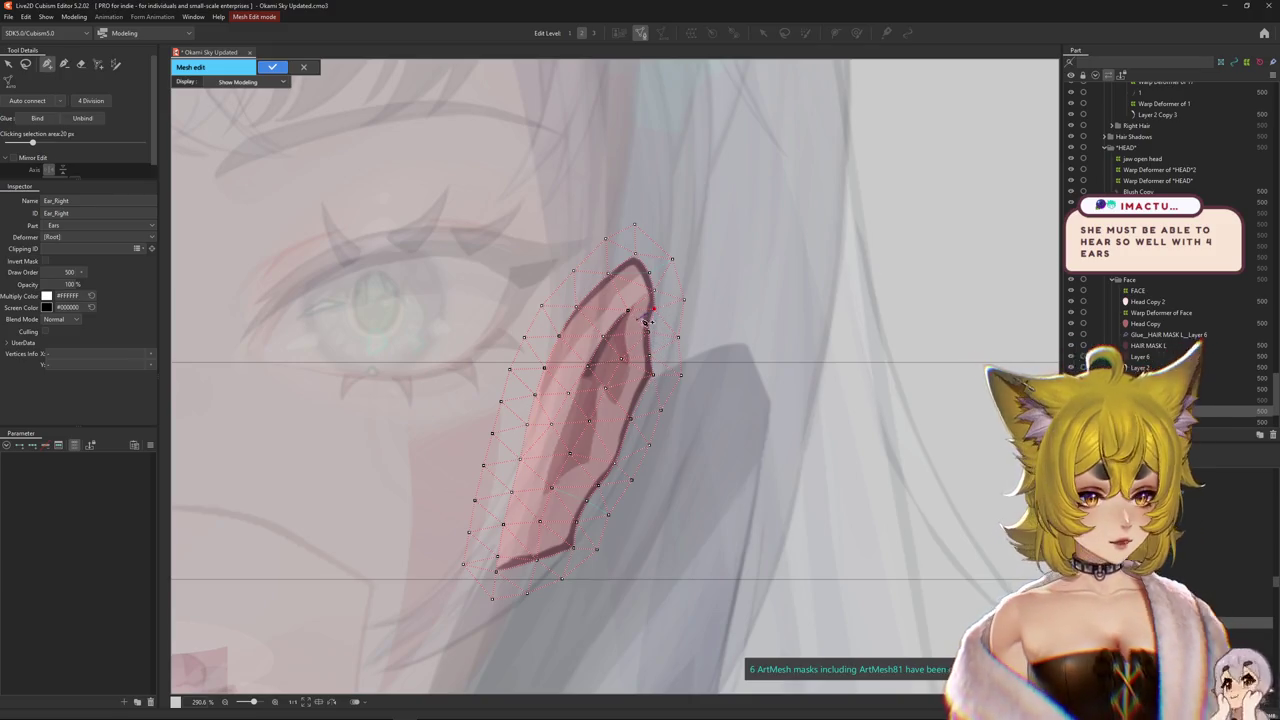
{"action": "scroll", "coordinate": [647, 322], "scroll_direction": "up", "scroll_amount": 2}
{"action": "scroll", "coordinate": [654, 371], "scroll_direction": "up", "scroll_amount": 1}
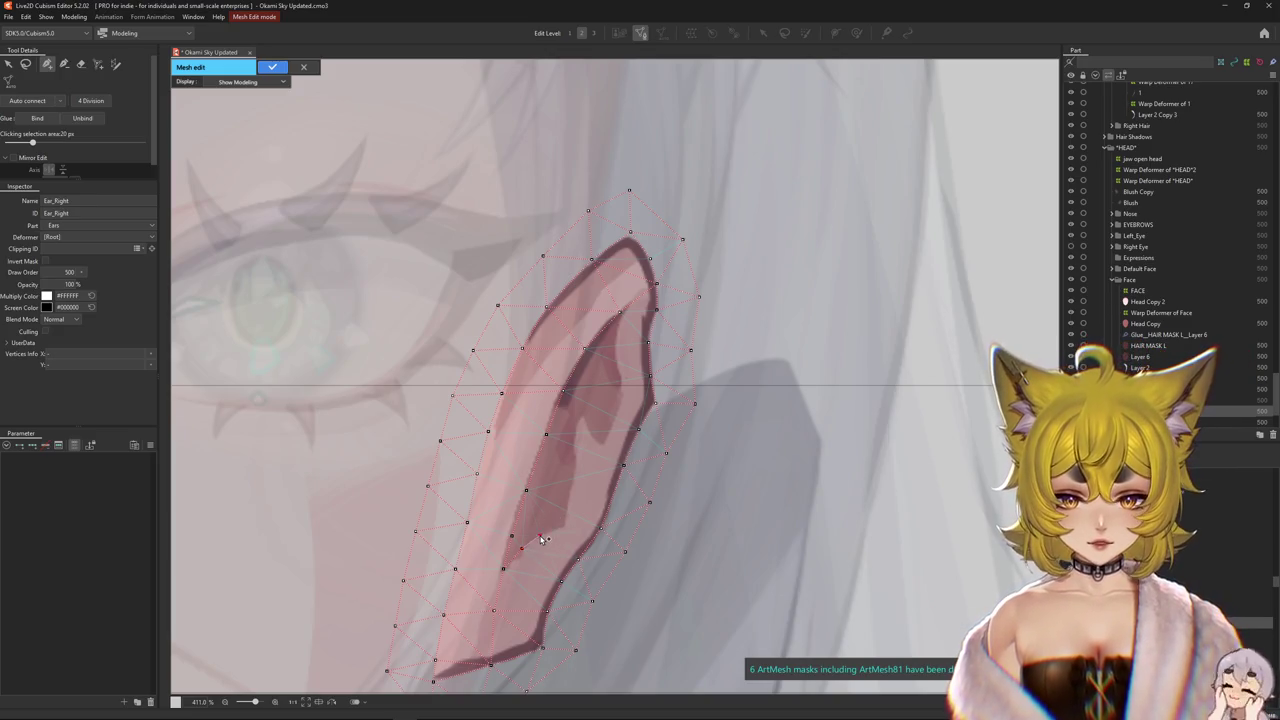
{"action": "scroll", "coordinate": [560, 400], "scroll_direction": "down", "scroll_amount": 10}
{"action": "scroll", "coordinate": [570, 240], "scroll_direction": "up", "scroll_amount": 10}
{"action": "scroll", "coordinate": [575, 220], "scroll_direction": "down", "scroll_amount": 10}
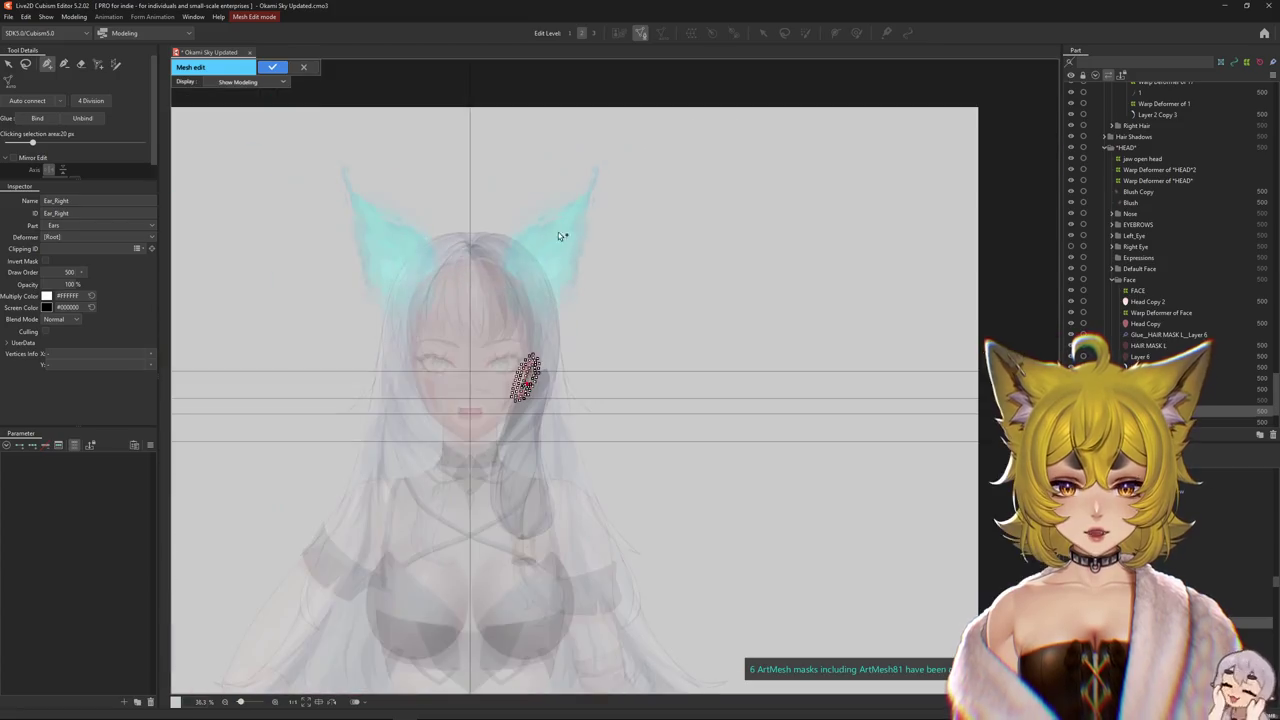
{"action": "scroll", "coordinate": [540, 300], "scroll_direction": "up", "scroll_amount": 5}
{"action": "scroll", "coordinate": [518, 369], "scroll_direction": "up", "scroll_amount": 5}
{"action": "scroll", "coordinate": [519, 430], "scroll_direction": "up", "scroll_amount": 3}
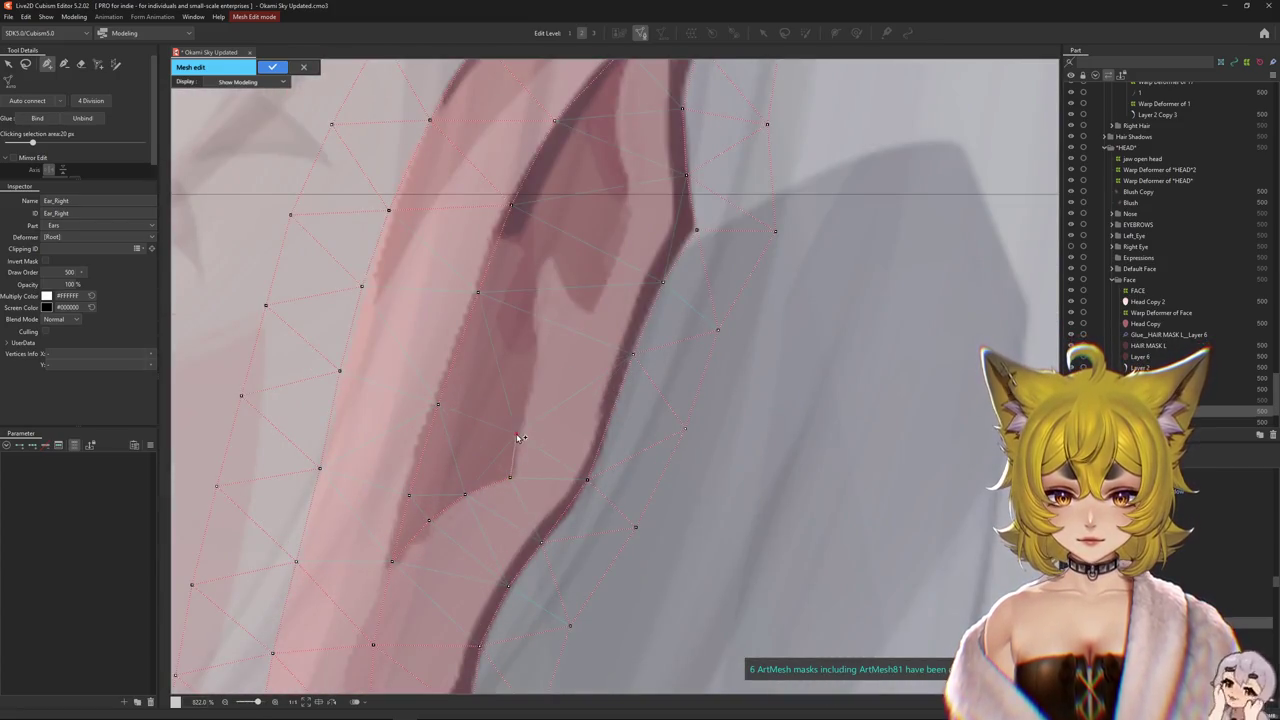
- Add three extra vertices along the inner ear fold and edge
{"action": "left_click", "coordinate": [534, 262]}
{"action": "left_click", "coordinate": [550, 251]}
{"action": "left_click", "coordinate": [564, 275]}
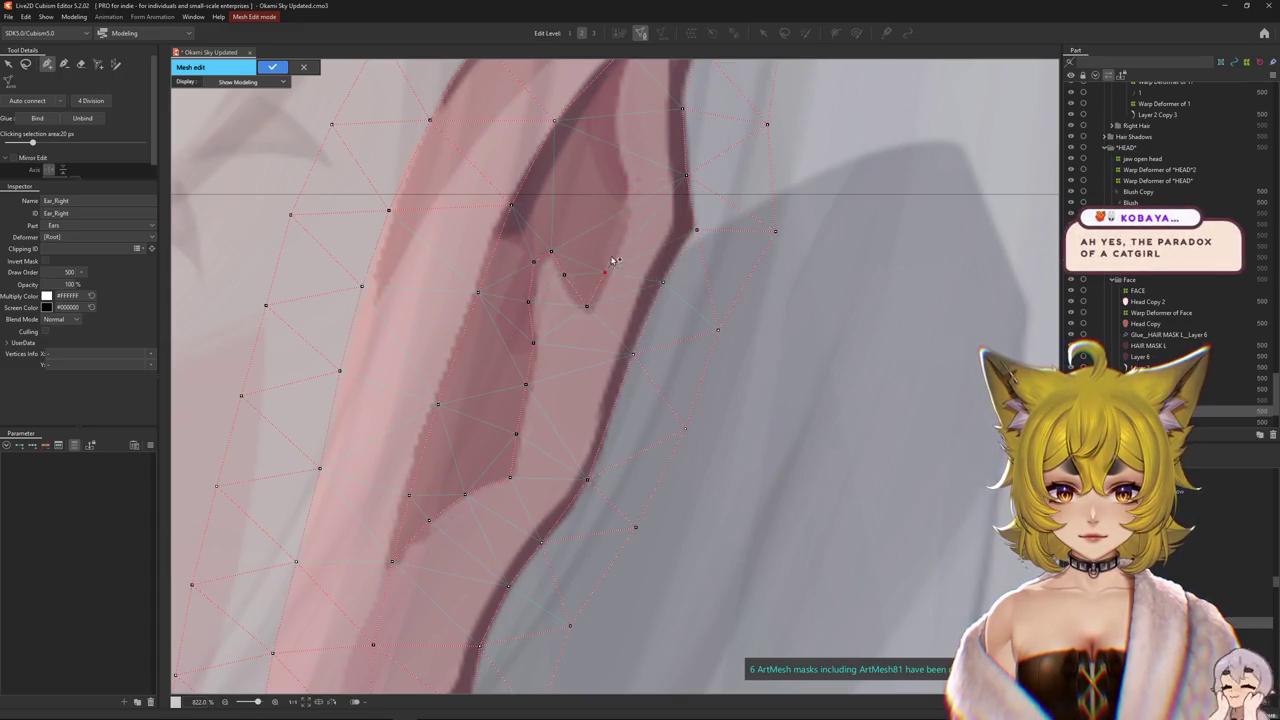
{"action": "left_click_drag", "start_coordinate": [630, 186], "coordinate": [610, 291]}
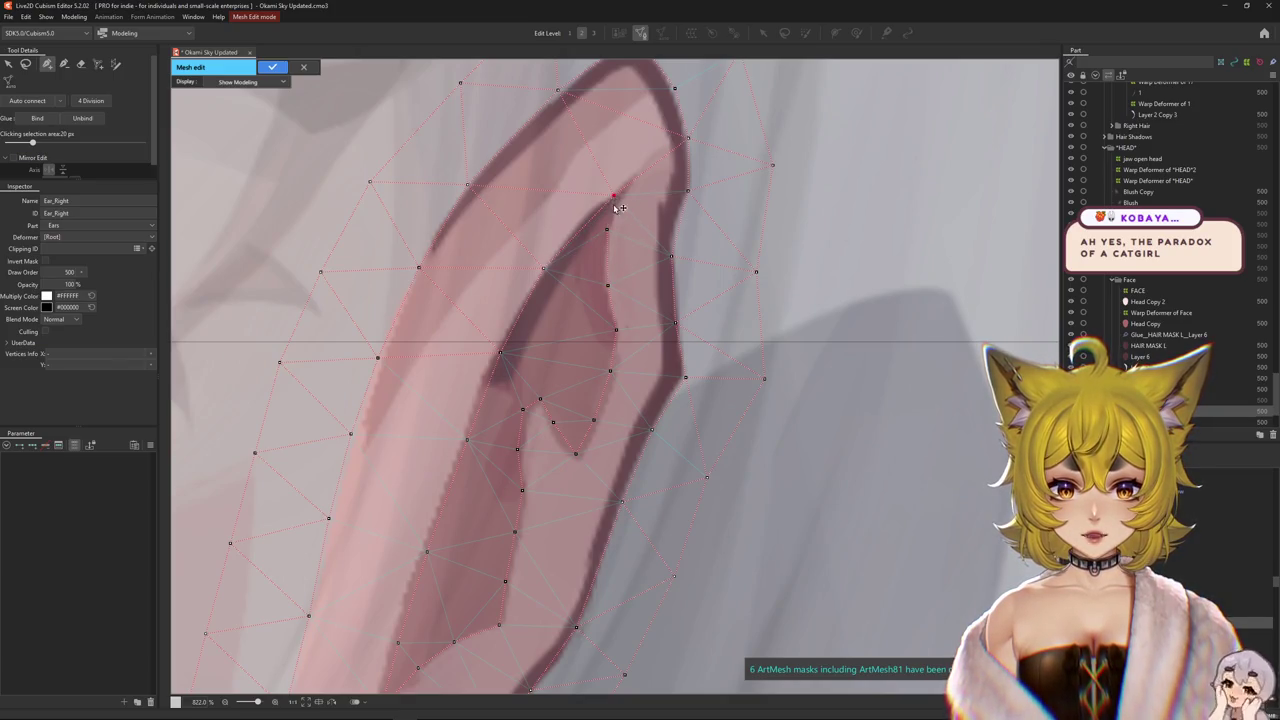
{"action": "scroll", "coordinate": [592, 226], "scroll_direction": "down", "scroll_amount": 3}
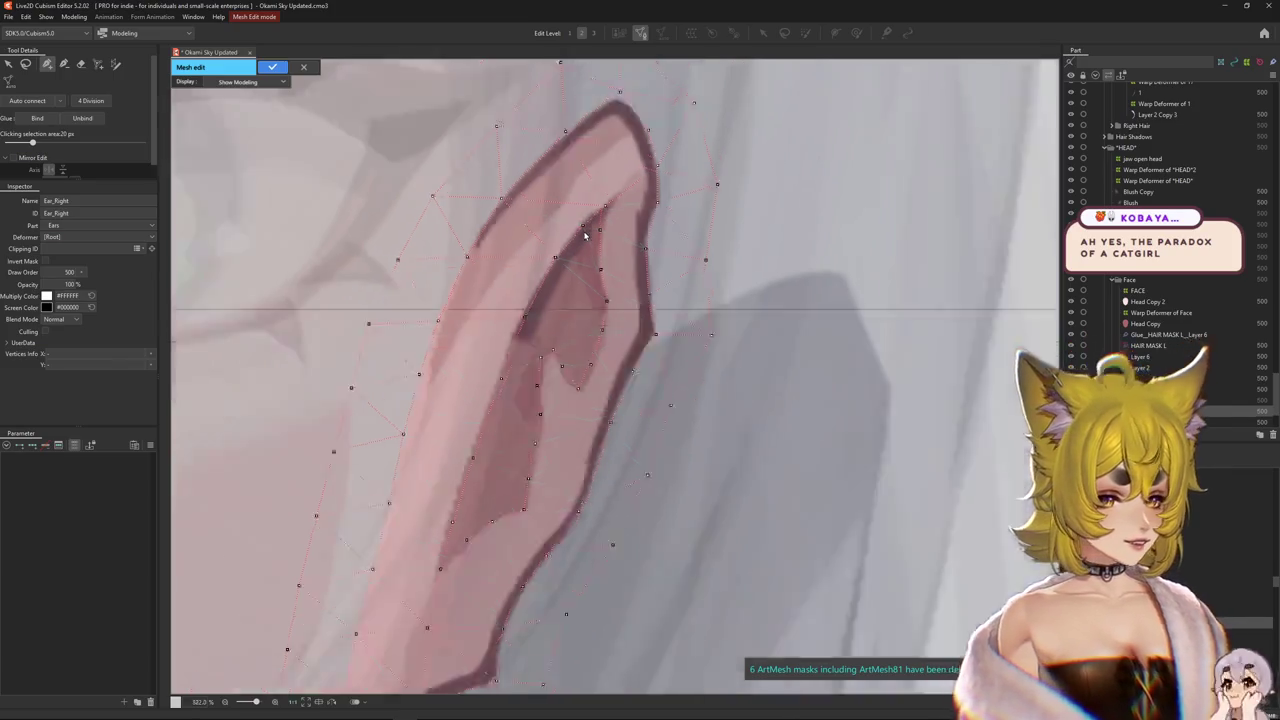
{"action": "scroll", "coordinate": [580, 303], "scroll_direction": "down", "scroll_amount": 2}
{"action": "left_click_drag", "start_coordinate": [580, 303], "coordinate": [630, 289]}
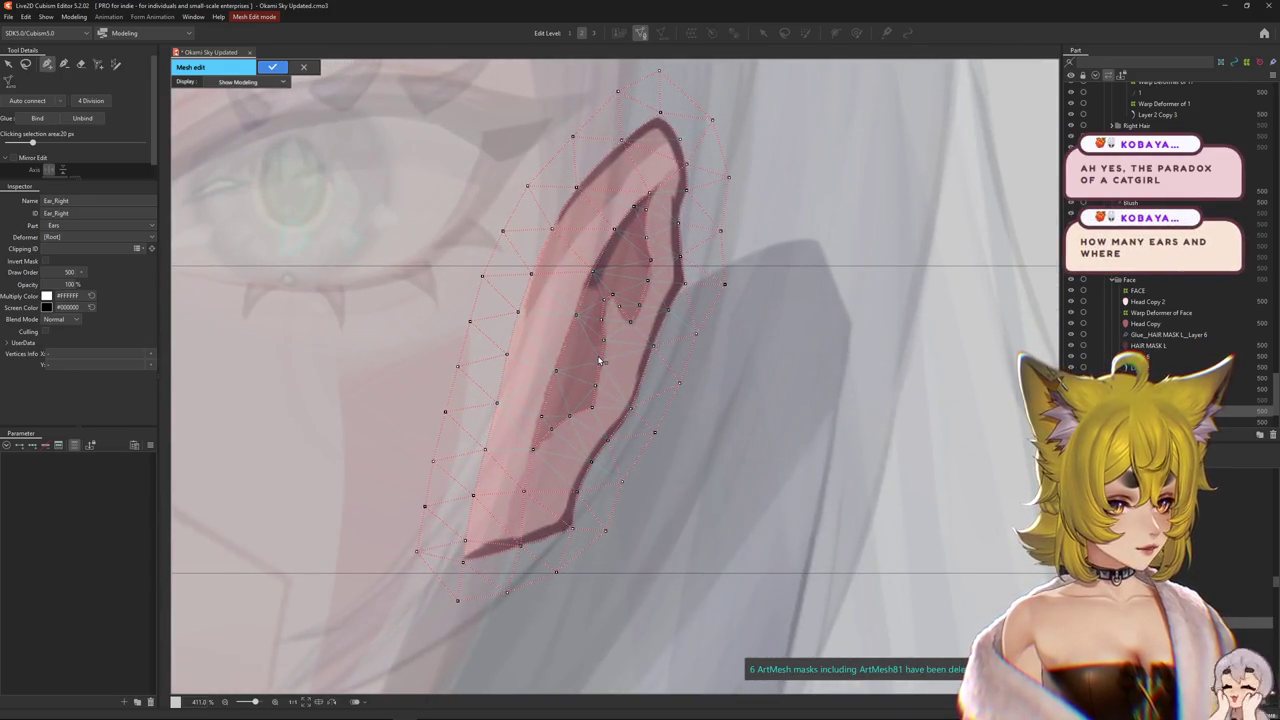
{"action": "scroll", "coordinate": [601, 362], "scroll_direction": "down", "scroll_amount": 1}
{"action": "scroll", "coordinate": [526, 531], "scroll_direction": "up", "scroll_amount": 3}
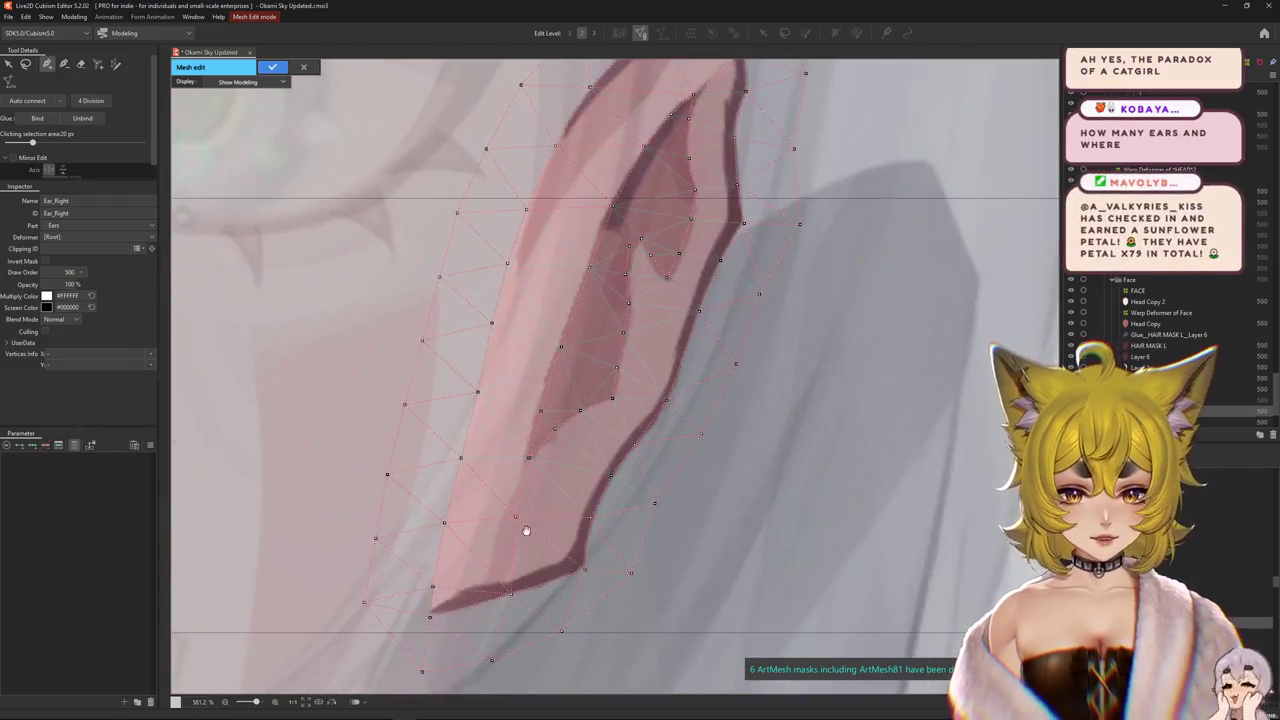
{"action": "scroll", "coordinate": [517, 443], "scroll_direction": "down", "scroll_amount": 1}
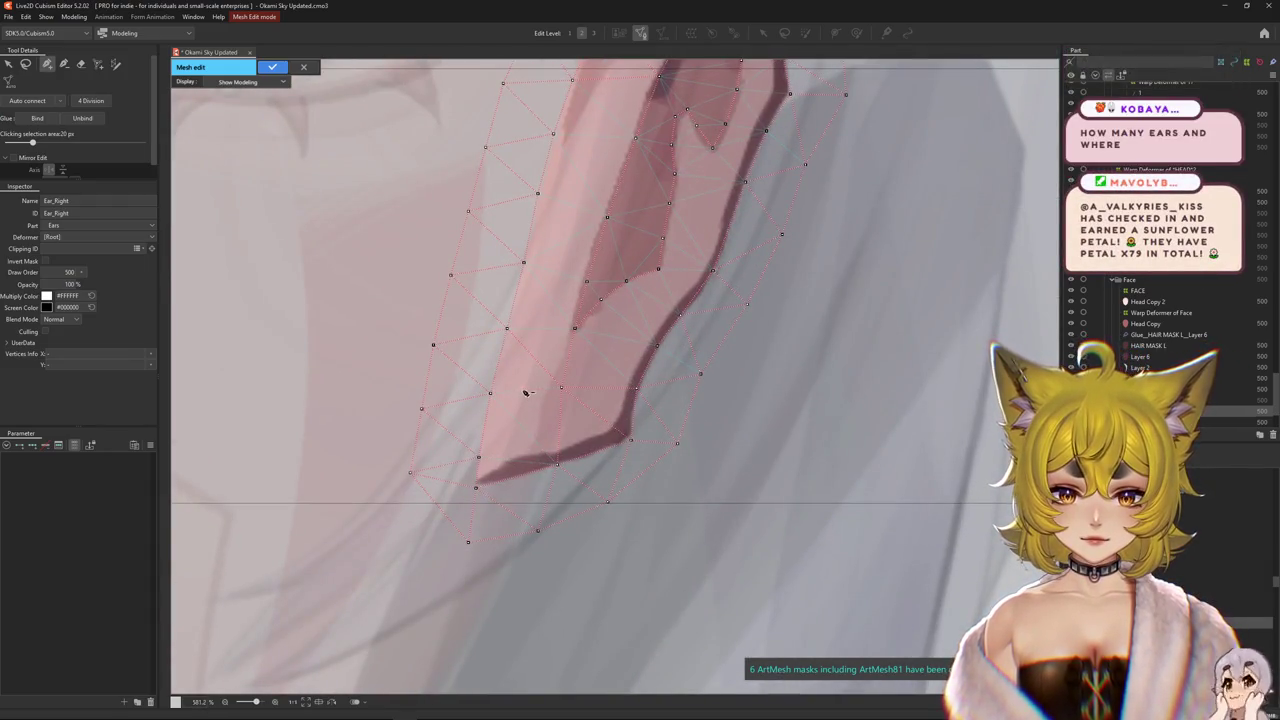
{"action": "scroll", "coordinate": [541, 335], "scroll_direction": "down", "scroll_amount": 1}
{"action": "scroll", "coordinate": [557, 338], "scroll_direction": "down", "scroll_amount": 1}
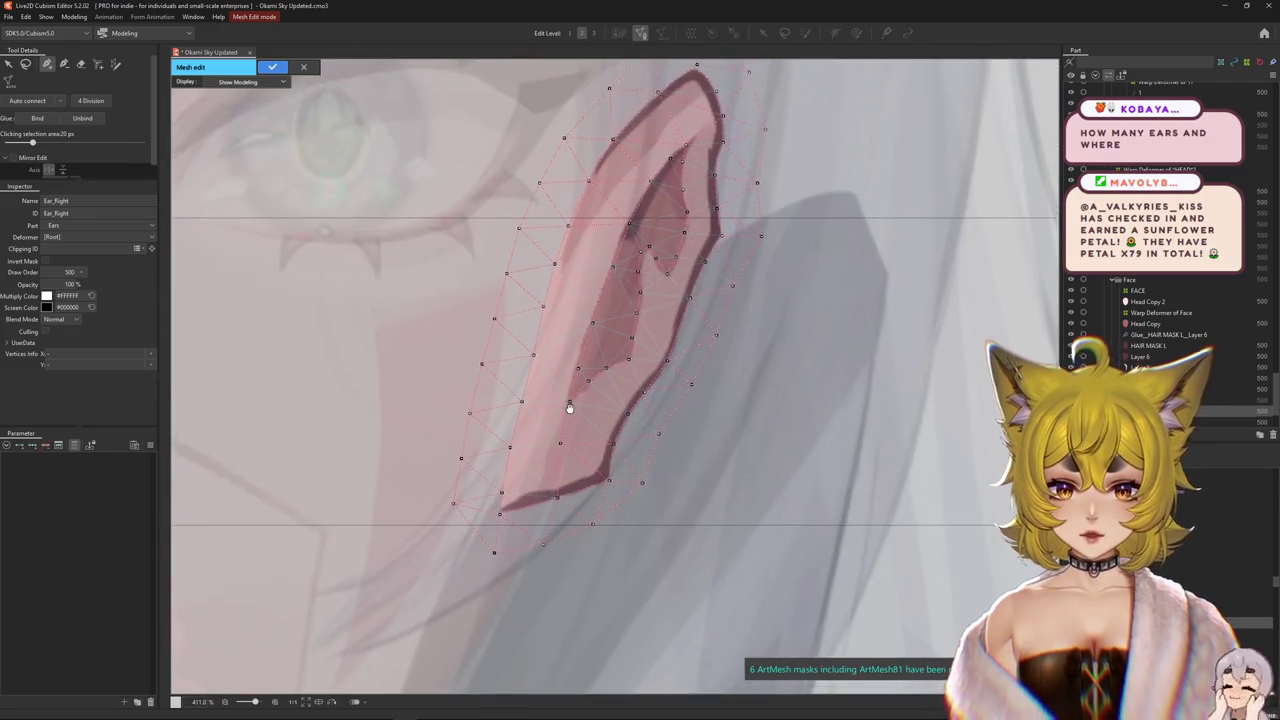
{"action": "scroll", "coordinate": [462, 529], "scroll_direction": "down", "scroll_amount": 1}
{"action": "scroll", "coordinate": [551, 369], "scroll_direction": "up", "scroll_amount": 1}
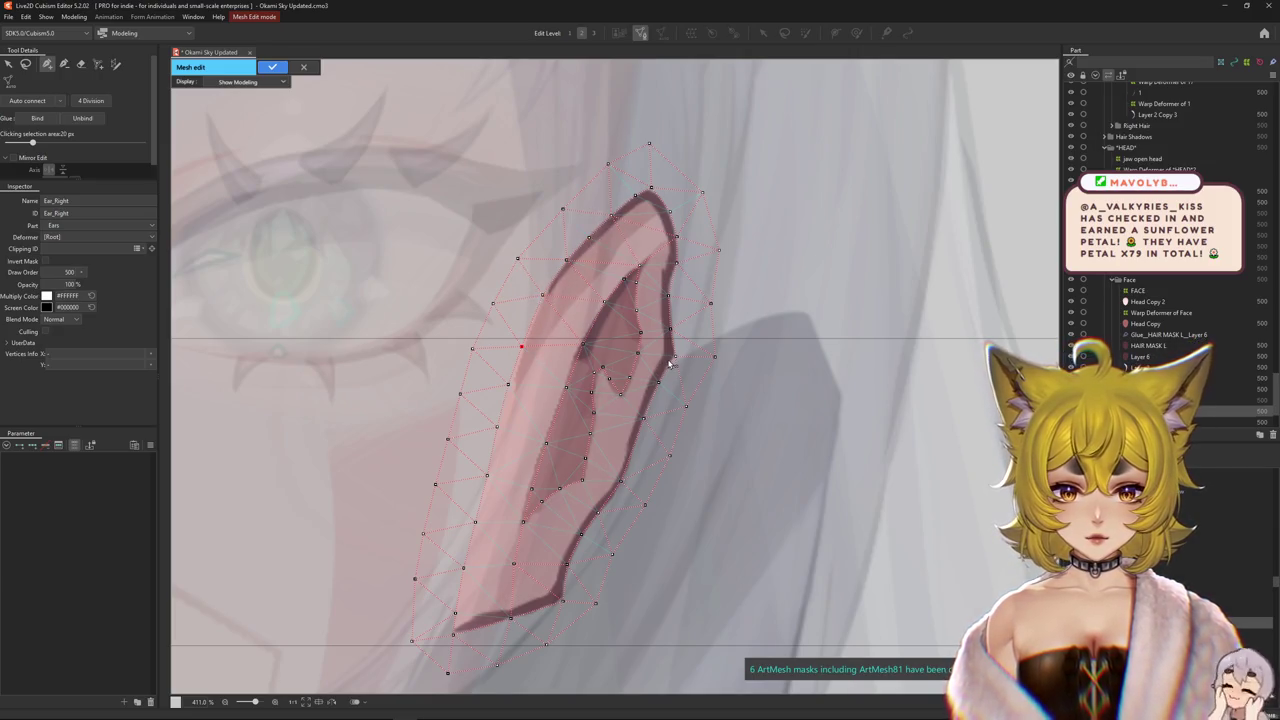
{"action": "scroll", "coordinate": [670, 365], "scroll_direction": "down", "scroll_amount": 2}
- Select all ear vertices and apply the finished Ear_Right mesh
{"action": "key", "text": "ctrl+a"}
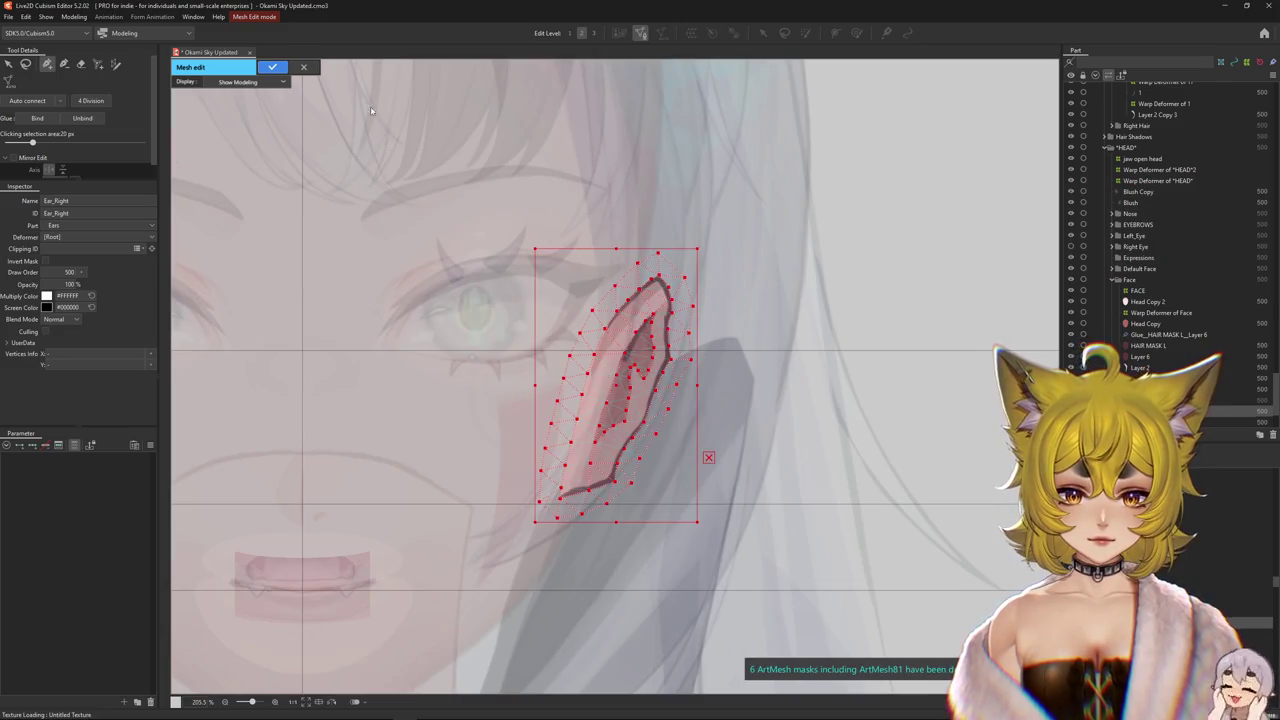
{"action": "left_click", "coordinate": [272, 67]}
{"action": "scroll", "coordinate": [770, 374], "scroll_direction": "down", "scroll_amount": 3}
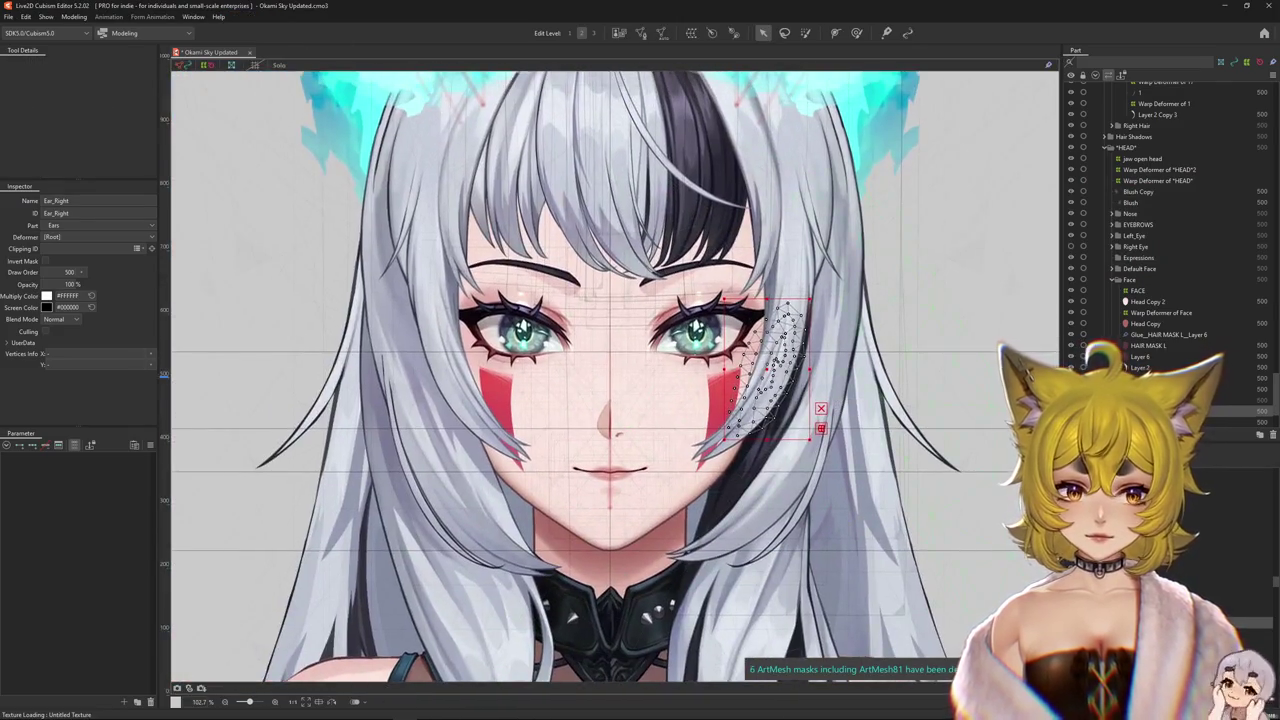
- Open Ear_Left in mesh edit and paste in the right ear's mesh points
{"action": "left_click", "coordinate": [445, 370]}
{"action": "double_click", "coordinate": [445, 370]}
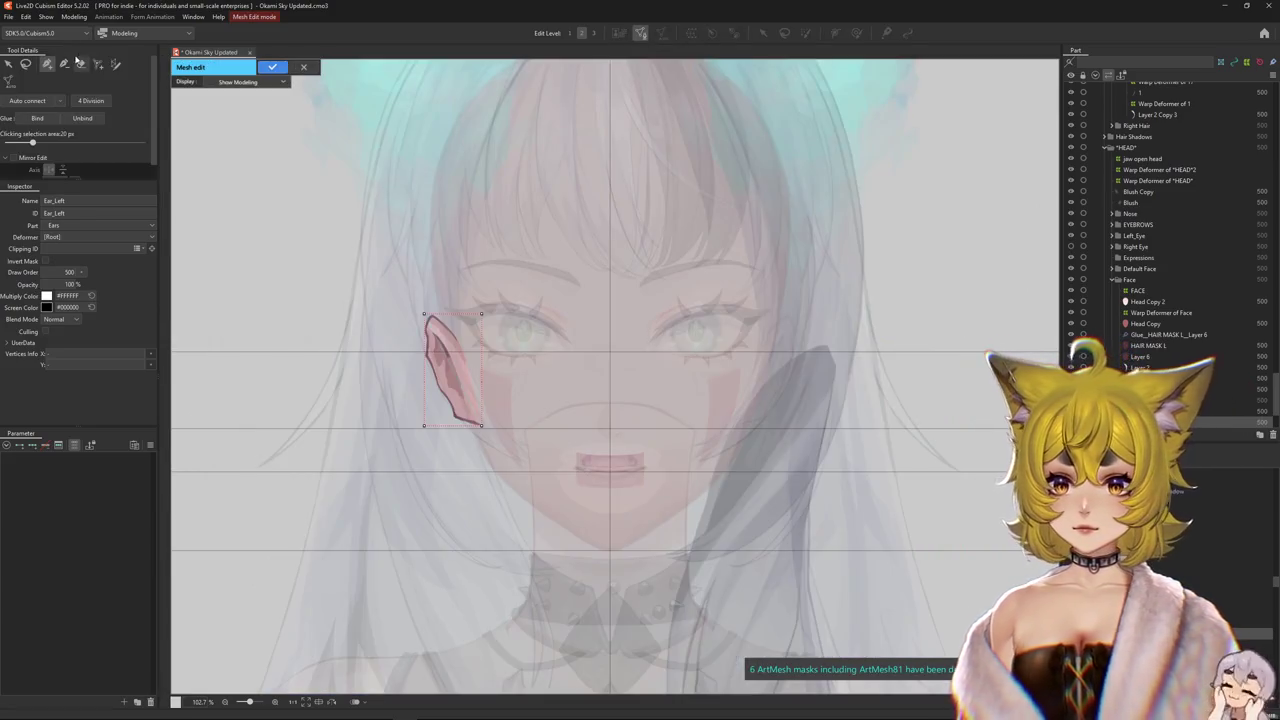
{"action": "key", "text": "ctrl+shift+a"}
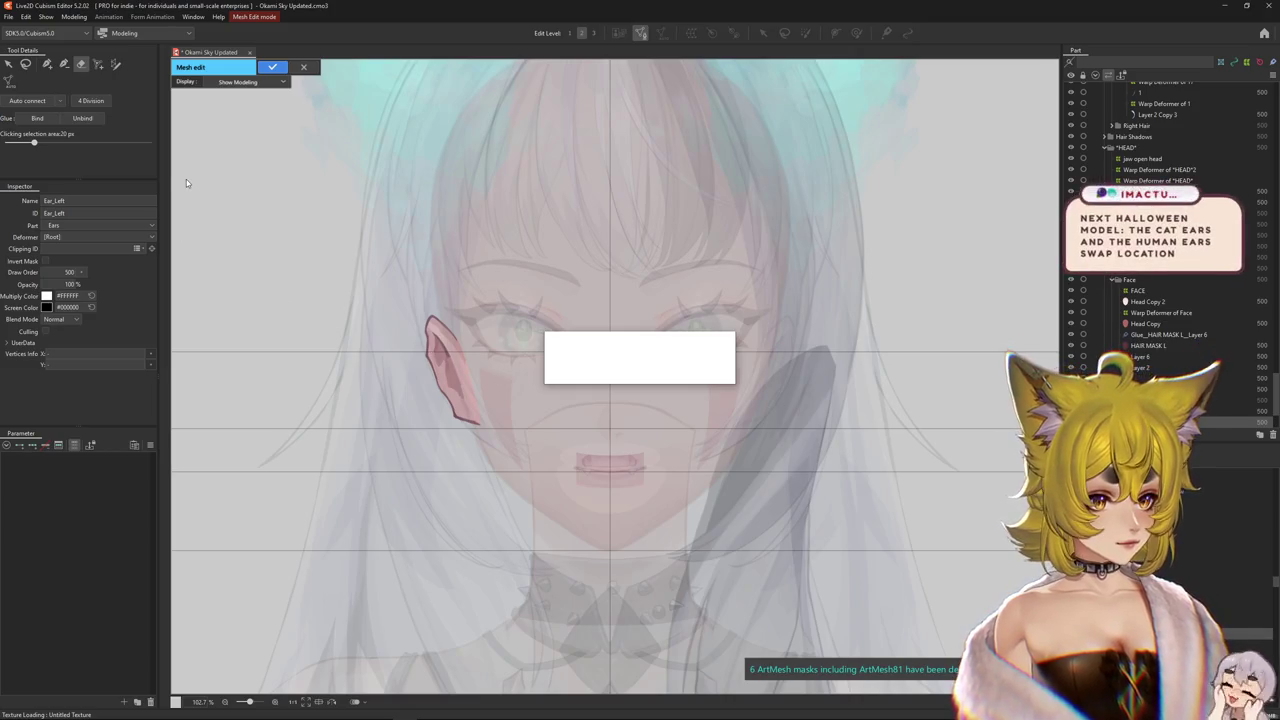
{"action": "key", "text": "Return"}
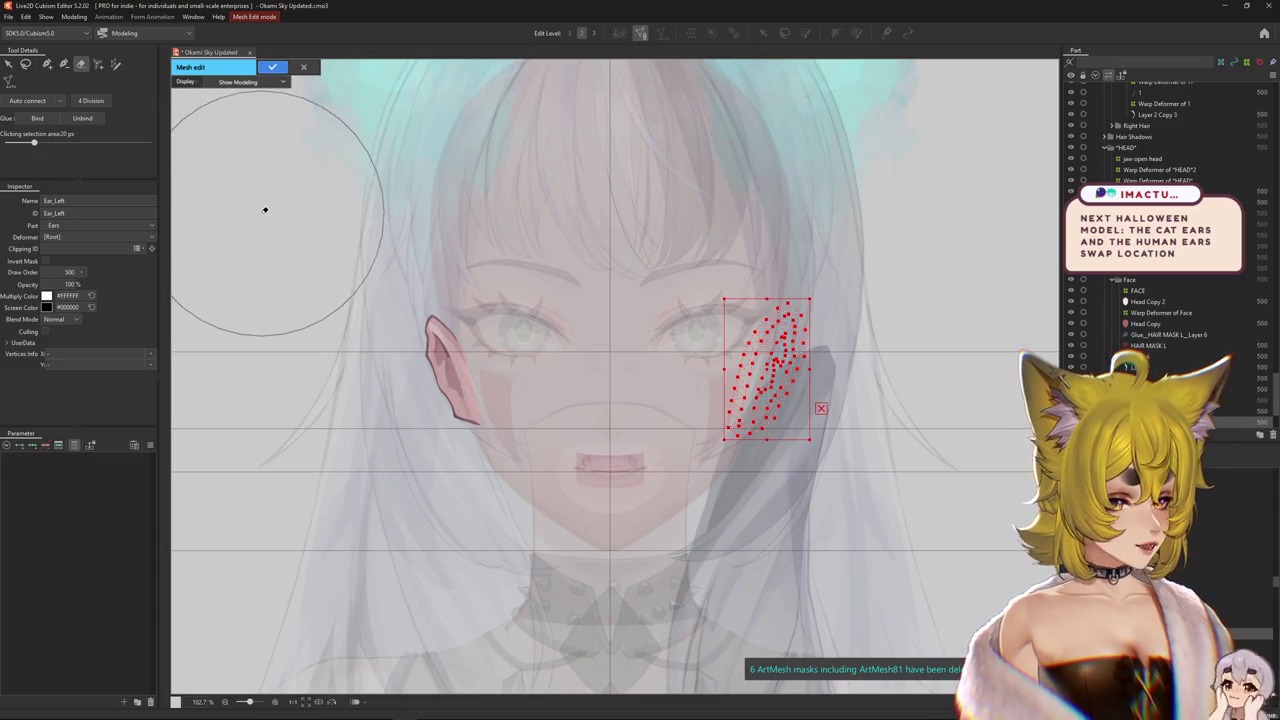
{"action": "scroll", "coordinate": [478, 290], "scroll_direction": "up", "scroll_amount": 2}
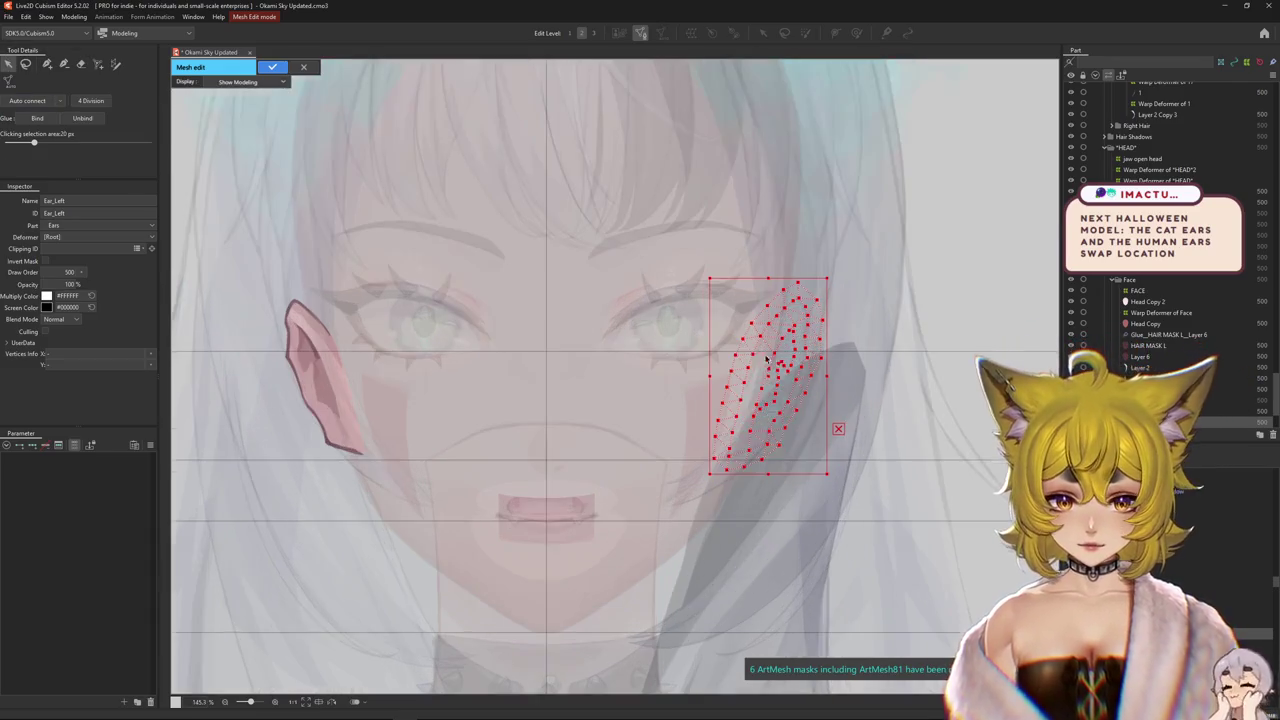
- Mirror the pasted mesh onto the left ear and confirm the mesh edit
{"action": "right_click", "coordinate": [772, 366]}
{"action": "left_click", "coordinate": [814, 370]}
{"action": "scroll", "coordinate": [472, 363], "scroll_direction": "up", "scroll_amount": 3}
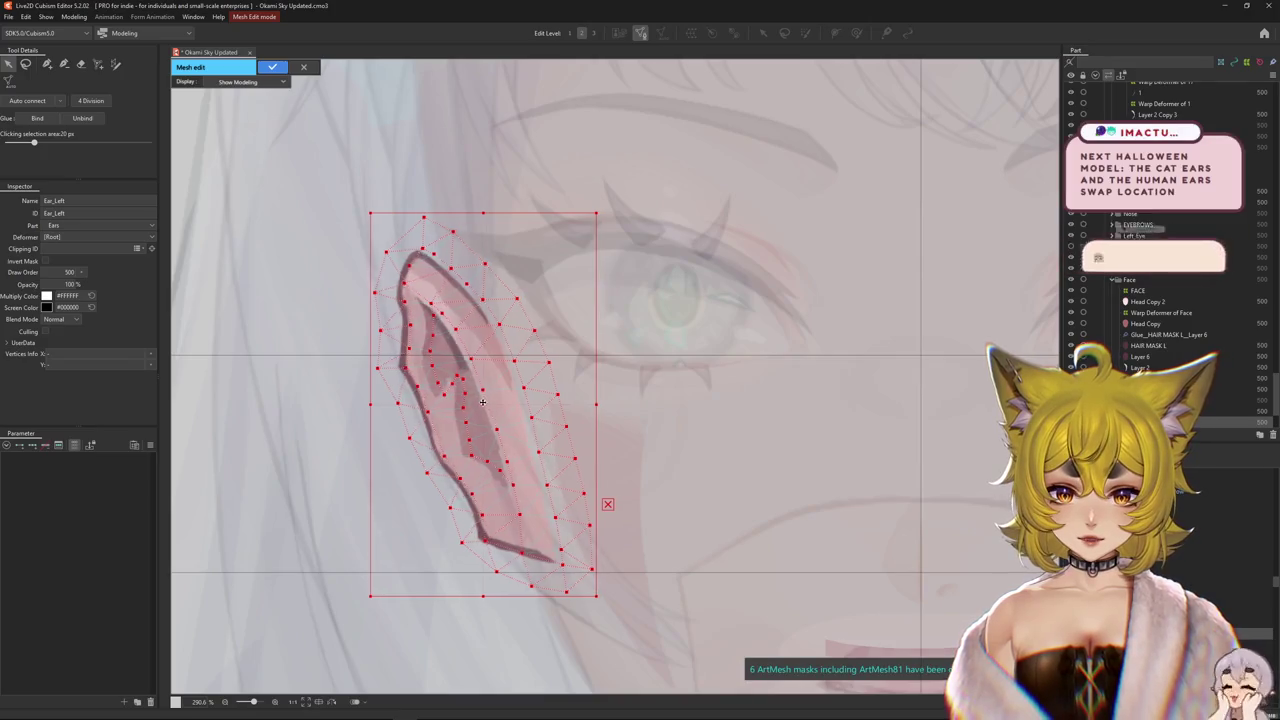
{"action": "scroll", "coordinate": [476, 402], "scroll_direction": "down", "scroll_amount": 2}
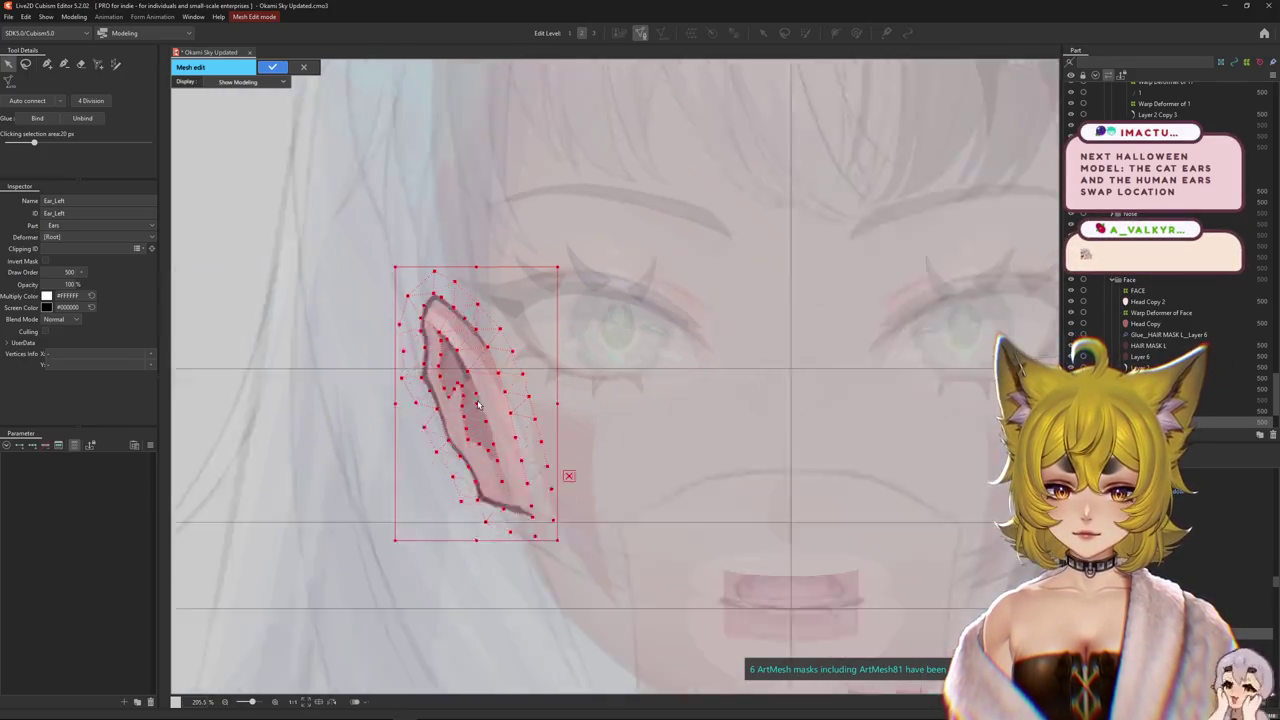
{"action": "scroll", "coordinate": [476, 402], "scroll_direction": "down", "scroll_amount": 1}
{"action": "left_click", "coordinate": [272, 67]}
{"action": "left_click_drag", "start_coordinate": [600, 278], "coordinate": [553, 344]}
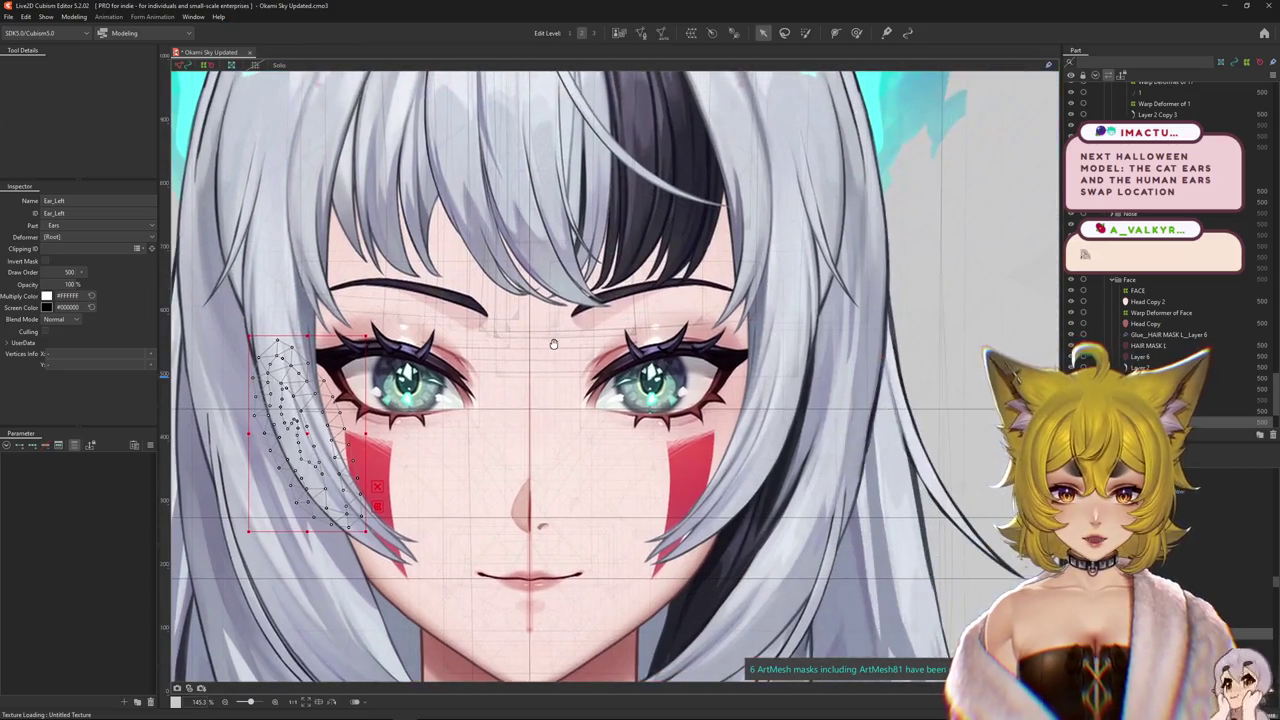
- Select Ear_Right and Ear_Left from the cheek stacked-mesh lists to reparent them under HEAD
{"action": "left_click", "coordinate": [775, 430], "text": "shift"}
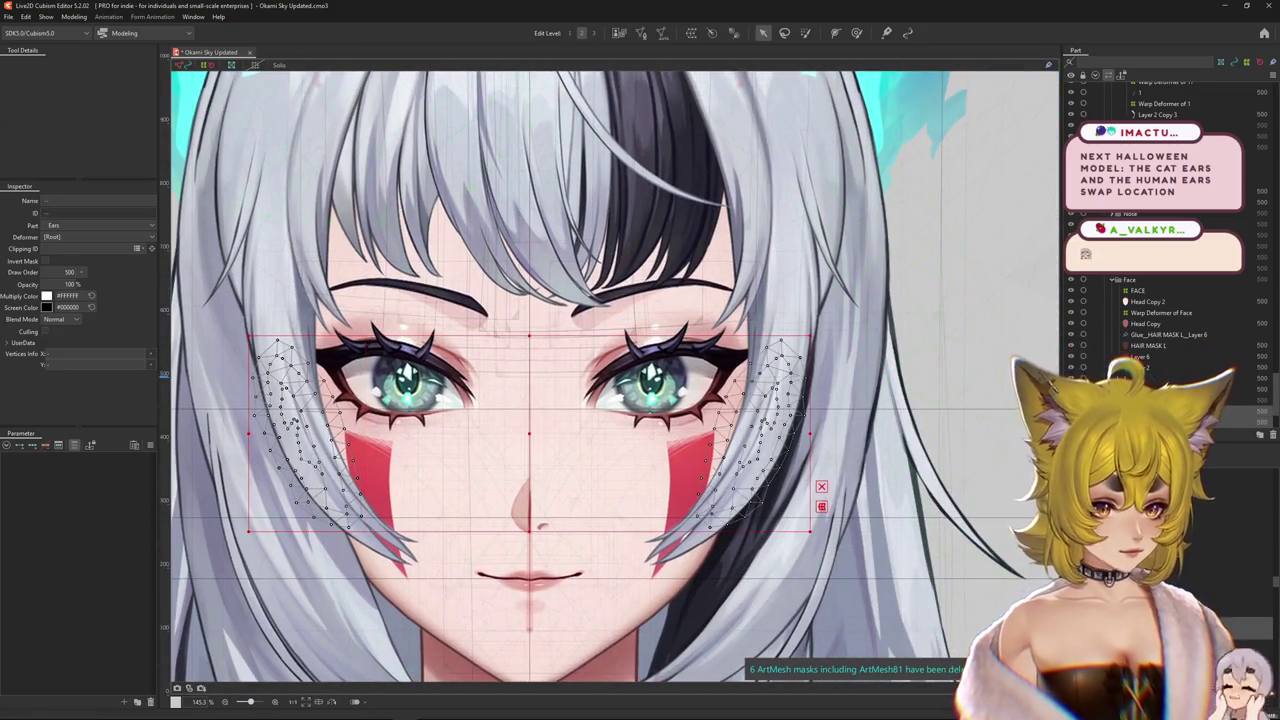
{"action": "left_click", "coordinate": [770, 440]}
{"action": "scroll", "coordinate": [613, 507], "scroll_direction": "down", "scroll_amount": 1}
{"action": "scroll", "coordinate": [613, 507], "scroll_direction": "down", "scroll_amount": 1}
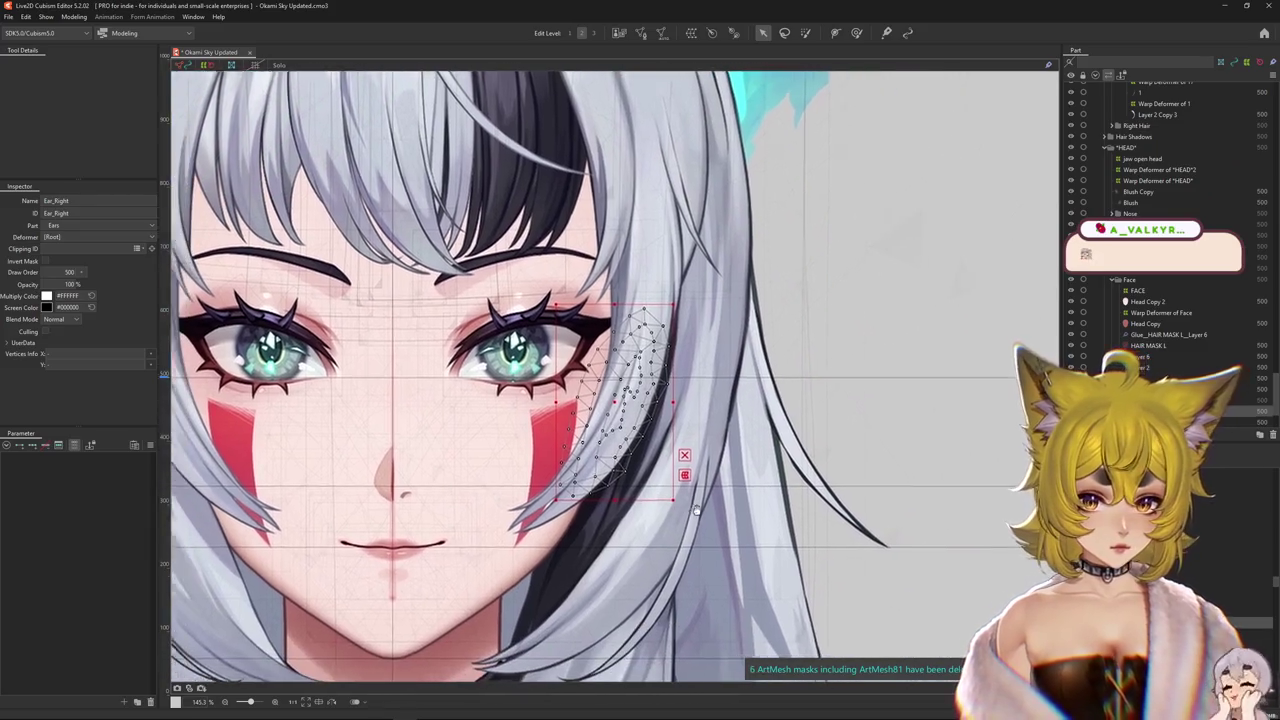
{"action": "scroll", "coordinate": [613, 507], "scroll_direction": "down", "scroll_amount": 1}
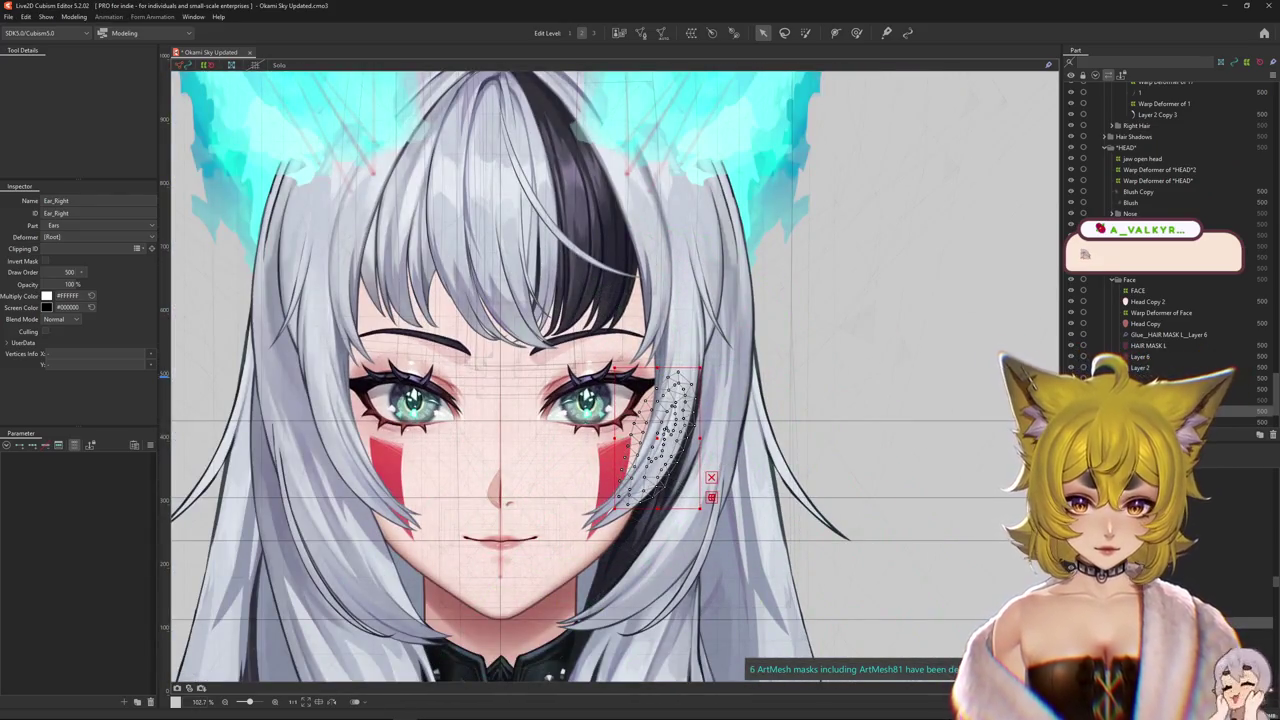
{"action": "right_click", "coordinate": [579, 472]}
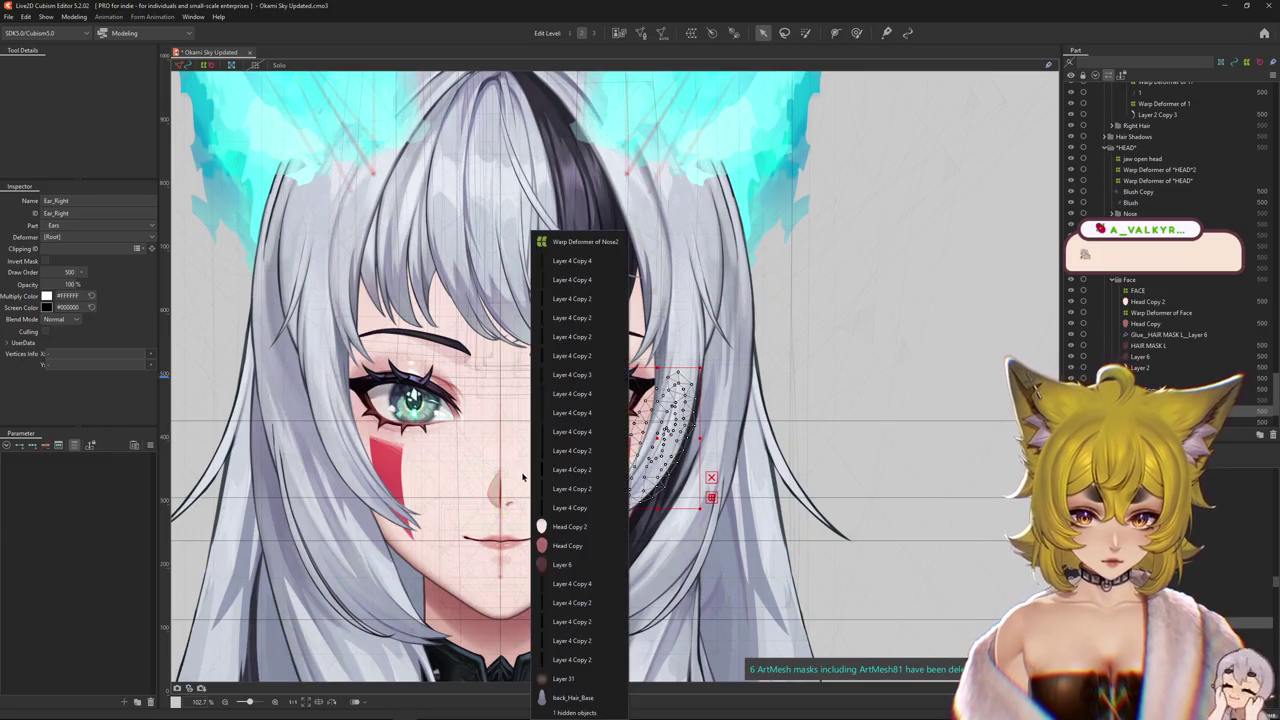
{"action": "left_click", "coordinate": [573, 524]}
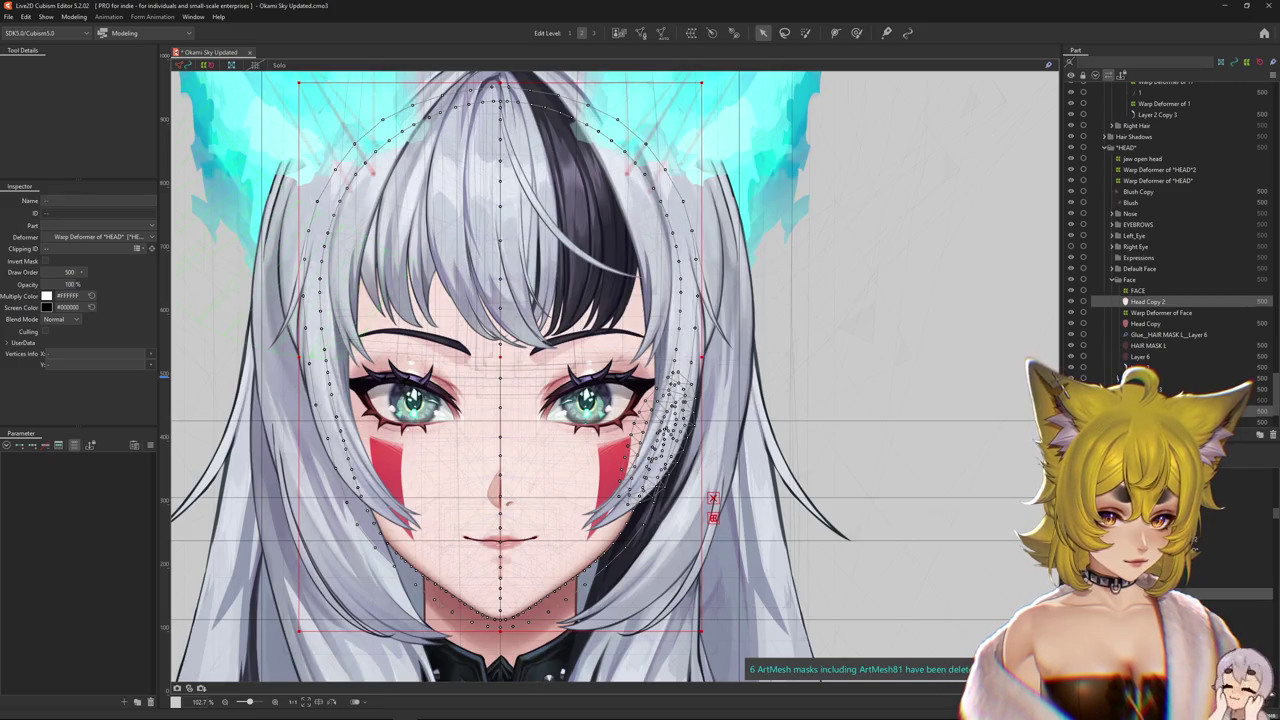
{"action": "left_click", "coordinate": [706, 491]}
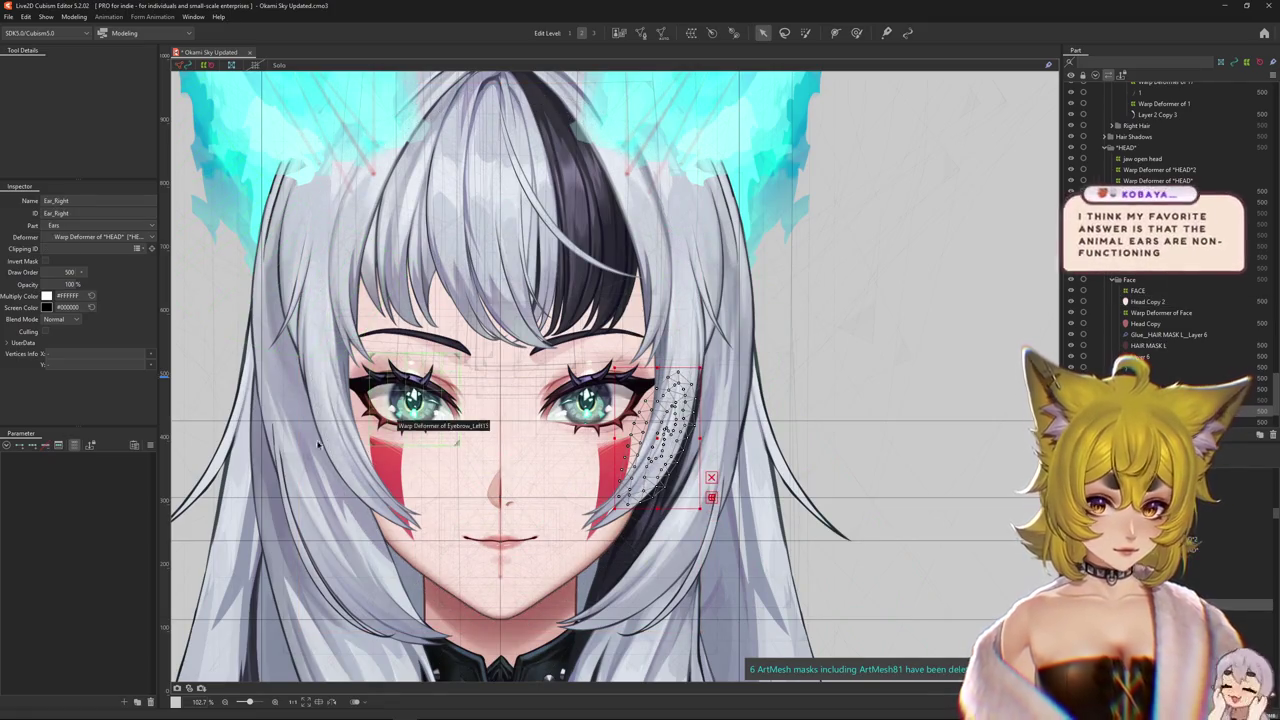
{"action": "right_click", "coordinate": [345, 408]}
{"action": "left_click", "coordinate": [370, 602]}
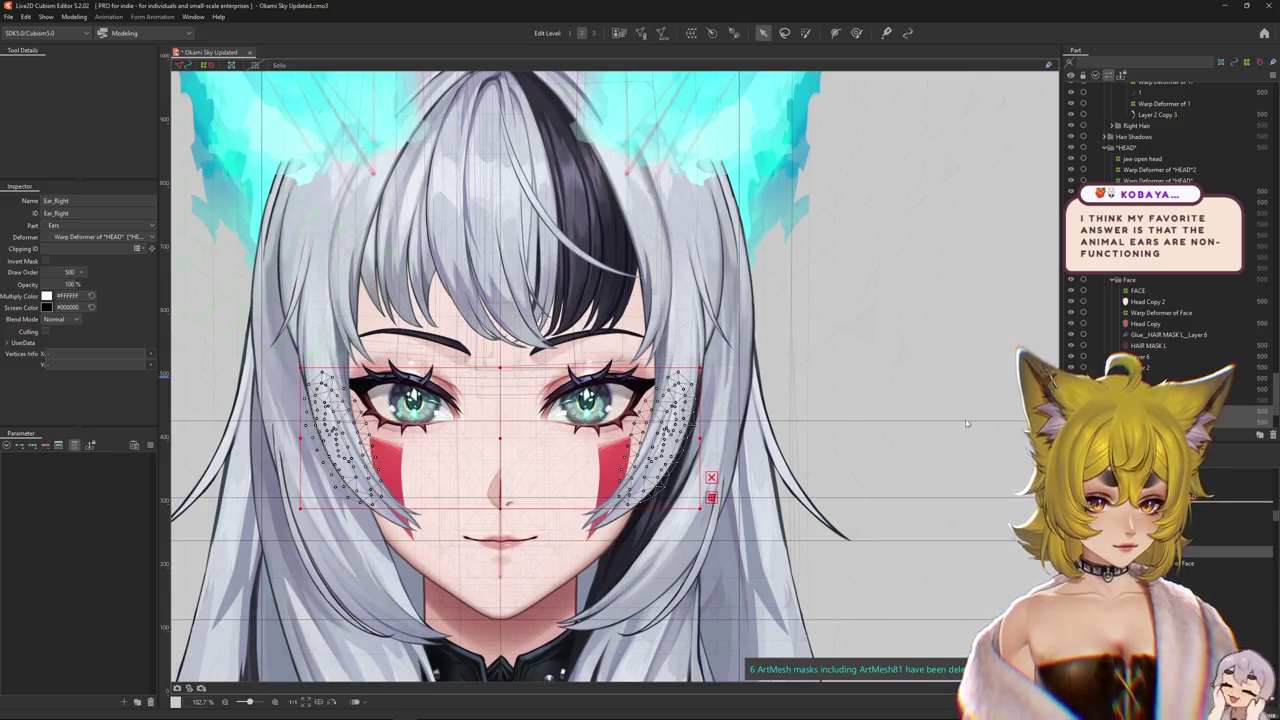
{"action": "left_click", "coordinate": [74, 17]}
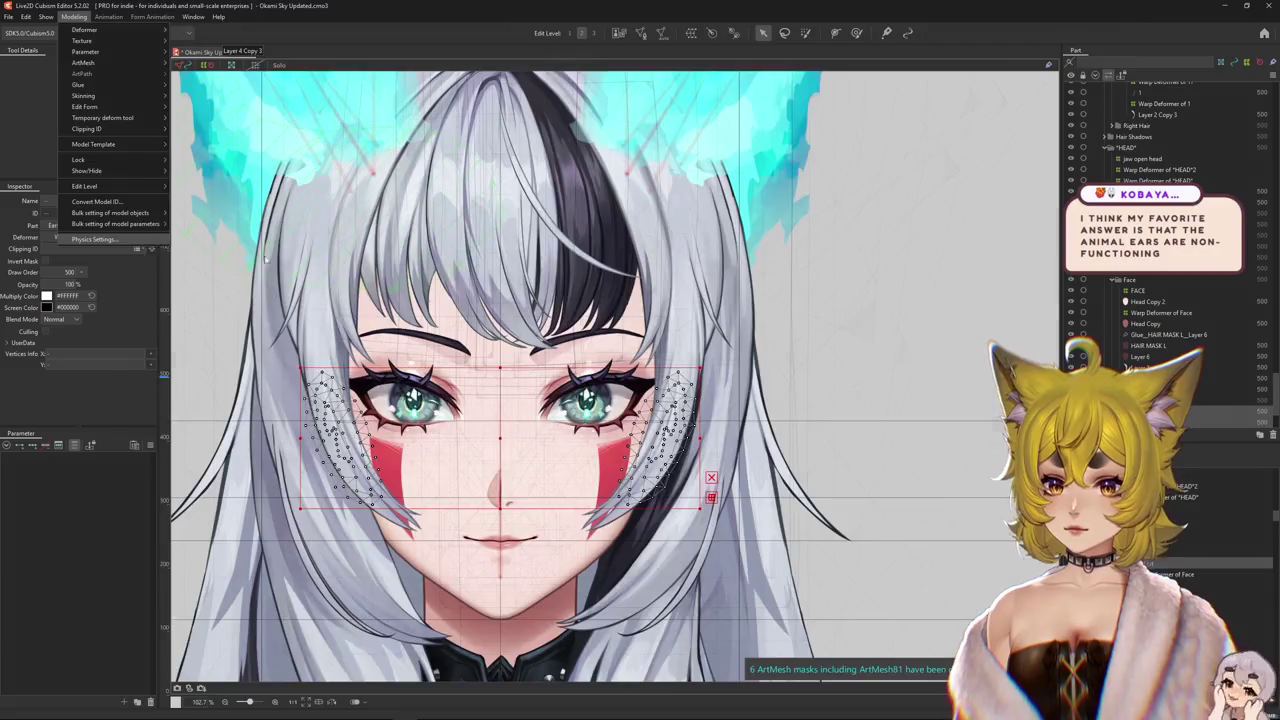
{"action": "left_click", "coordinate": [90, 200]}
{"action": "scroll", "coordinate": [871, 130], "scroll_direction": "up", "scroll_amount": 5}
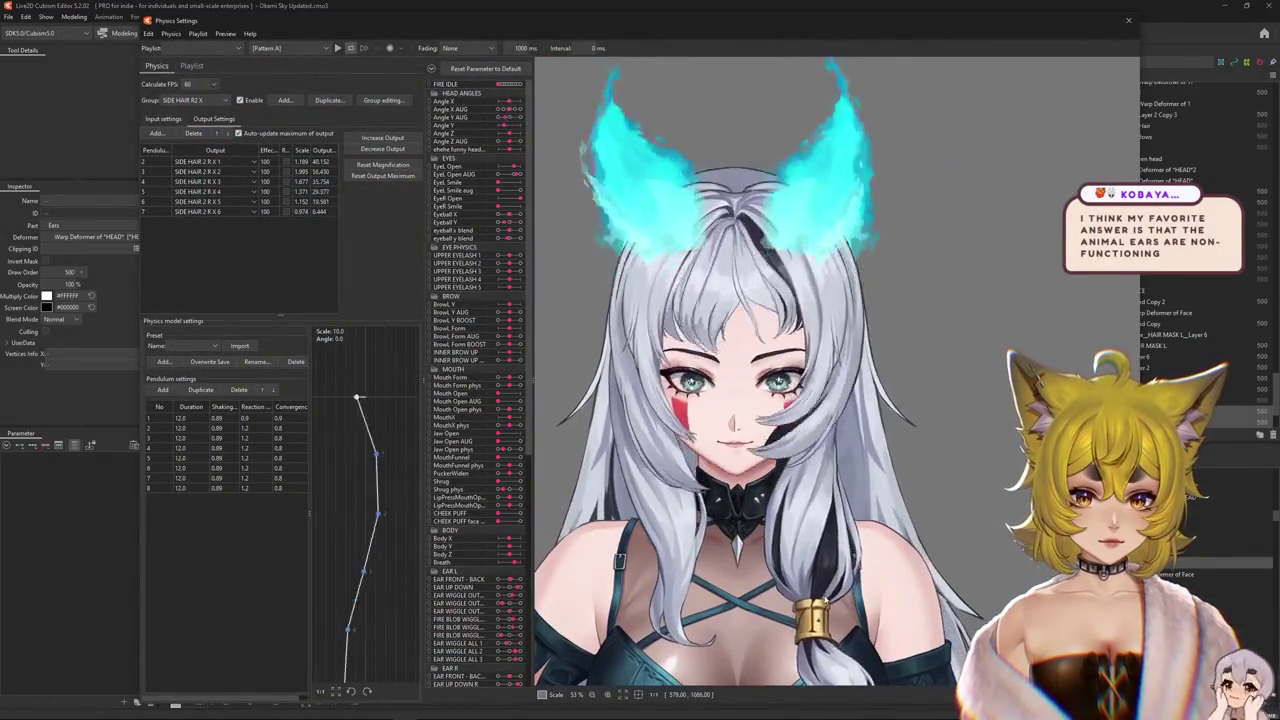
{"action": "mouse_move", "coordinate": [901, 428]}
{"action": "left_mouse_down"}
{"action": "mouse_move", "coordinate": [594, 277]}
{"action": "mouse_move", "coordinate": [845, 310]}
{"action": "mouse_move", "coordinate": [1017, 470]}
{"action": "left_mouse_up"}
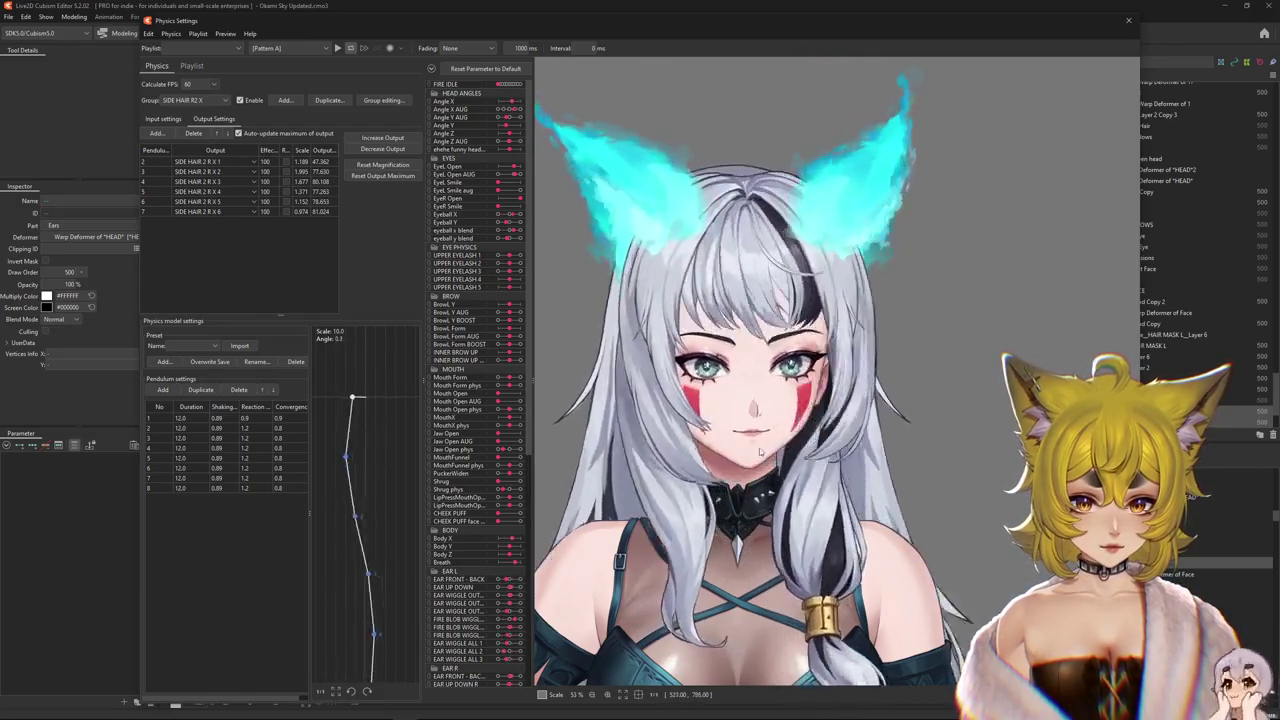
{"action": "mouse_move", "coordinate": [1017, 470]}
{"action": "left_mouse_down"}
{"action": "mouse_move", "coordinate": [996, 452]}
{"action": "mouse_move", "coordinate": [523, 451]}
{"action": "mouse_move", "coordinate": [1035, 265]}
{"action": "mouse_move", "coordinate": [870, 470]}
{"action": "left_mouse_up"}
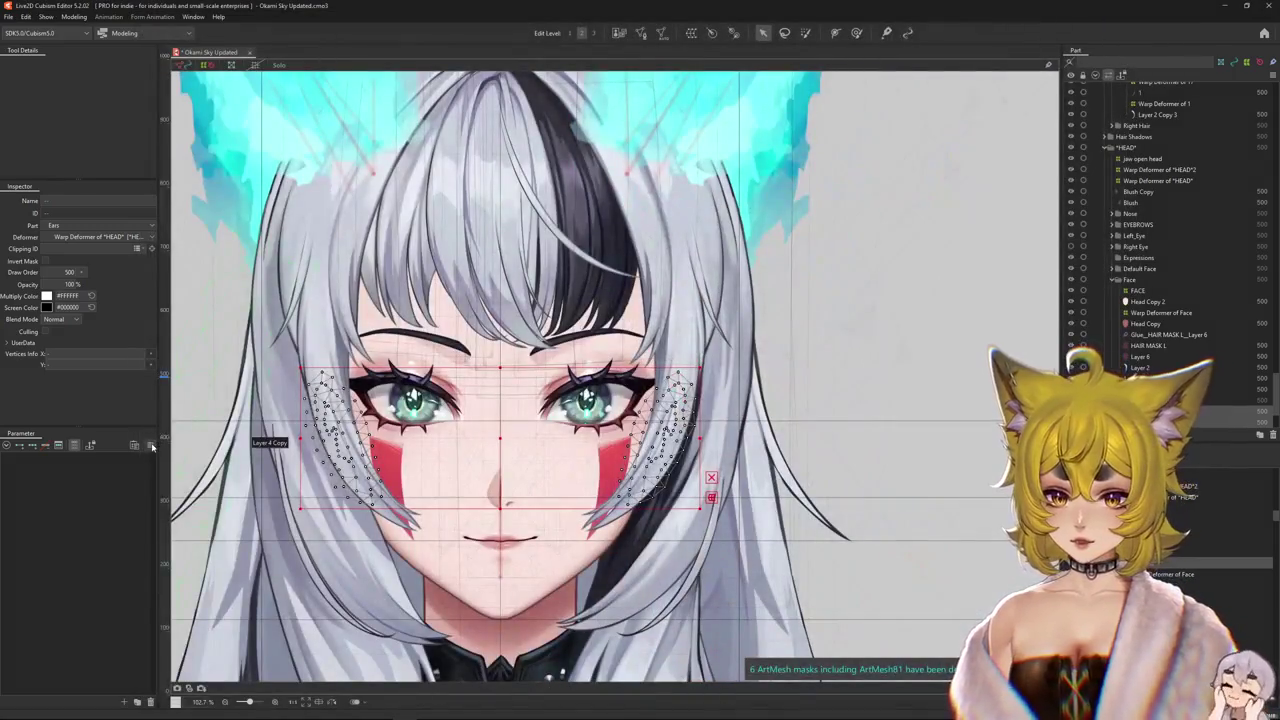
{"action": "right_click", "coordinate": [163, 442]}
{"action": "key", "text": "Escape"}
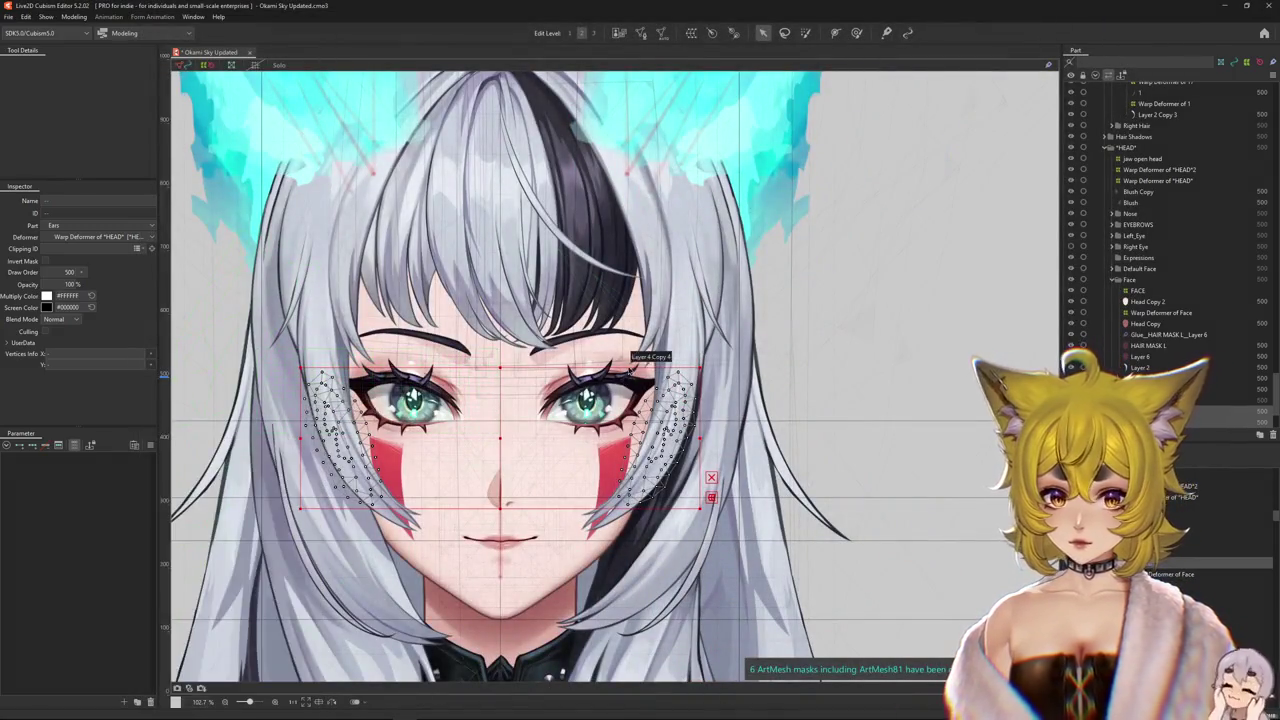
- Select the hair strand mesh Layer 1 and hide the Hair Front part
{"action": "right_click", "coordinate": [667, 335]}
{"action": "left_click", "coordinate": [708, 450]}
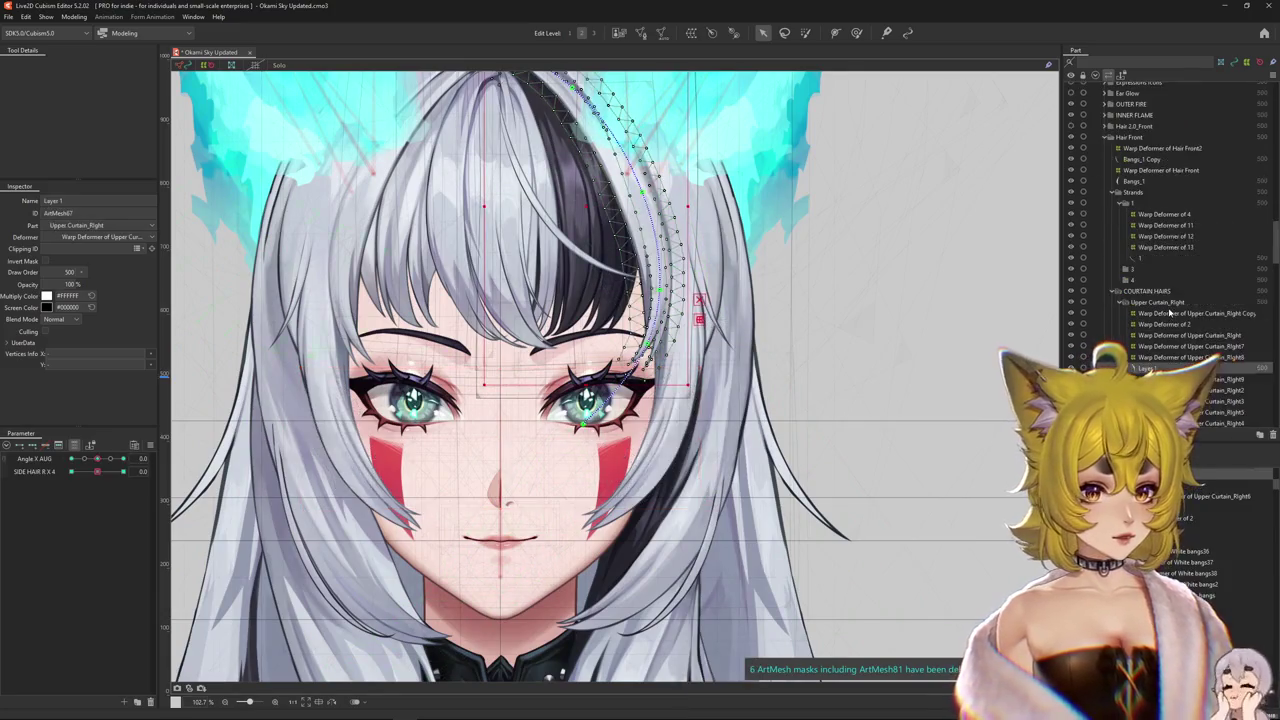
{"action": "scroll", "coordinate": [1070, 178], "scroll_direction": "up", "scroll_amount": 2}
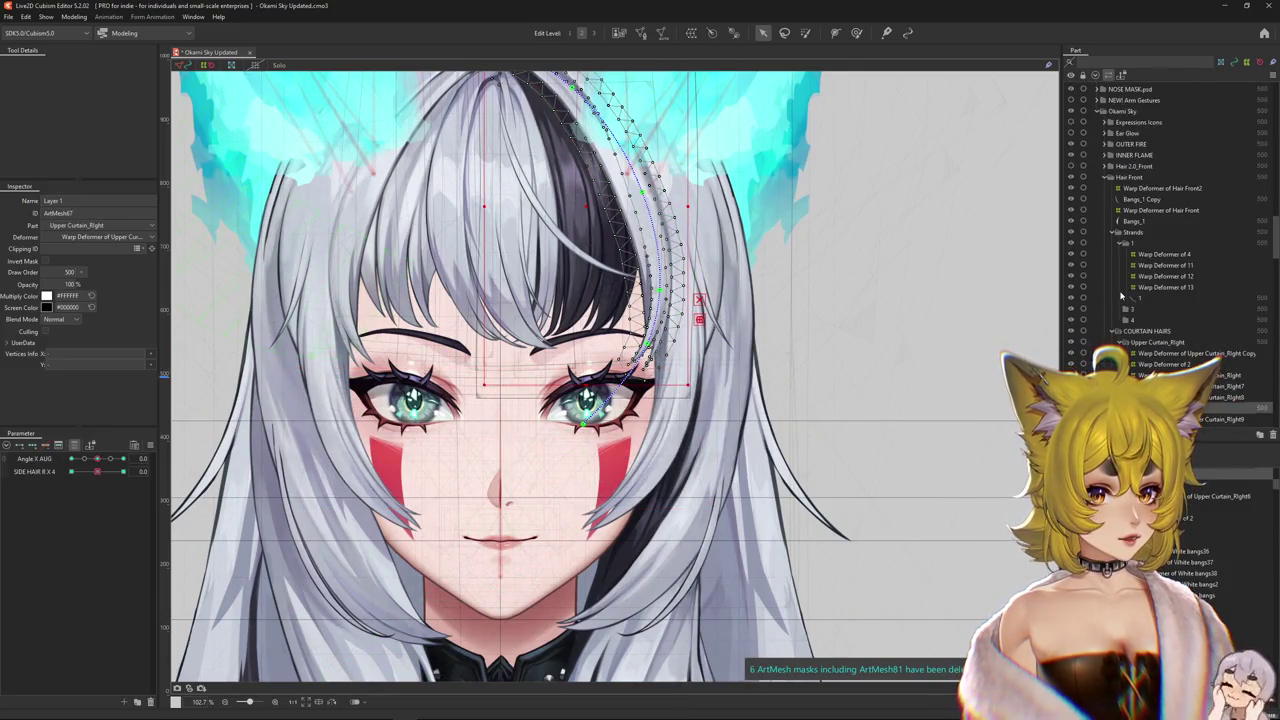
{"action": "left_click", "coordinate": [1070, 177]}
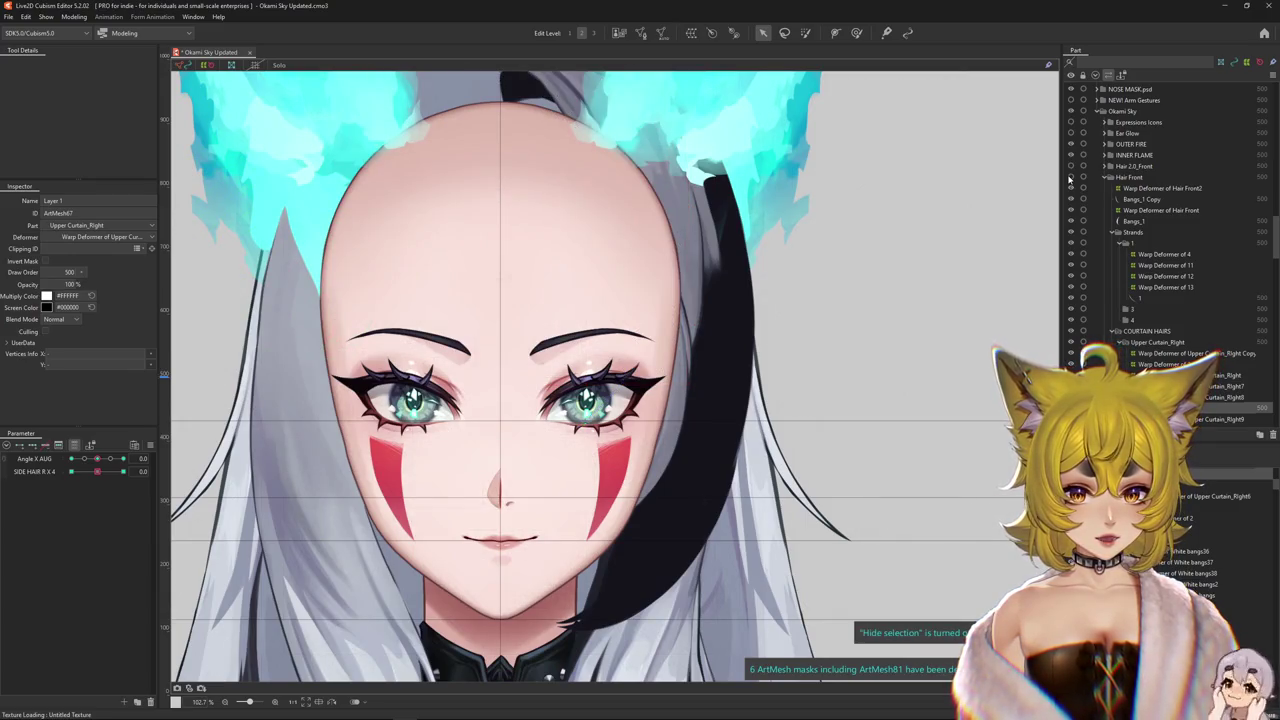
{"action": "scroll", "coordinate": [1110, 200], "scroll_direction": "down", "scroll_amount": 3}
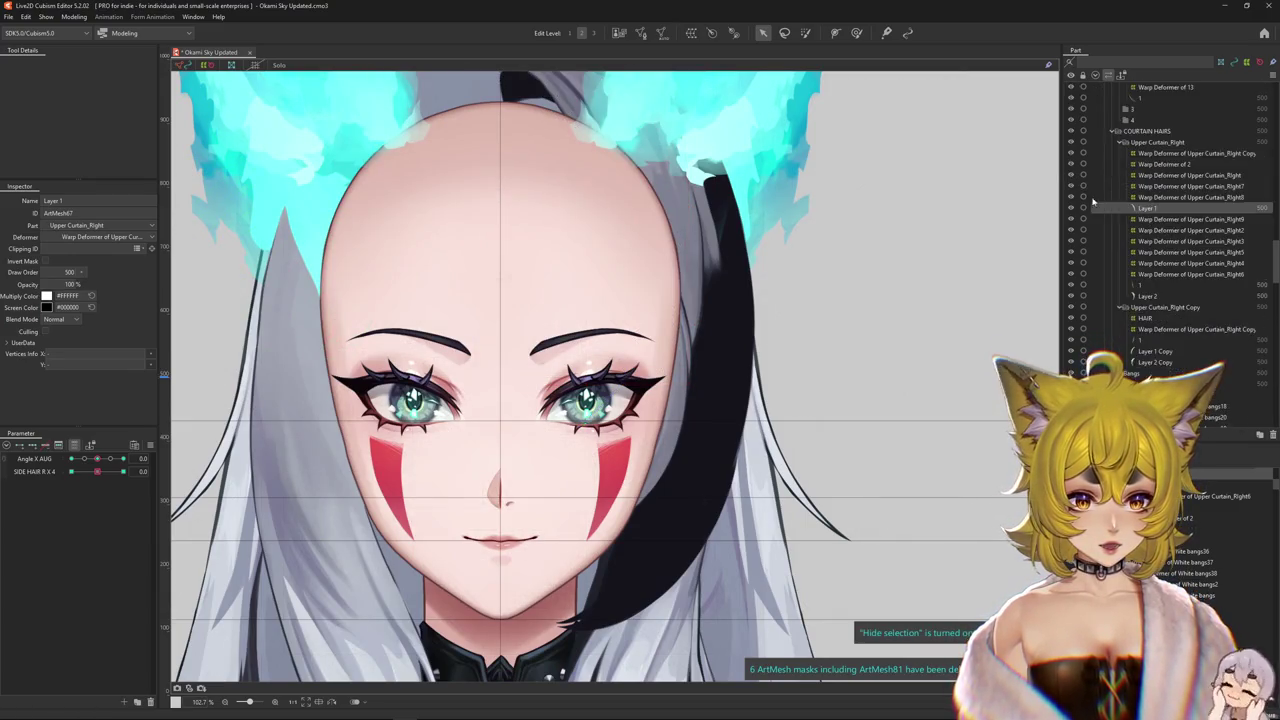
{"action": "scroll", "coordinate": [1119, 213], "scroll_direction": "down", "scroll_amount": 5}
{"action": "scroll", "coordinate": [1119, 213], "scroll_direction": "down", "scroll_amount": 3}
{"action": "scroll", "coordinate": [1128, 216], "scroll_direction": "down", "scroll_amount": 3}
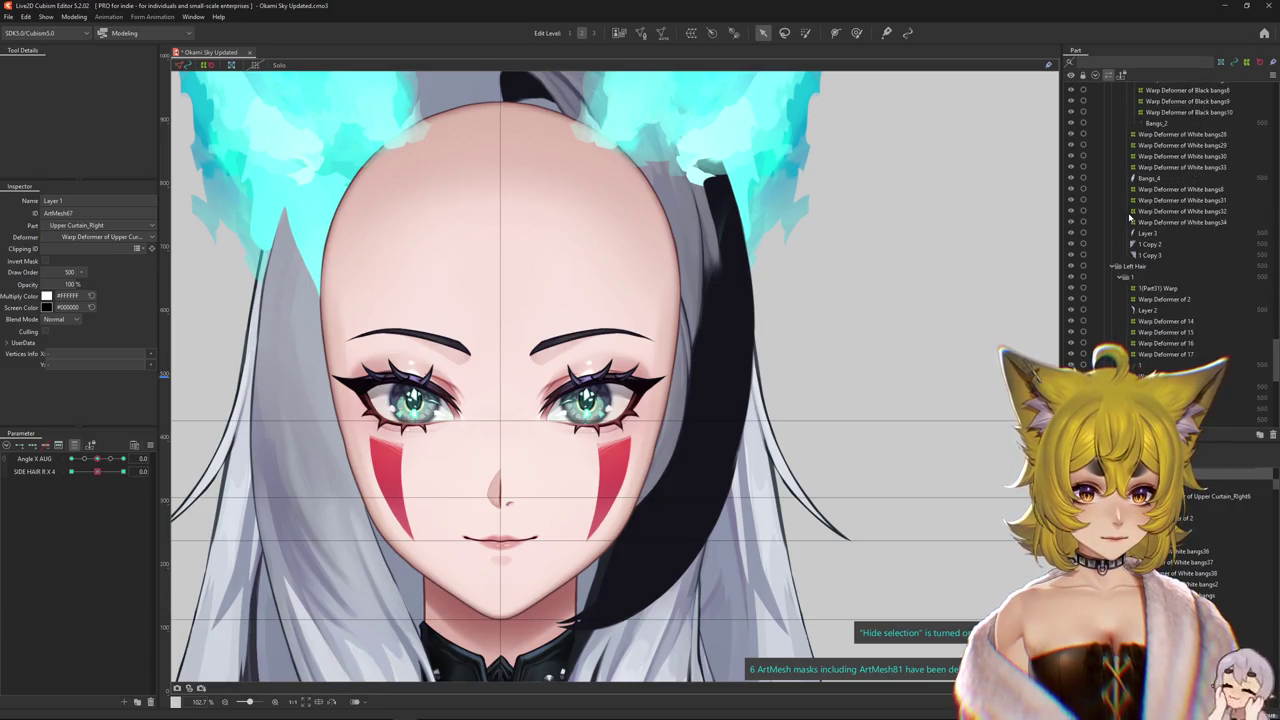
- Select both ear meshes, move them under the FACE deformer, and hide them
{"action": "right_click", "coordinate": [672, 432]}
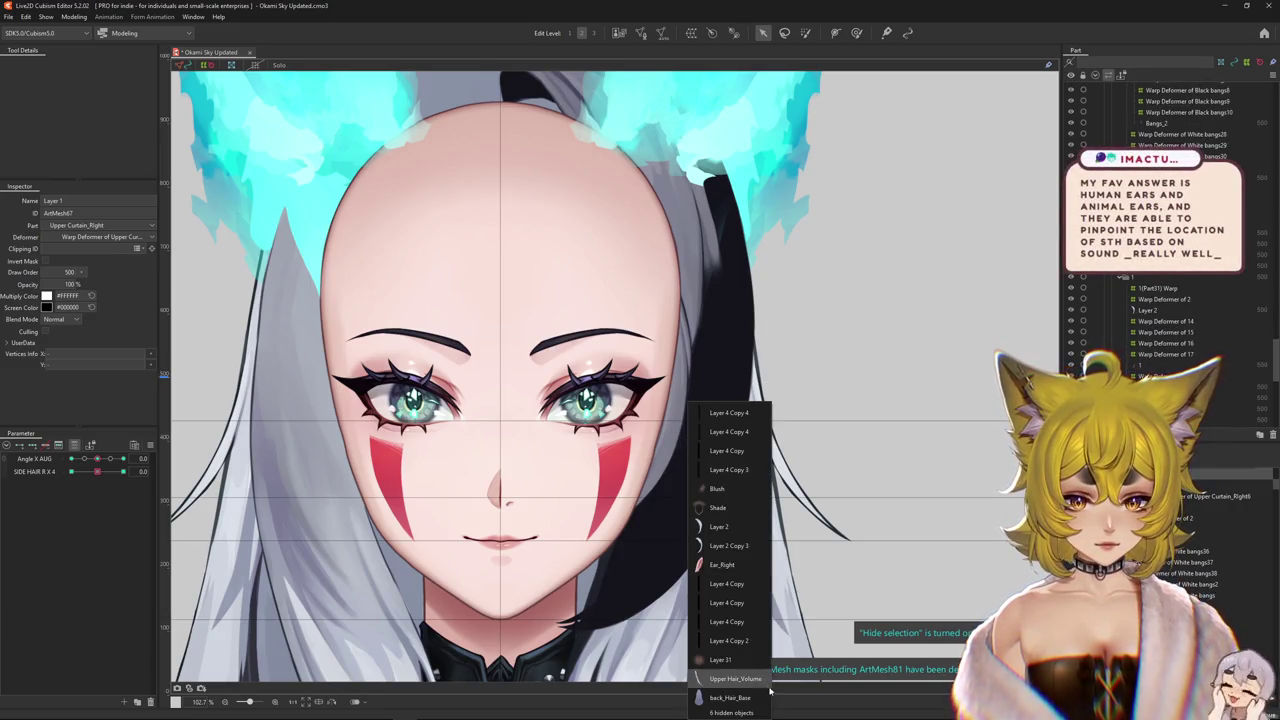
{"action": "left_click", "coordinate": [745, 584]}
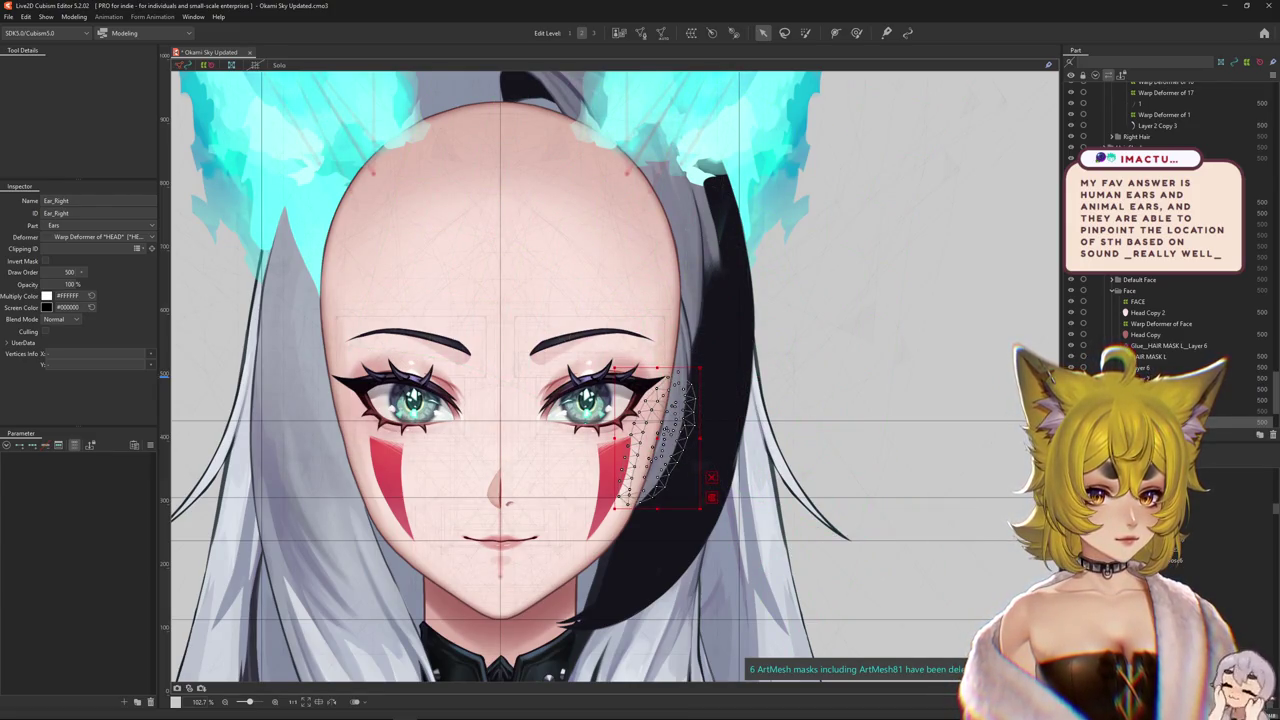
{"action": "scroll", "coordinate": [1150, 250], "scroll_direction": "down", "scroll_amount": 1}
{"action": "left_click", "coordinate": [1160, 392], "text": "ctrl"}
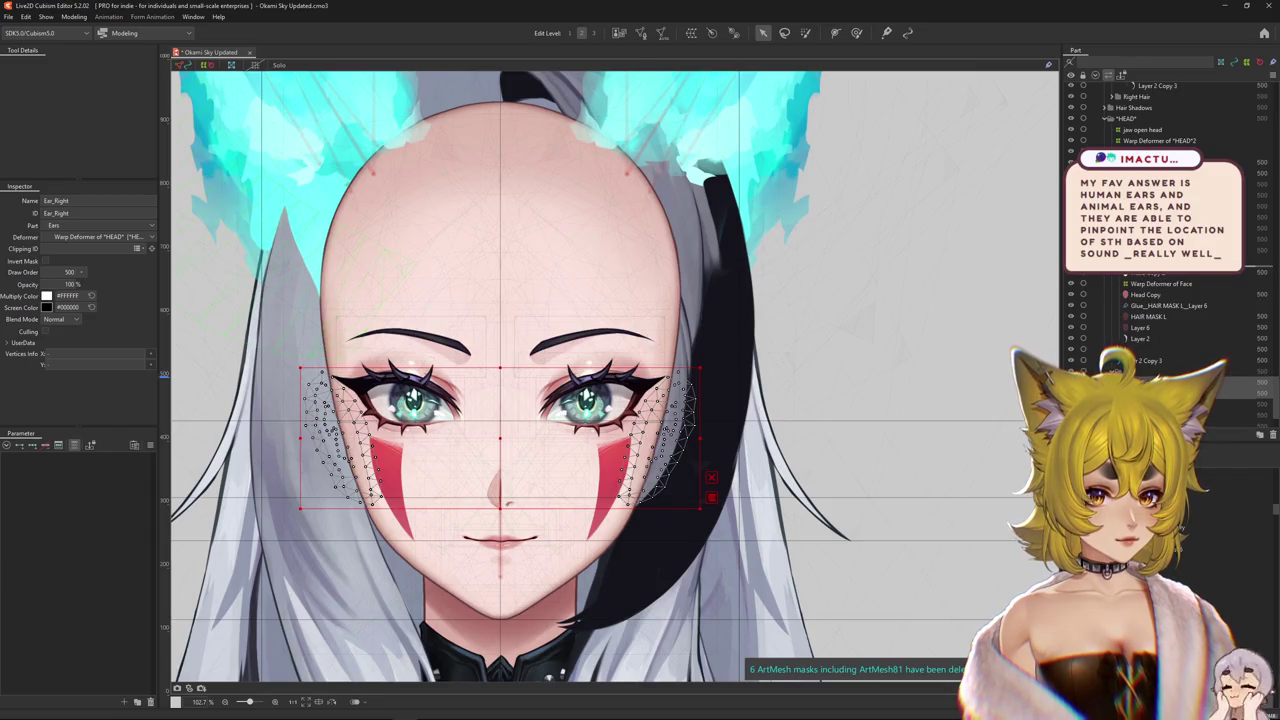
{"action": "left_click", "coordinate": [1240, 618]}
{"action": "key", "text": "ctrl+h"}
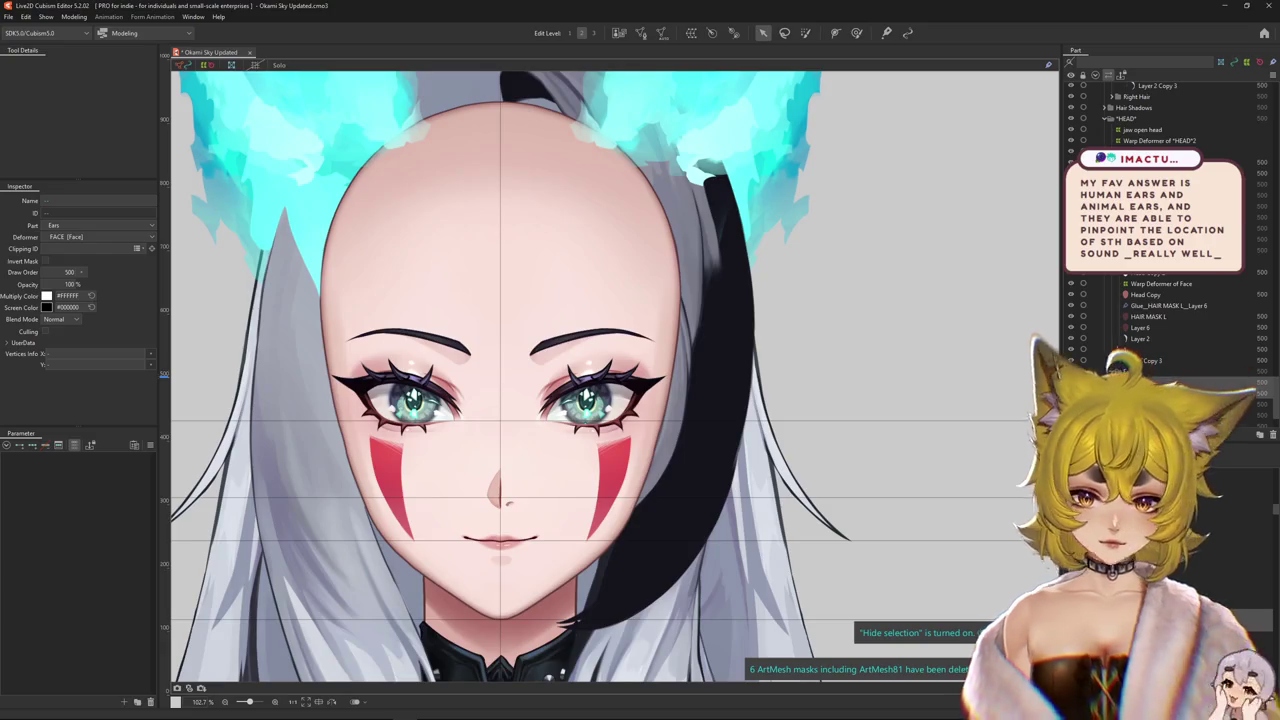
- Hide the Layer 2 Copy 3 hair mesh and drag Ear_Right and Ear_Left into the Face part
{"action": "left_click", "coordinate": [1130, 382]}
{"action": "left_click", "coordinate": [1130, 393], "text": "ctrl"}
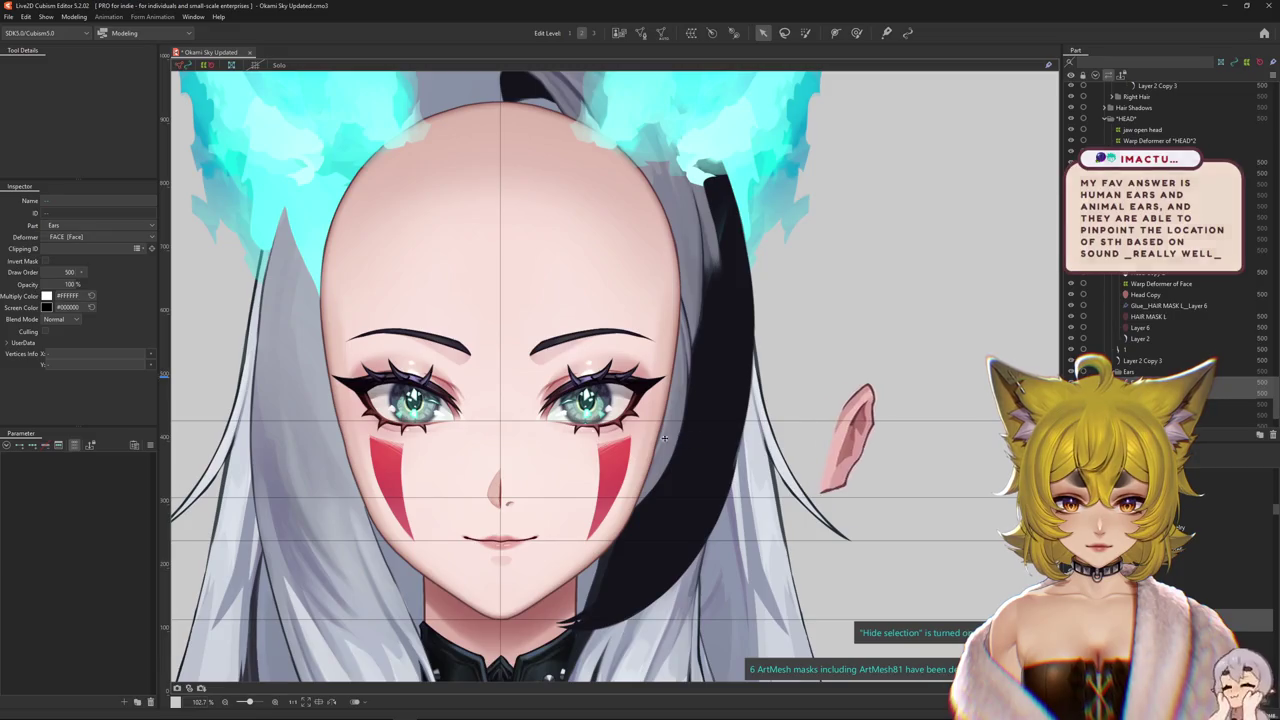
{"action": "right_click", "coordinate": [706, 498]}
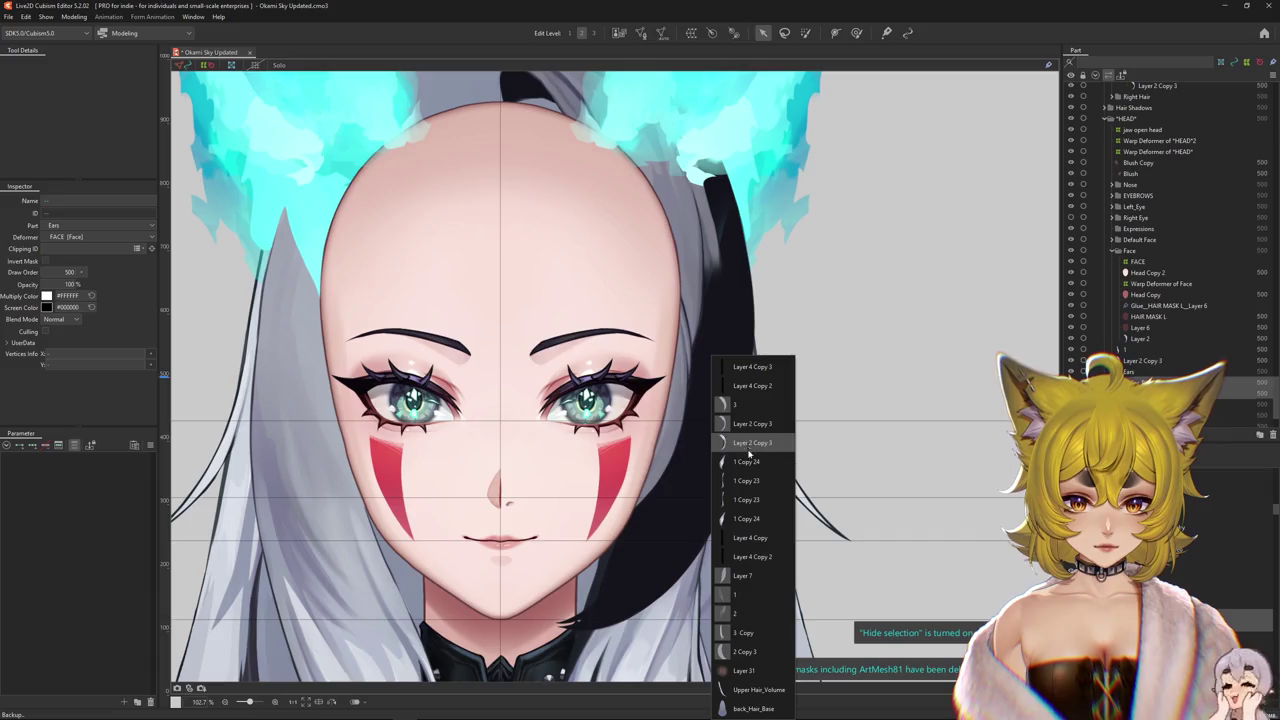
{"action": "left_click", "coordinate": [749, 443]}
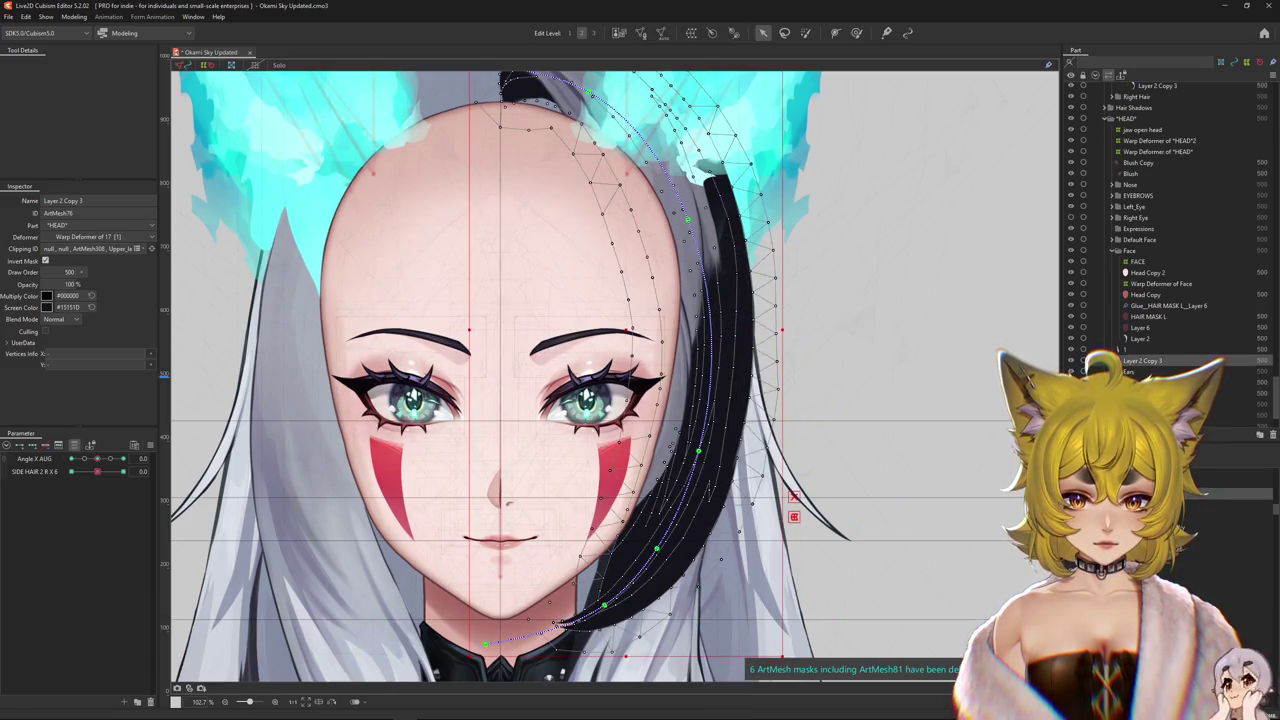
{"action": "key", "text": "ctrl+h"}
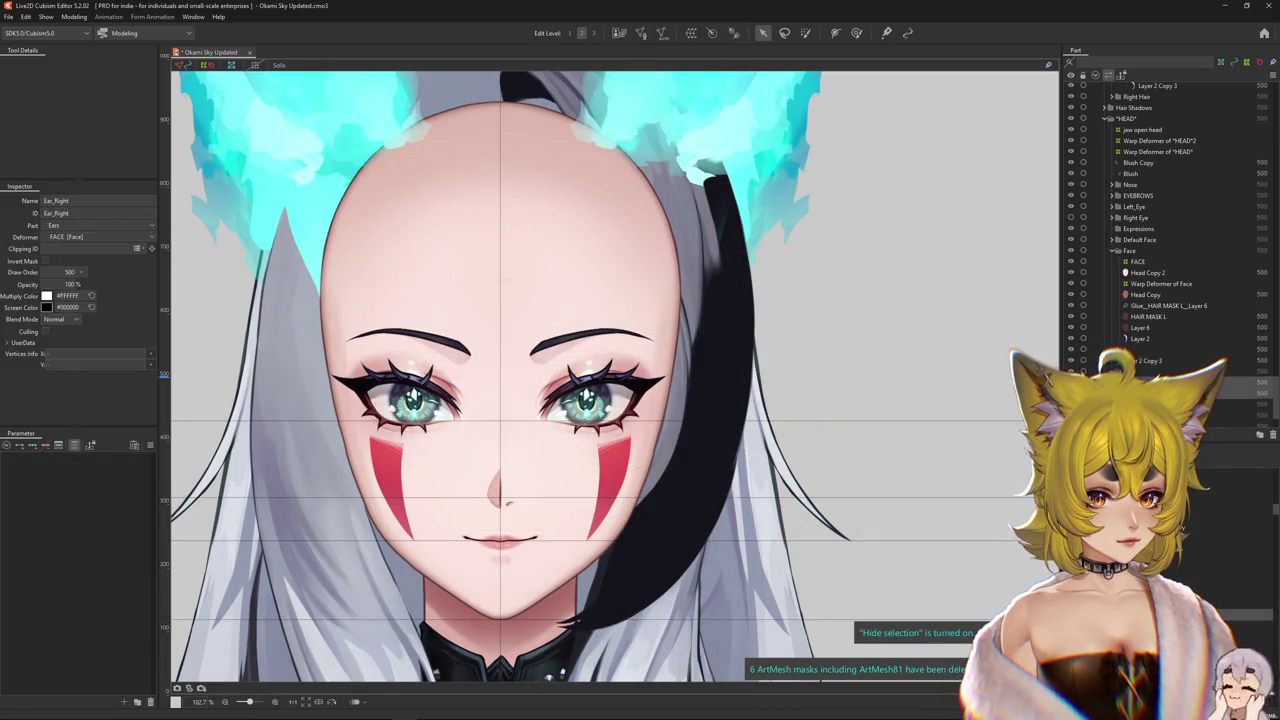
{"action": "left_click_drag", "start_coordinate": [1133, 336], "coordinate": [1122, 348]}
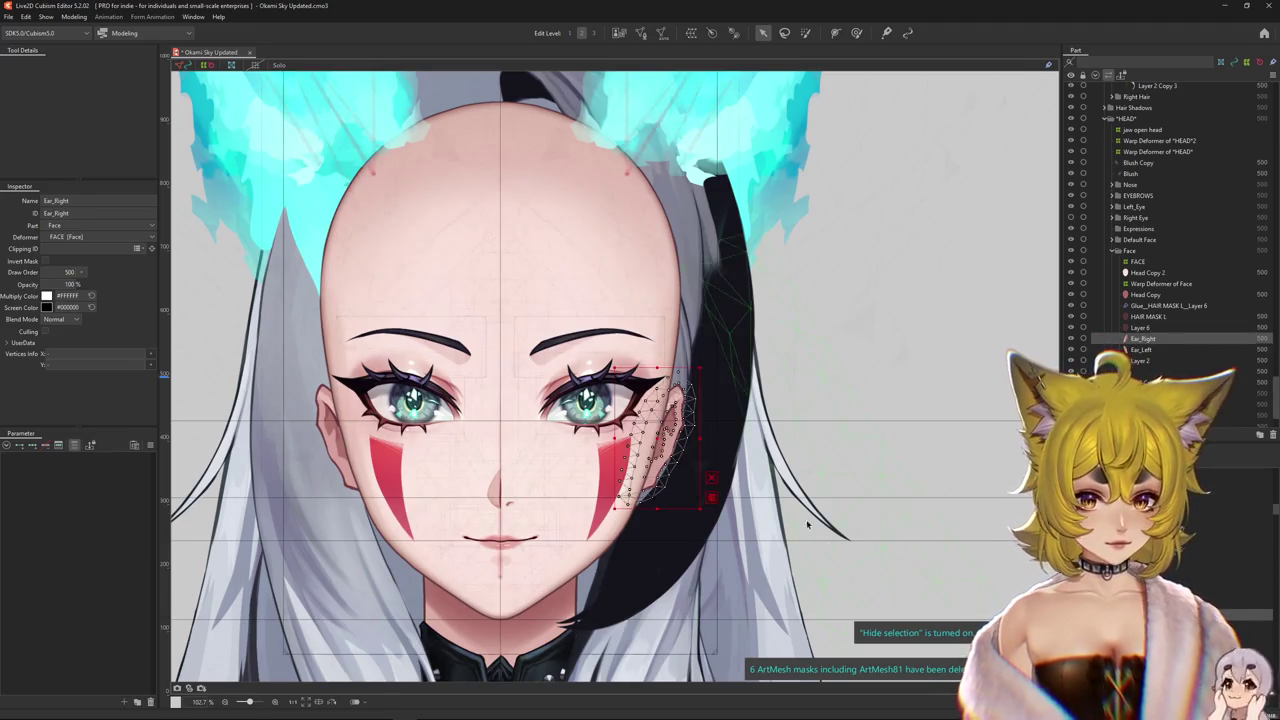
{"action": "left_click", "coordinate": [691, 33]}
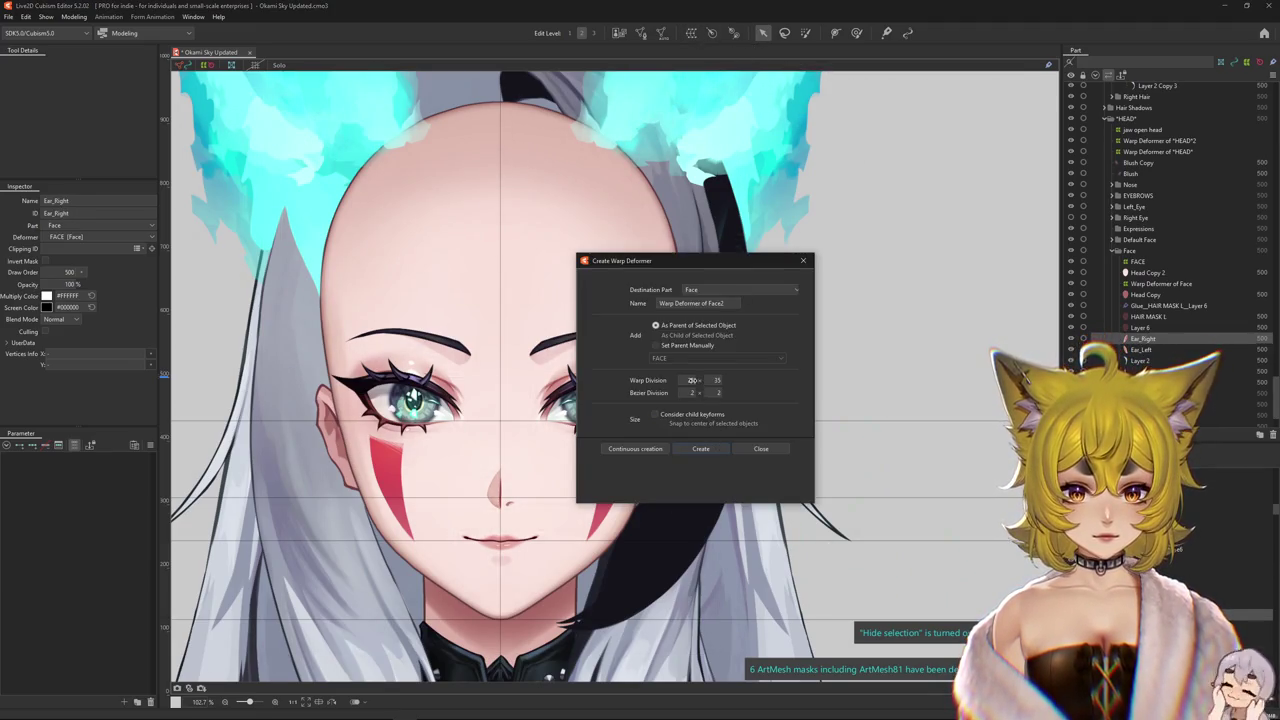
- Create Warp Deformer of Face2 as parent of the right ear, with an 8 × 12 division
{"action": "left_click", "coordinate": [720, 450]}
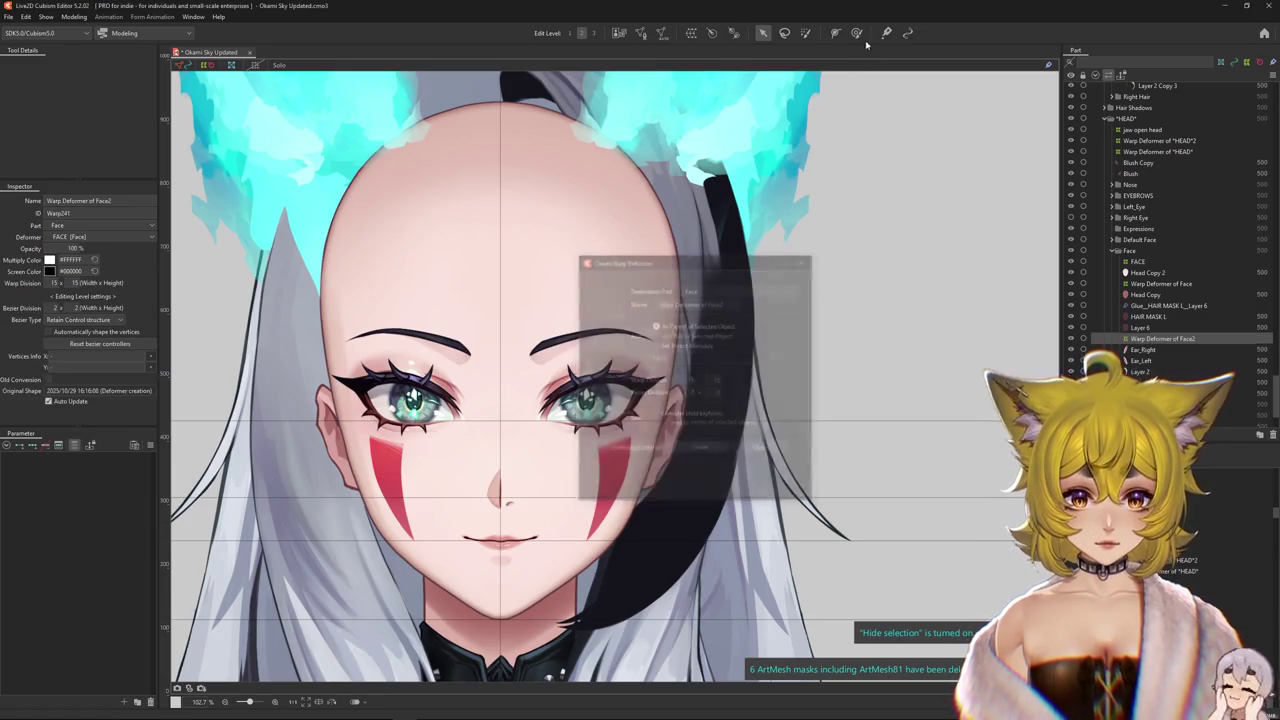
{"action": "key", "text": "b"}
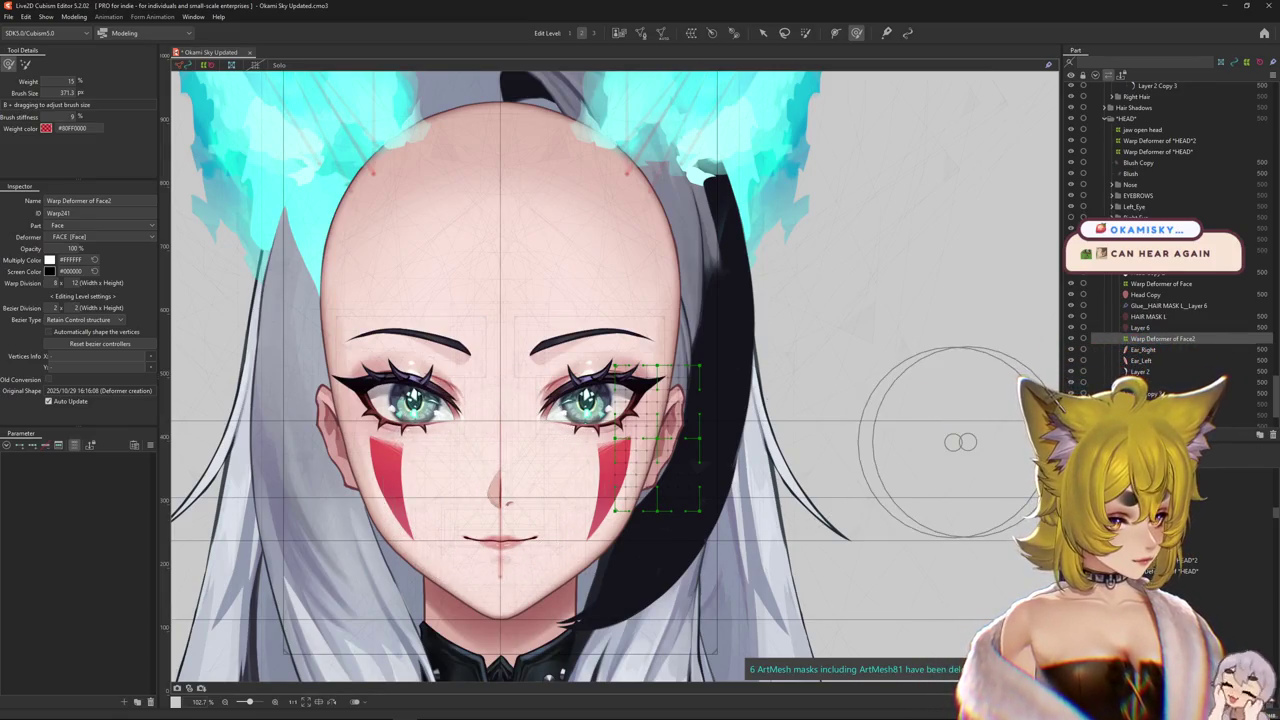
{"action": "scroll", "coordinate": [695, 445], "scroll_direction": "down", "scroll_amount": 3}
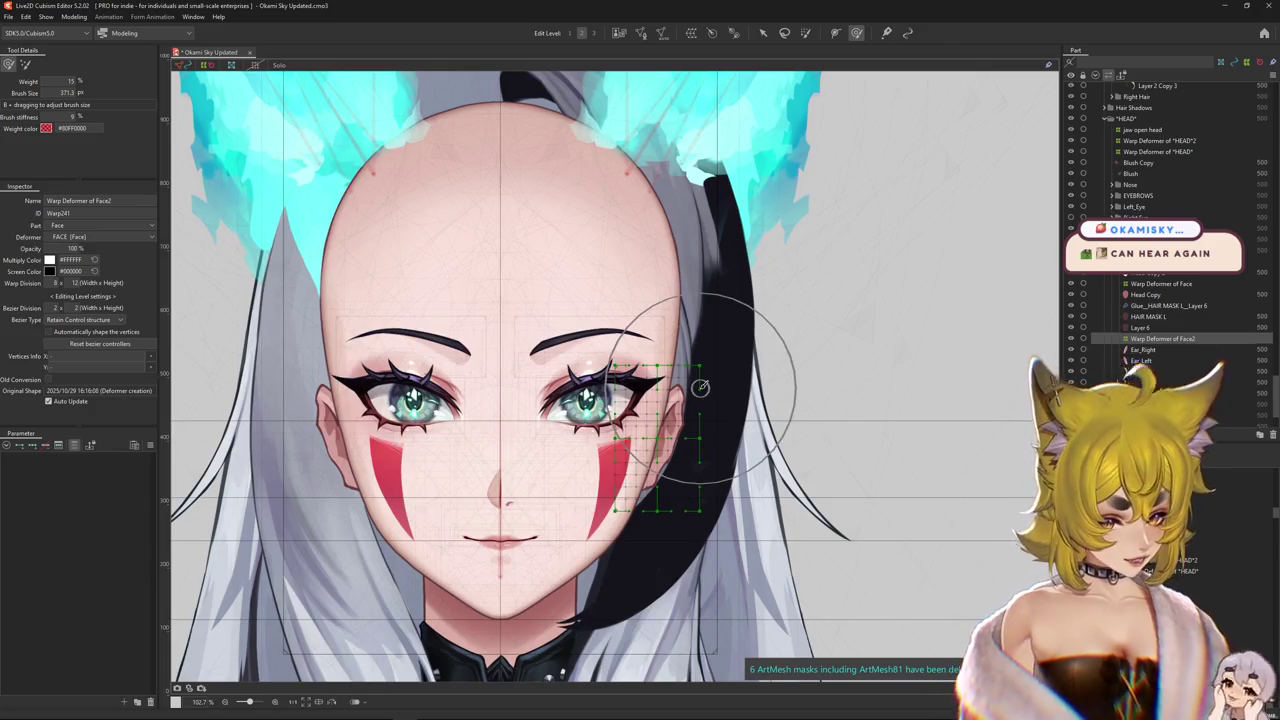
{"action": "key", "text": "ctrl+h"}
{"action": "scroll", "coordinate": [719, 509], "scroll_direction": "up", "scroll_amount": 3}
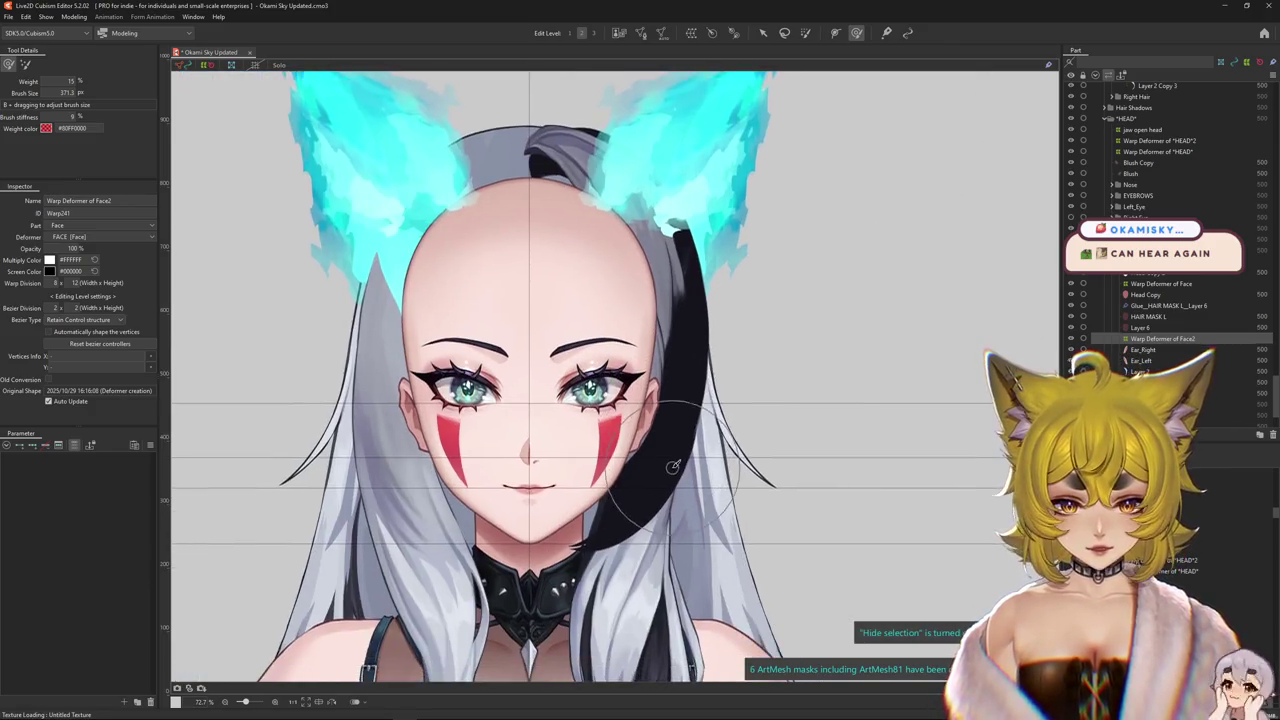
{"action": "left_click", "coordinate": [74, 447]}
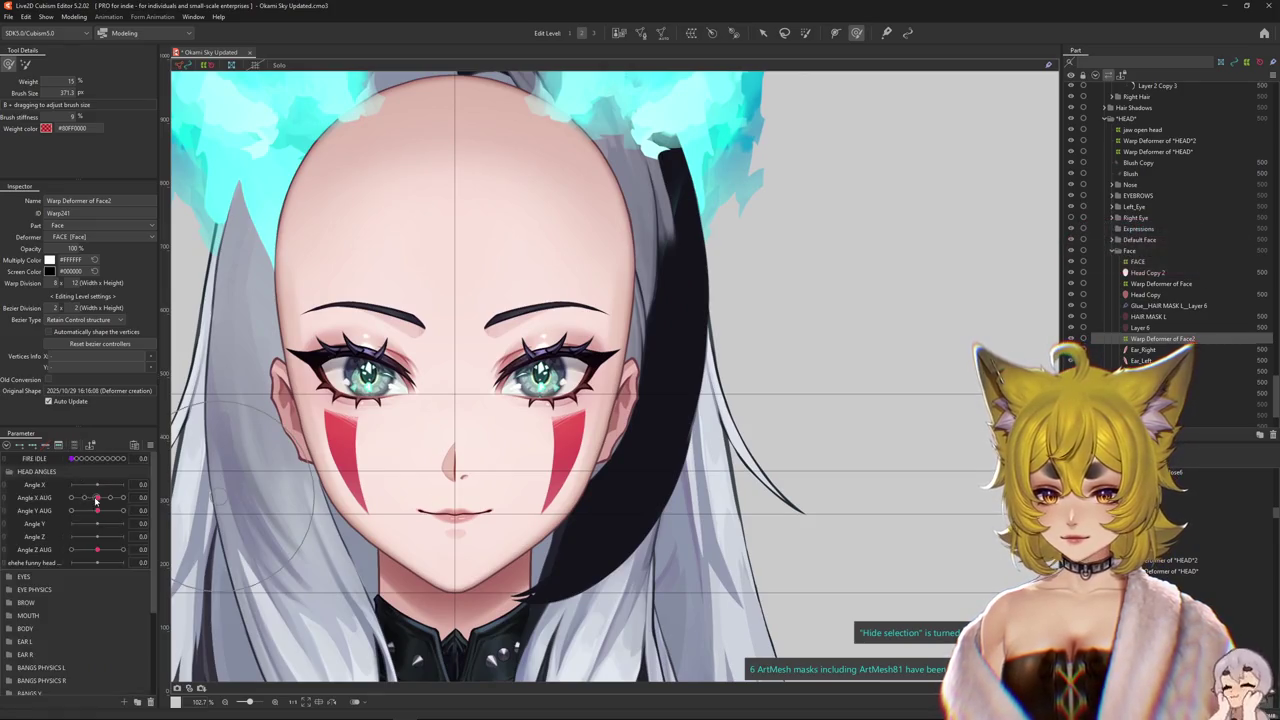
- Set Angle X AUG to its -30 key and drag the ear deformer outward from the hair
{"action": "left_click_drag", "start_coordinate": [97, 502], "coordinate": [48, 443]}
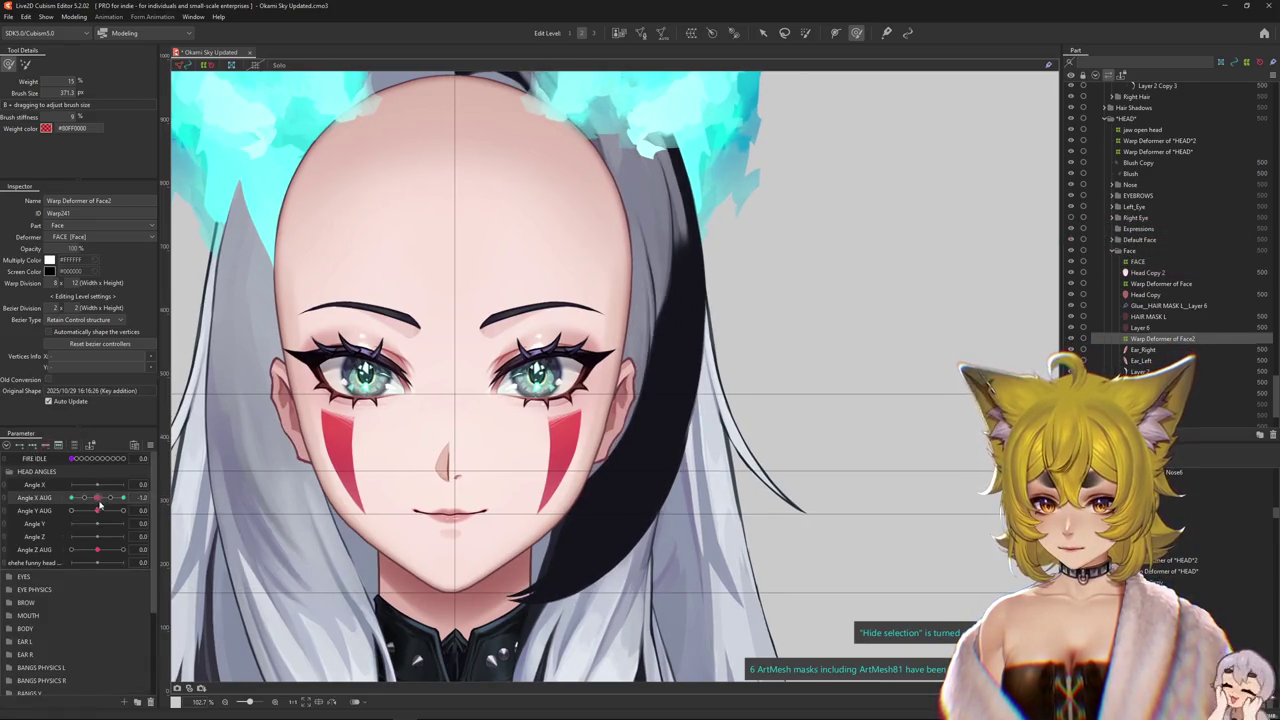
{"action": "left_click", "coordinate": [123, 497]}
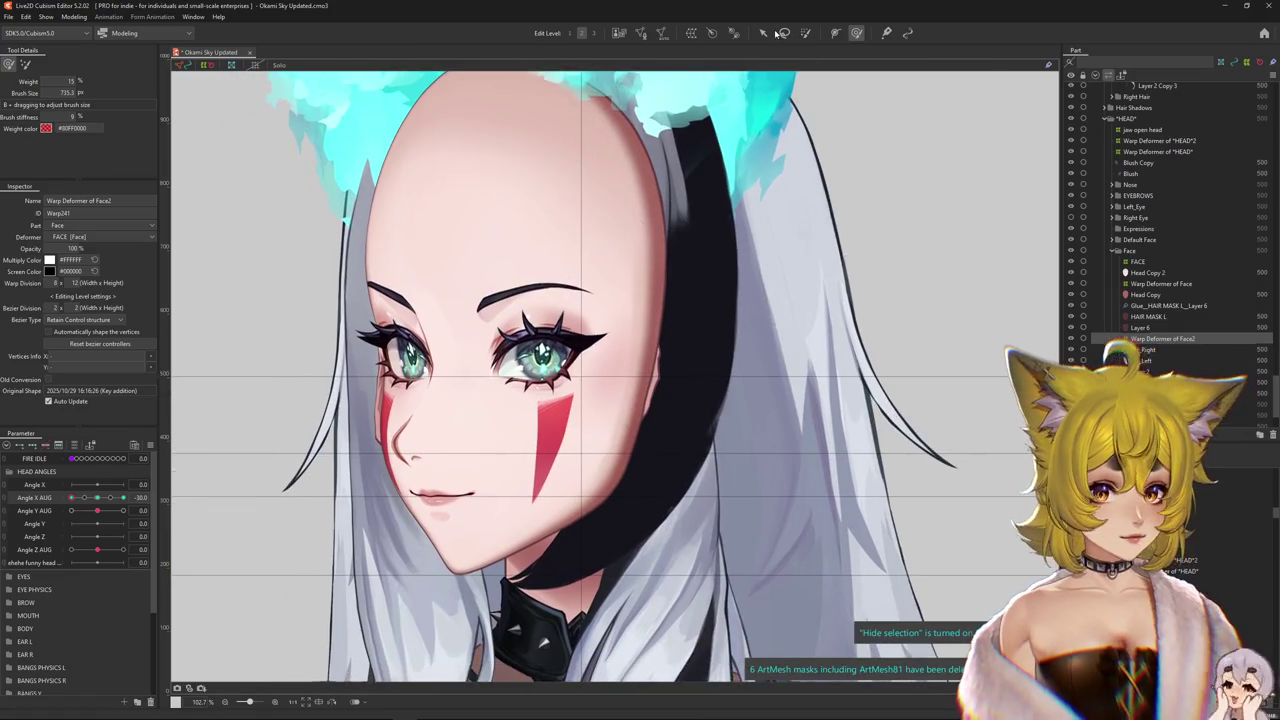
{"action": "key", "text": "v"}
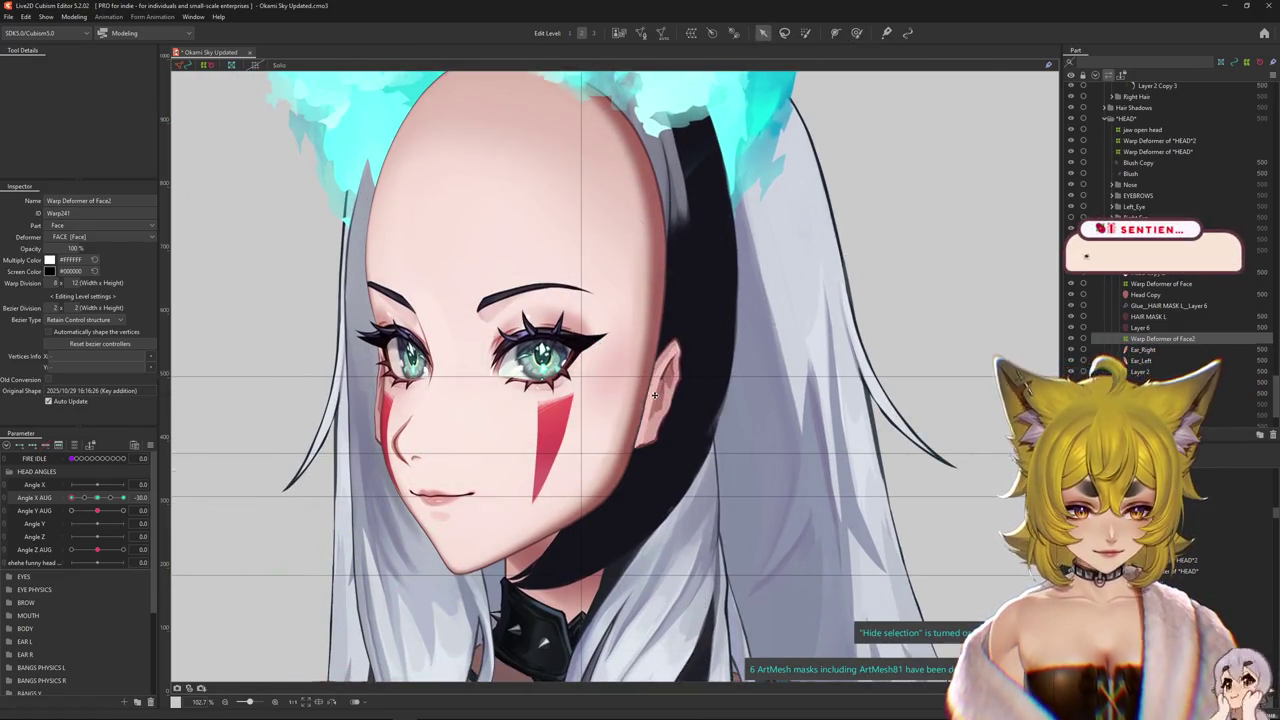
{"action": "left_click", "coordinate": [692, 406]}
{"action": "left_click_drag", "start_coordinate": [692, 406], "coordinate": [664, 396]}
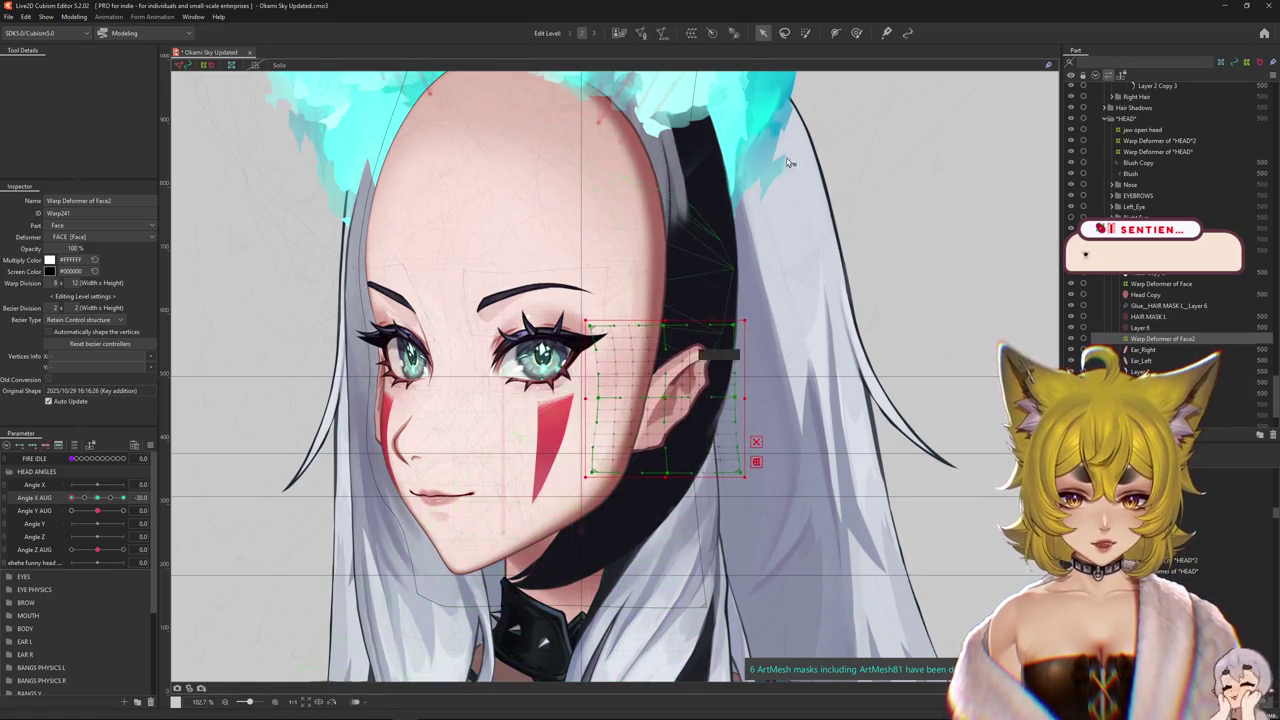
- Bend the top-right of the ear's warp grid with the deform brush and paint weight over the ear
{"action": "left_click", "coordinate": [856, 33]}
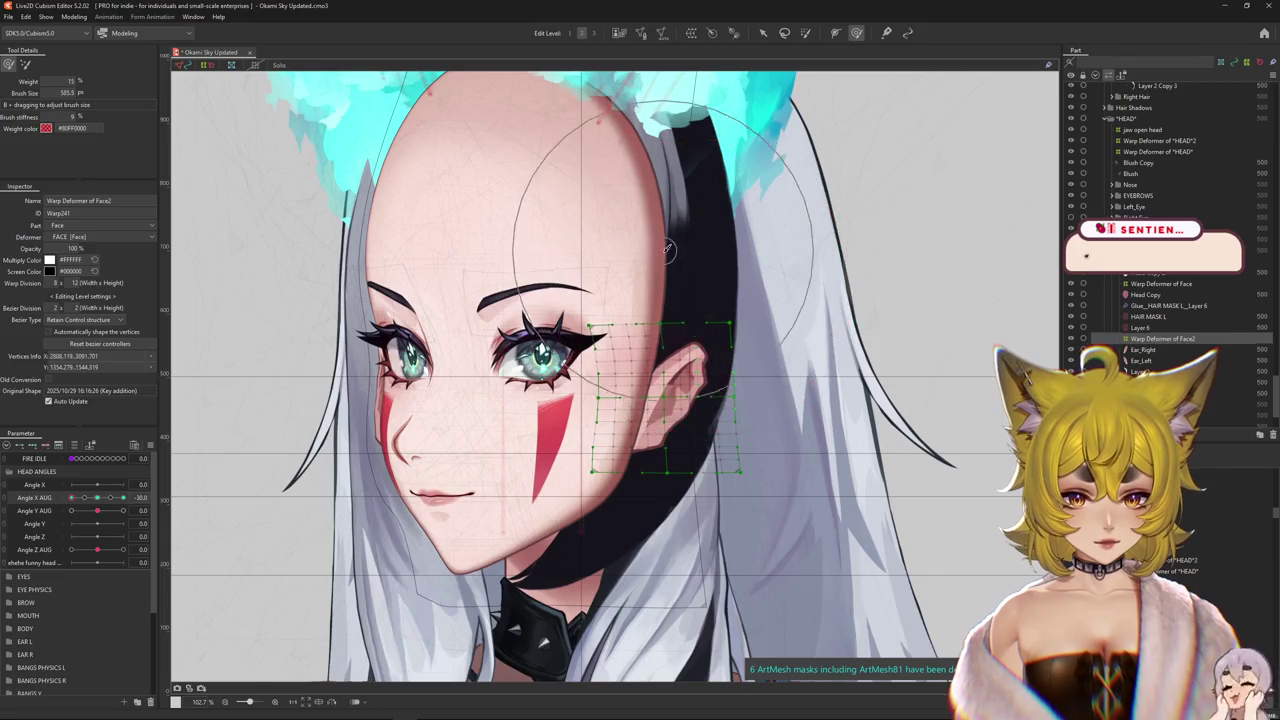
{"action": "left_click_drag", "start_coordinate": [697, 282], "coordinate": [612, 328]}
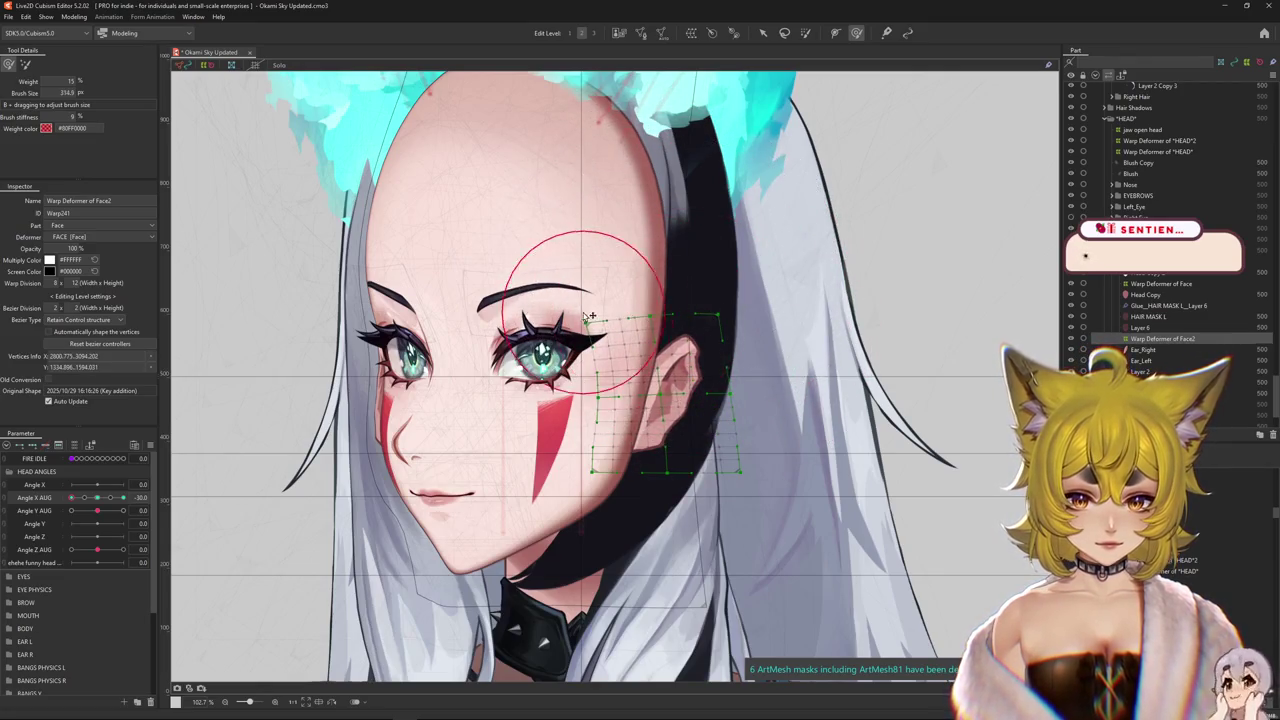
{"action": "left_click_drag", "start_coordinate": [694, 458], "coordinate": [629, 463]}
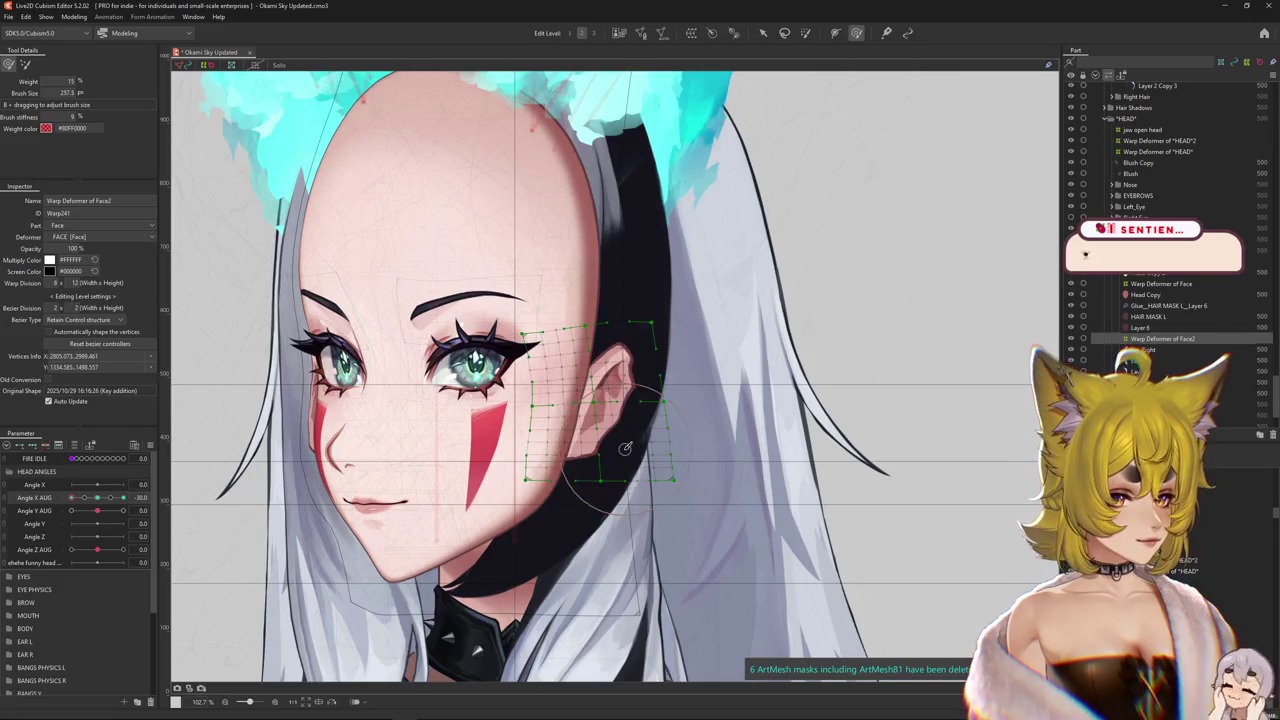
{"action": "key", "text": "b"}
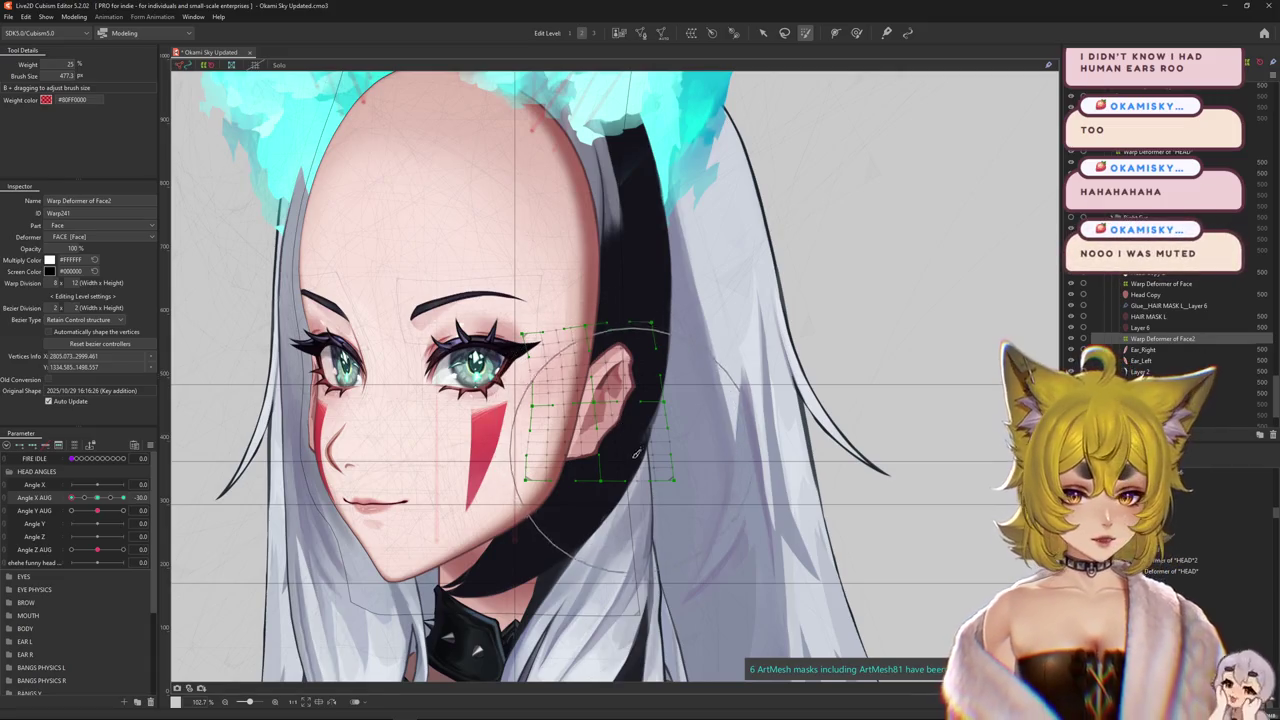
{"action": "left_click_drag", "start_coordinate": [619, 426], "coordinate": [618, 417]}
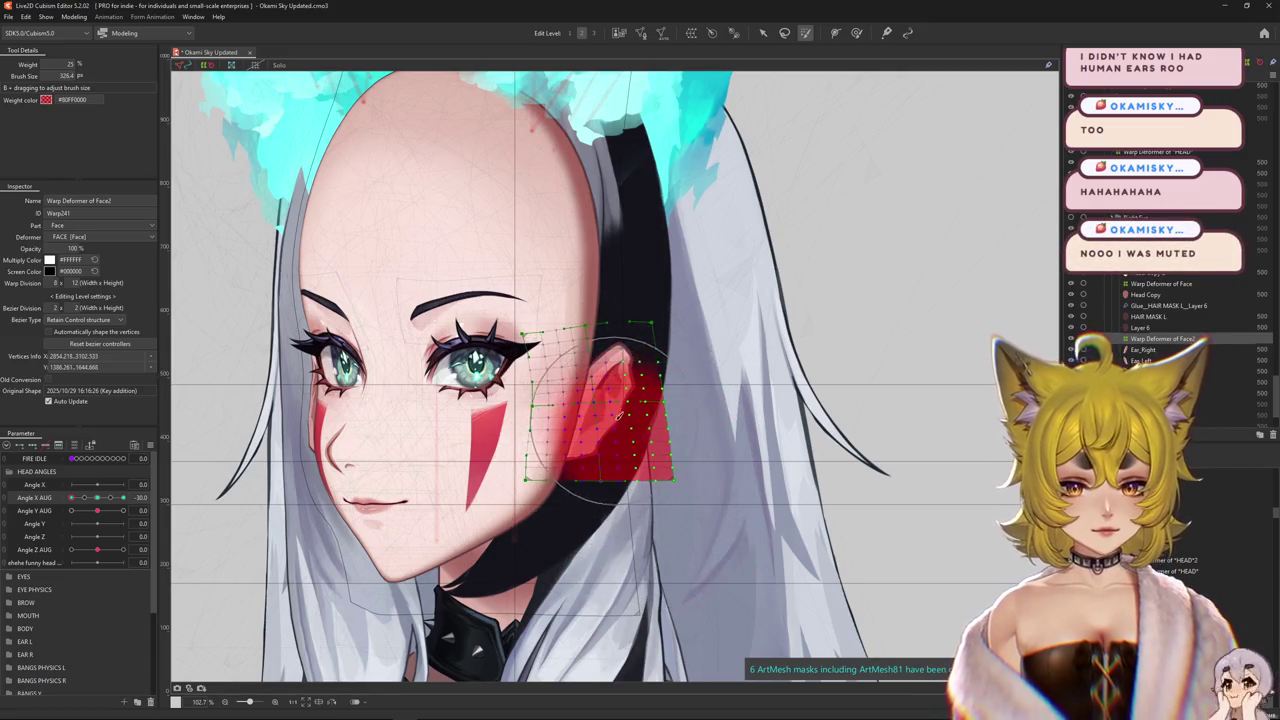
{"action": "left_click", "coordinate": [857, 33]}
{"action": "left_click", "coordinate": [620, 383]}
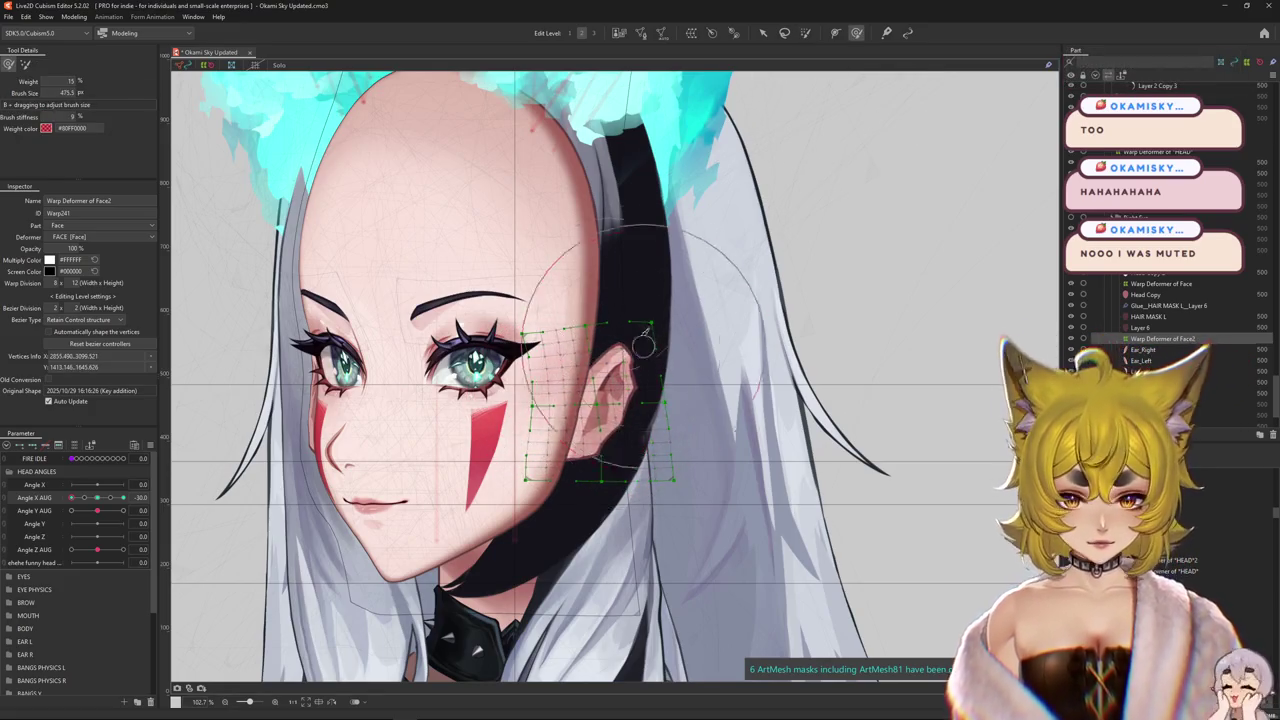
- Resize the deform brush between about 320 and 717, then reset Angle X AUG to 0
{"action": "left_click_drag", "start_coordinate": [551, 402], "coordinate": [622, 319]}
{"action": "key", "text": "ctrl+h"}
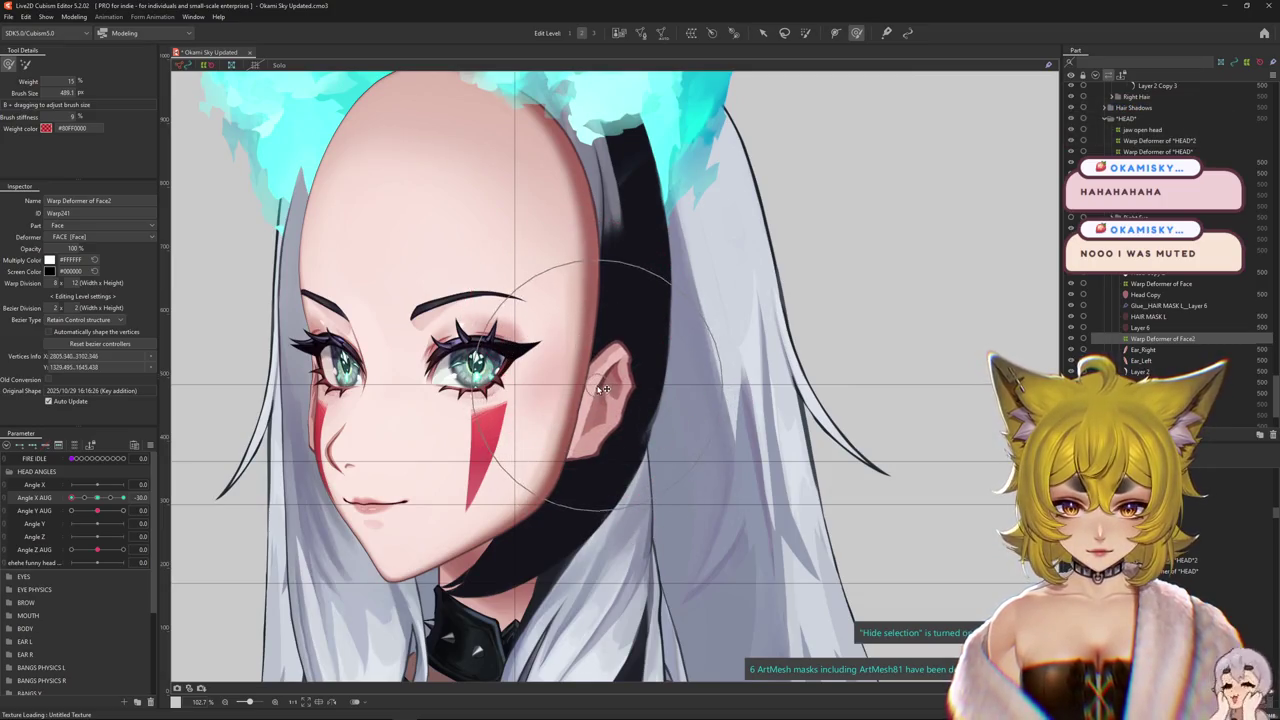
{"action": "left_click_drag", "start_coordinate": [603, 388], "coordinate": [577, 459]}
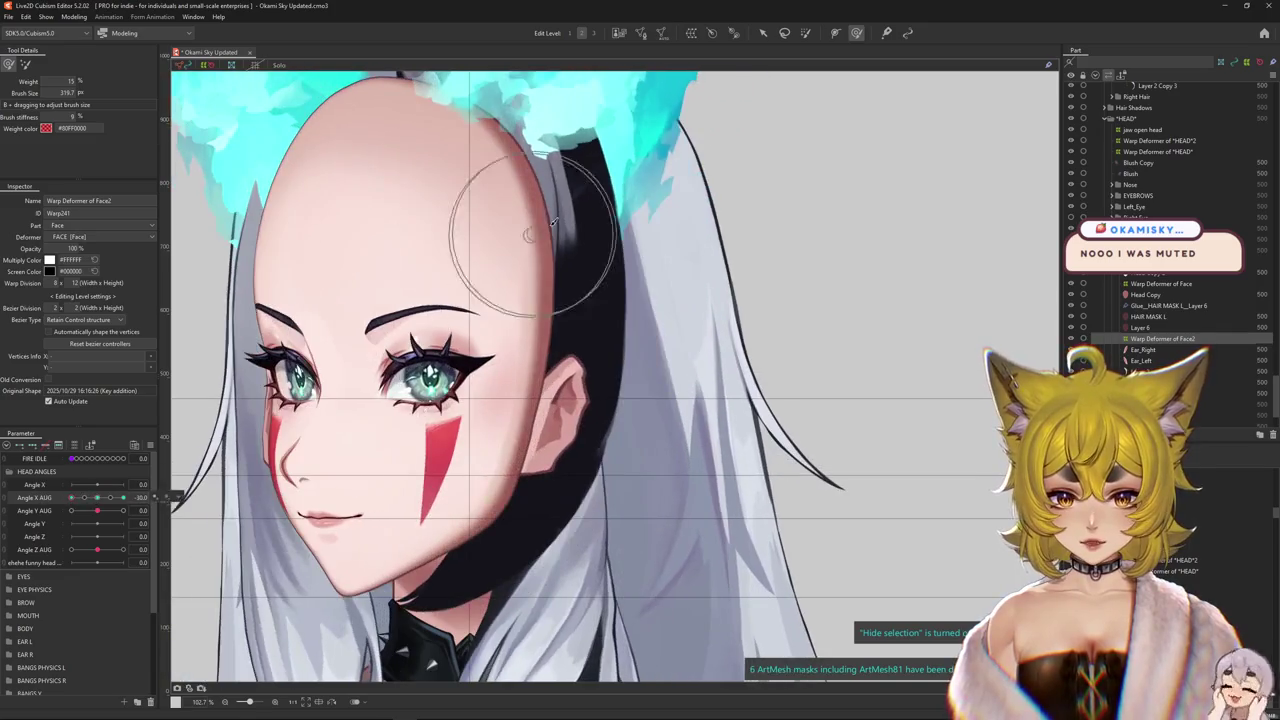
{"action": "left_click_drag", "start_coordinate": [557, 214], "coordinate": [622, 289]}
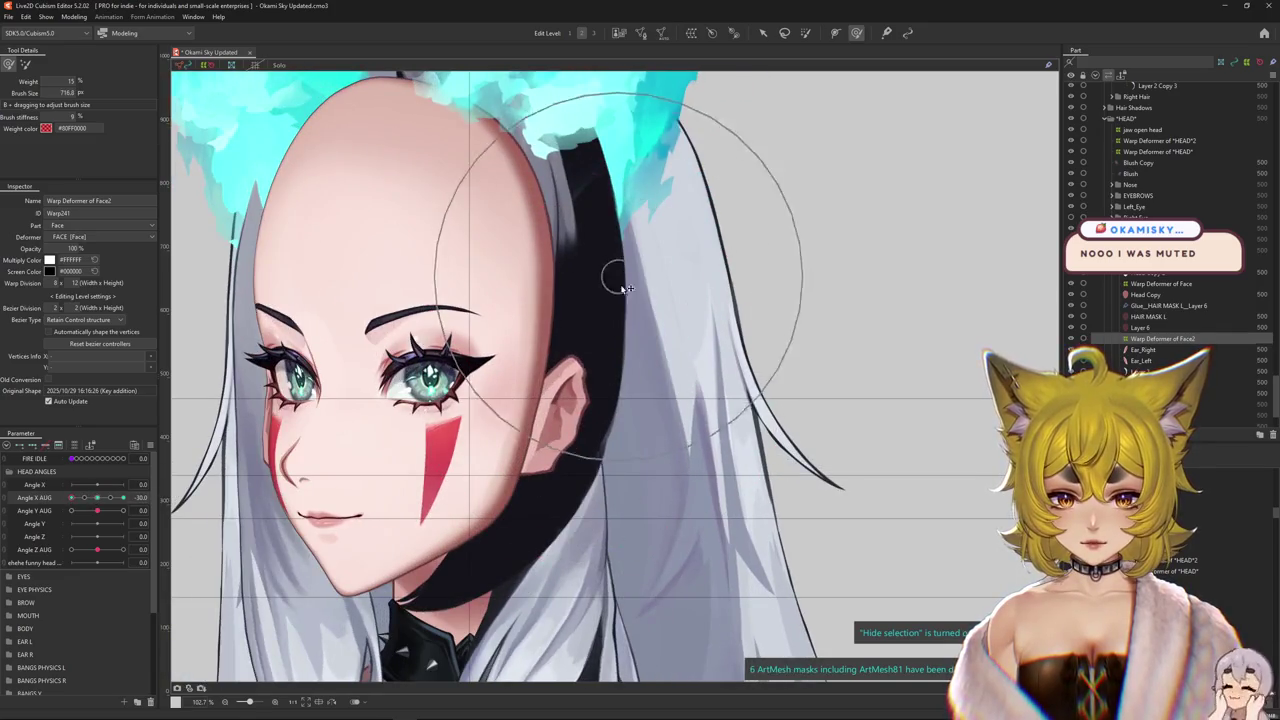
{"action": "scroll", "coordinate": [561, 459], "scroll_direction": "up", "scroll_amount": 3}
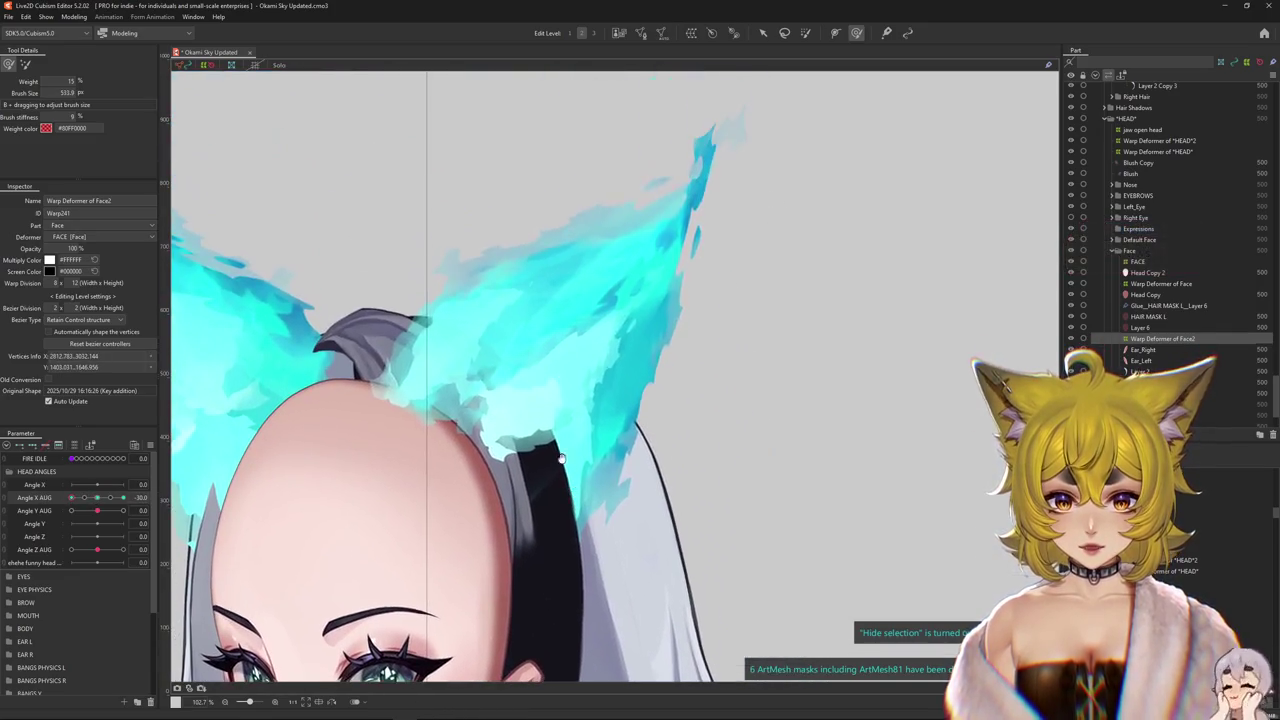
{"action": "scroll", "coordinate": [643, 214], "scroll_direction": "down", "scroll_amount": 1}
{"action": "scroll", "coordinate": [500, 350], "scroll_direction": "down", "scroll_amount": 3}
{"action": "left_click", "coordinate": [97, 497]}
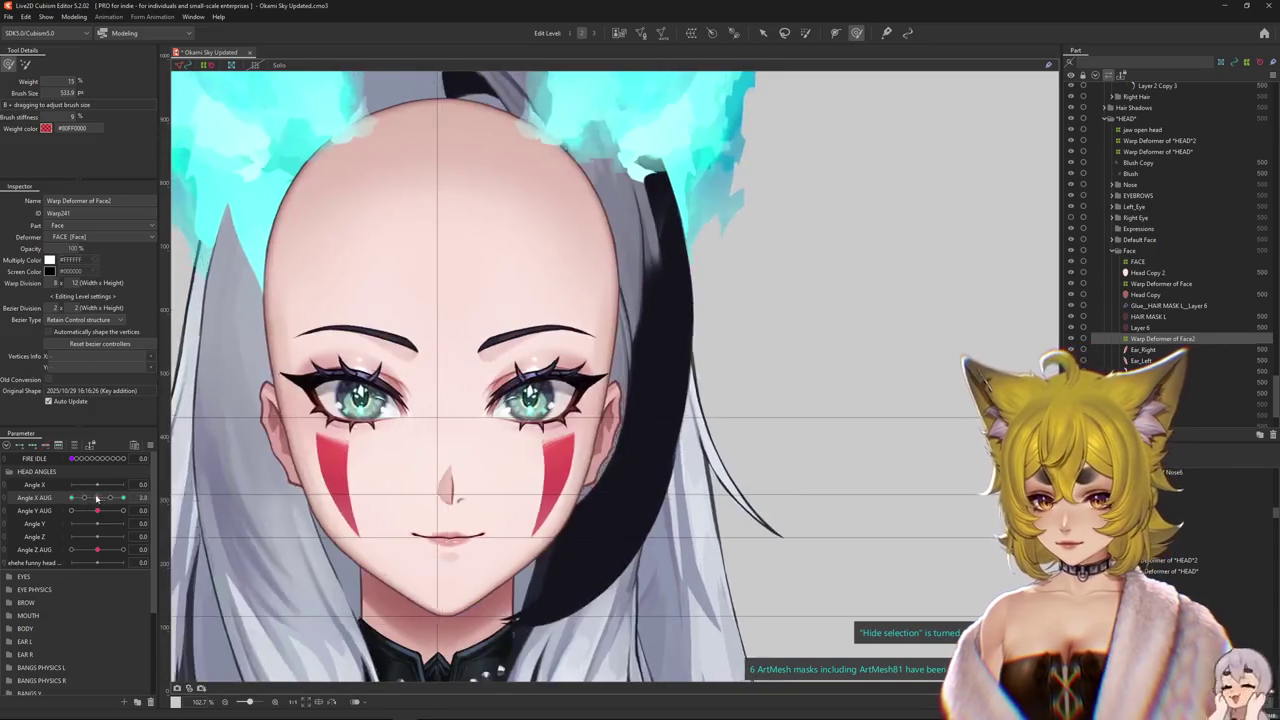
- Reshape the face warp near the ear with the head turned to Angle X AUG 30
{"action": "mouse_move", "coordinate": [97, 497]}
{"action": "left_mouse_down"}
{"action": "mouse_move", "coordinate": [71, 497]}
{"action": "mouse_move", "coordinate": [123, 497]}
{"action": "left_mouse_up"}
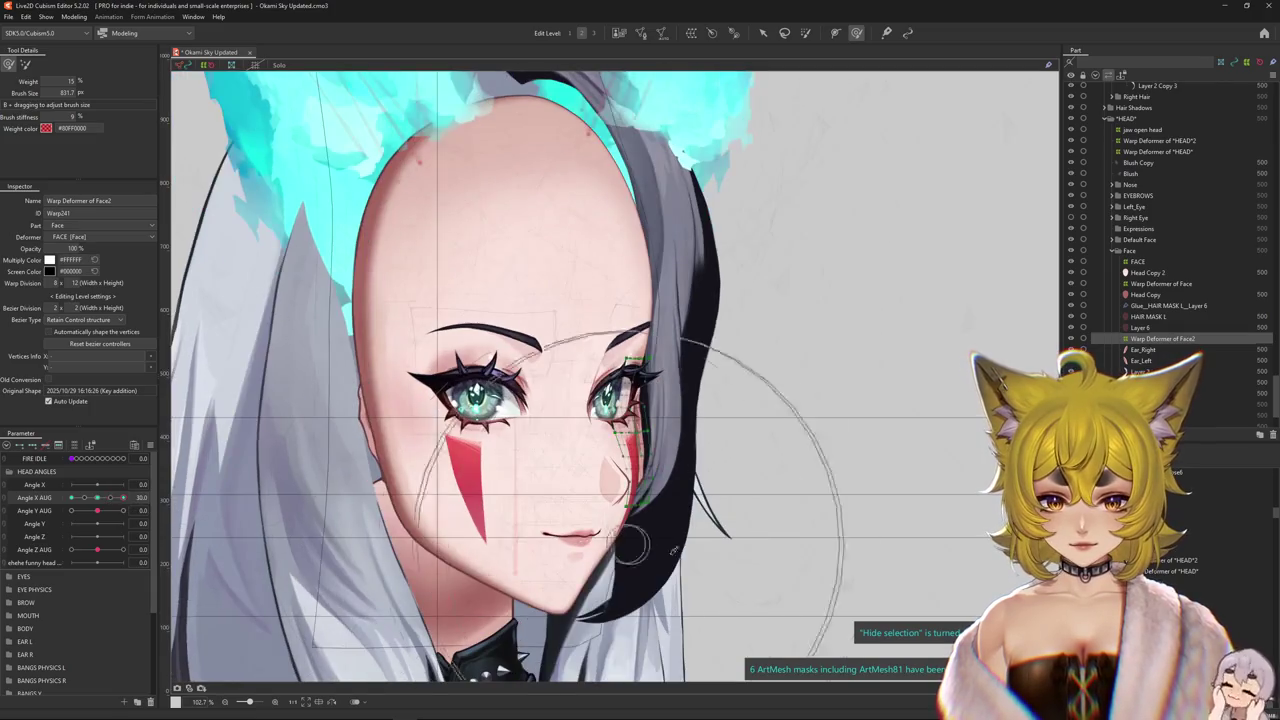
{"action": "left_click_drag", "start_coordinate": [673, 549], "coordinate": [551, 497]}
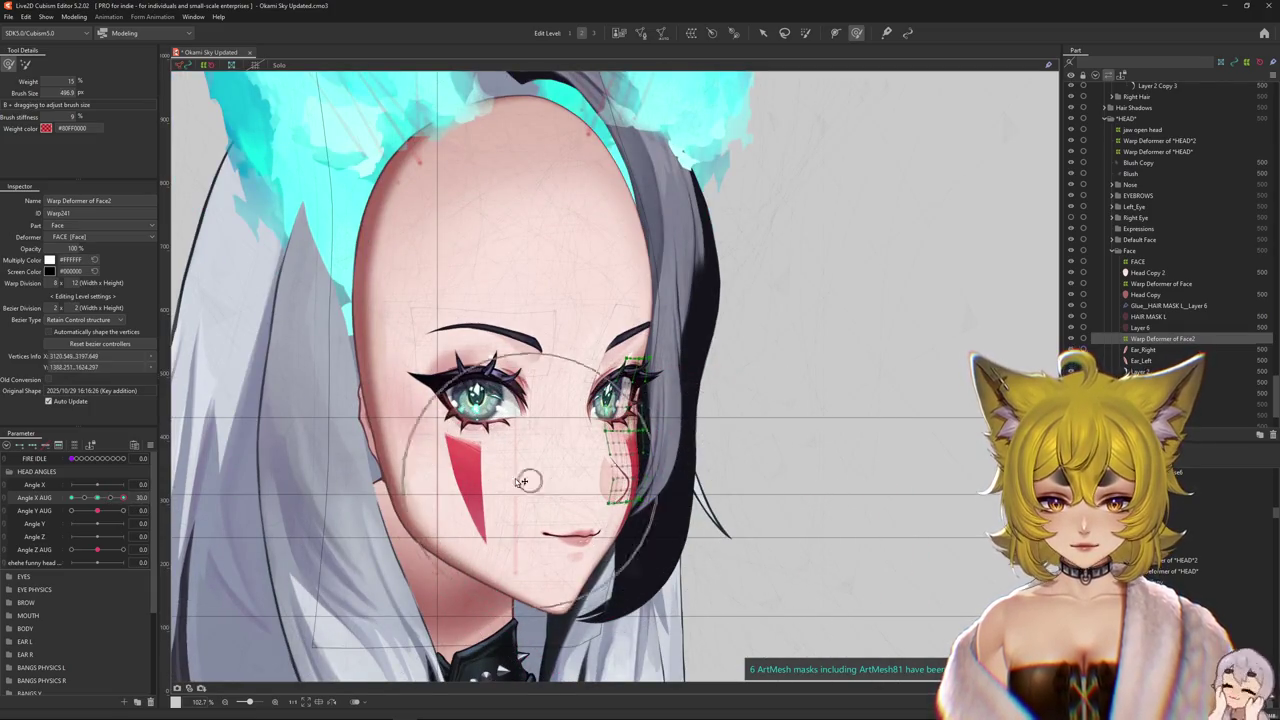
{"action": "key", "text": "ctrl+h"}
{"action": "mouse_move", "coordinate": [123, 497]}
{"action": "left_mouse_down"}
{"action": "mouse_move", "coordinate": [103, 497]}
{"action": "mouse_move", "coordinate": [123, 497]}
{"action": "left_mouse_up"}
{"action": "left_click_drag", "start_coordinate": [523, 457], "coordinate": [382, 388]}
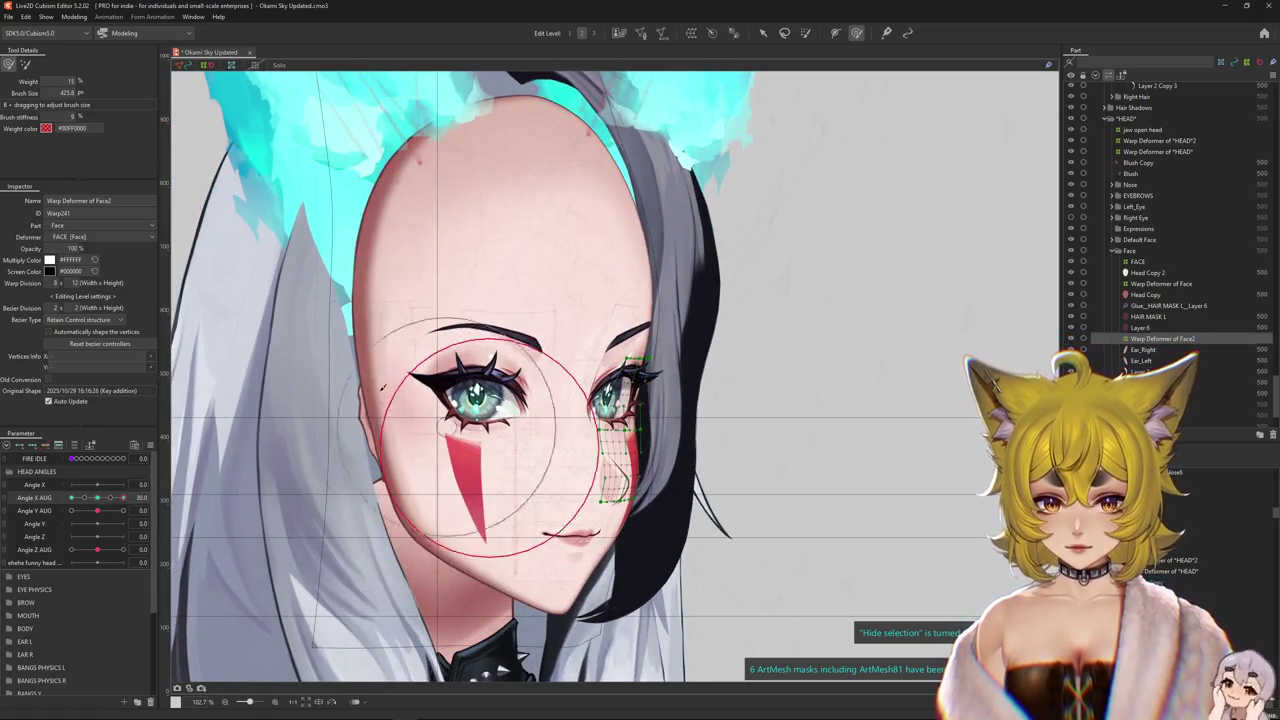
- Rework the warp with a zero-stiffness brush, undoing a stray change and previewing the turn
{"action": "left_click_drag", "start_coordinate": [614, 470], "coordinate": [695, 60]}
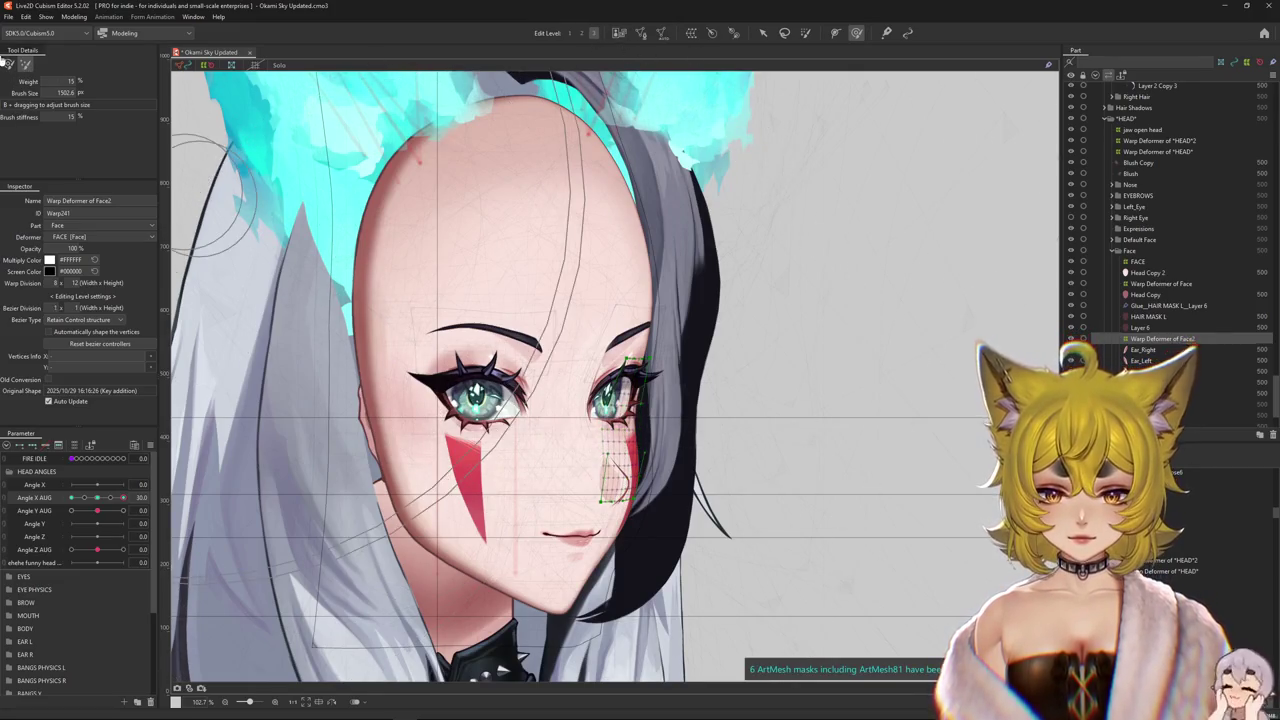
{"action": "left_click_drag", "start_coordinate": [365, 255], "coordinate": [472, 326]}
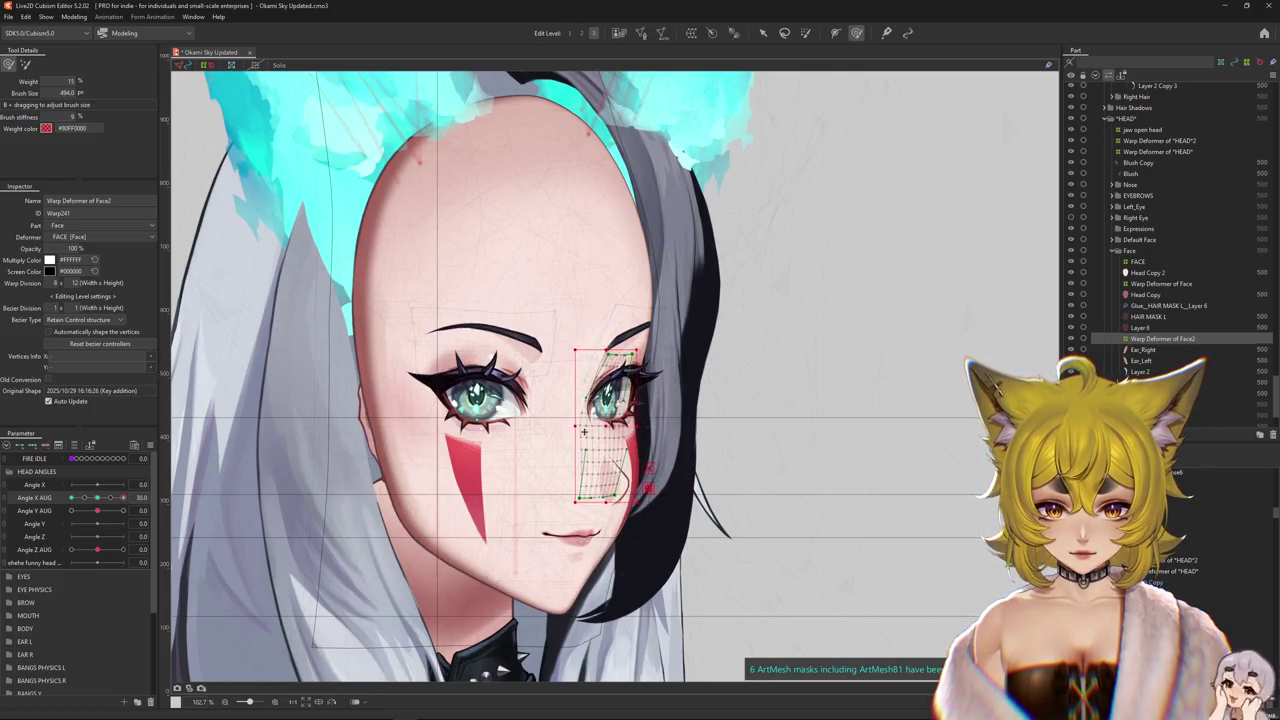
{"action": "key", "text": "ctrl+h"}
{"action": "scroll", "coordinate": [100, 500], "scroll_direction": "down", "scroll_amount": 1}
{"action": "left_click_drag", "start_coordinate": [123, 457], "coordinate": [111, 508]}
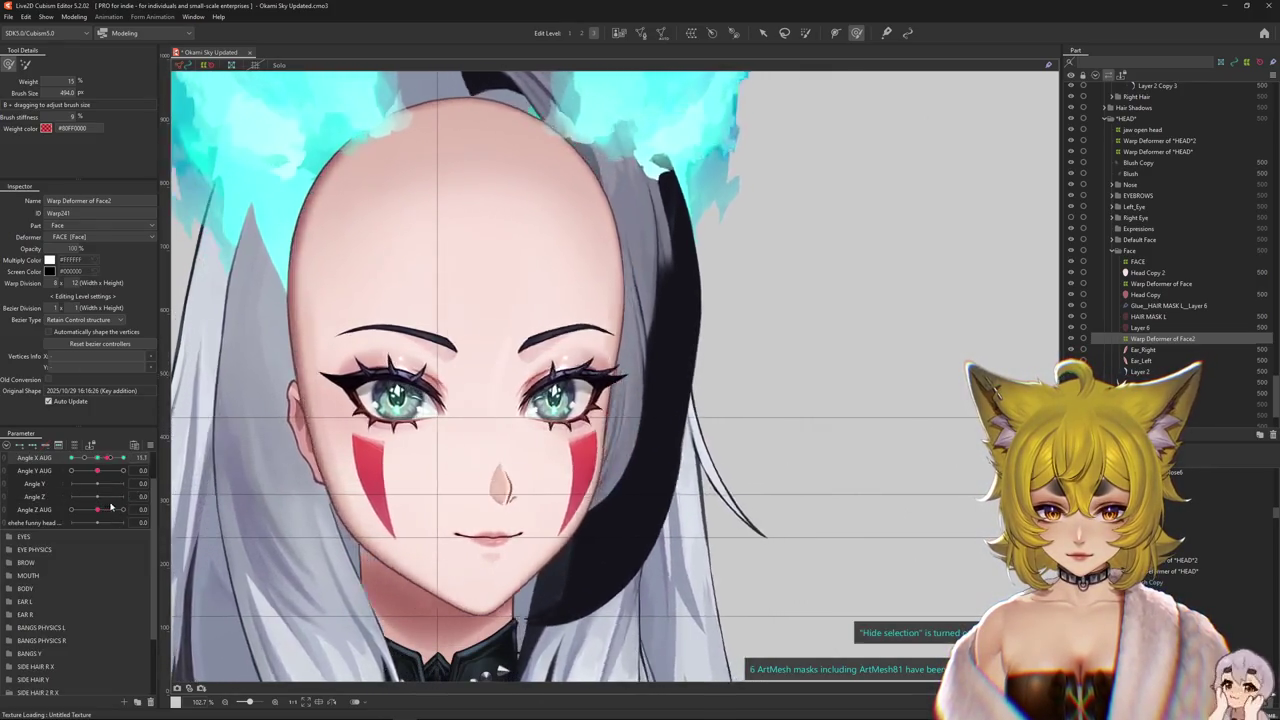
{"action": "key", "text": "ctrl+z"}
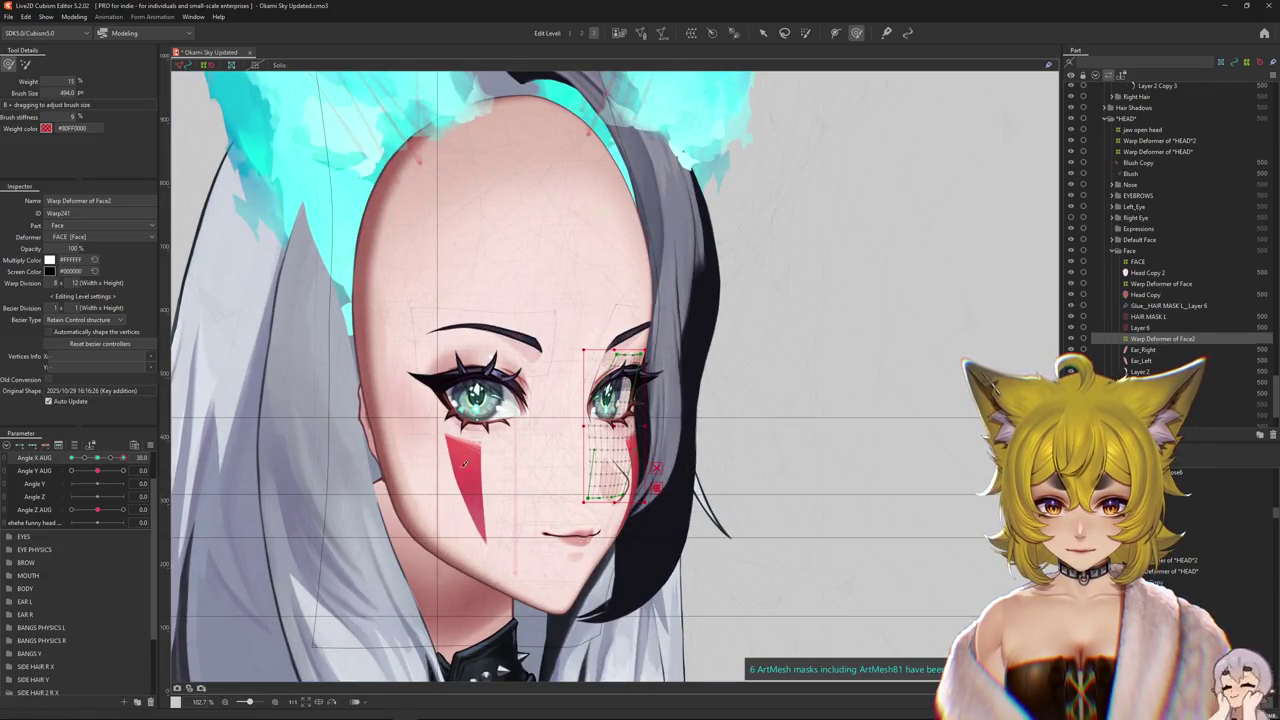
{"action": "key", "text": "ctrl+h"}
{"action": "mouse_move", "coordinate": [123, 457]}
{"action": "left_mouse_down"}
{"action": "mouse_move", "coordinate": [98, 464]}
{"action": "mouse_move", "coordinate": [124, 458]}
{"action": "left_mouse_up"}
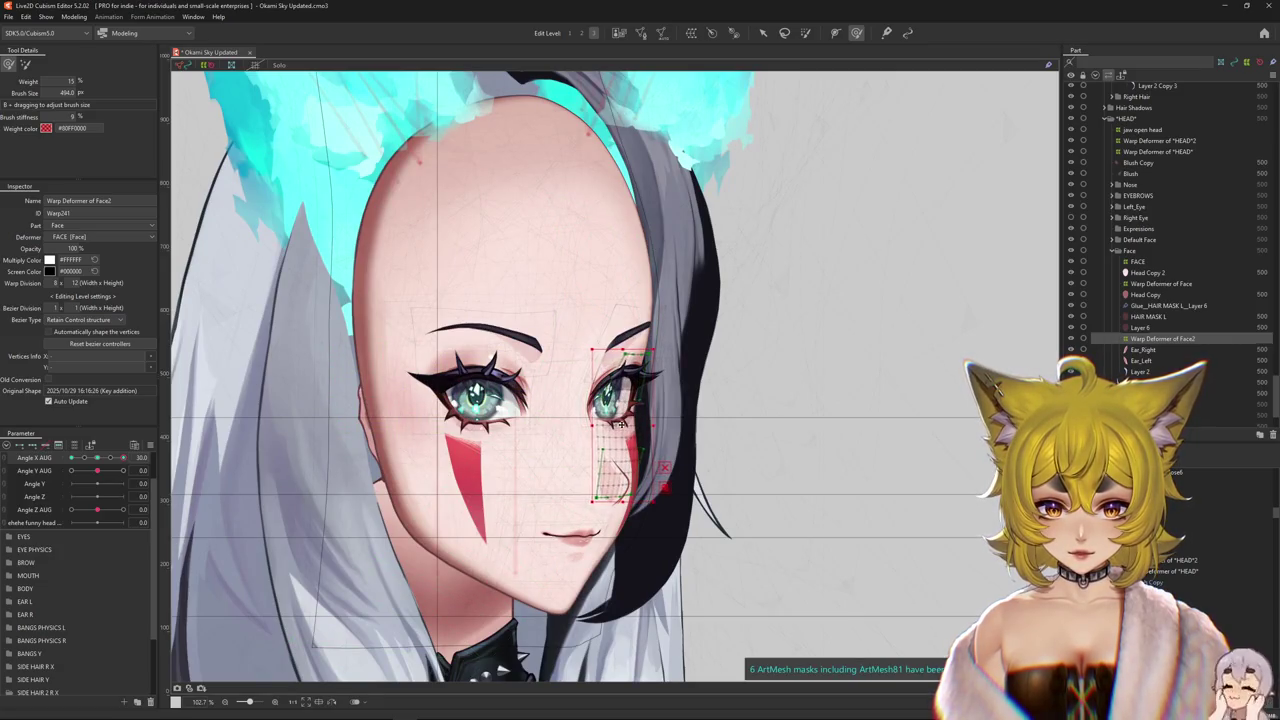
{"action": "mouse_move", "coordinate": [124, 458]}
{"action": "left_mouse_down"}
{"action": "mouse_move", "coordinate": [96, 458]}
{"action": "mouse_move", "coordinate": [124, 458]}
{"action": "left_mouse_up"}
- Shape the warp around the ear and cheek at the Angle X AUG -30 key
{"action": "right_click", "coordinate": [170, 455]}
{"action": "left_click_drag", "start_coordinate": [600, 370], "coordinate": [650, 370]}
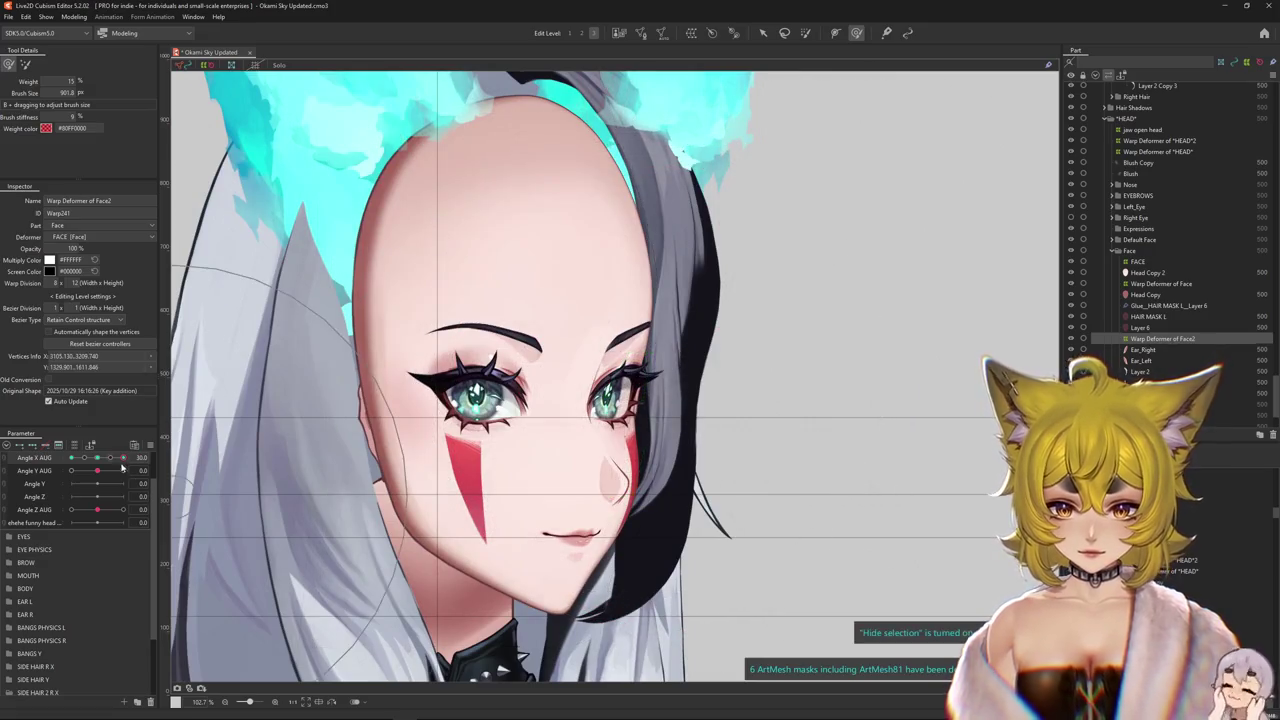
{"action": "left_click_drag", "start_coordinate": [124, 458], "coordinate": [33, 467]}
{"action": "left_click_drag", "start_coordinate": [643, 314], "coordinate": [556, 497]}
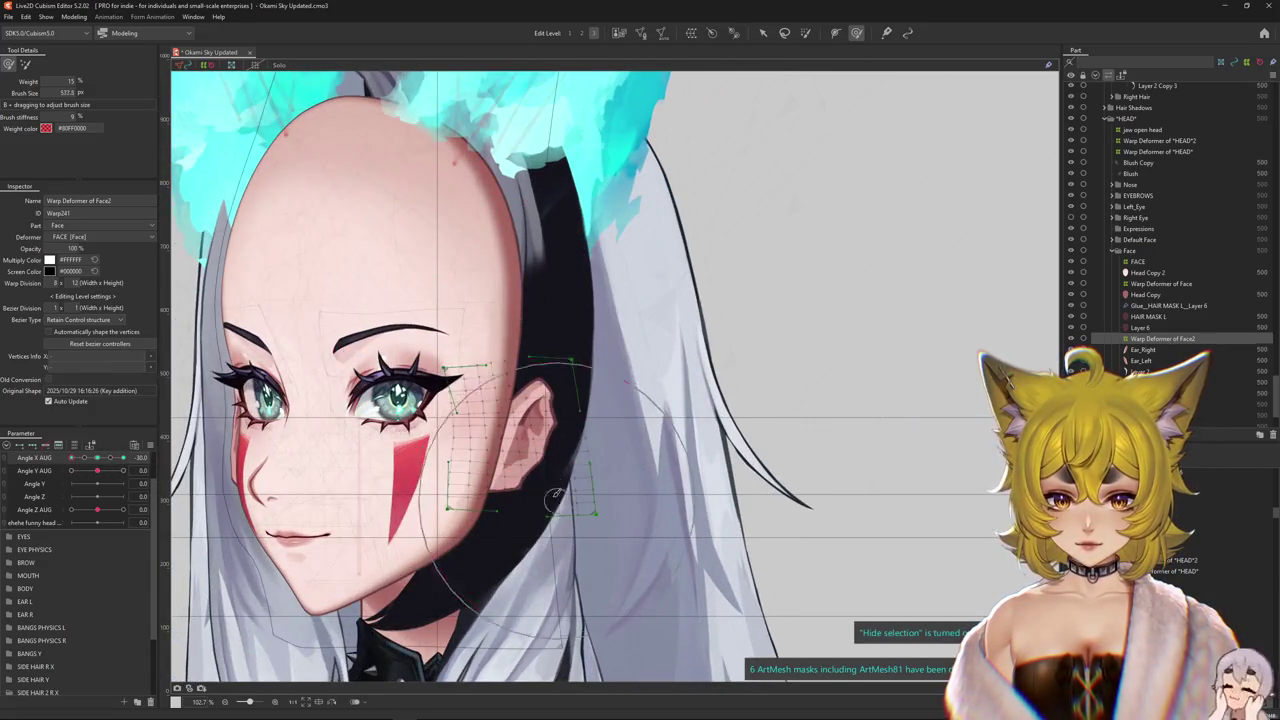
{"action": "left_click_drag", "start_coordinate": [500, 402], "coordinate": [532, 415]}
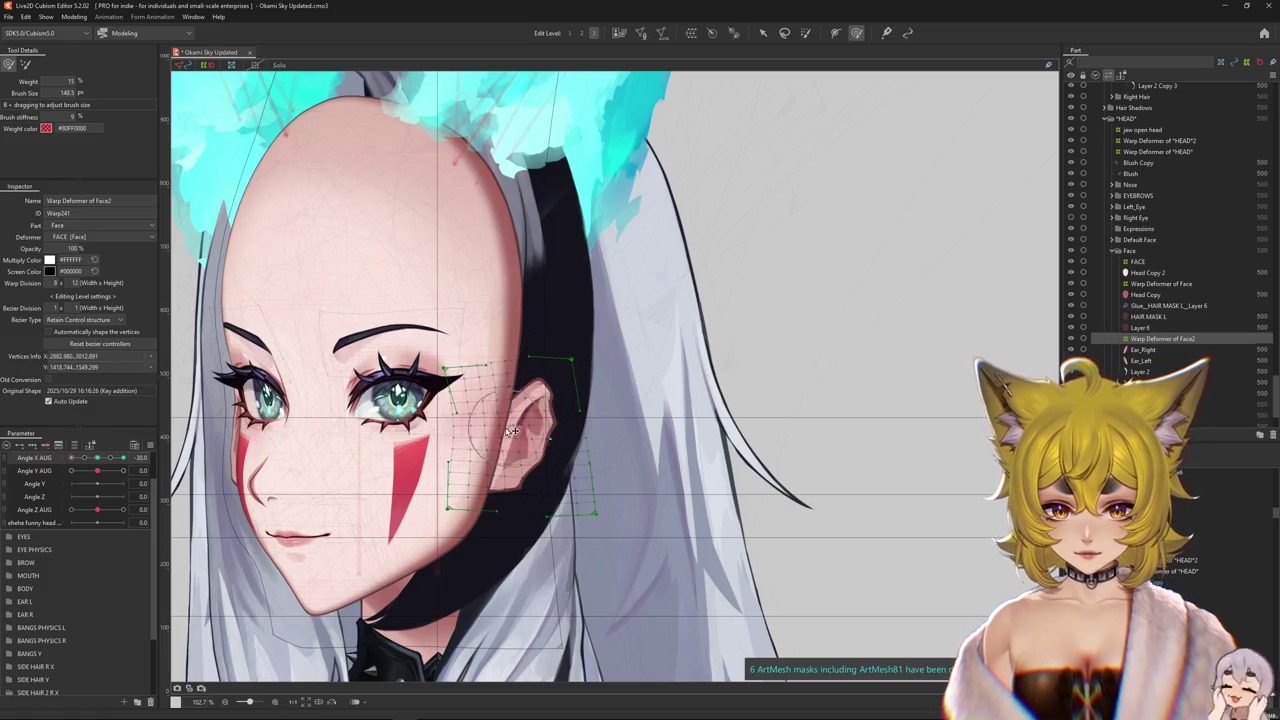
{"action": "mouse_move", "coordinate": [510, 468]}
{"action": "left_mouse_down"}
{"action": "mouse_move", "coordinate": [529, 447]}
{"action": "mouse_move", "coordinate": [591, 437]}
{"action": "left_mouse_up"}
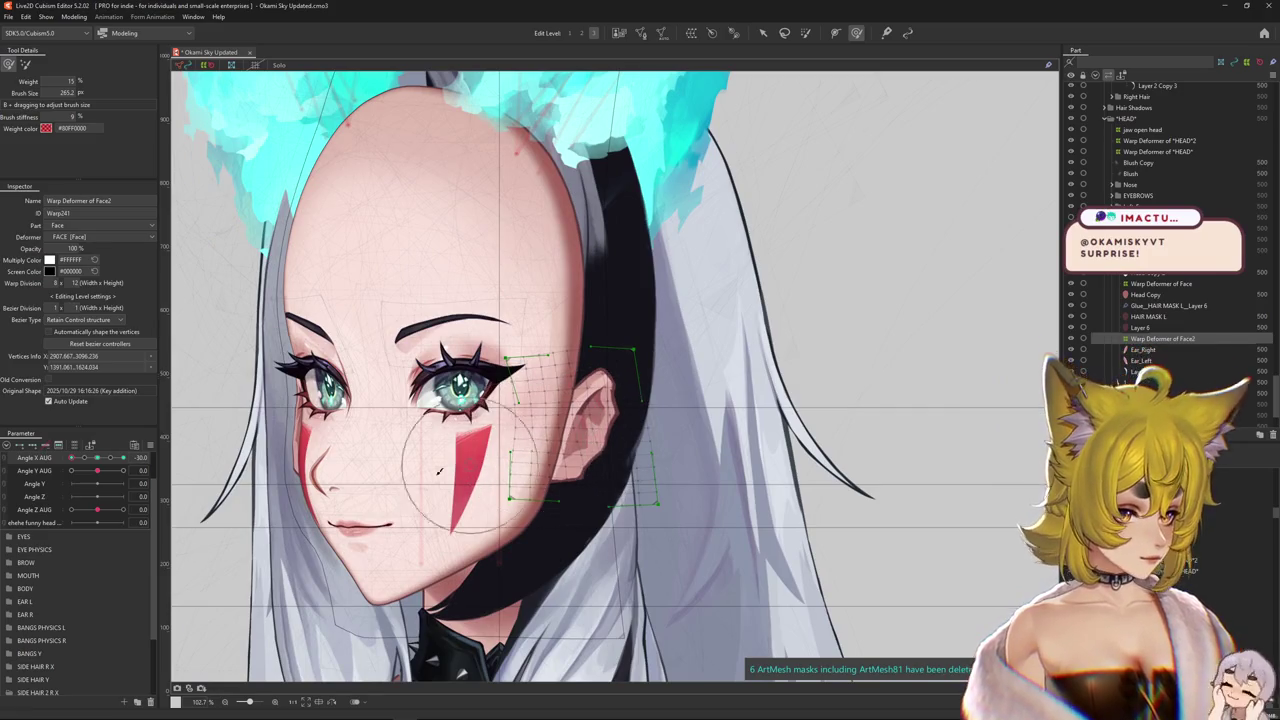
- Return Angle X AUG to 0 and preview the face with the warp grid hidden
{"action": "left_click_drag", "start_coordinate": [71, 457], "coordinate": [101, 463]}
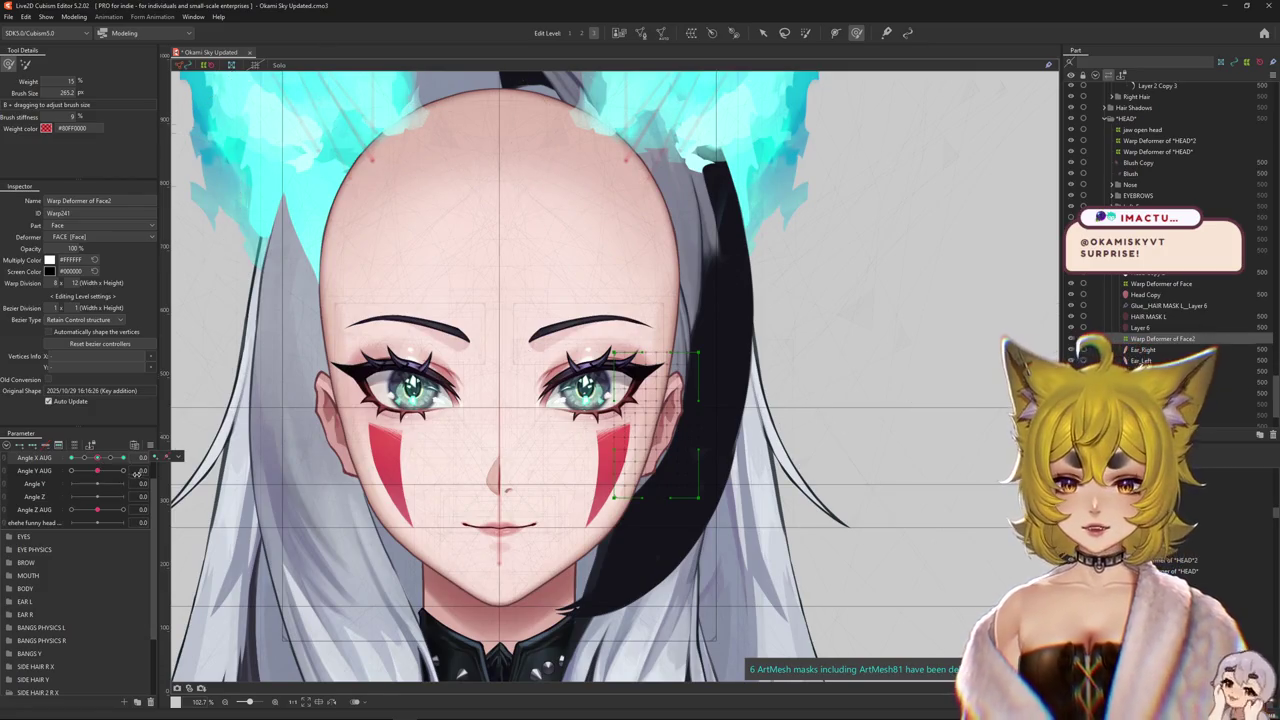
{"action": "key", "text": "ctrl+h"}
{"action": "left_click", "coordinate": [99, 471]}
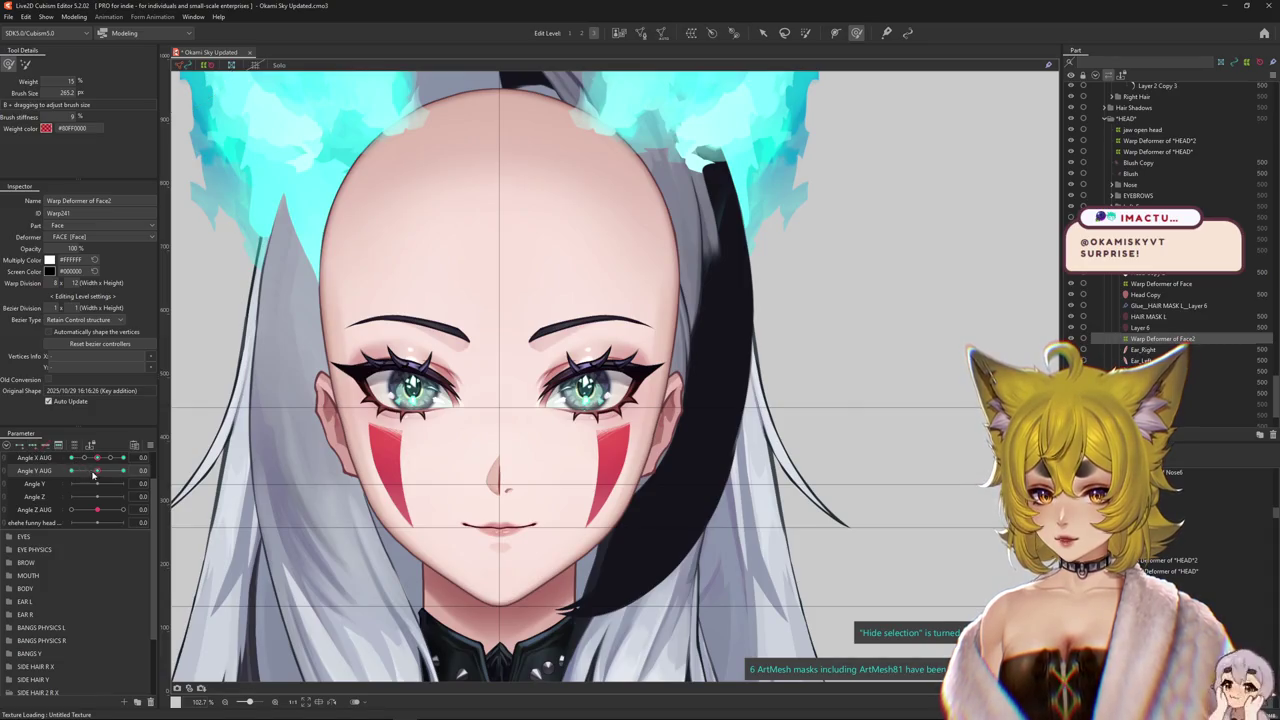
{"action": "scroll", "coordinate": [537, 438], "scroll_direction": "down", "scroll_amount": 4}
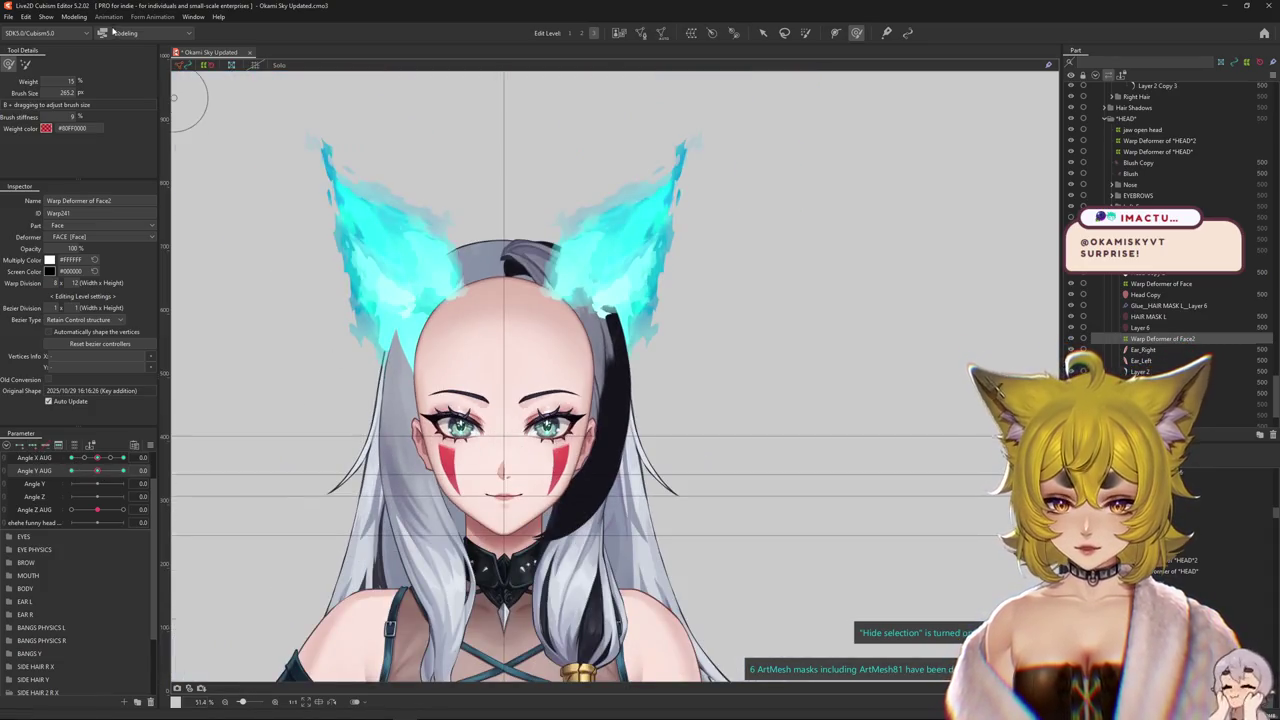
{"action": "scroll", "coordinate": [461, 374], "scroll_direction": "up", "scroll_amount": 4}
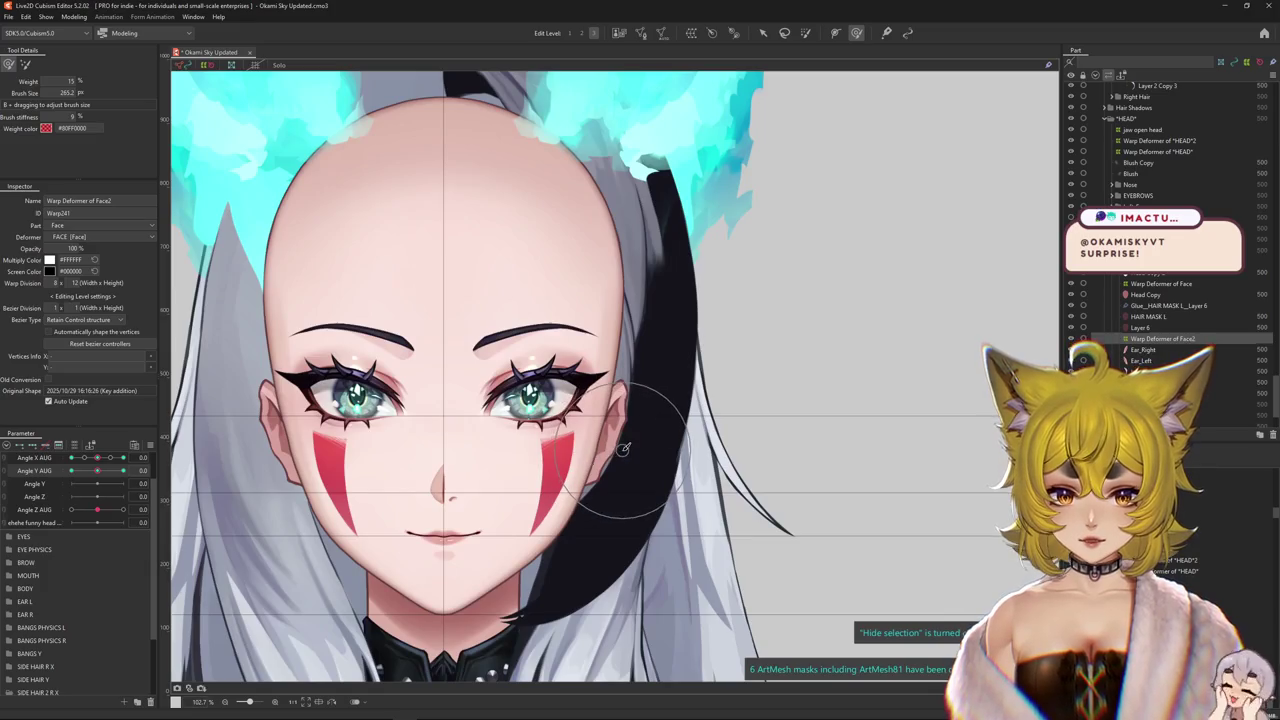
{"action": "left_click_drag", "start_coordinate": [571, 486], "coordinate": [644, 506]}
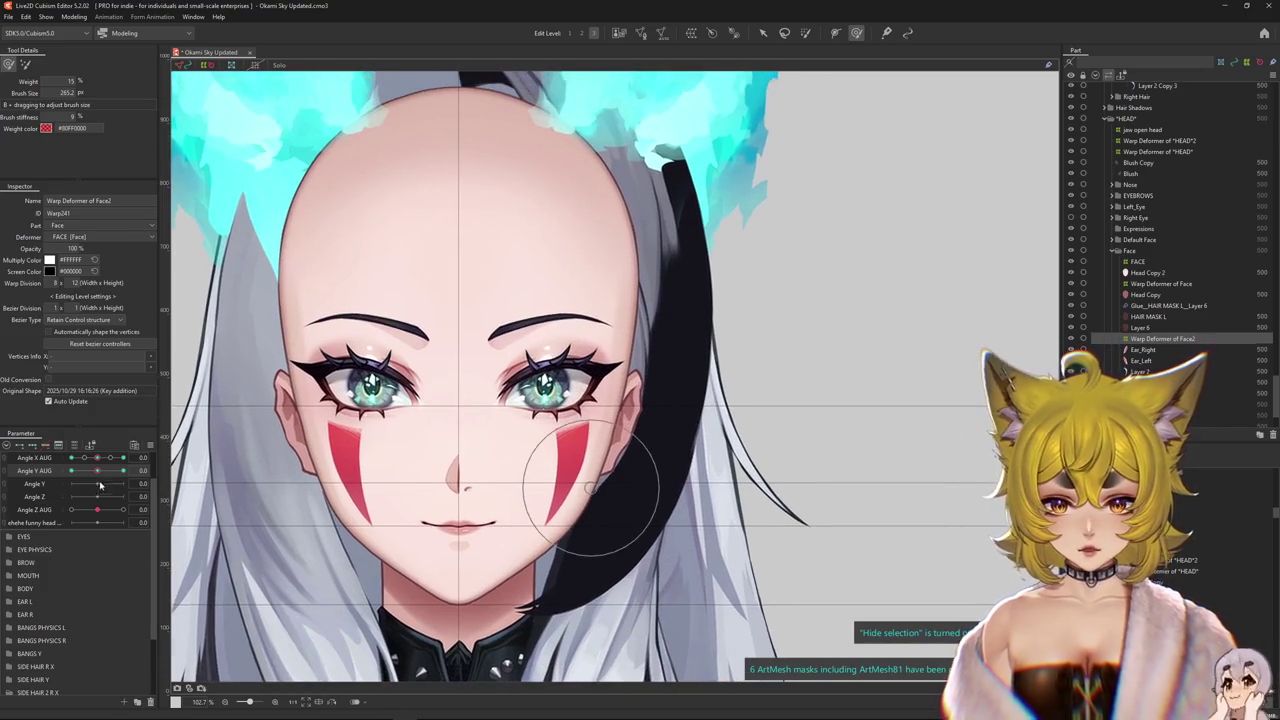
- Set Angle Y AUG to 30 and brush the warp beside the ear, then check it
{"action": "left_click_drag", "start_coordinate": [97, 470], "coordinate": [430, 400]}
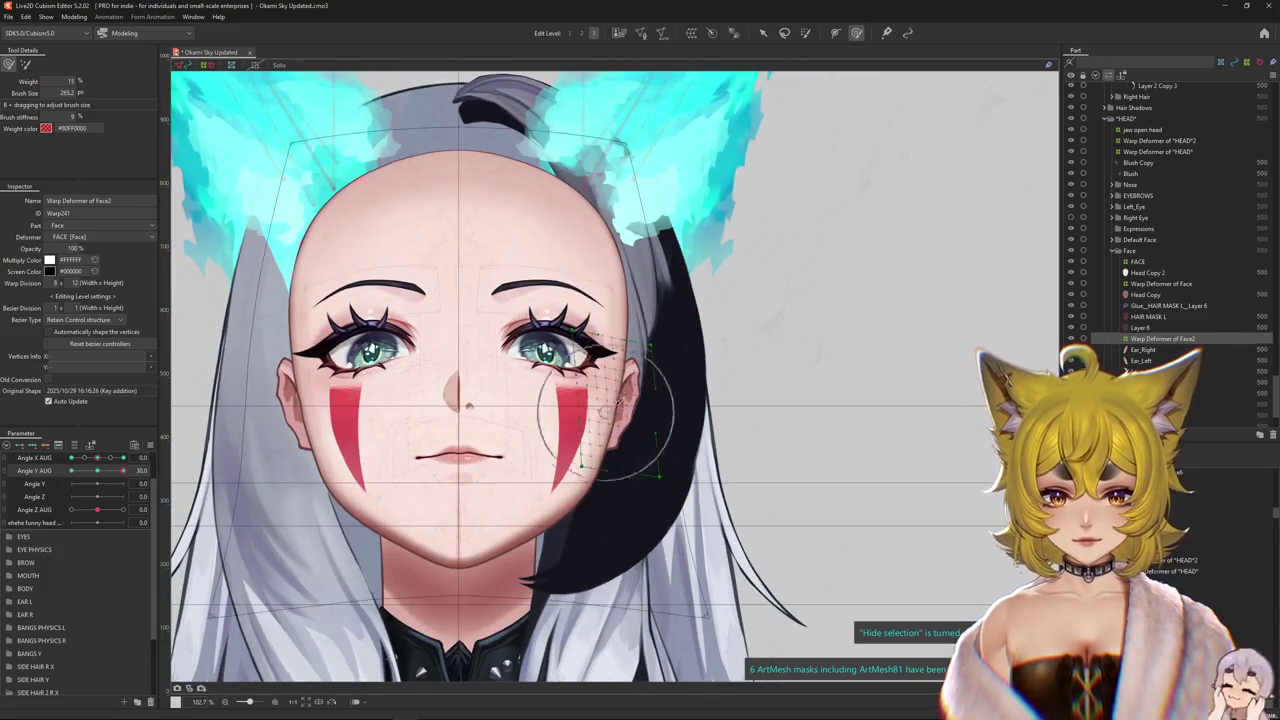
{"action": "left_click", "coordinate": [100, 466]}
{"action": "left_click", "coordinate": [98, 458]}
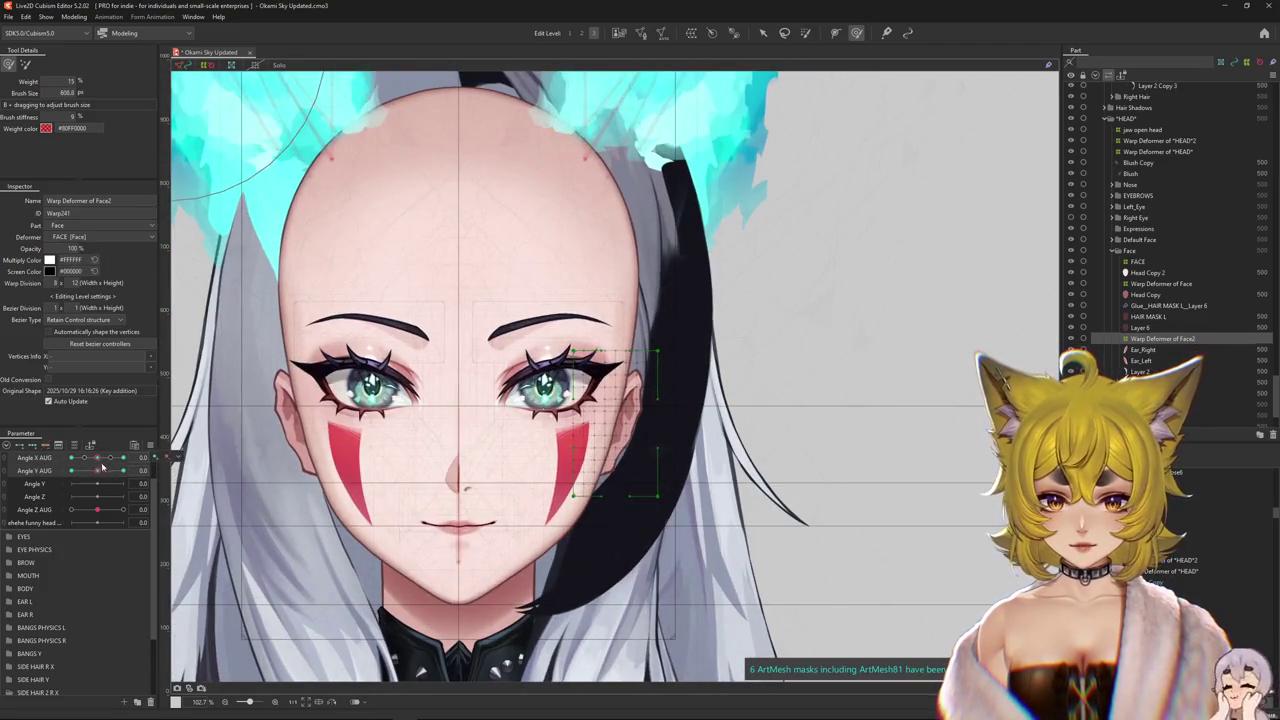
{"action": "mouse_move", "coordinate": [637, 305]}
{"action": "left_mouse_down"}
{"action": "mouse_move", "coordinate": [856, 20]}
{"action": "mouse_move", "coordinate": [680, 460]}
{"action": "left_mouse_up"}
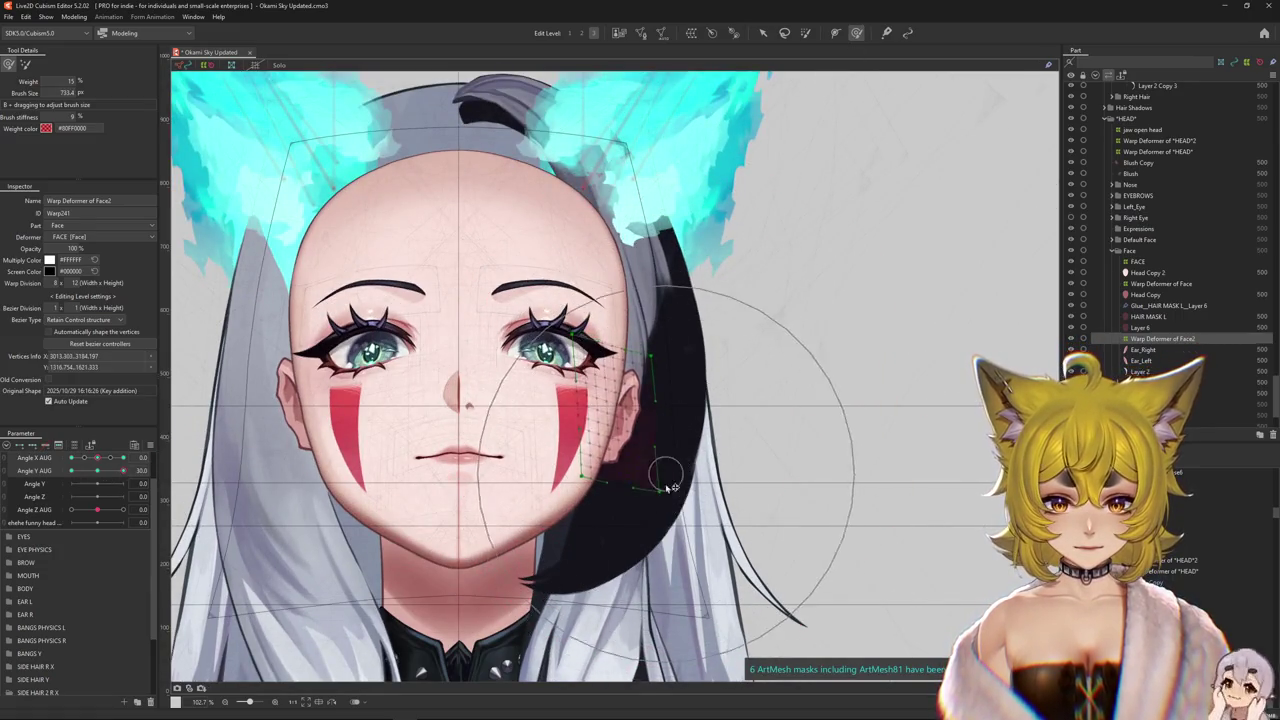
{"action": "scroll", "coordinate": [713, 484], "scroll_direction": "up", "scroll_amount": 3}
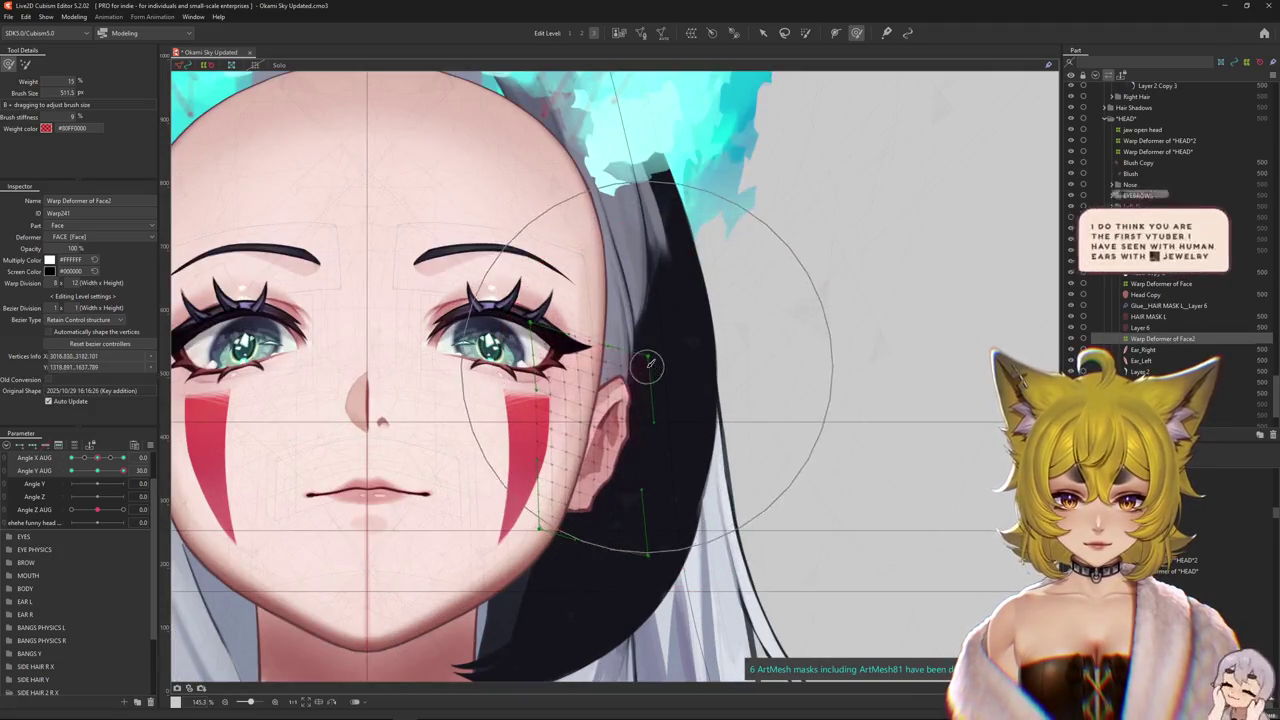
{"action": "scroll", "coordinate": [651, 372], "scroll_direction": "down", "scroll_amount": 3}
{"action": "key", "text": "ctrl+h"}
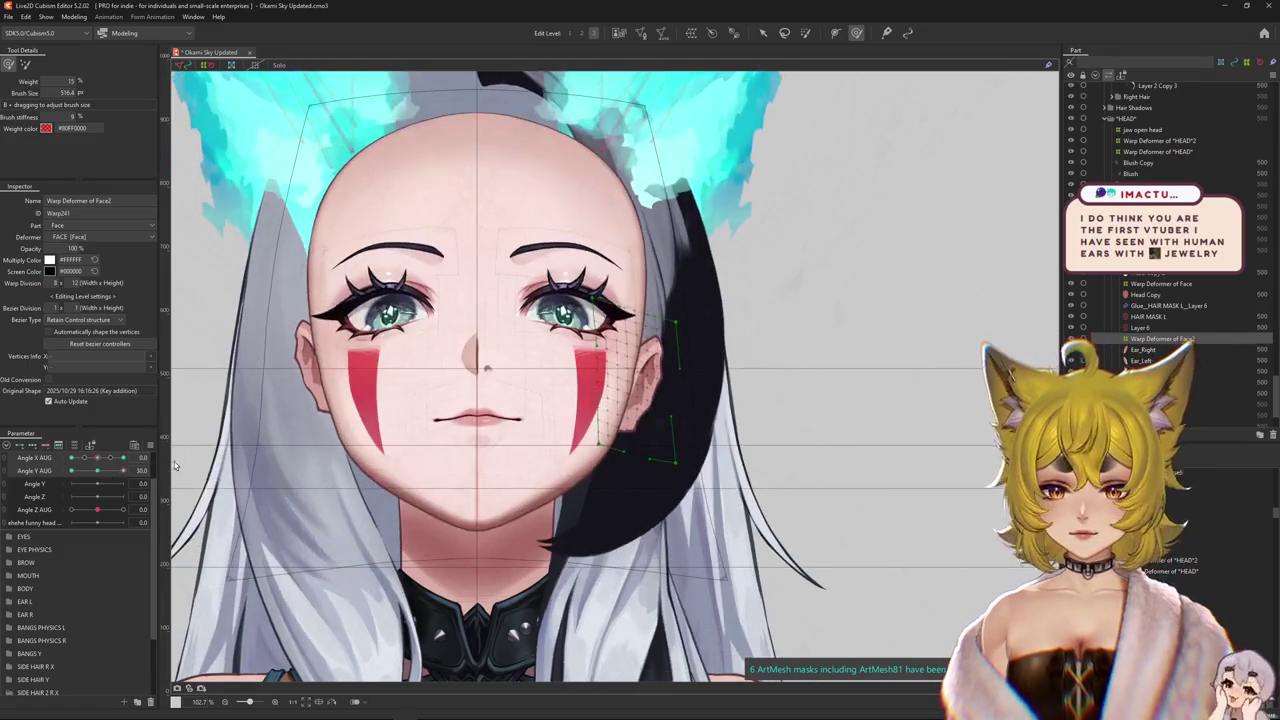
- Refine the ear-side warp with resized brushes, then tilt the head to Angle Y AUG -30
{"action": "left_click_drag", "start_coordinate": [752, 341], "coordinate": [621, 341]}
{"action": "key", "text": "ctrl+h"}
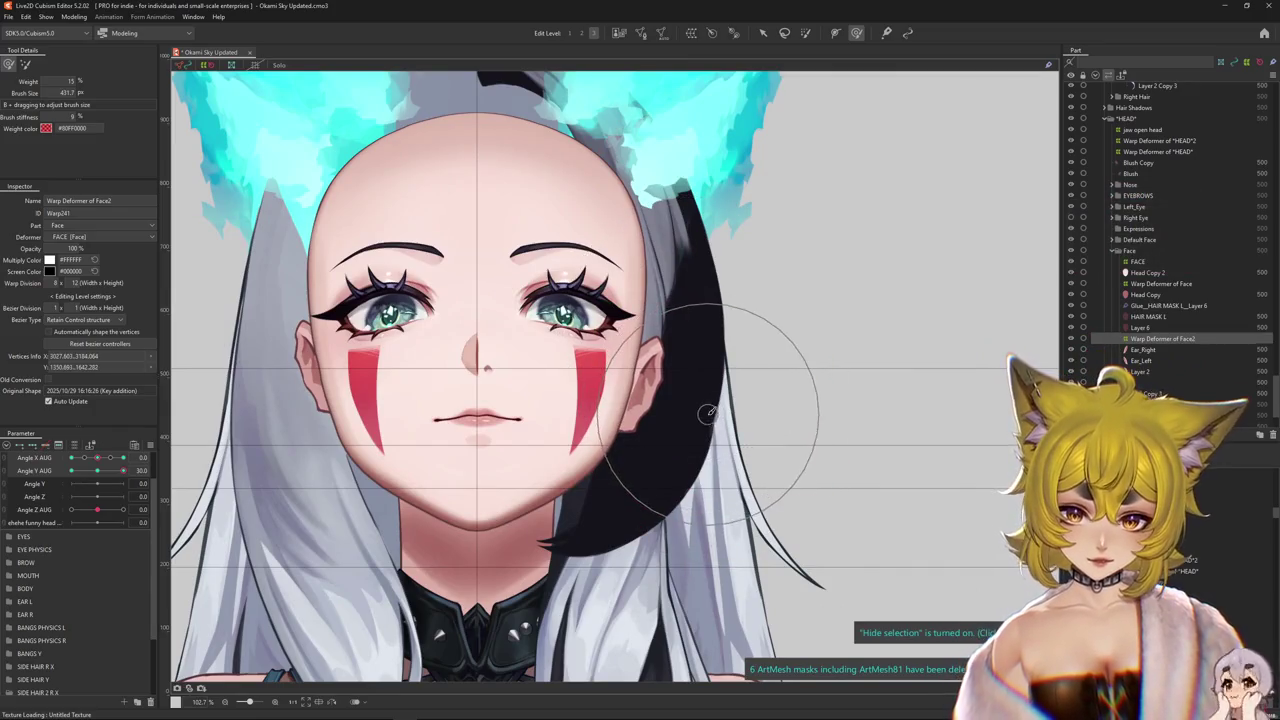
{"action": "key", "text": "ctrl+h"}
{"action": "left_click_drag", "start_coordinate": [700, 450], "coordinate": [624, 350]}
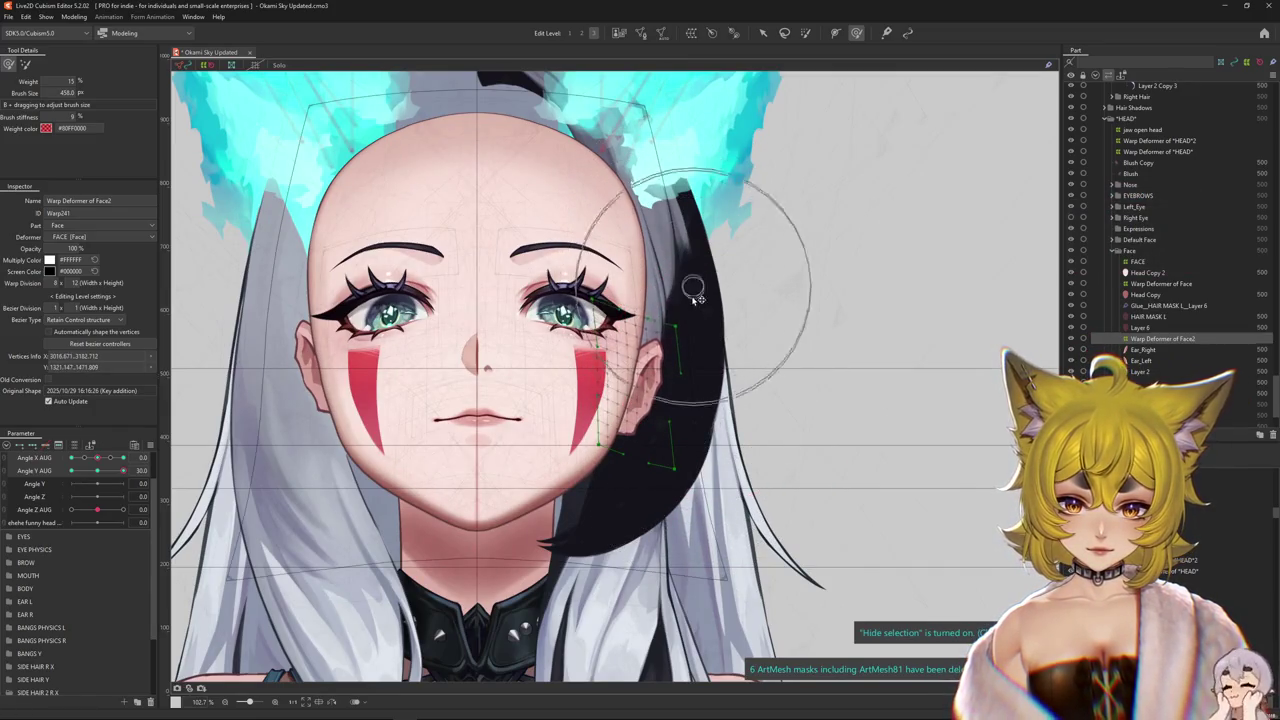
{"action": "left_click_drag", "start_coordinate": [660, 434], "coordinate": [758, 434]}
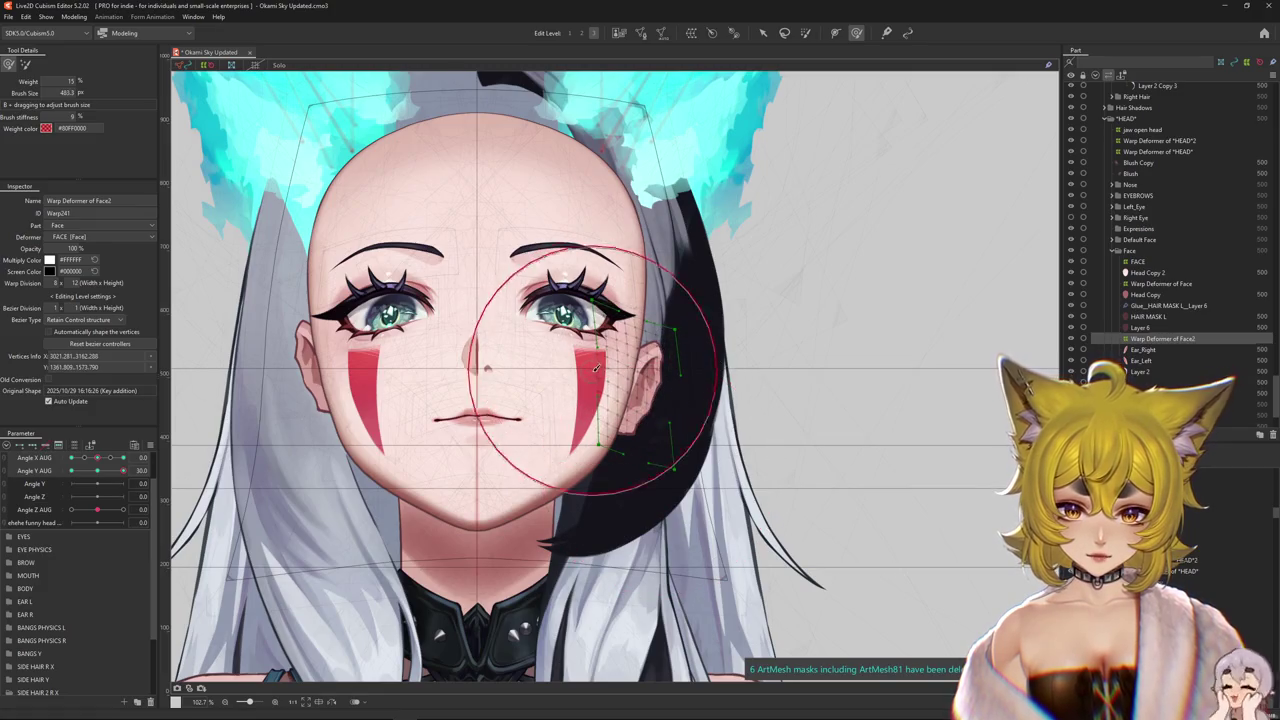
{"action": "key", "text": "ctrl+h"}
{"action": "left_click_drag", "start_coordinate": [101, 498], "coordinate": [97, 497]}
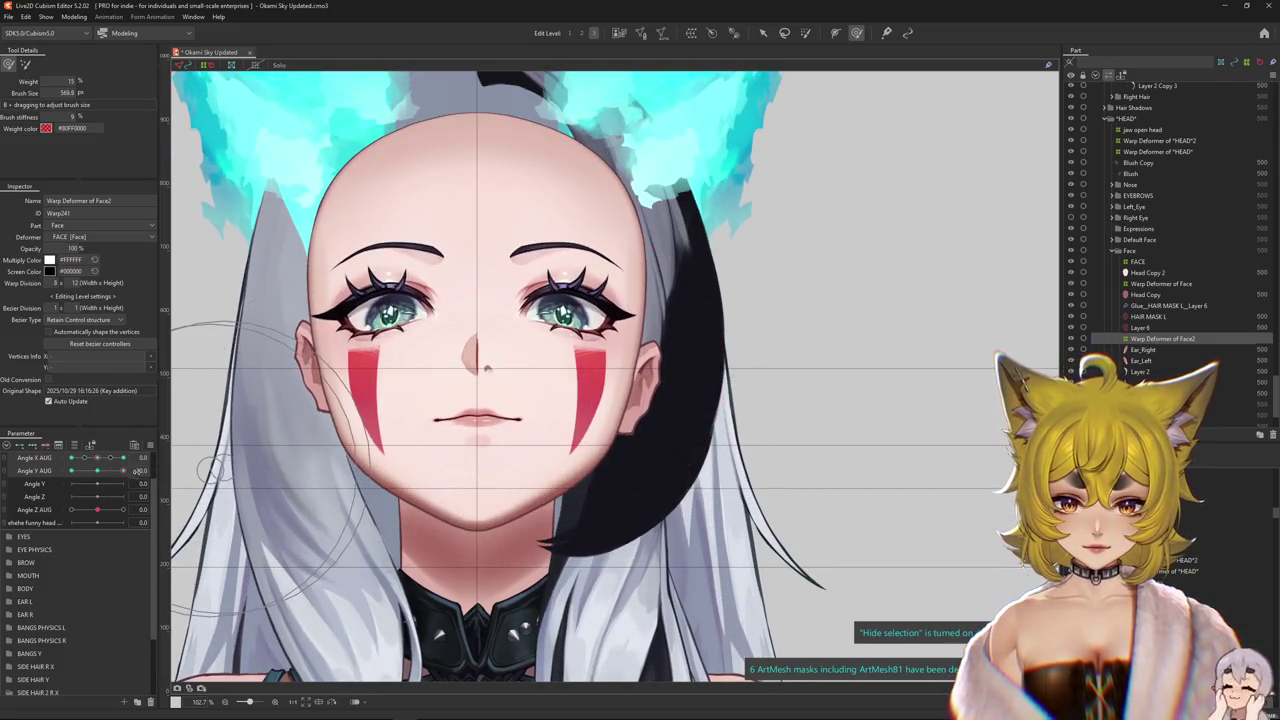
{"action": "left_click_drag", "start_coordinate": [697, 328], "coordinate": [494, 426]}
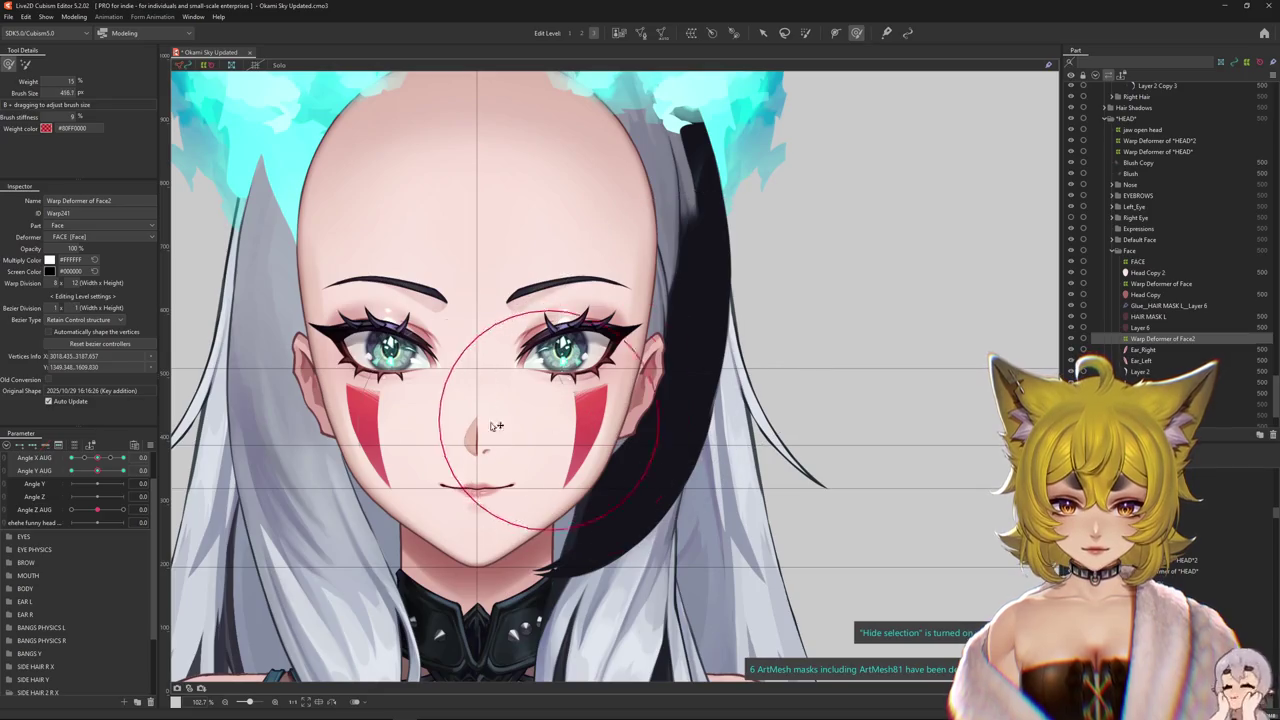
{"action": "left_click_drag", "start_coordinate": [100, 477], "coordinate": [68, 483]}
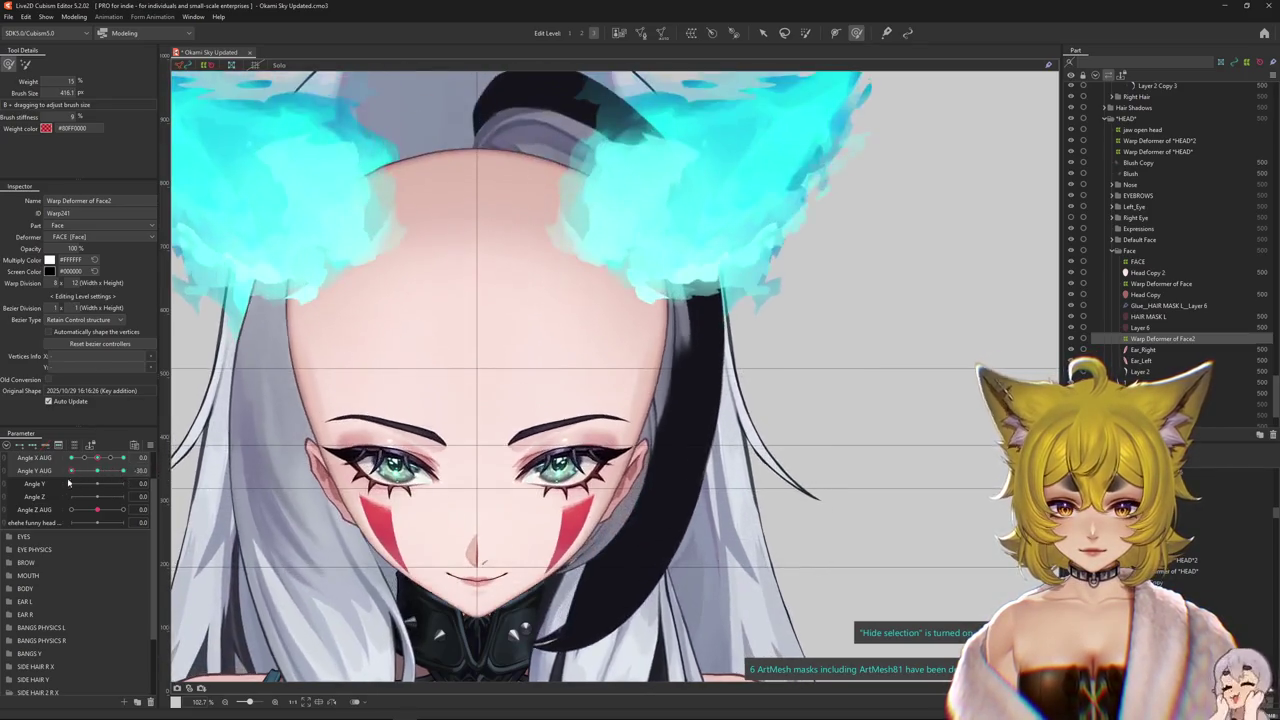
- Select the warp deformer beside the eye and reshape its grid near the ear
{"action": "left_click", "coordinate": [639, 455]}
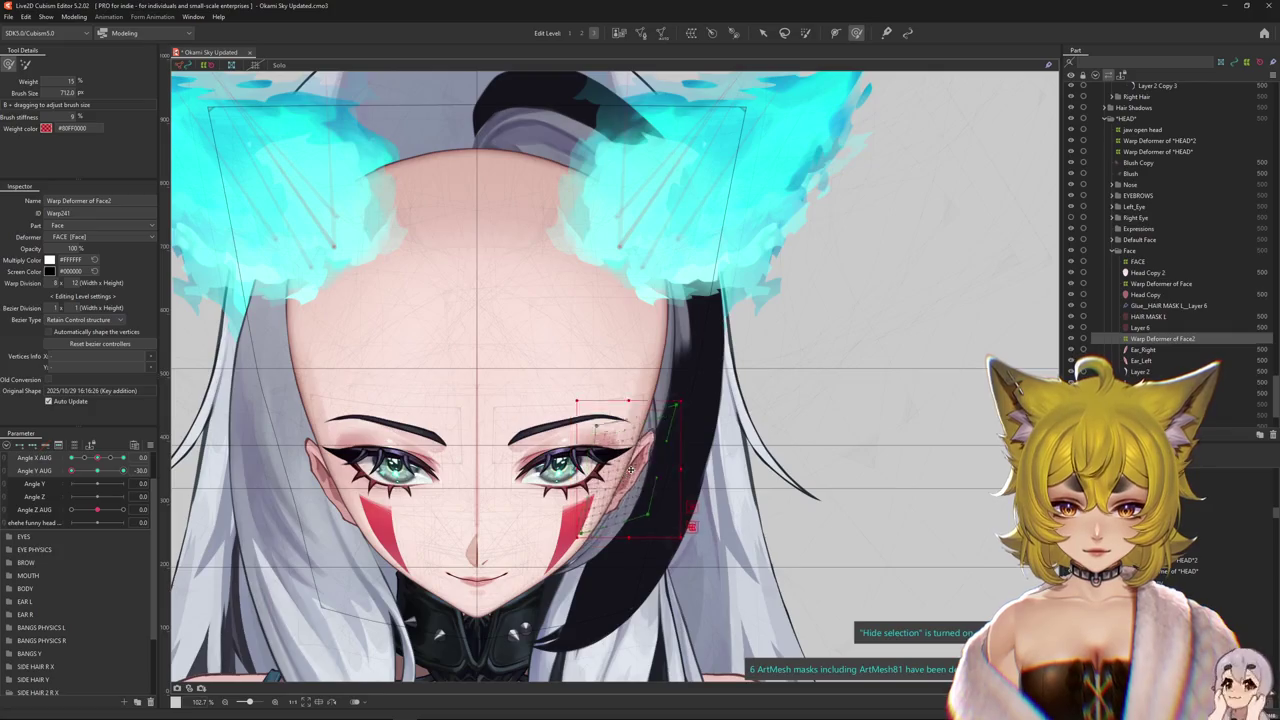
{"action": "mouse_move", "coordinate": [639, 455]}
{"action": "left_mouse_down"}
{"action": "mouse_move", "coordinate": [573, 348]}
{"action": "mouse_move", "coordinate": [555, 352]}
{"action": "left_mouse_up"}
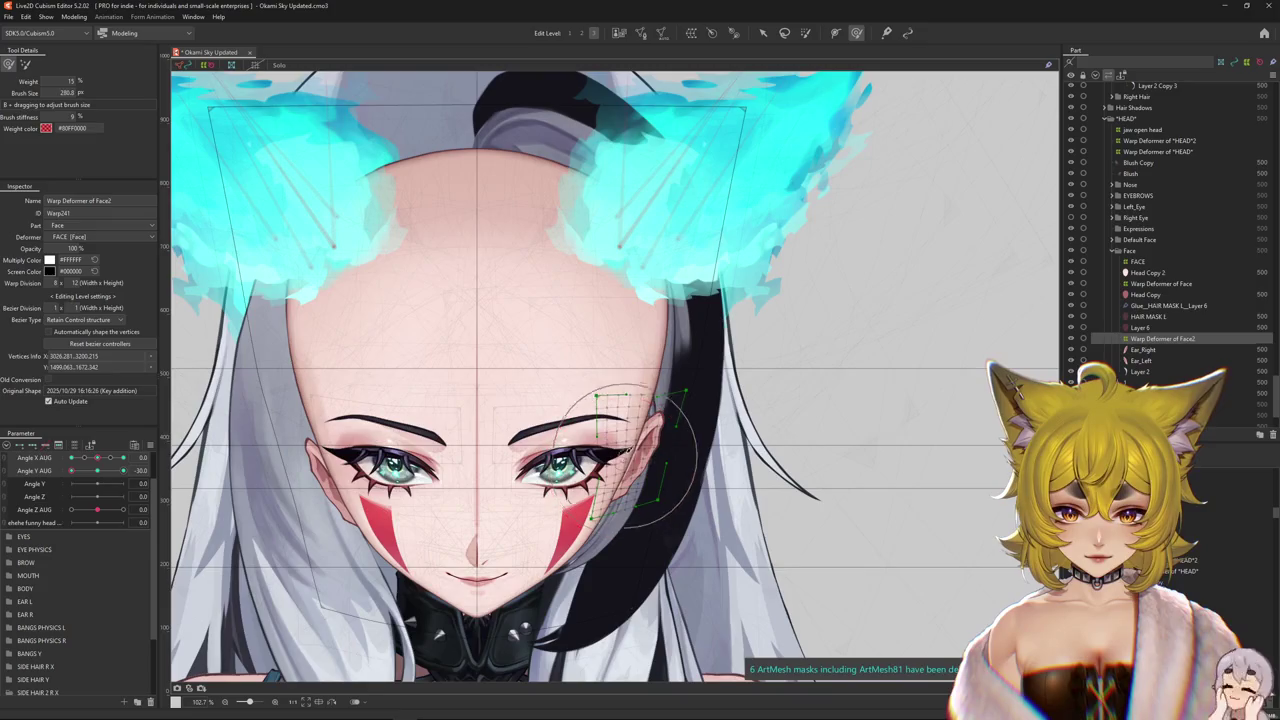
{"action": "left_click_drag", "start_coordinate": [676, 443], "coordinate": [611, 403]}
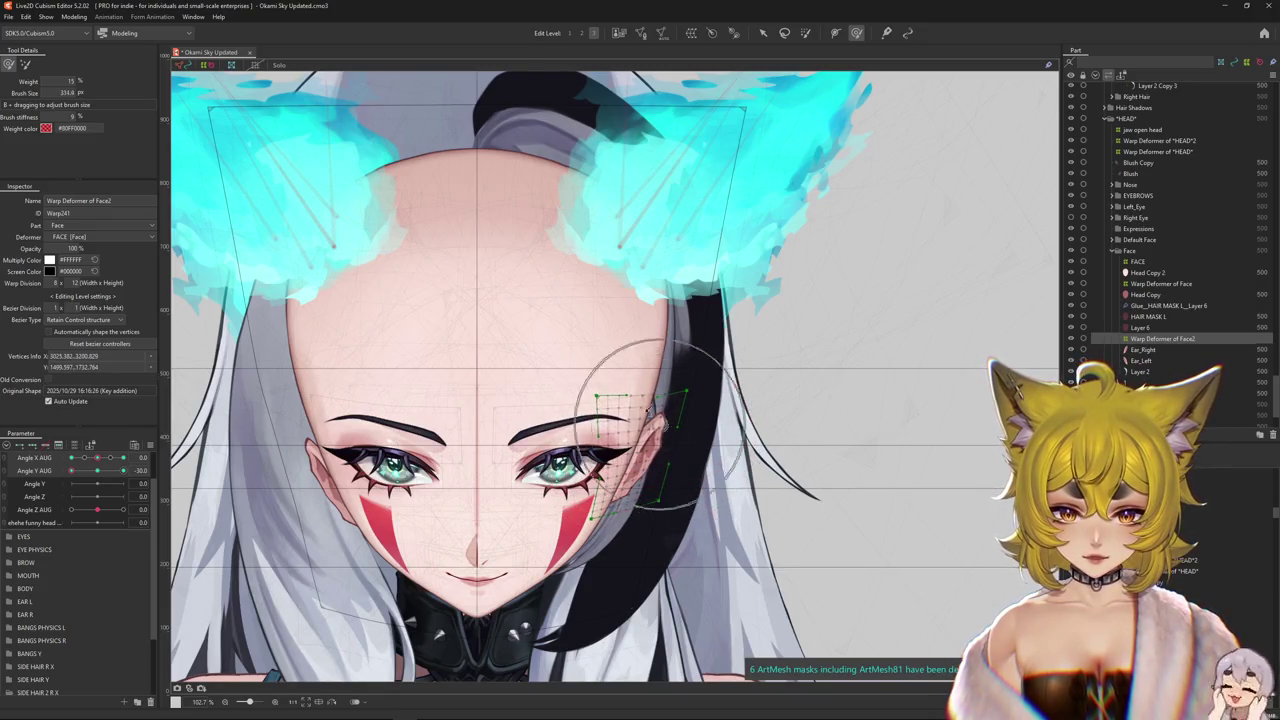
{"action": "left_click_drag", "start_coordinate": [603, 446], "coordinate": [588, 456]}
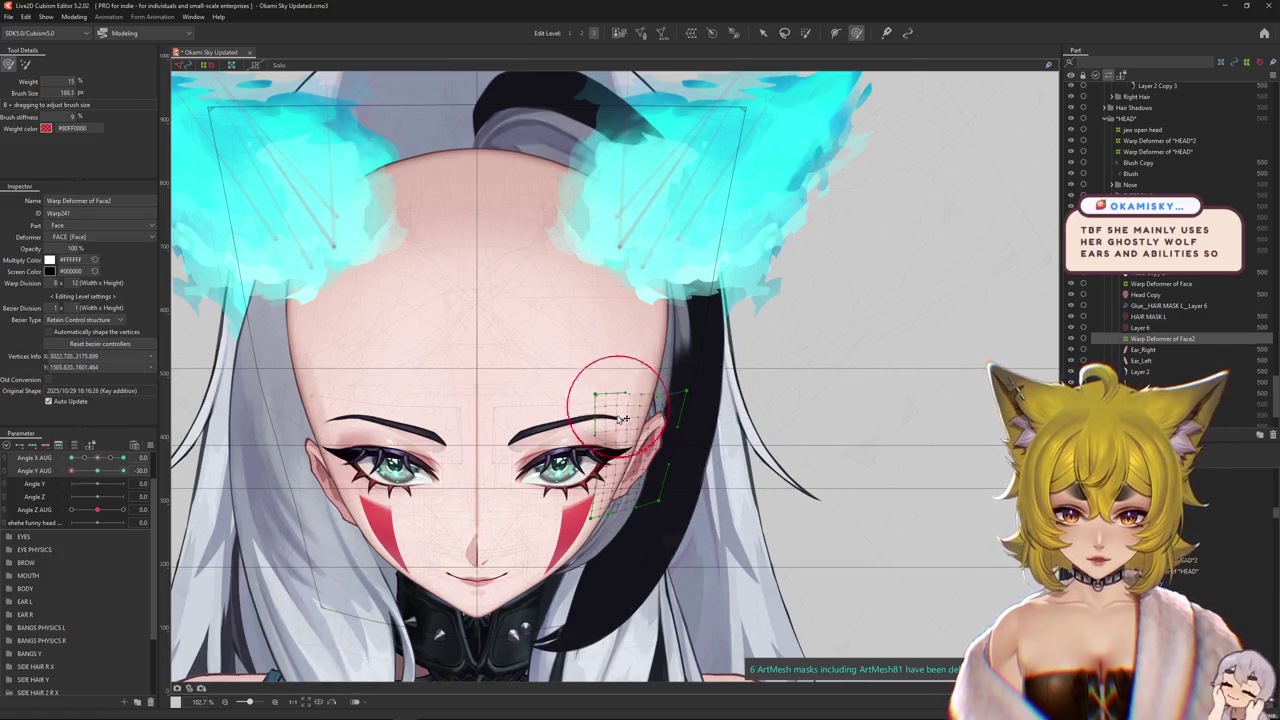
{"action": "left_click_drag", "start_coordinate": [600, 453], "coordinate": [655, 462]}
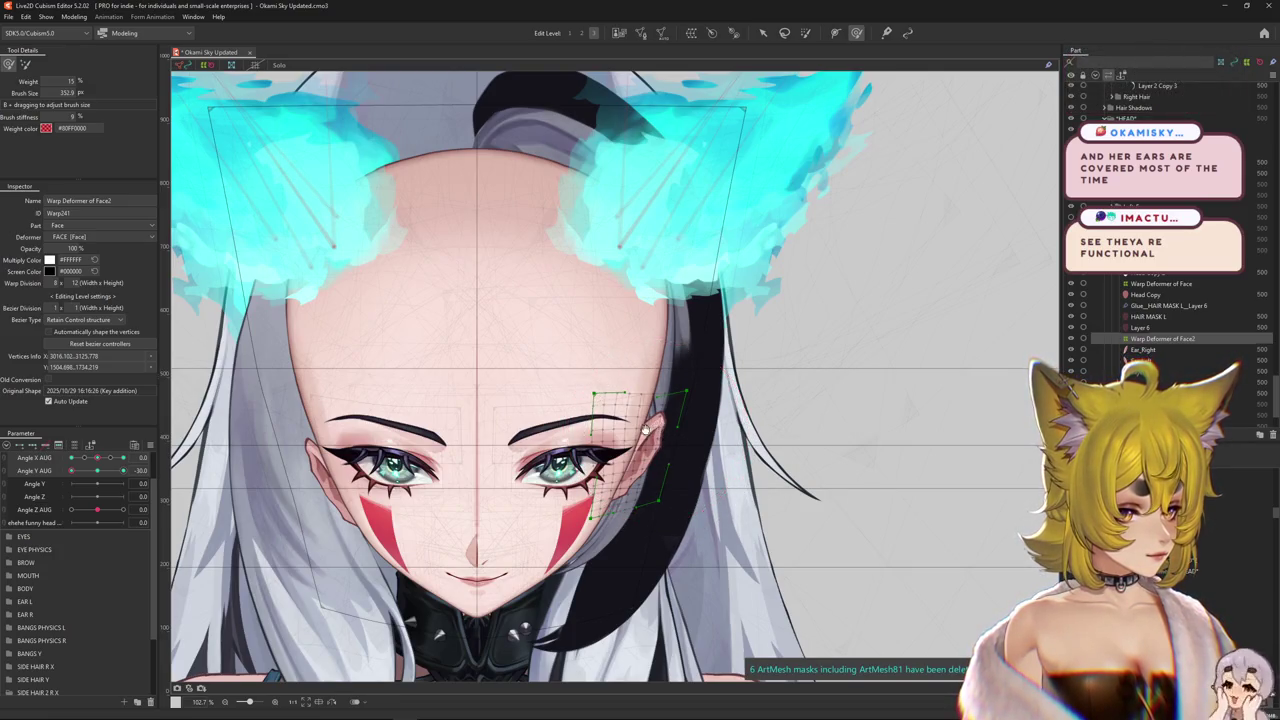
{"action": "left_click_drag", "start_coordinate": [644, 430], "coordinate": [577, 408]}
{"action": "key", "text": "ctrl+h"}
- Tilt the head fully down and brush the warp over the face at that key
{"action": "left_click_drag", "start_coordinate": [529, 337], "coordinate": [581, 343]}
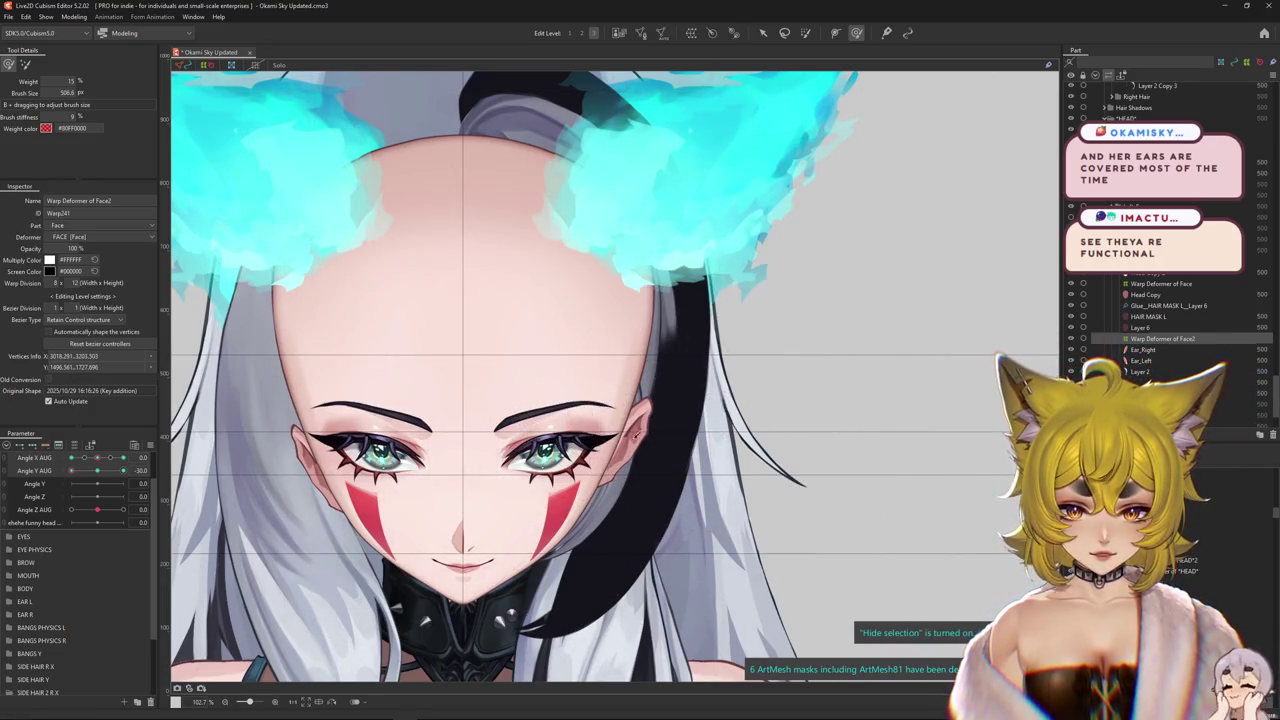
{"action": "left_click", "coordinate": [109, 476]}
{"action": "left_click", "coordinate": [71, 470]}
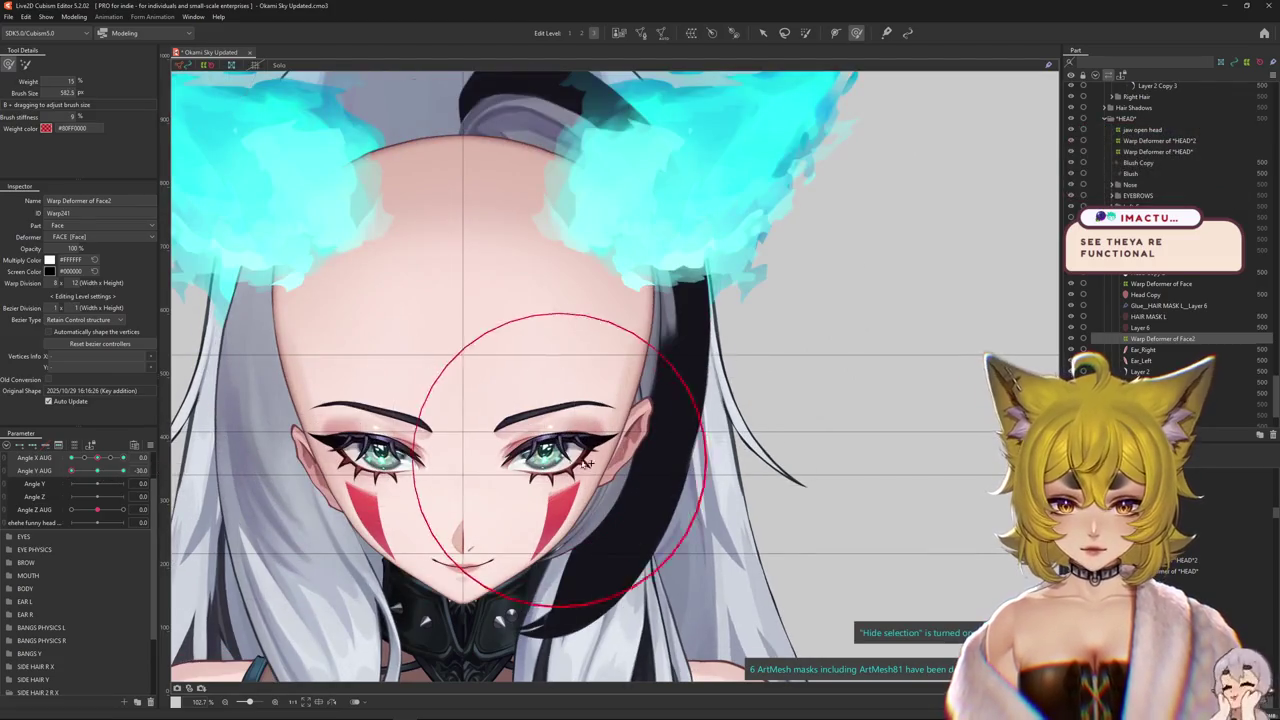
{"action": "left_click_drag", "start_coordinate": [528, 457], "coordinate": [595, 359]}
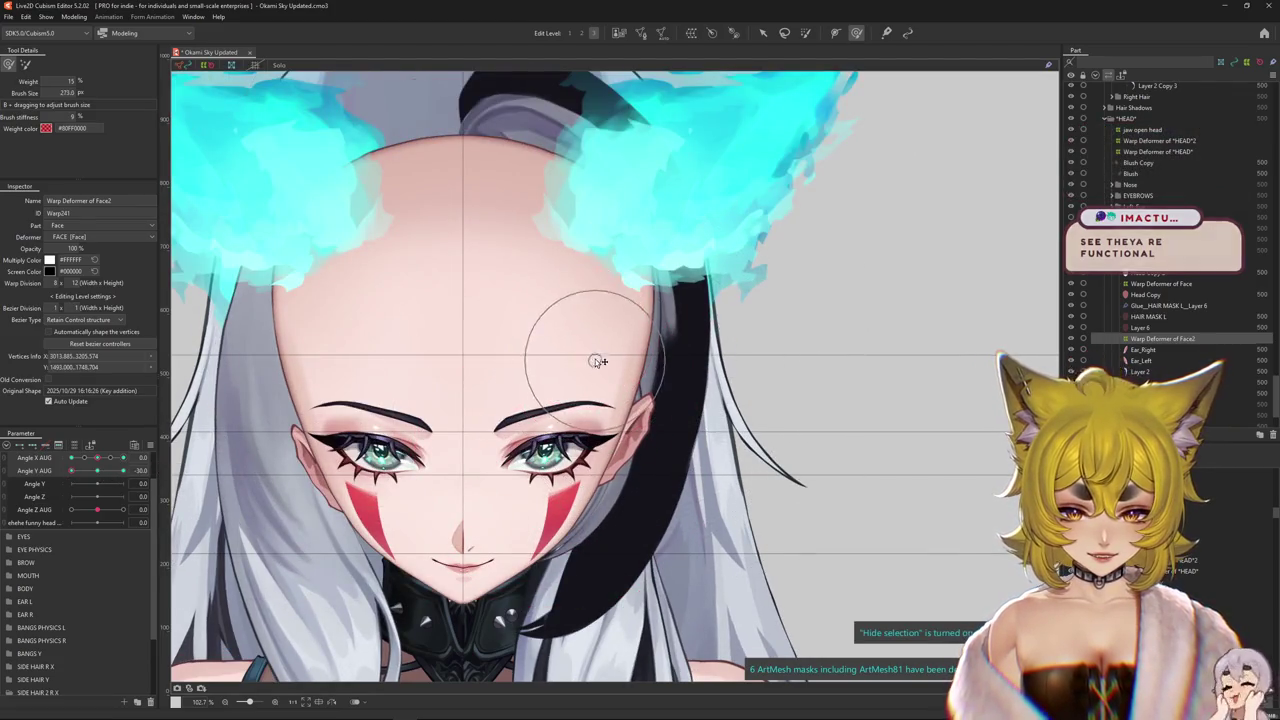
{"action": "scroll", "coordinate": [605, 397], "scroll_direction": "up", "scroll_amount": 3}
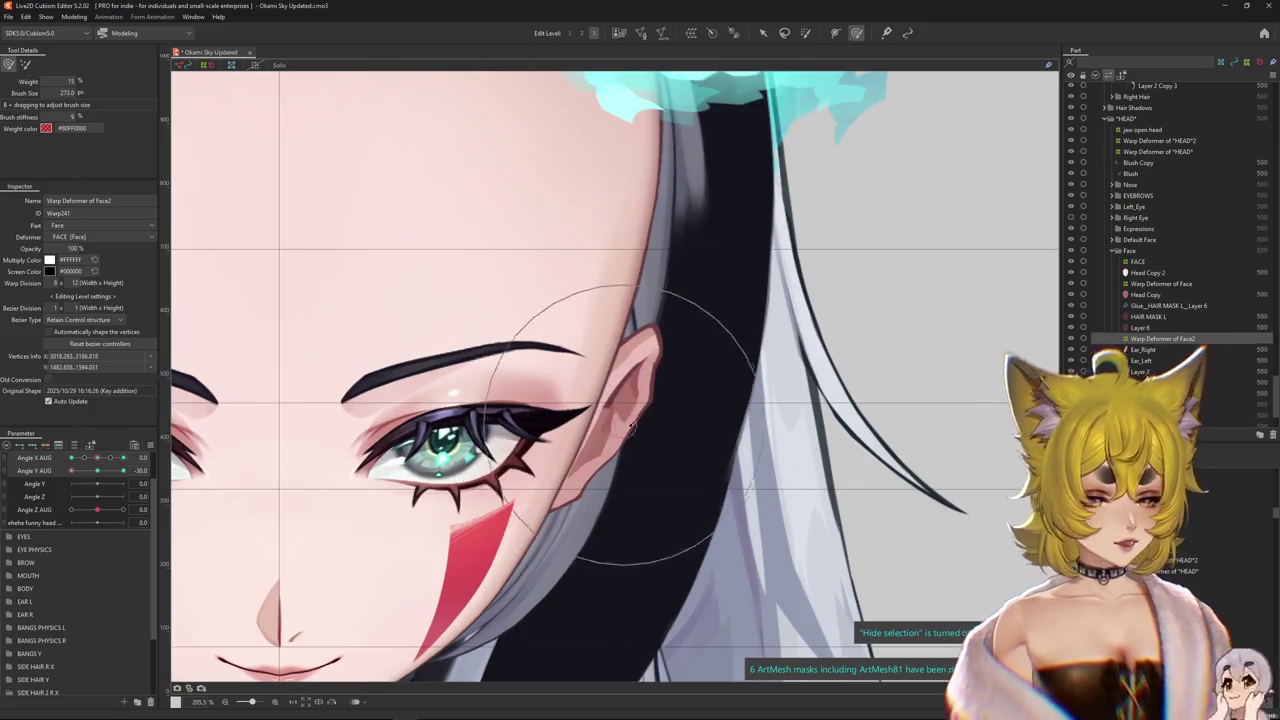
{"action": "scroll", "coordinate": [540, 447], "scroll_direction": "down", "scroll_amount": 3}
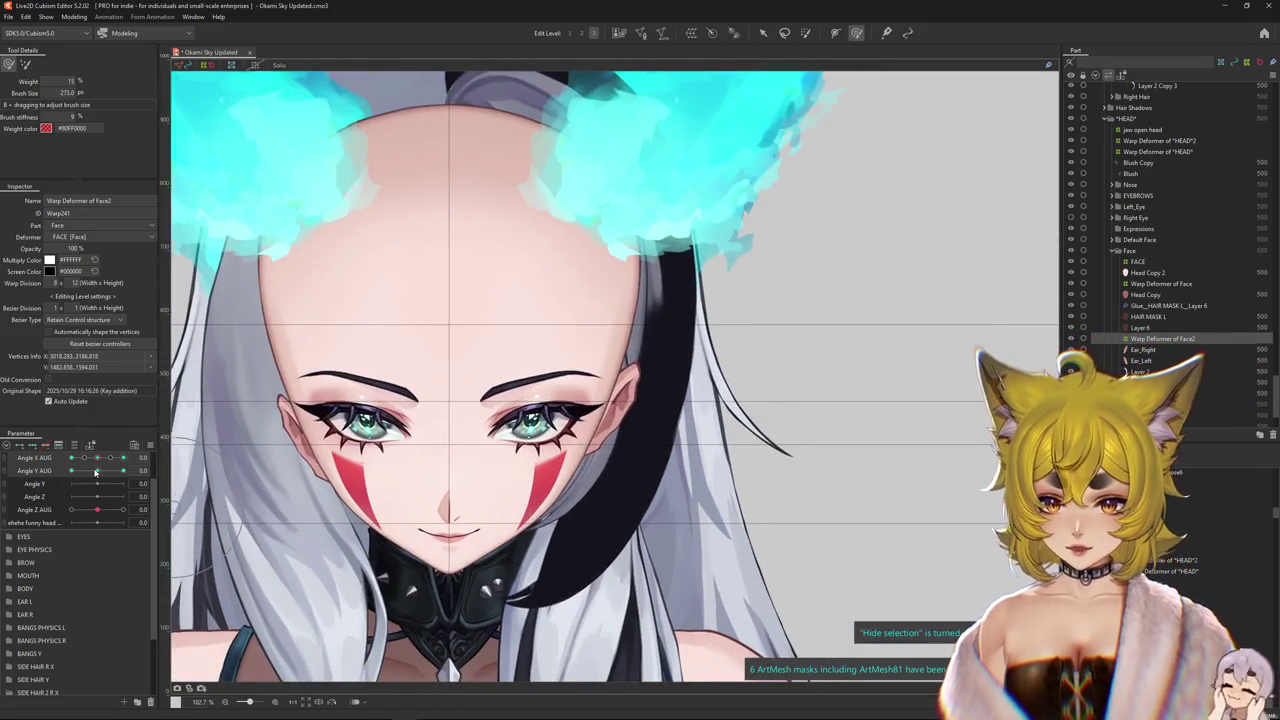
{"action": "left_click_drag", "start_coordinate": [96, 471], "coordinate": [72, 471]}
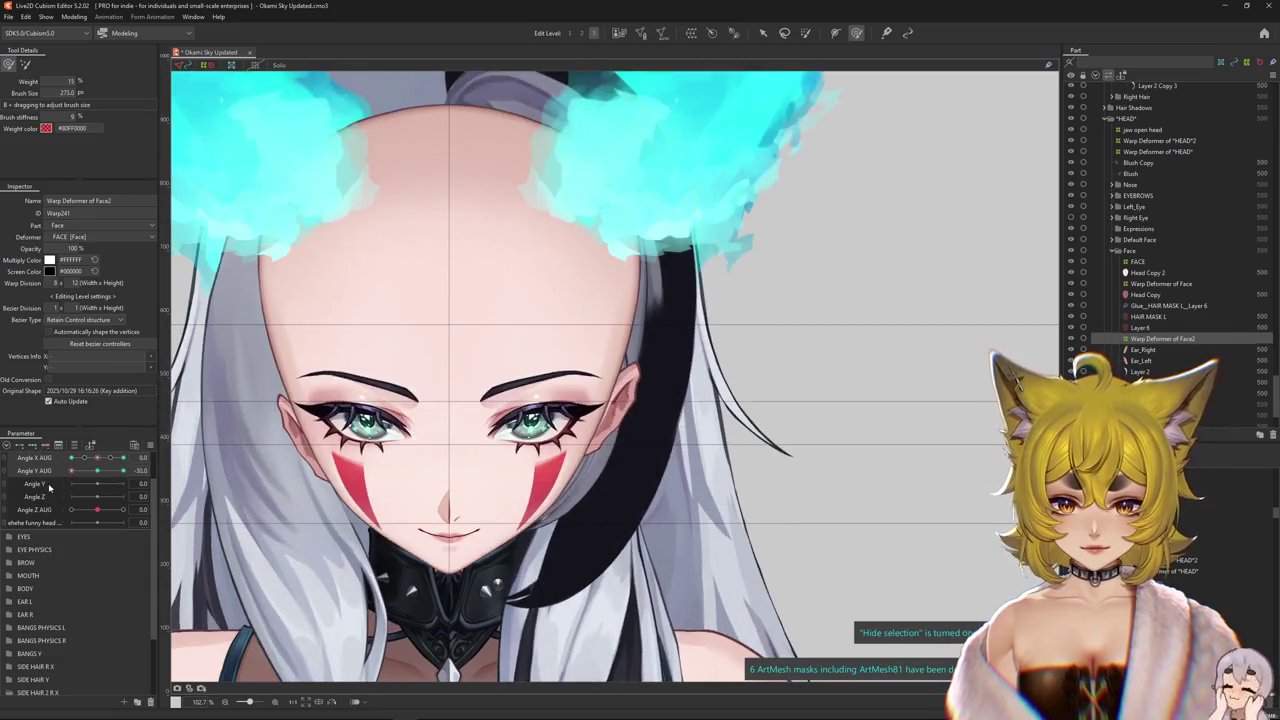
- Nudge the hair near the ear at the forward-down Angle Y AUG -30 pose
{"action": "mouse_move", "coordinate": [97, 458]}
{"action": "left_mouse_down"}
{"action": "mouse_move", "coordinate": [72, 458]}
{"action": "mouse_move", "coordinate": [138, 458]}
{"action": "left_mouse_up"}
{"action": "left_click", "coordinate": [97, 458]}
{"action": "left_click", "coordinate": [71, 470]}
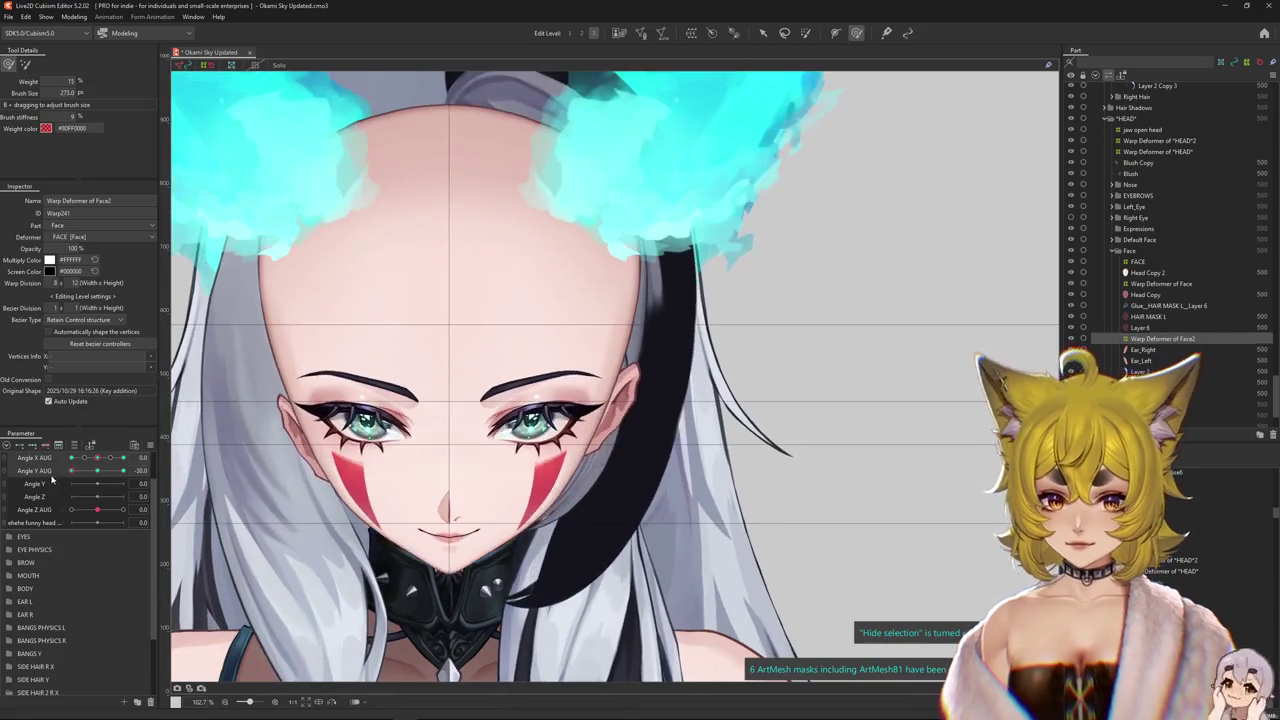
{"action": "left_click_drag", "start_coordinate": [657, 322], "coordinate": [672, 423]}
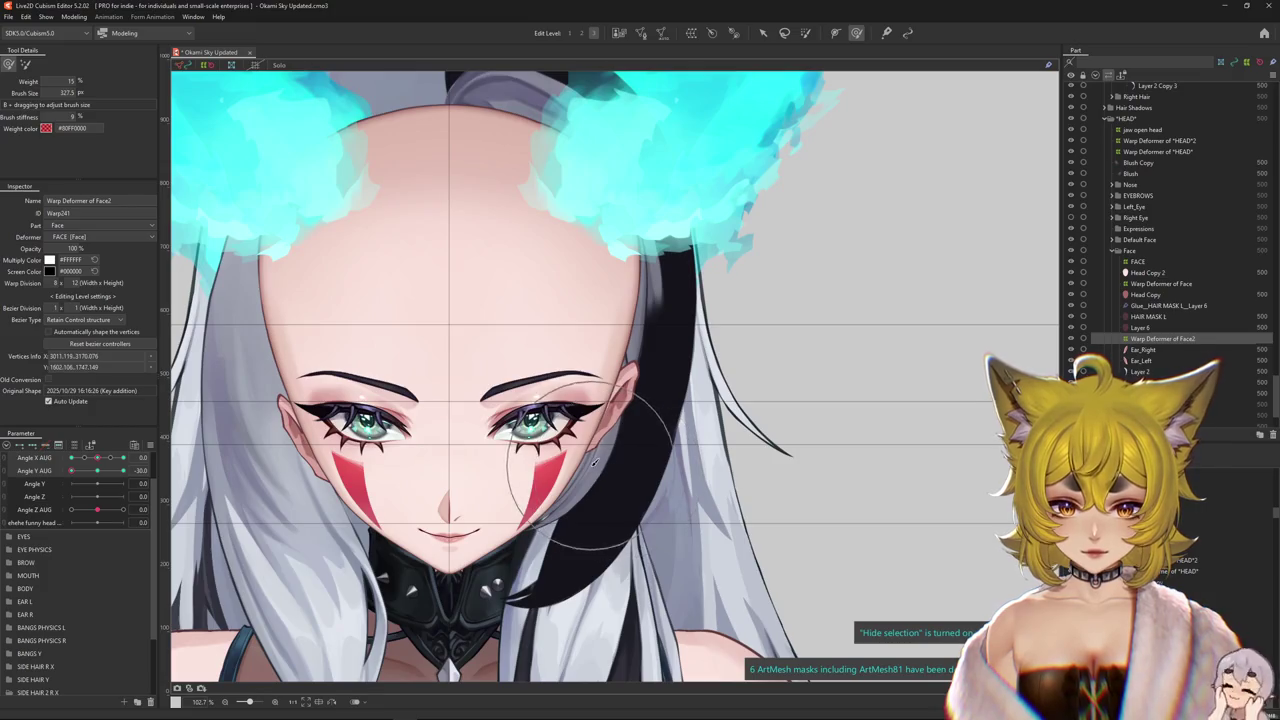
{"action": "scroll", "coordinate": [555, 345], "scroll_direction": "down", "scroll_amount": 3}
{"action": "scroll", "coordinate": [566, 331], "scroll_direction": "down", "scroll_amount": 2}
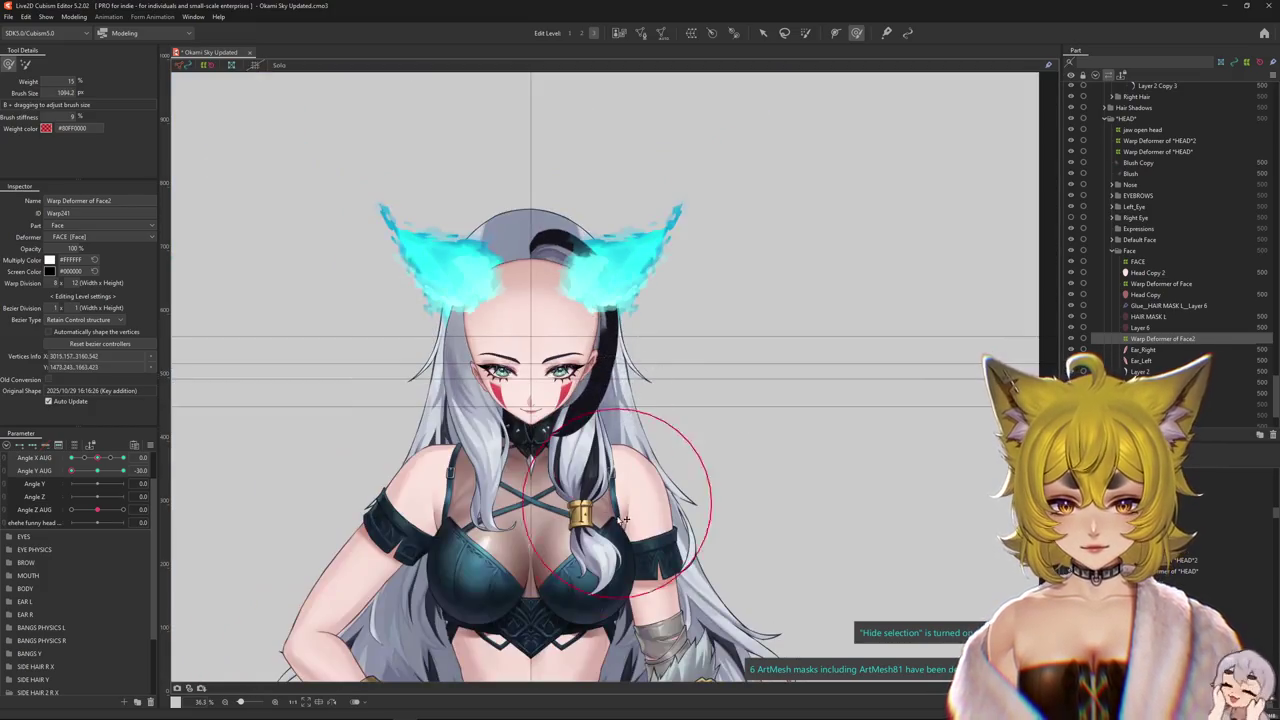
{"action": "scroll", "coordinate": [597, 395], "scroll_direction": "up", "scroll_amount": 2}
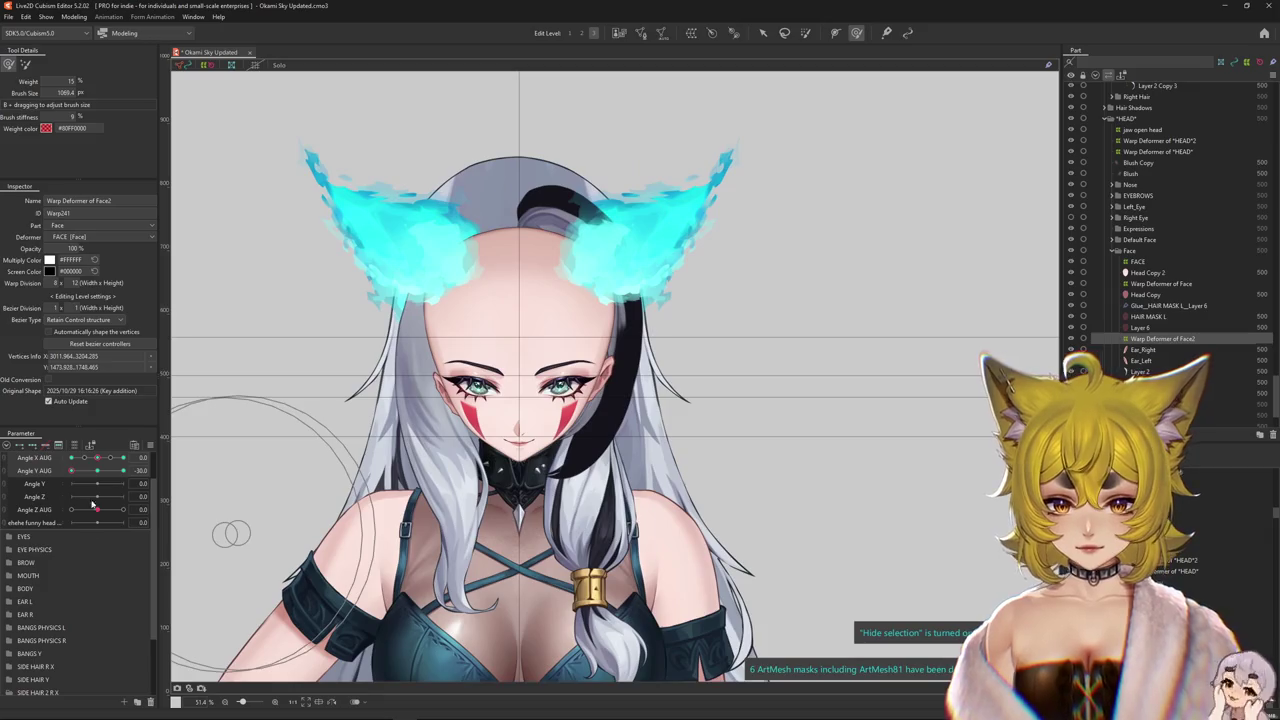
{"action": "left_click", "coordinate": [150, 442]}
- Synthesize corner keys for Angle X AUG and Angle Y AUG, then turn the head to inspect them
{"action": "left_click", "coordinate": [200, 515]}
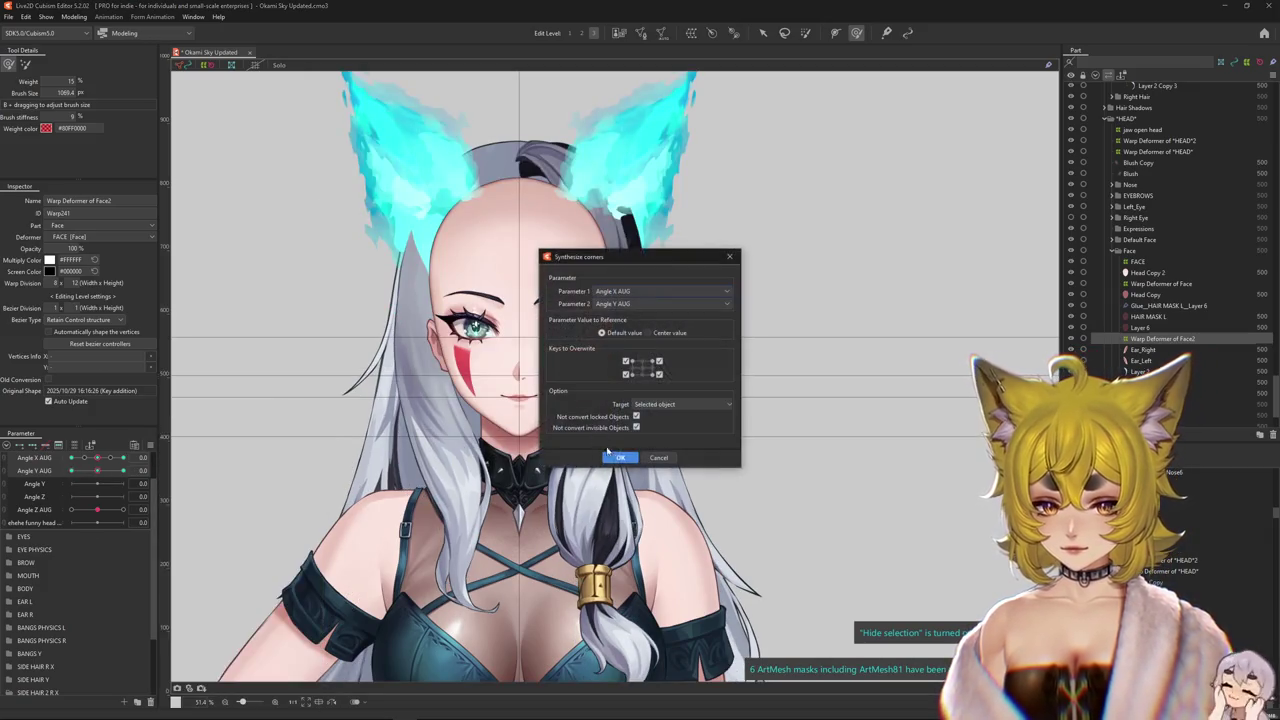
{"action": "left_click", "coordinate": [621, 458]}
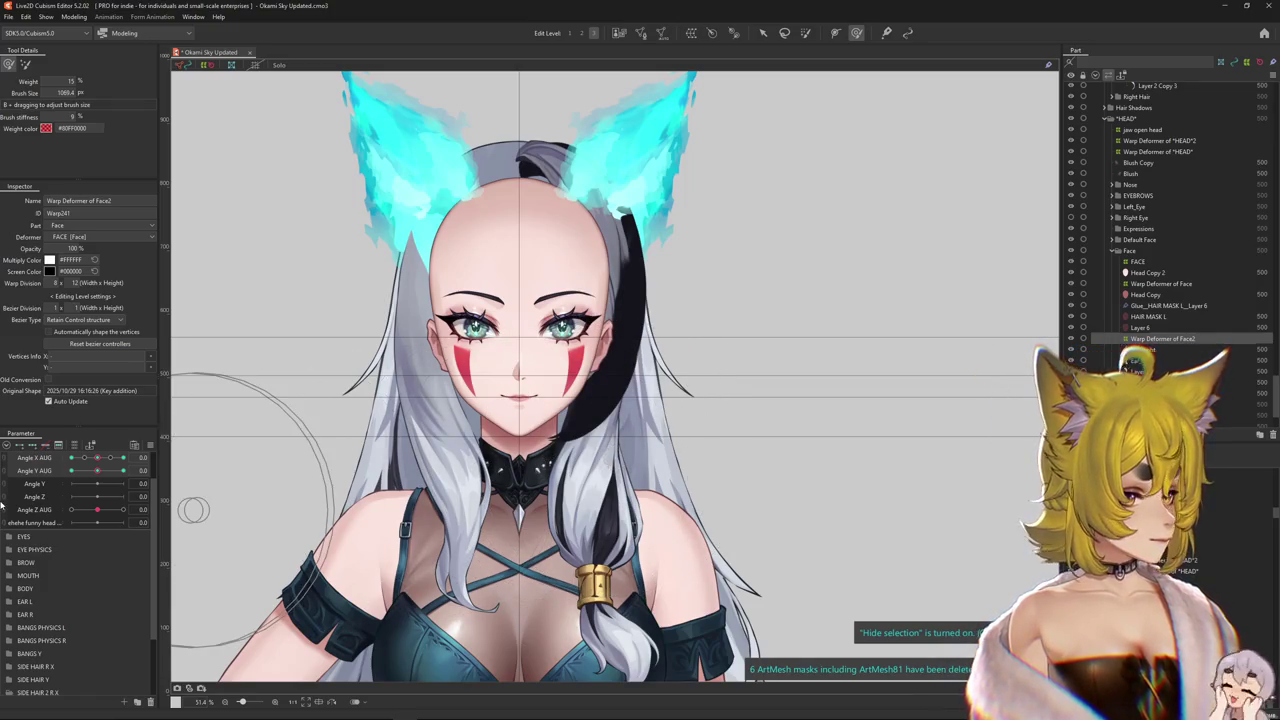
{"action": "left_click_drag", "start_coordinate": [97, 457], "coordinate": [123, 470]}
{"action": "scroll", "coordinate": [575, 380], "scroll_direction": "up", "scroll_amount": 5}
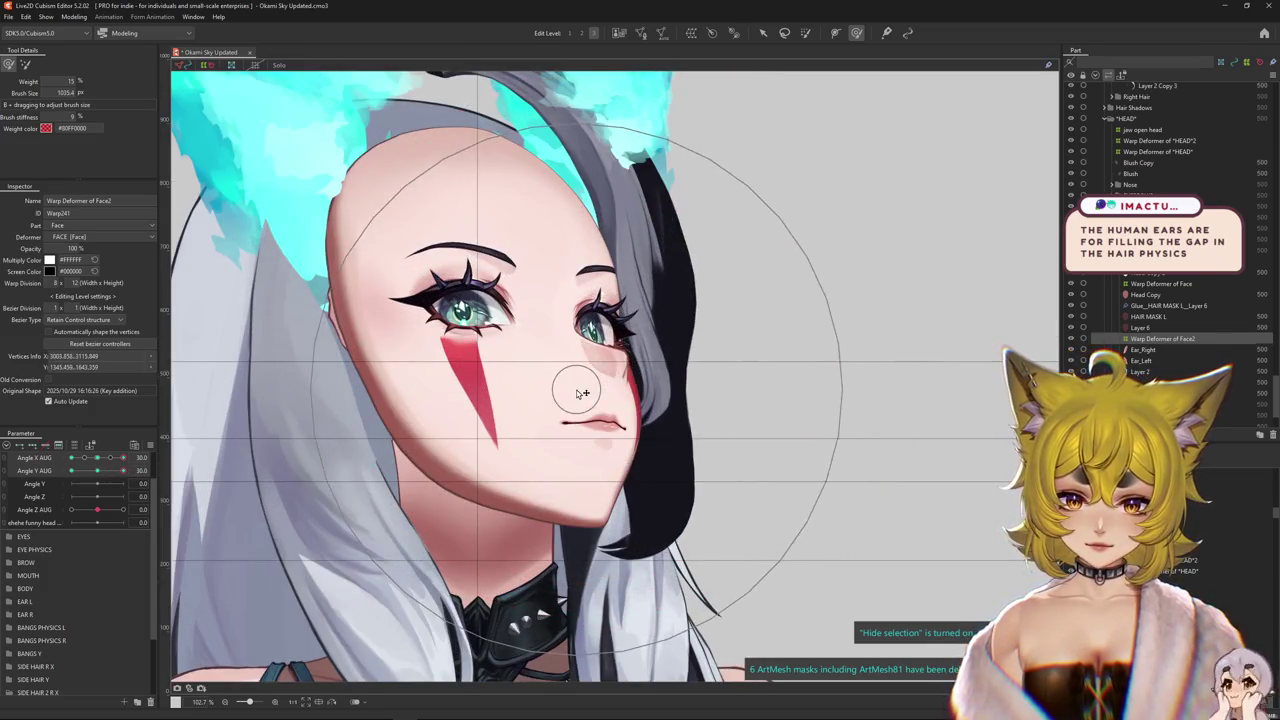
{"action": "mouse_move", "coordinate": [123, 457]}
{"action": "left_mouse_down"}
{"action": "mouse_move", "coordinate": [113, 460]}
{"action": "mouse_move", "coordinate": [123, 457]}
{"action": "left_mouse_up"}
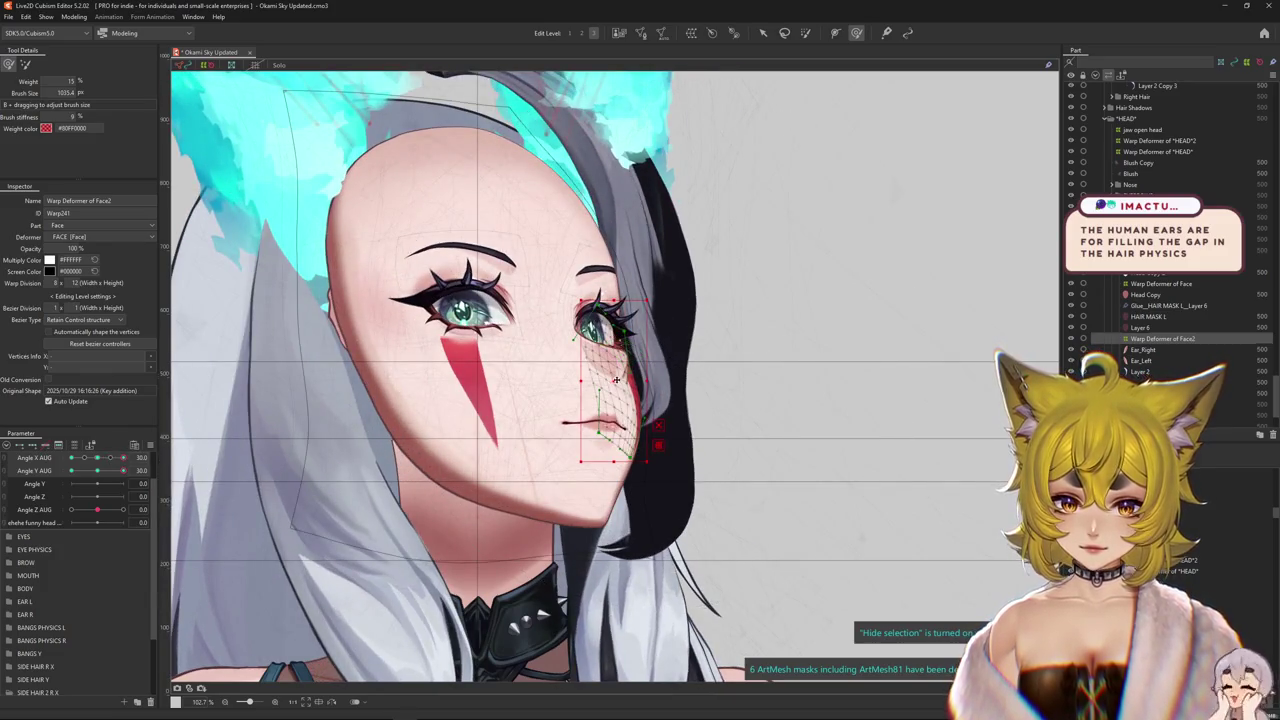
{"action": "mouse_move", "coordinate": [123, 457]}
{"action": "left_mouse_down"}
{"action": "mouse_move", "coordinate": [44, 459]}
{"action": "mouse_move", "coordinate": [98, 483]}
{"action": "left_mouse_up"}
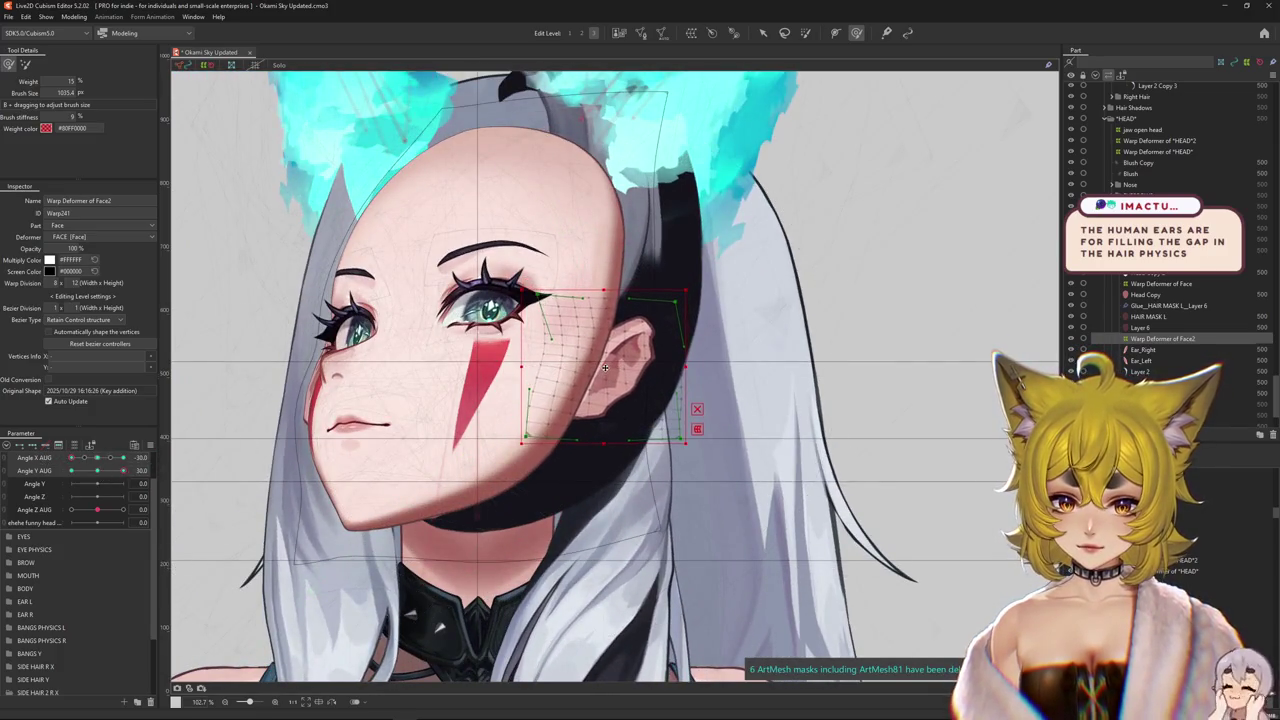
{"action": "scroll", "coordinate": [600, 360], "scroll_direction": "down", "scroll_amount": 3}
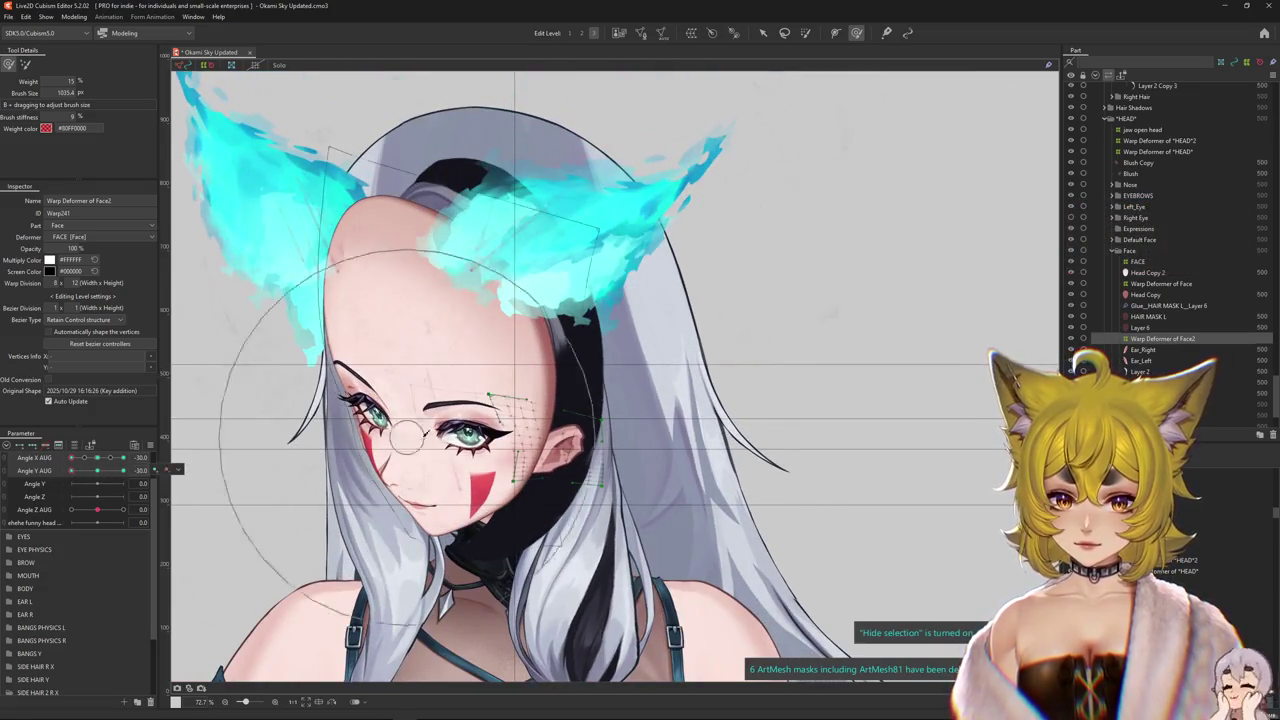
{"action": "left_click_drag", "start_coordinate": [550, 432], "coordinate": [474, 465]}
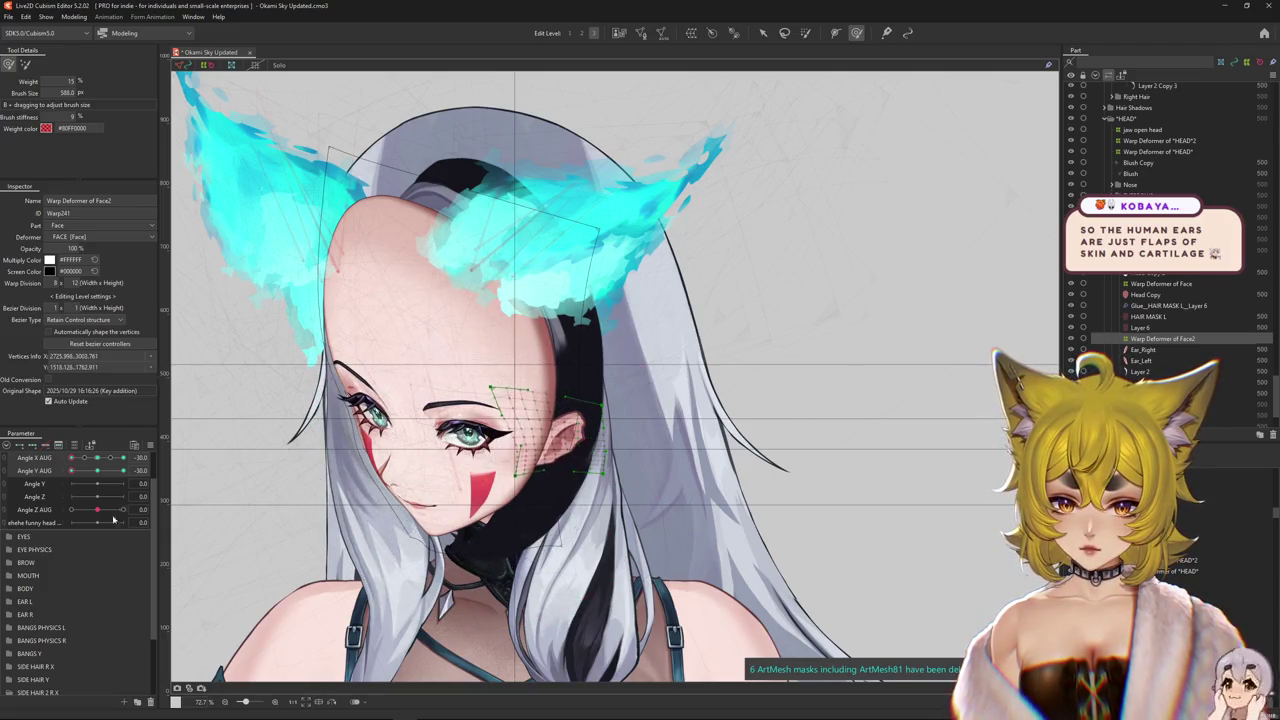
- Brush the ear clear of the side hair at Angle X AUG 30 and Angle Y AUG -30
{"action": "key", "text": "ctrl+h"}
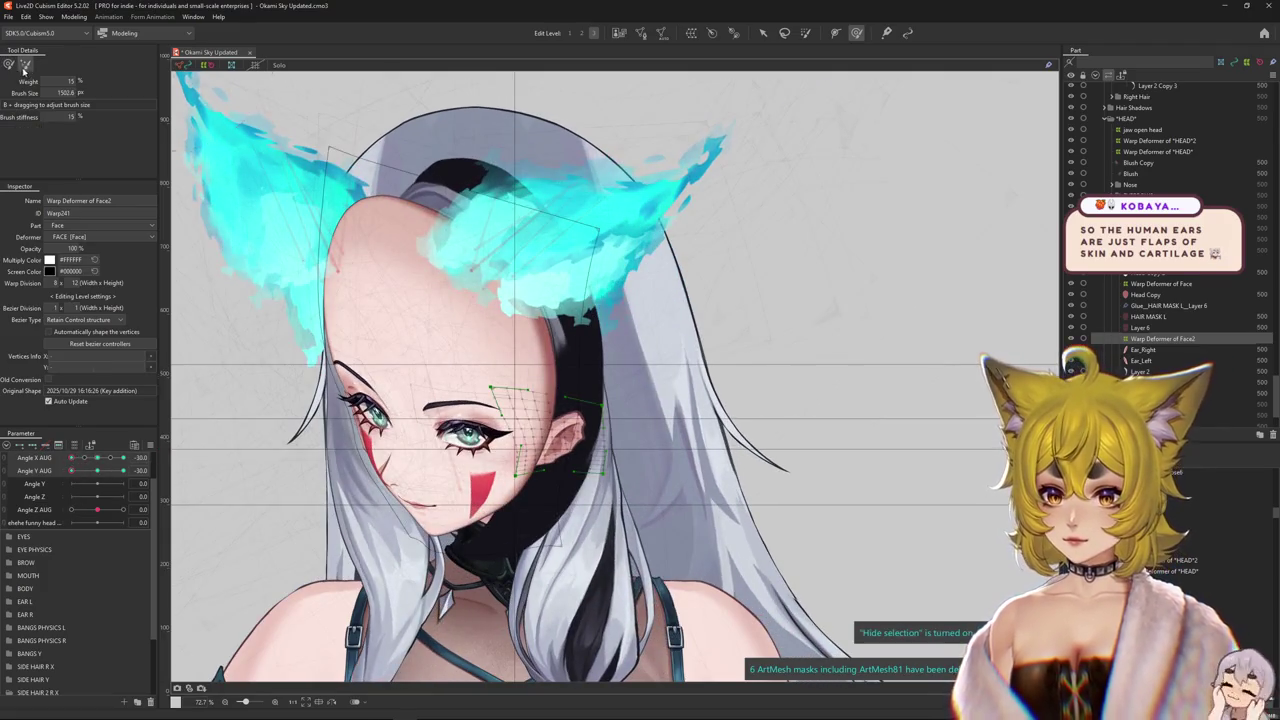
{"action": "mouse_move", "coordinate": [548, 280]}
{"action": "left_mouse_down"}
{"action": "mouse_move", "coordinate": [553, 240]}
{"action": "mouse_move", "coordinate": [615, 313]}
{"action": "mouse_move", "coordinate": [406, 300]}
{"action": "mouse_move", "coordinate": [612, 373]}
{"action": "left_mouse_up"}
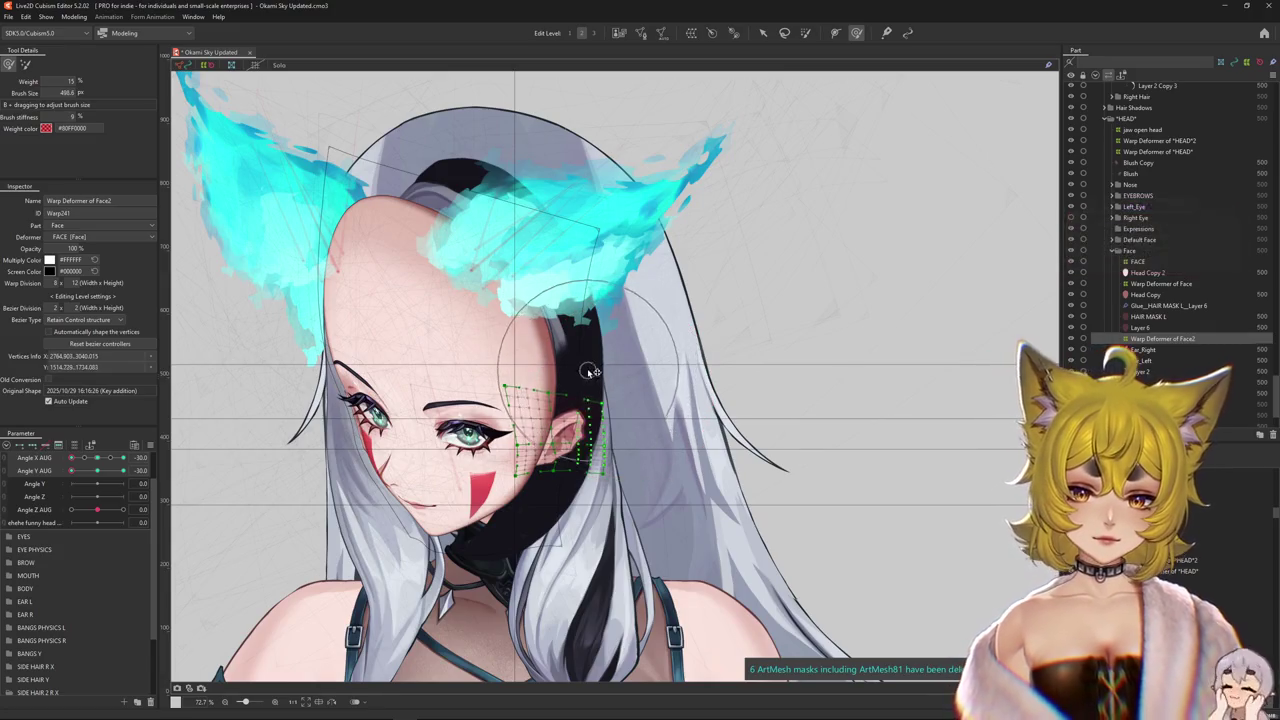
{"action": "key", "text": "ctrl+h"}
{"action": "scroll", "coordinate": [557, 425], "scroll_direction": "up", "scroll_amount": 2}
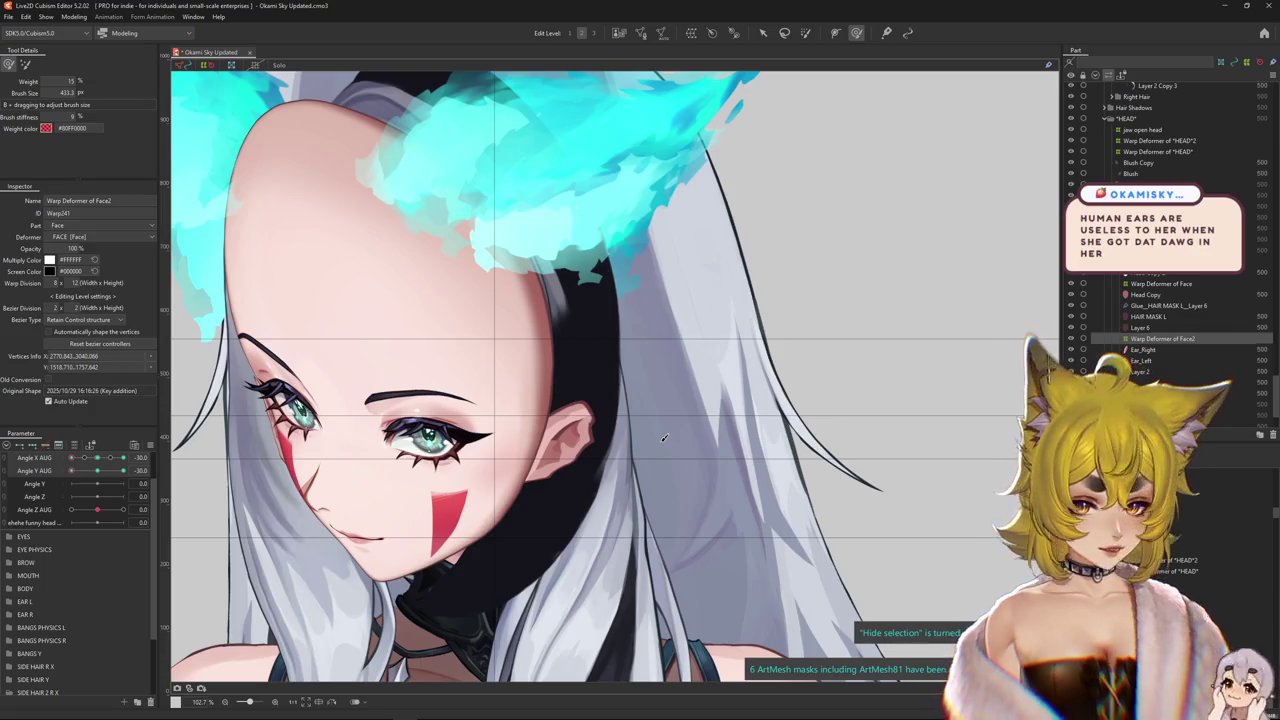
- Return Angle Y AUG to neutral and brush the warp around the ear area
{"action": "scroll", "coordinate": [664, 437], "scroll_direction": "down", "scroll_amount": 3}
{"action": "left_click_drag", "start_coordinate": [422, 487], "coordinate": [380, 459]}
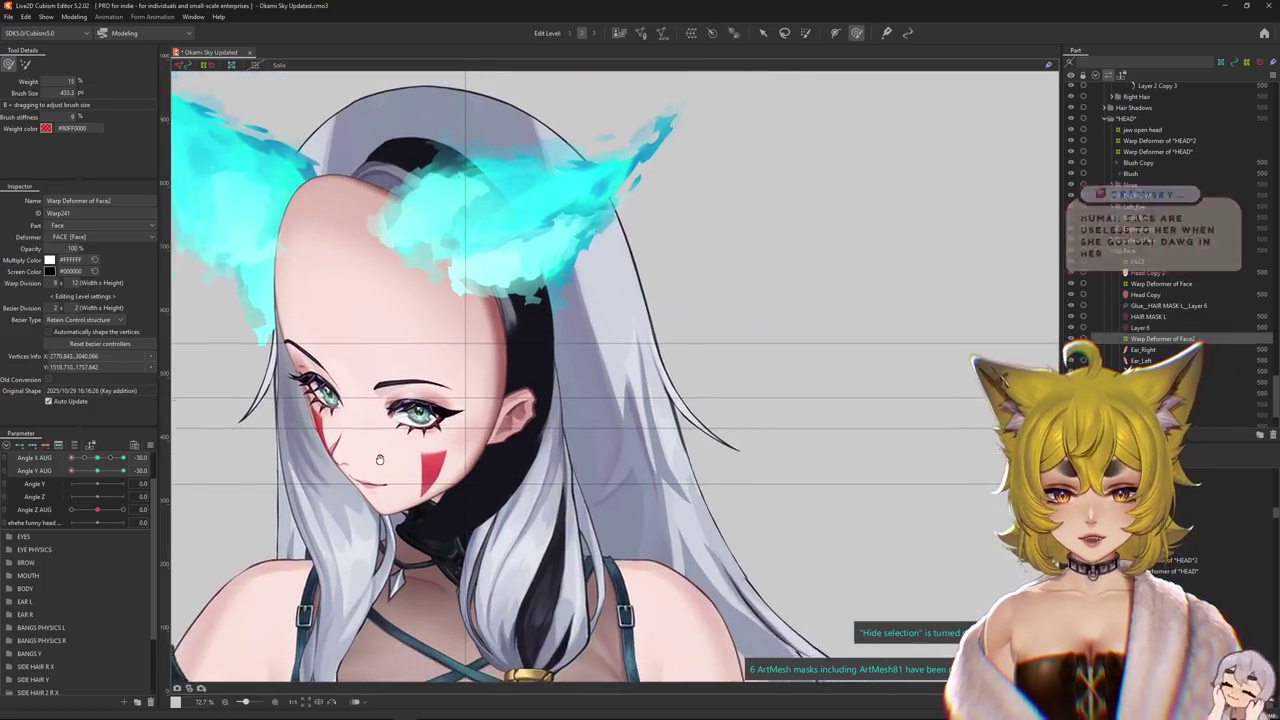
{"action": "left_click_drag", "start_coordinate": [71, 470], "coordinate": [97, 470]}
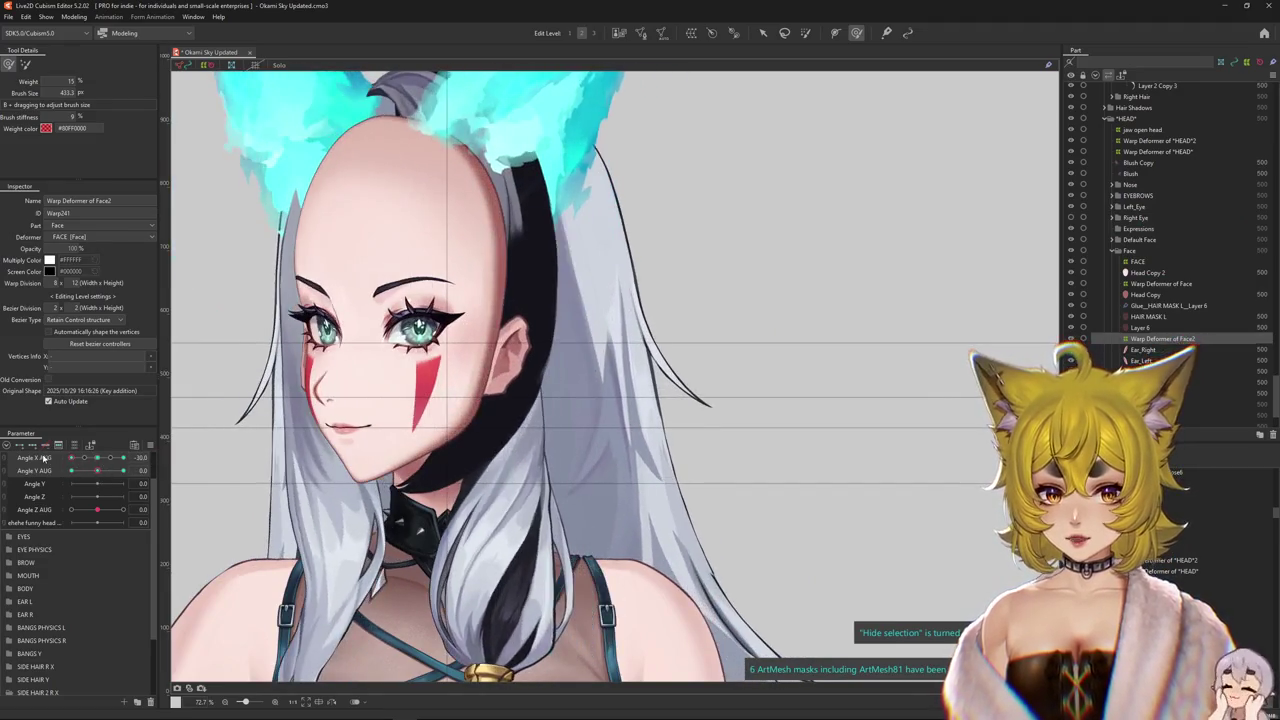
{"action": "scroll", "coordinate": [486, 366], "scroll_direction": "up", "scroll_amount": 3}
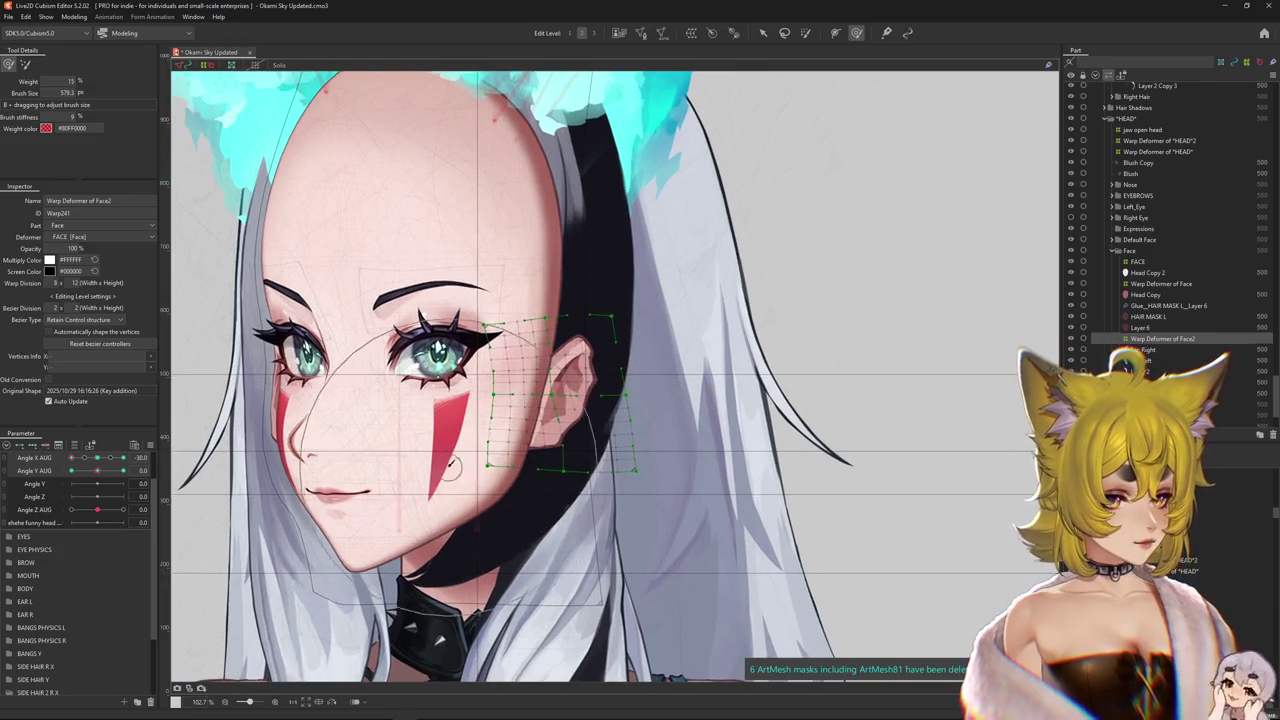
{"action": "left_click_drag", "start_coordinate": [530, 396], "coordinate": [185, 208]}
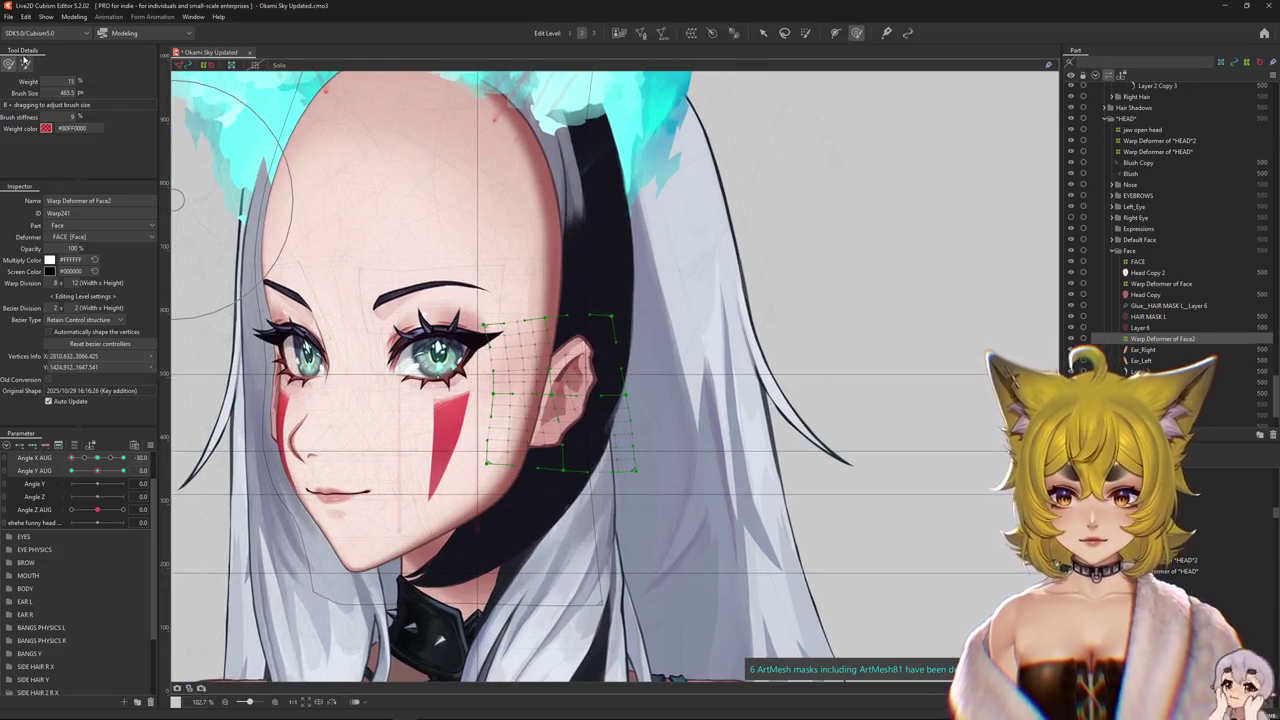
{"action": "left_click_drag", "start_coordinate": [612, 425], "coordinate": [648, 424]}
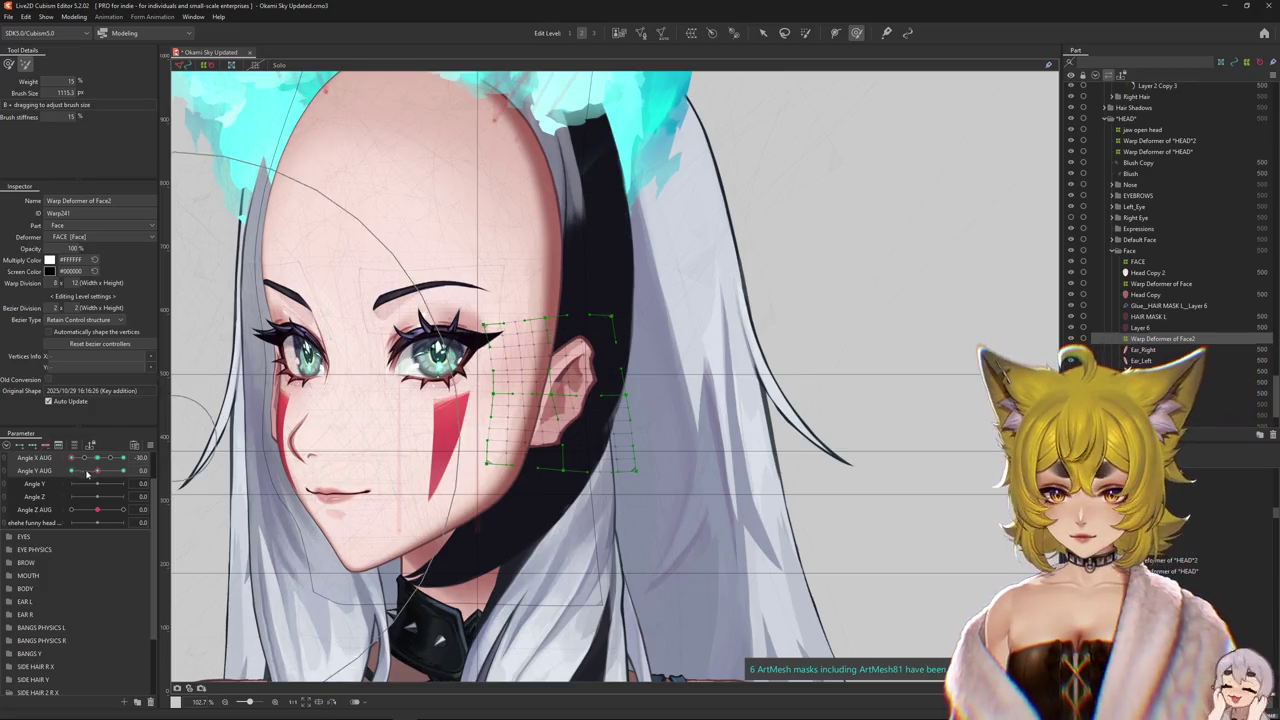
- Tilt the head to the lower corner pose and reshape the warp near the ear
{"action": "left_click_drag", "start_coordinate": [88, 472], "coordinate": [71, 470]}
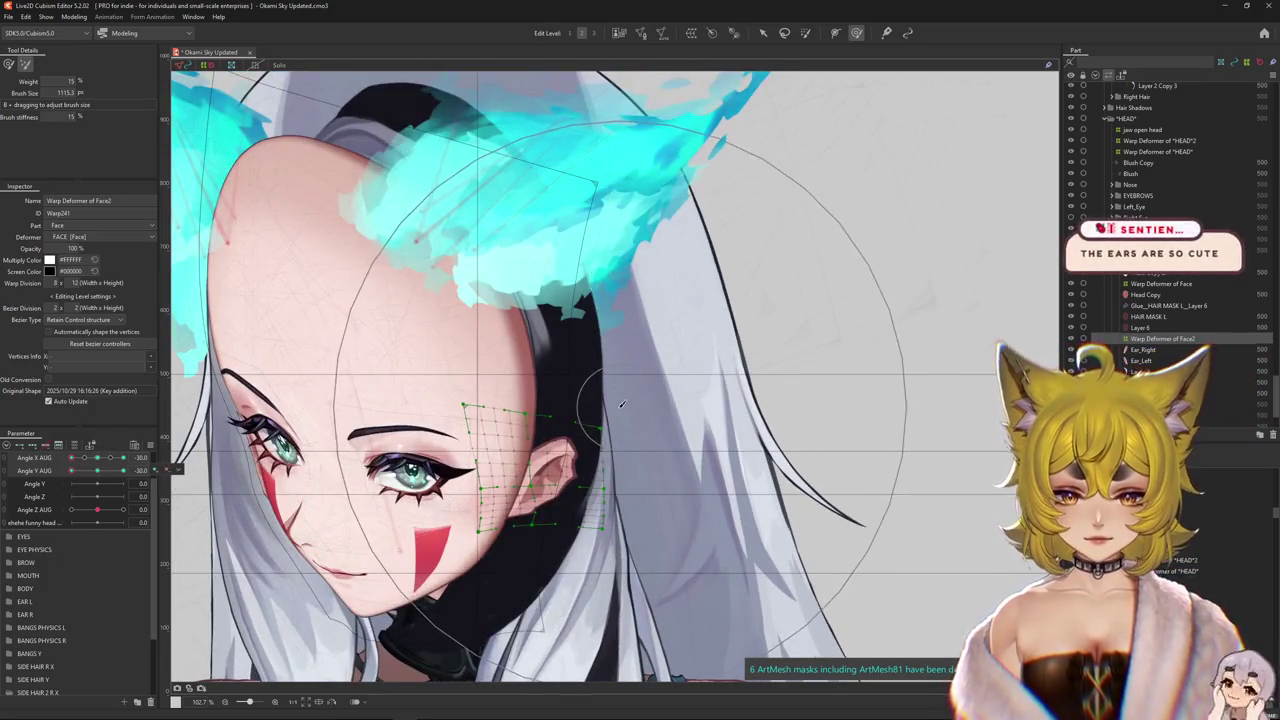
{"action": "scroll", "coordinate": [621, 404], "scroll_direction": "down", "scroll_amount": 3}
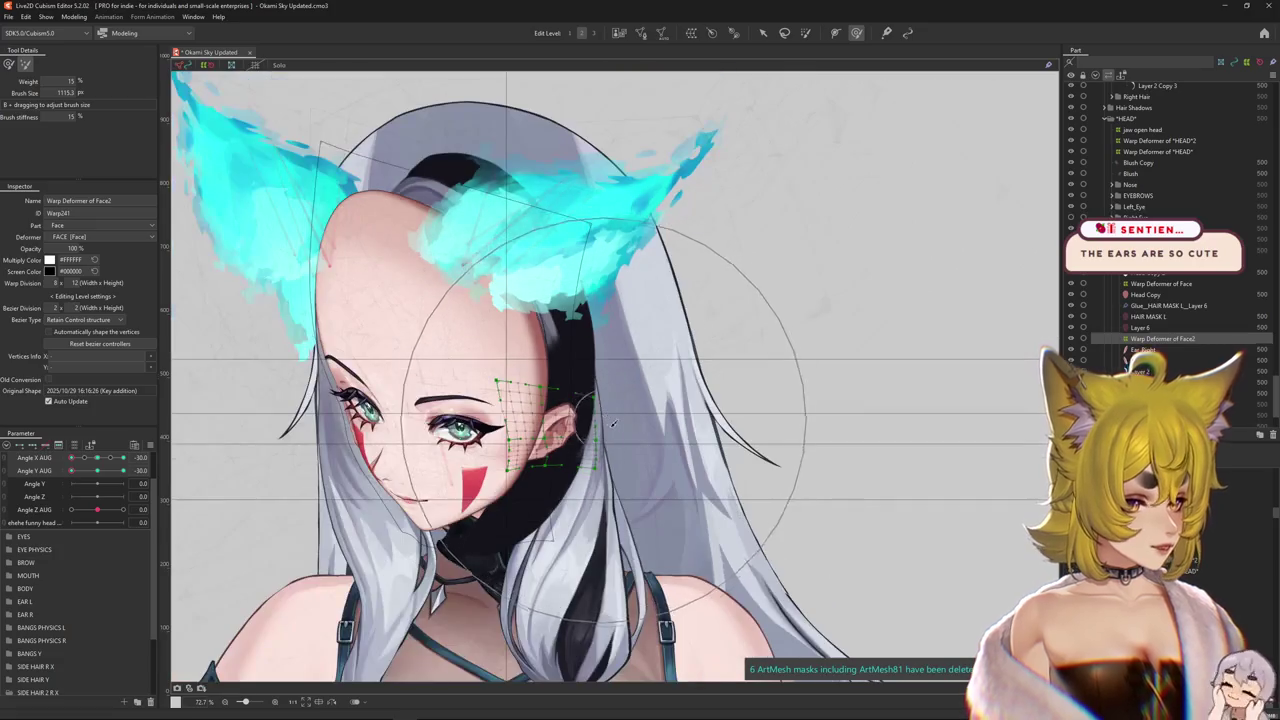
{"action": "scroll", "coordinate": [606, 368], "scroll_direction": "up", "scroll_amount": 3}
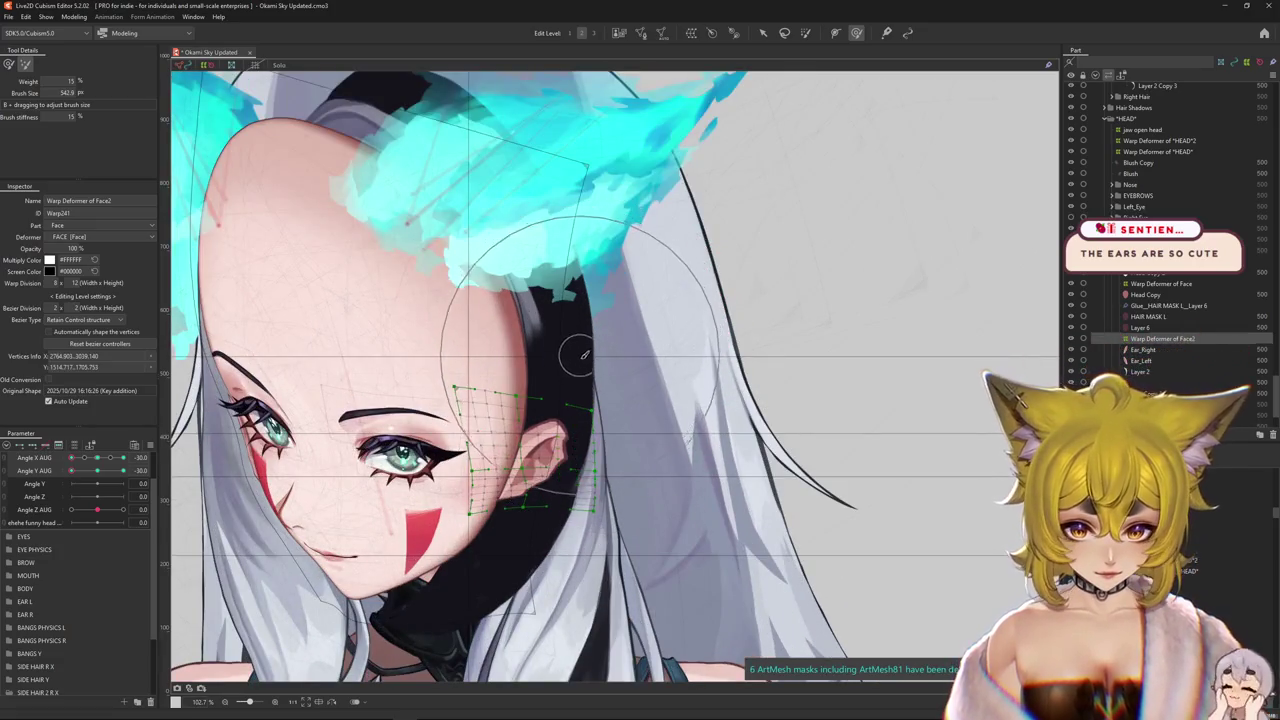
{"action": "left_click_drag", "start_coordinate": [584, 354], "coordinate": [609, 363]}
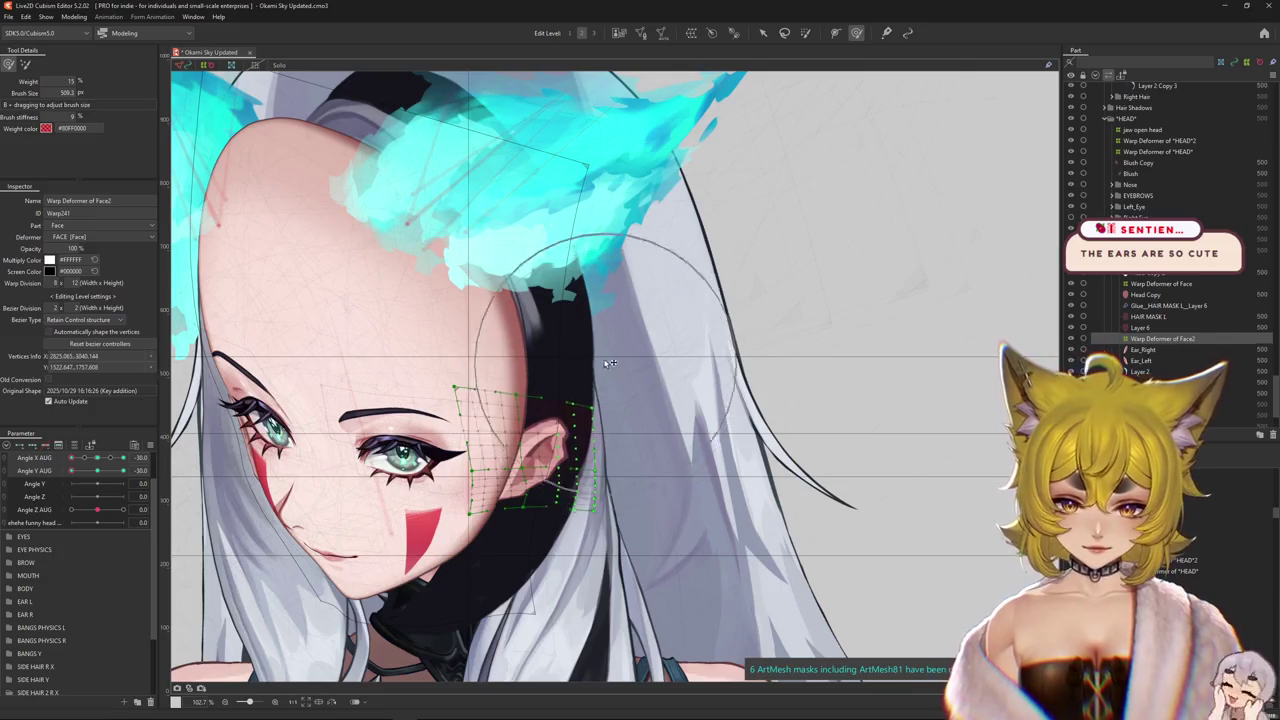
{"action": "key", "text": "ctrl+h"}
{"action": "scroll", "coordinate": [589, 437], "scroll_direction": "down", "scroll_amount": 3}
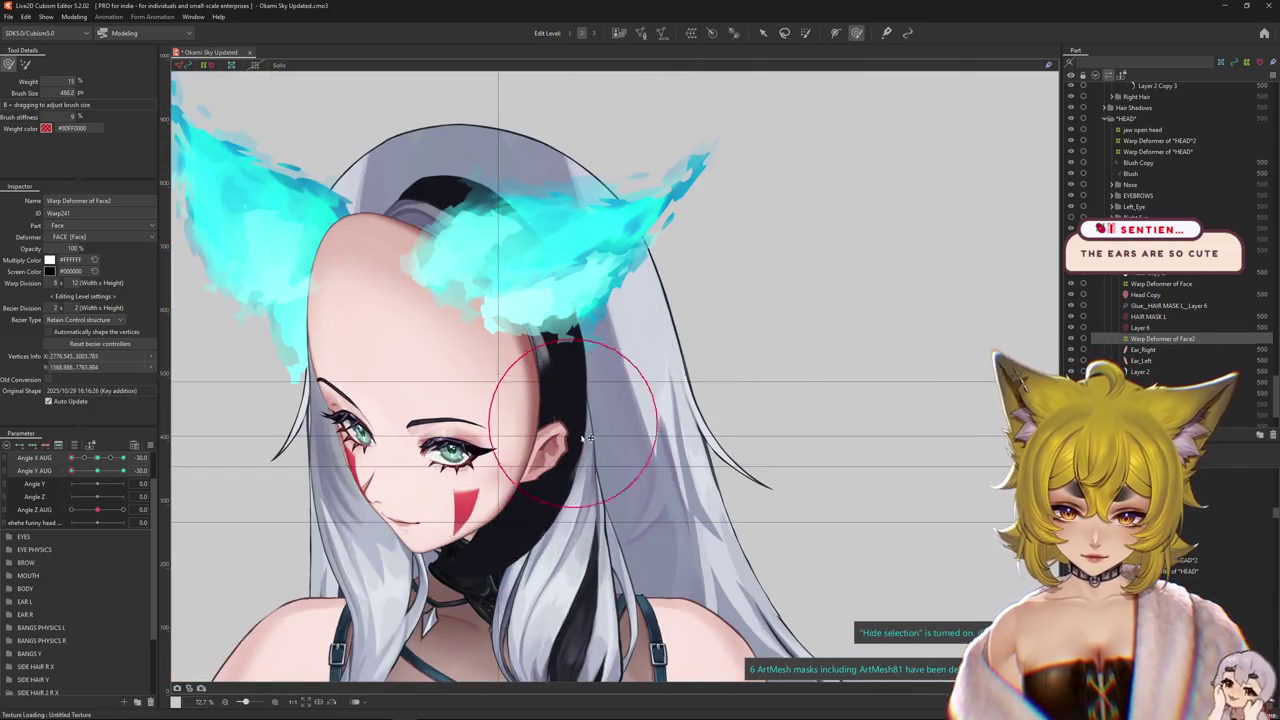
{"action": "scroll", "coordinate": [560, 440], "scroll_direction": "up", "scroll_amount": 5}
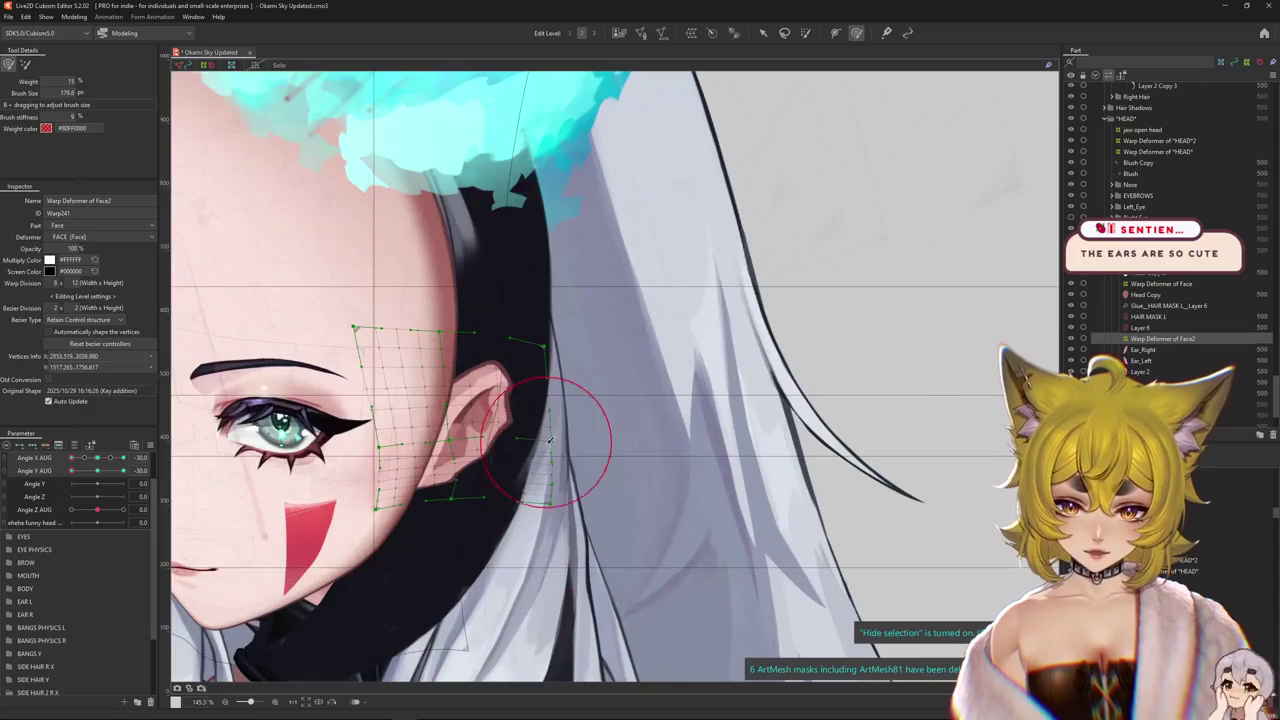
{"action": "left_click_drag", "start_coordinate": [549, 440], "coordinate": [548, 438]}
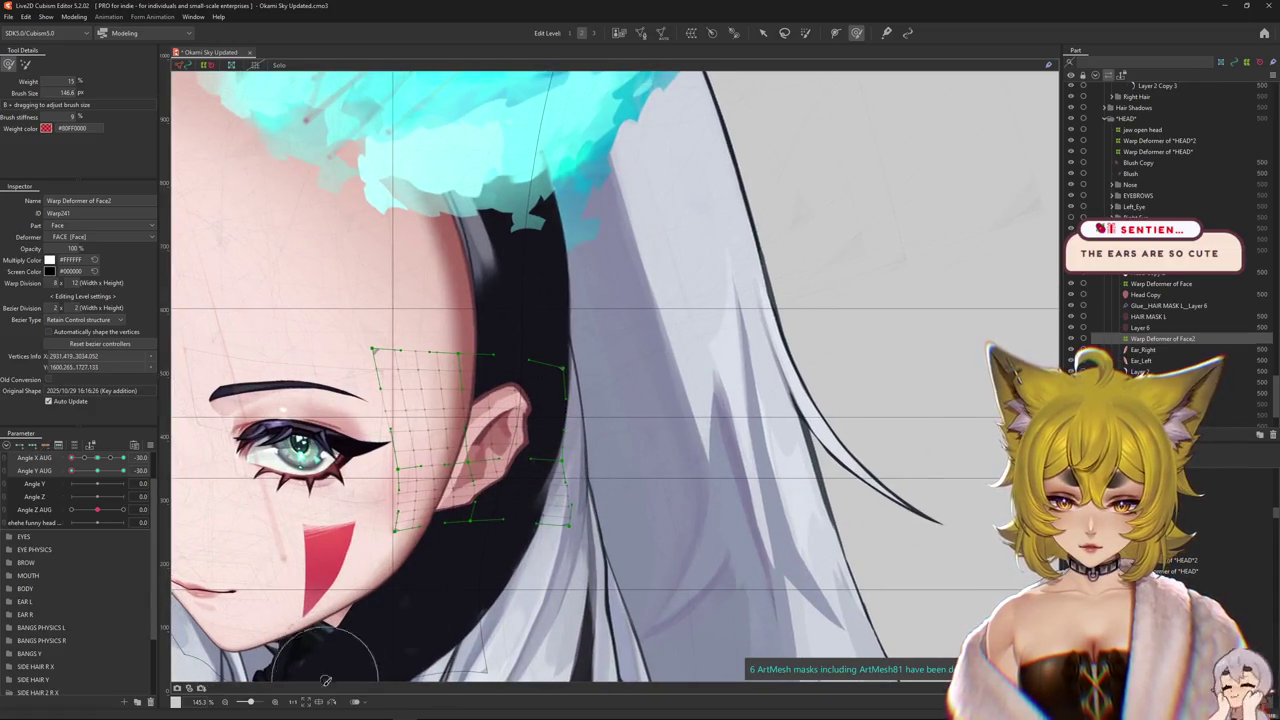
- Mirror the canvas view horizontally and adjust the weight brush, toggling the deformer grid
{"action": "left_click", "coordinate": [331, 701]}
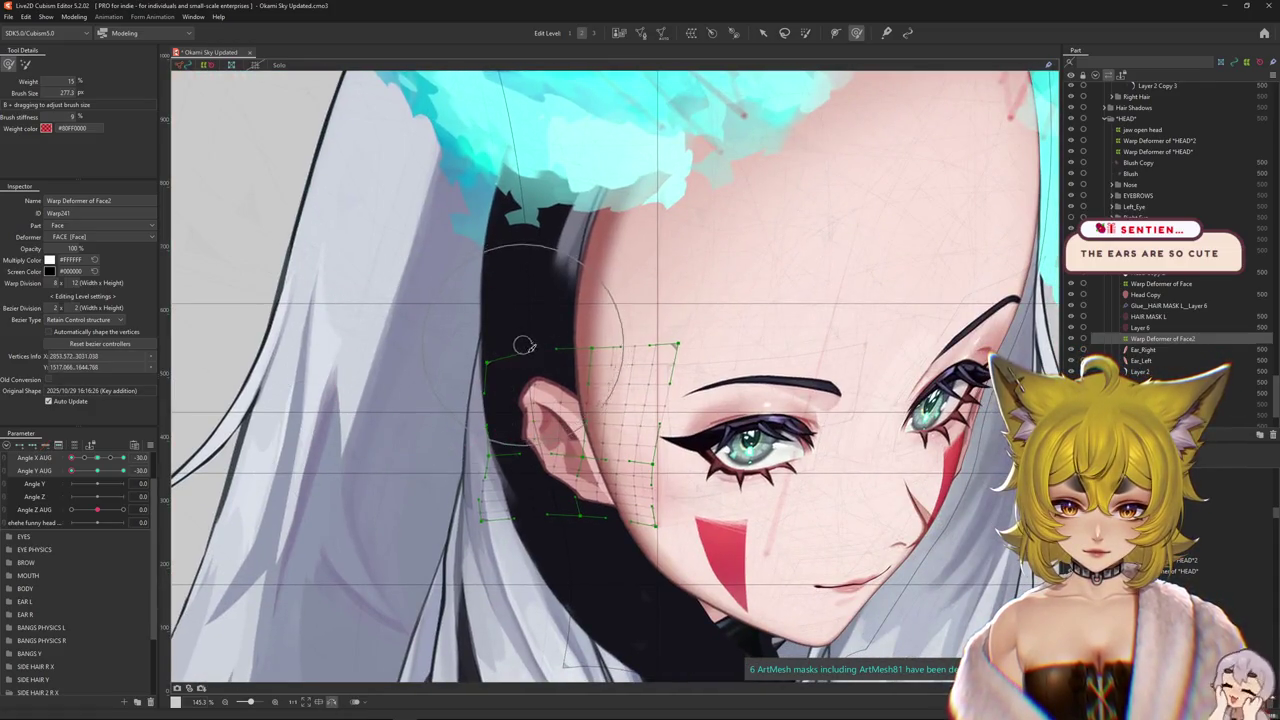
{"action": "key", "text": "ctrl+h"}
{"action": "key", "text": "ctrl+h"}
{"action": "mouse_move", "coordinate": [572, 411]}
{"action": "left_mouse_down"}
{"action": "mouse_move", "coordinate": [497, 388]}
{"action": "mouse_move", "coordinate": [500, 372]}
{"action": "mouse_move", "coordinate": [465, 410]}
{"action": "left_mouse_up"}
{"action": "scroll", "coordinate": [497, 388], "scroll_direction": "down", "scroll_amount": 5}
{"action": "scroll", "coordinate": [497, 388], "scroll_direction": "up", "scroll_amount": 4}
{"action": "key", "text": "ctrl+h"}
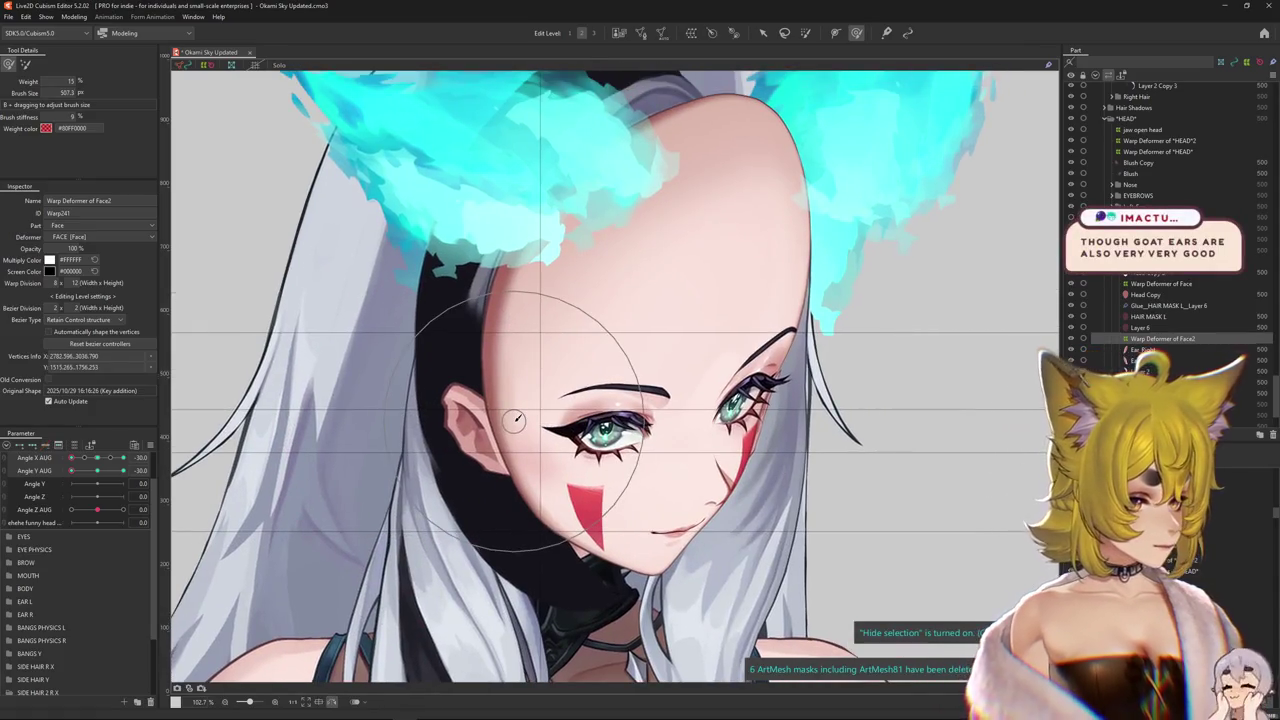
{"action": "left_click_drag", "start_coordinate": [141, 483], "coordinate": [97, 483]}
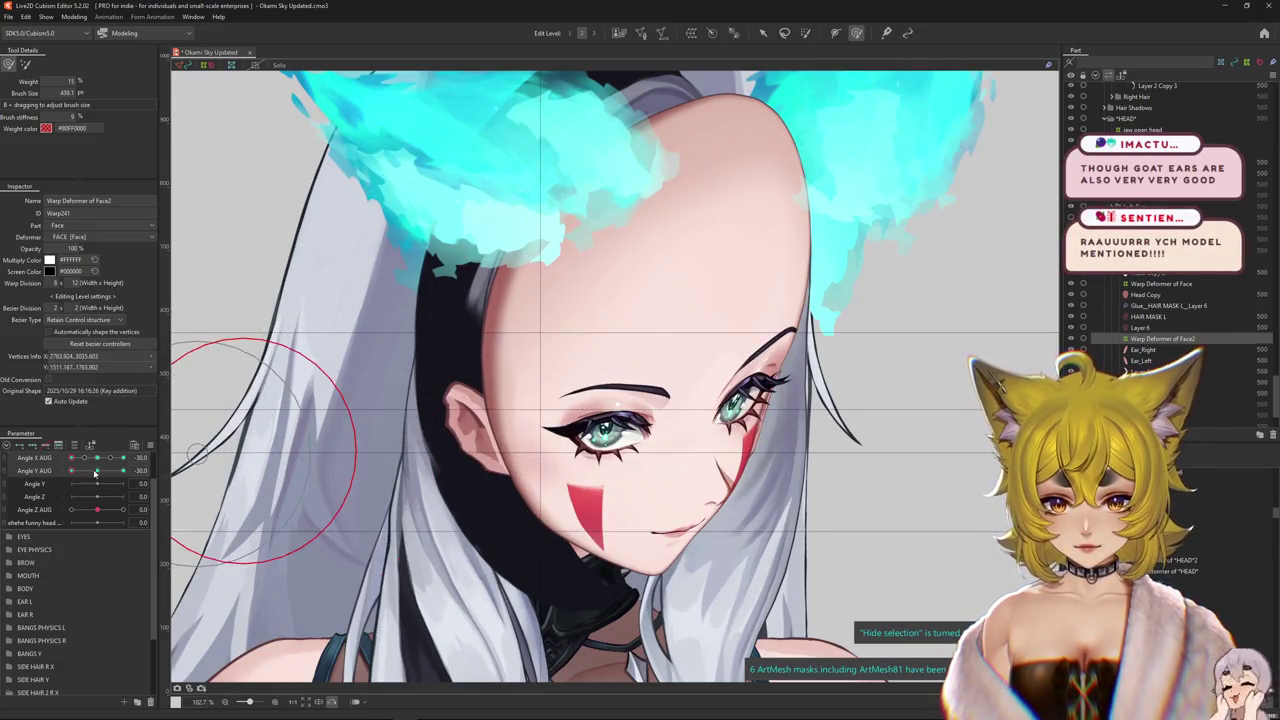
- Tilt the head up and reshape the cheek-and-ear lattice, checking the result
{"action": "left_click_drag", "start_coordinate": [141, 470], "coordinate": [143, 474]}
{"action": "mouse_move", "coordinate": [371, 390]}
{"action": "left_mouse_down"}
{"action": "mouse_move", "coordinate": [422, 340]}
{"action": "mouse_move", "coordinate": [425, 356]}
{"action": "left_mouse_up"}
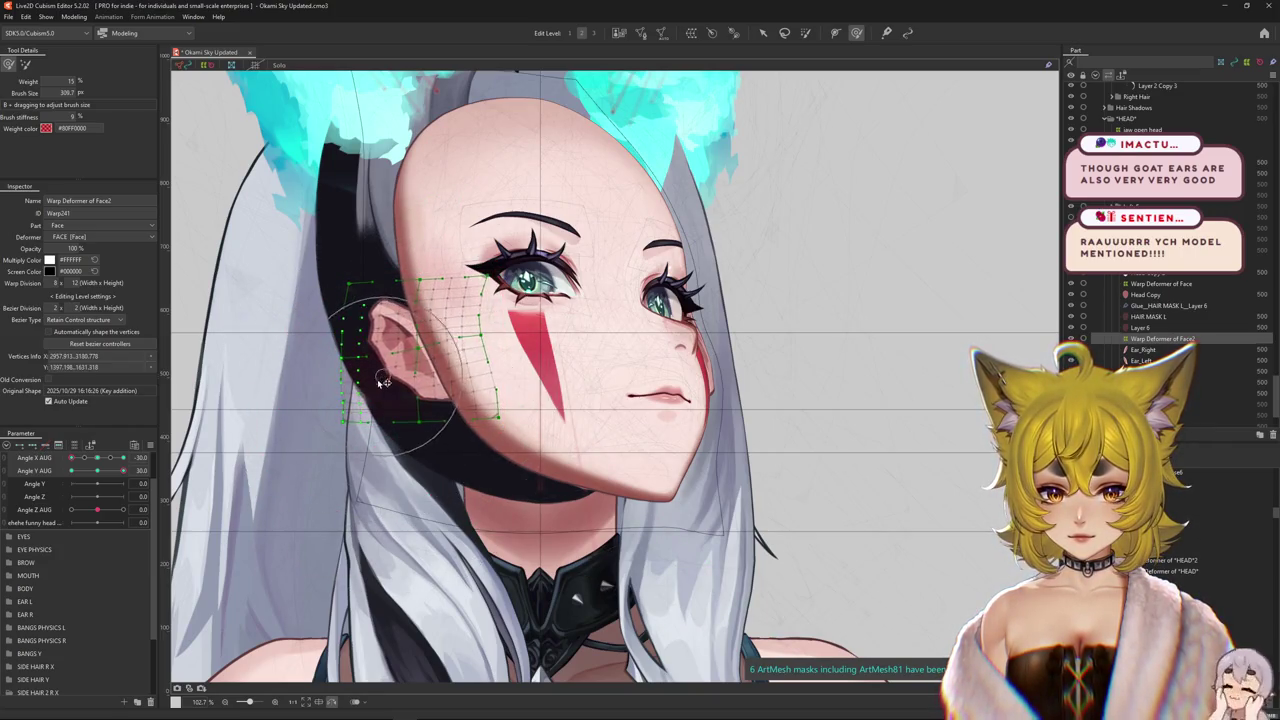
{"action": "key", "text": "ctrl+h"}
{"action": "left_click_drag", "start_coordinate": [372, 297], "coordinate": [382, 365]}
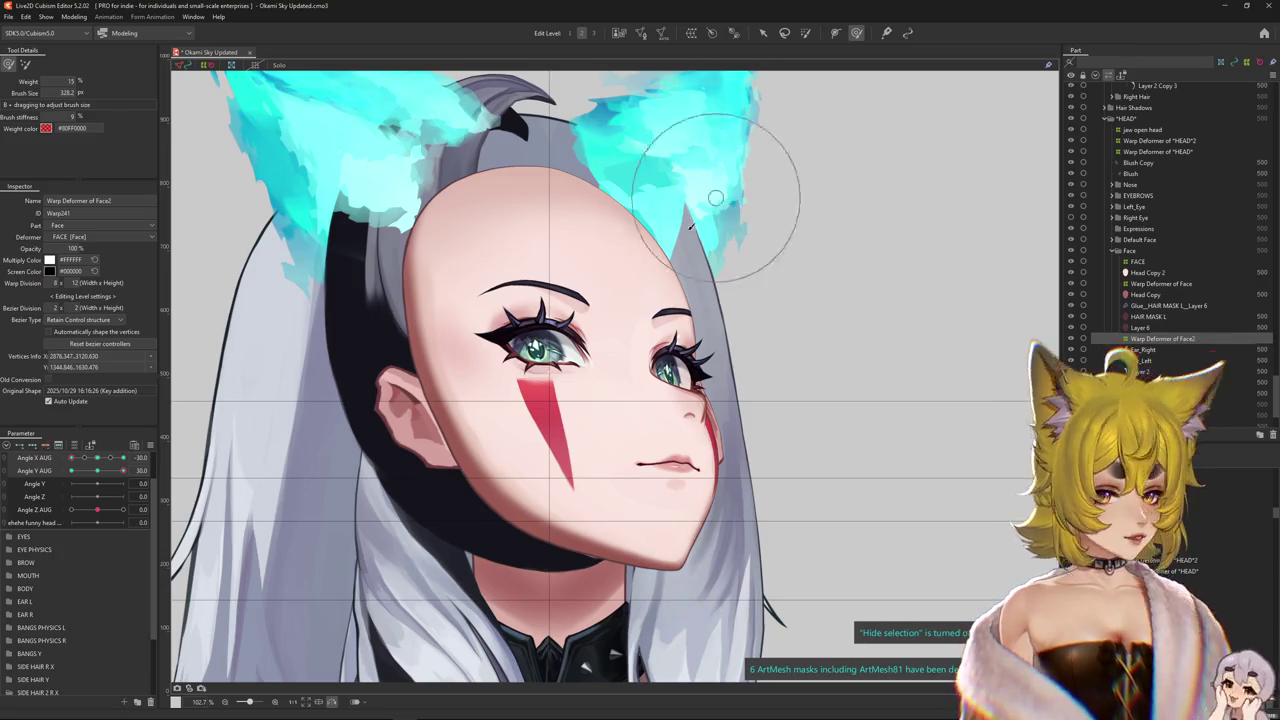
{"action": "mouse_move", "coordinate": [123, 470]}
{"action": "left_mouse_down"}
{"action": "mouse_move", "coordinate": [61, 474]}
{"action": "mouse_move", "coordinate": [97, 471]}
{"action": "left_mouse_up"}
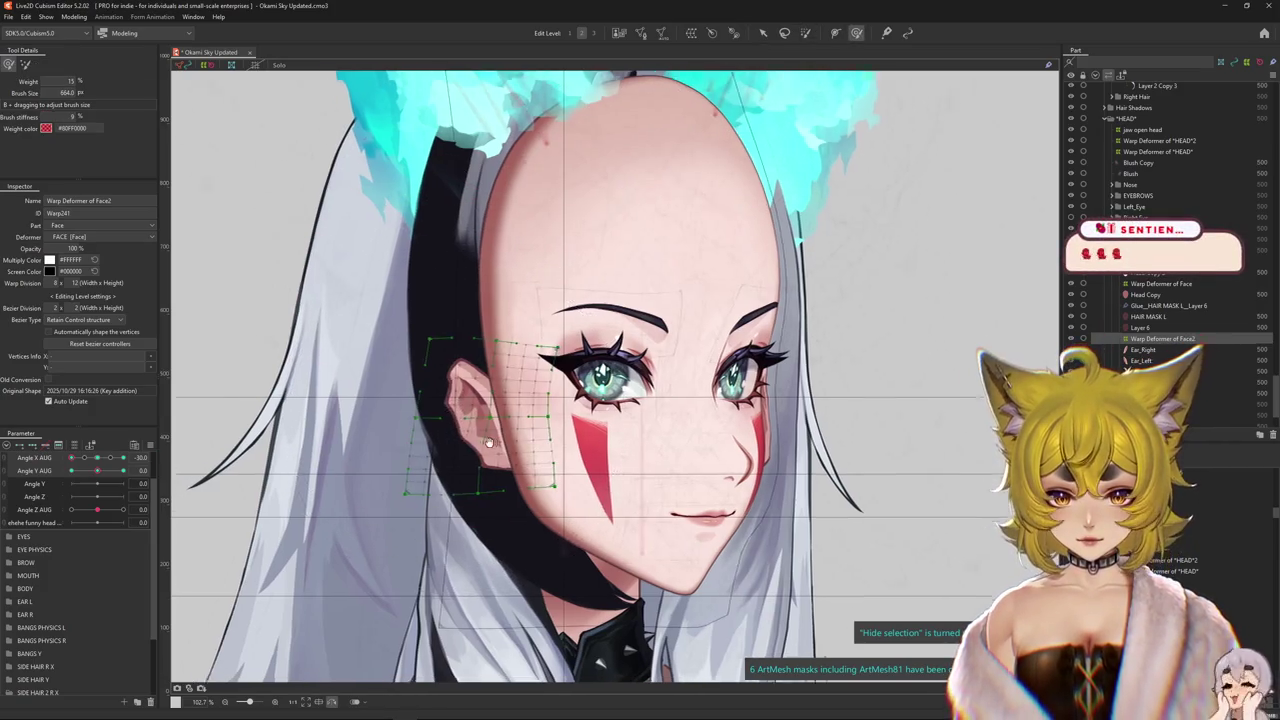
{"action": "mouse_move", "coordinate": [455, 415]}
{"action": "left_mouse_down"}
{"action": "mouse_move", "coordinate": [494, 395]}
{"action": "mouse_move", "coordinate": [491, 359]}
{"action": "left_mouse_up"}
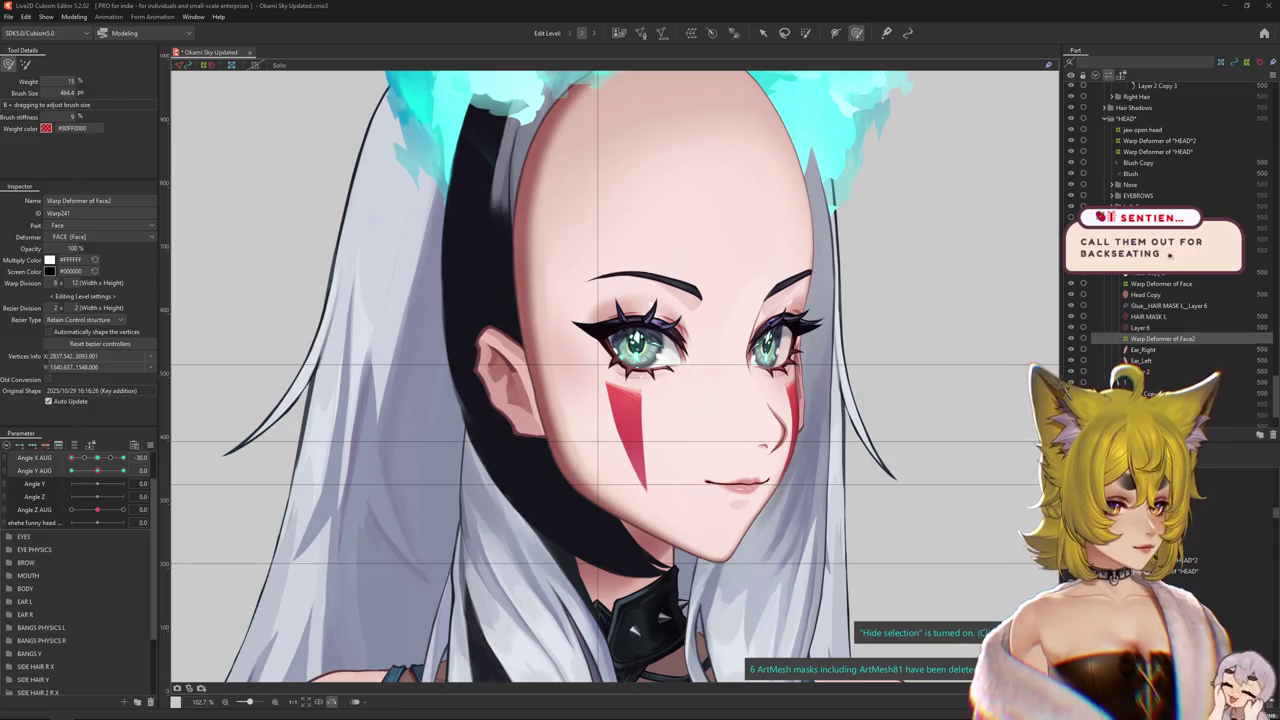
{"action": "key", "text": "alt+Tab"}
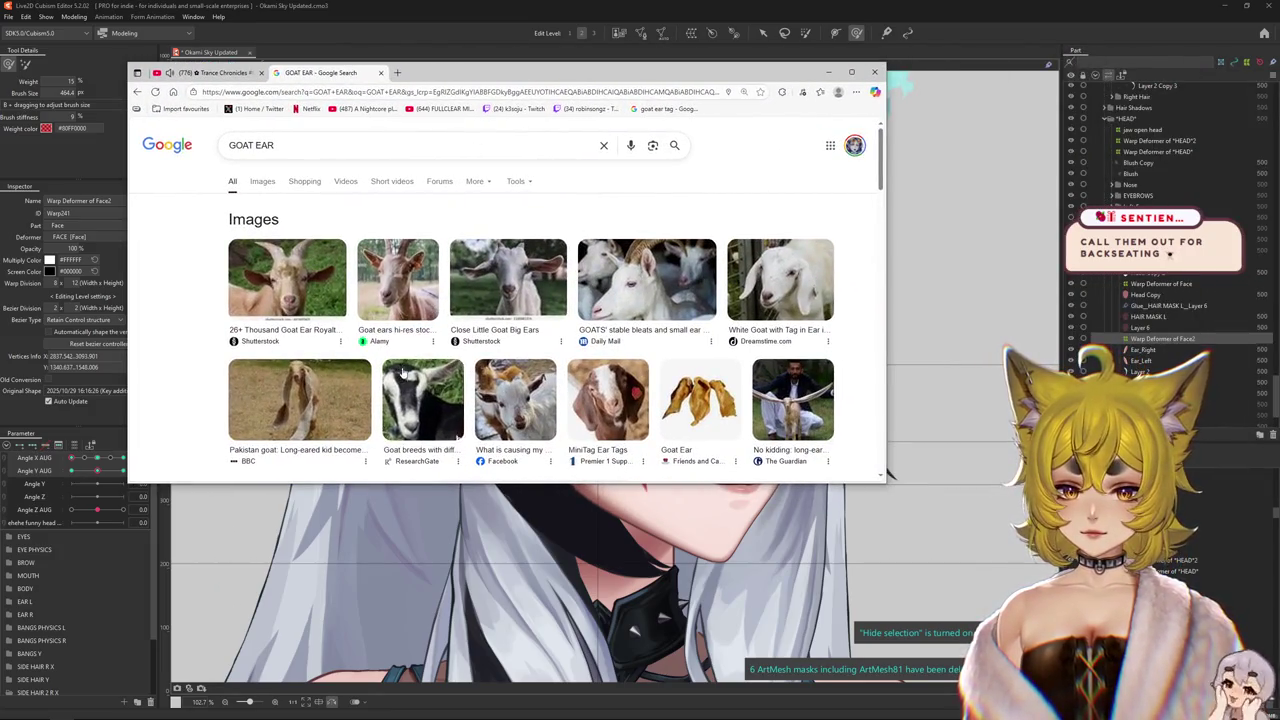
- Preview the Alamy goat ear and long-eared goat photos, then set Chrome aside
{"action": "left_click", "coordinate": [397, 280]}
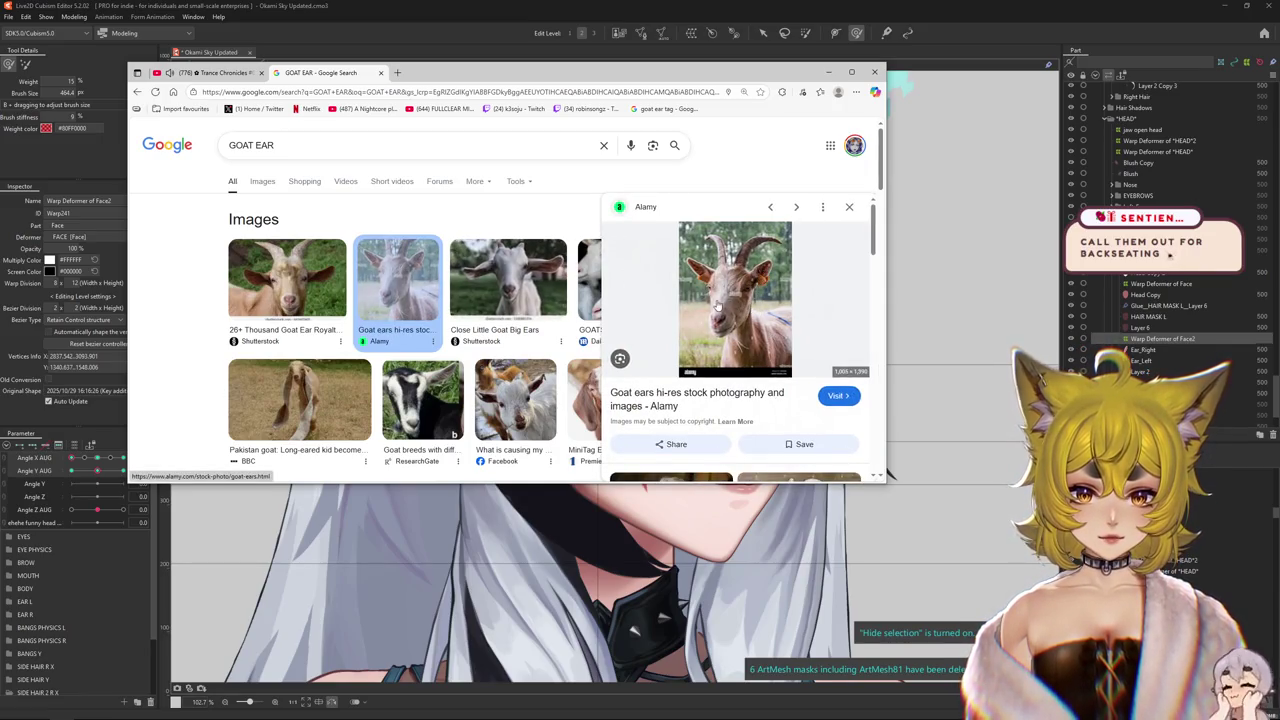
{"action": "left_click", "coordinate": [515, 400]}
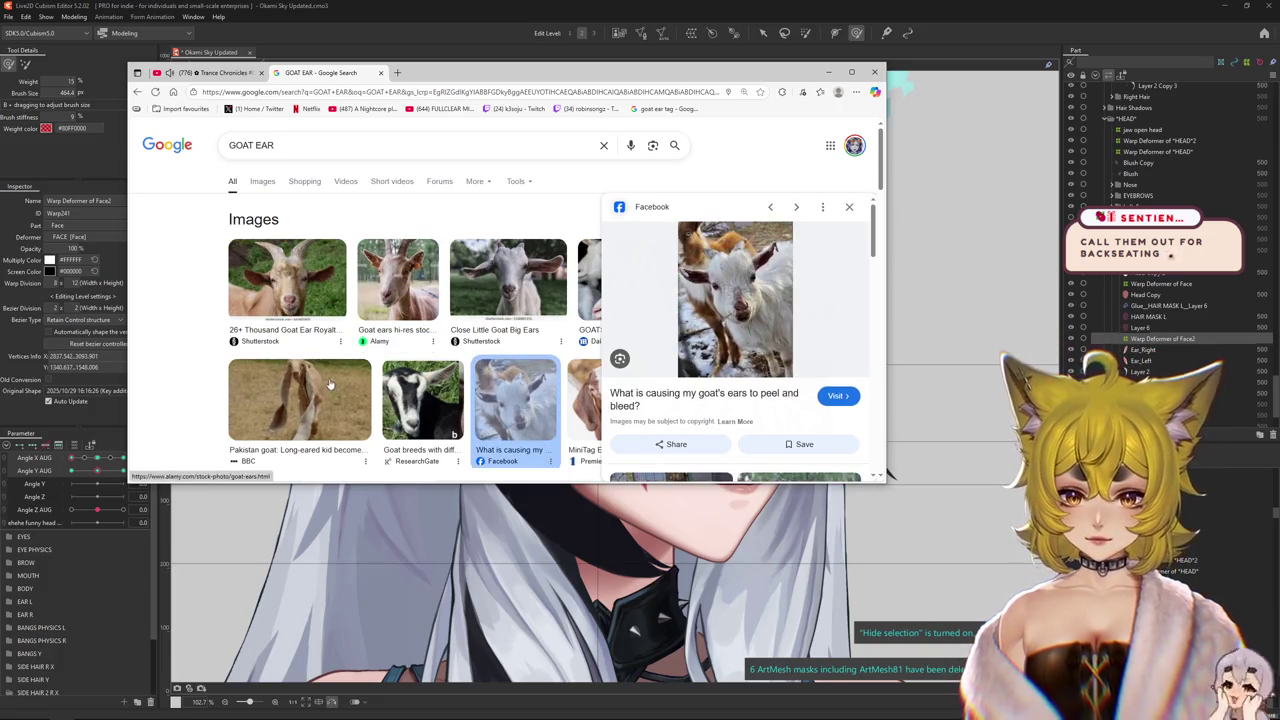
{"action": "left_click", "coordinate": [380, 72]}
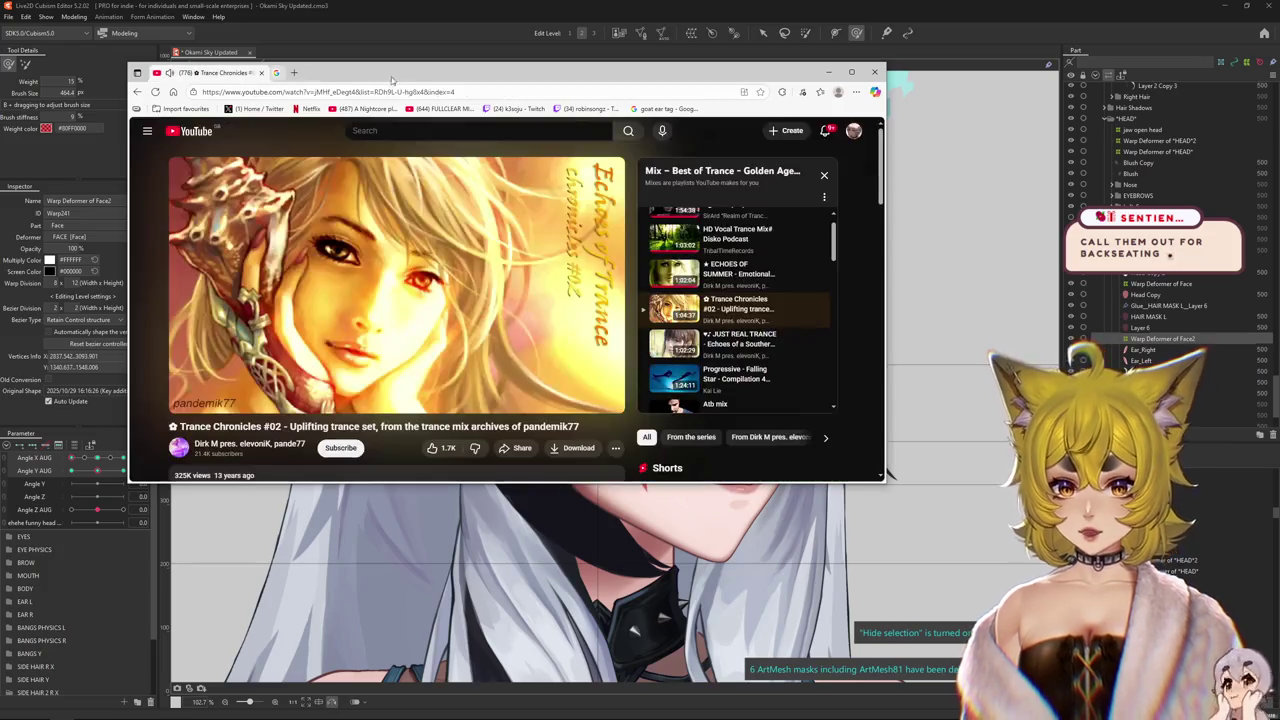
{"action": "left_click", "coordinate": [261, 72]}
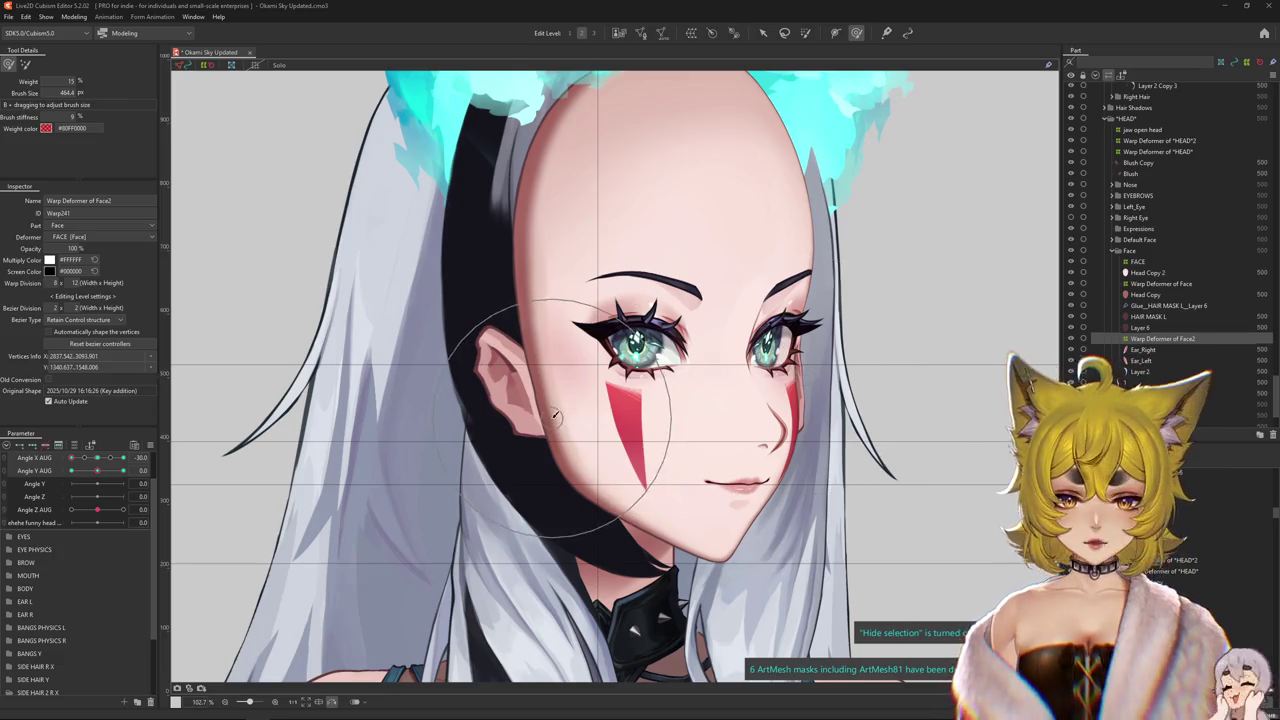
- Swing the head through its Angle X AUG and Angle Y AUG keys to check ears and hair
{"action": "left_click", "coordinate": [100, 460]}
{"action": "left_click_drag", "start_coordinate": [100, 460], "coordinate": [71, 458]}
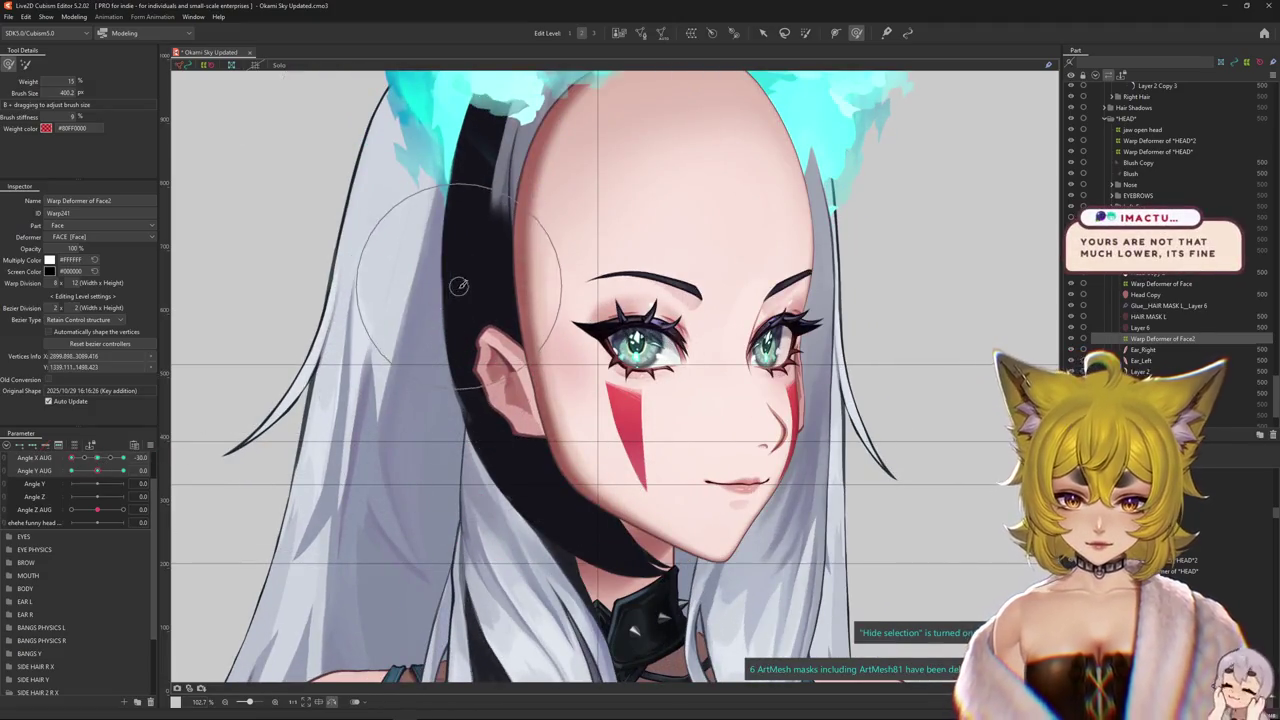
{"action": "scroll", "coordinate": [450, 427], "scroll_direction": "down", "scroll_amount": 3}
{"action": "scroll", "coordinate": [450, 427], "scroll_direction": "down", "scroll_amount": 2}
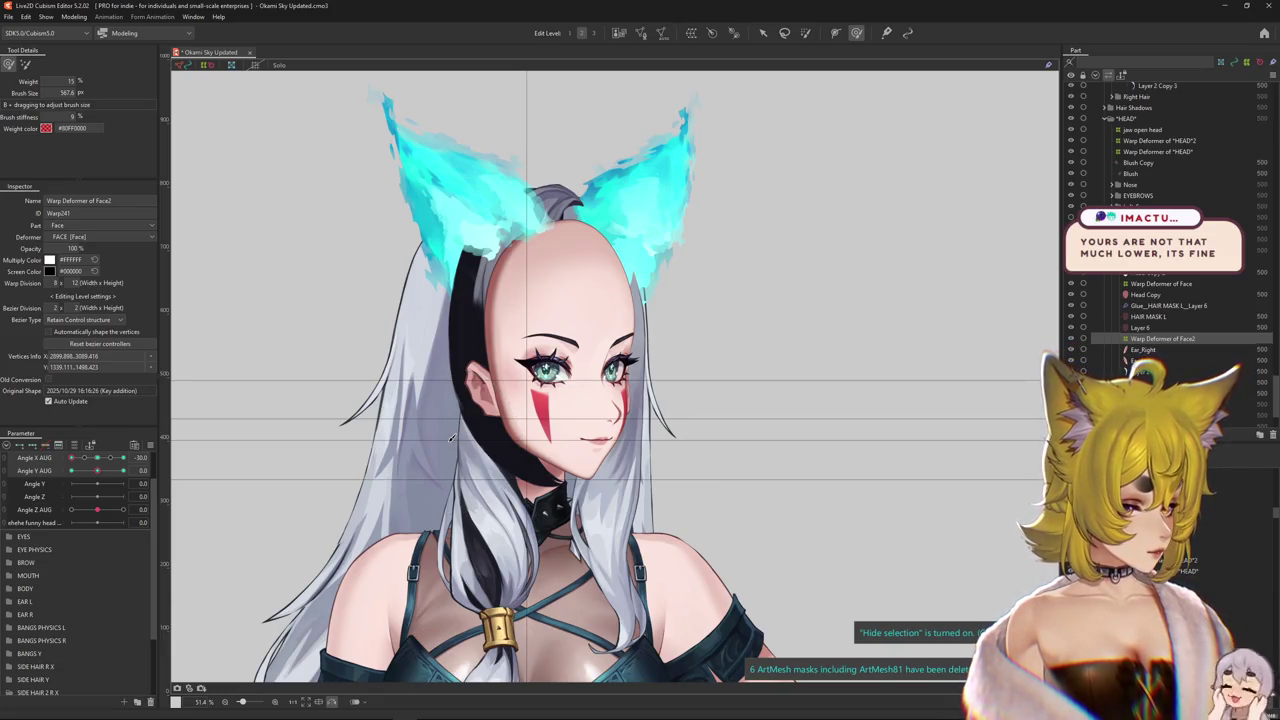
{"action": "scroll", "coordinate": [451, 437], "scroll_direction": "up", "scroll_amount": 2}
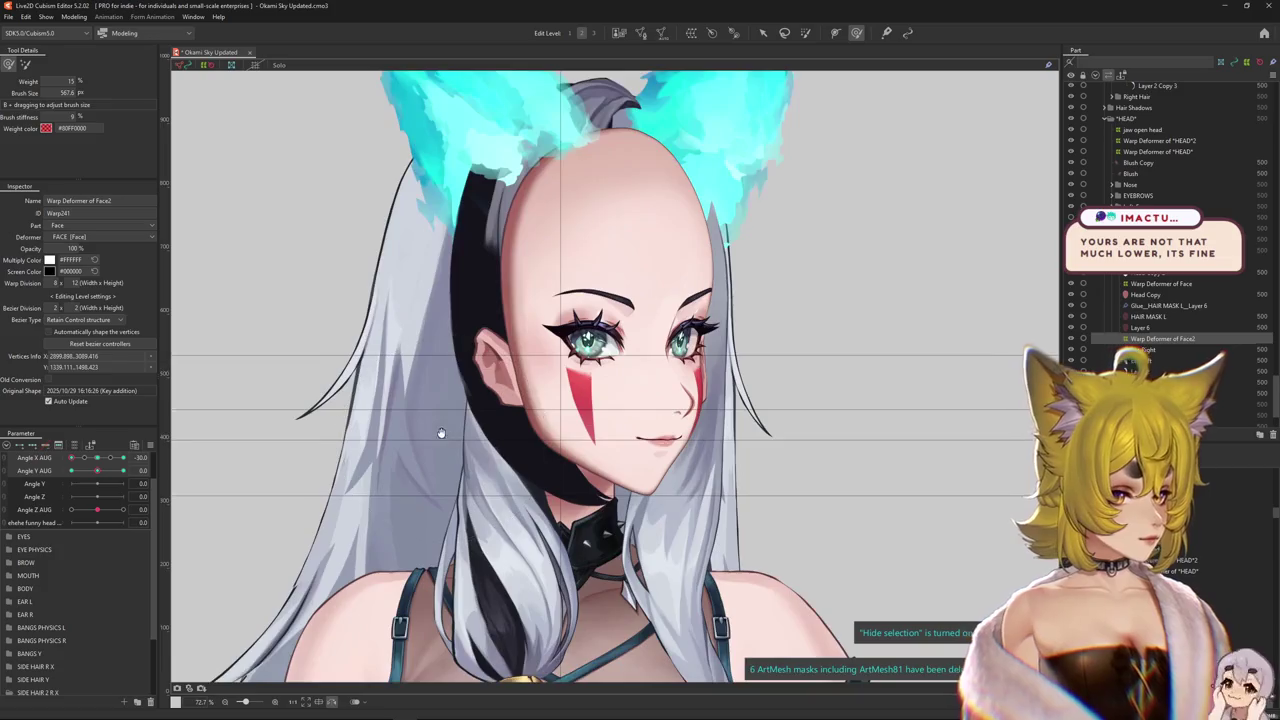
{"action": "left_click_drag", "start_coordinate": [97, 471], "coordinate": [48, 481]}
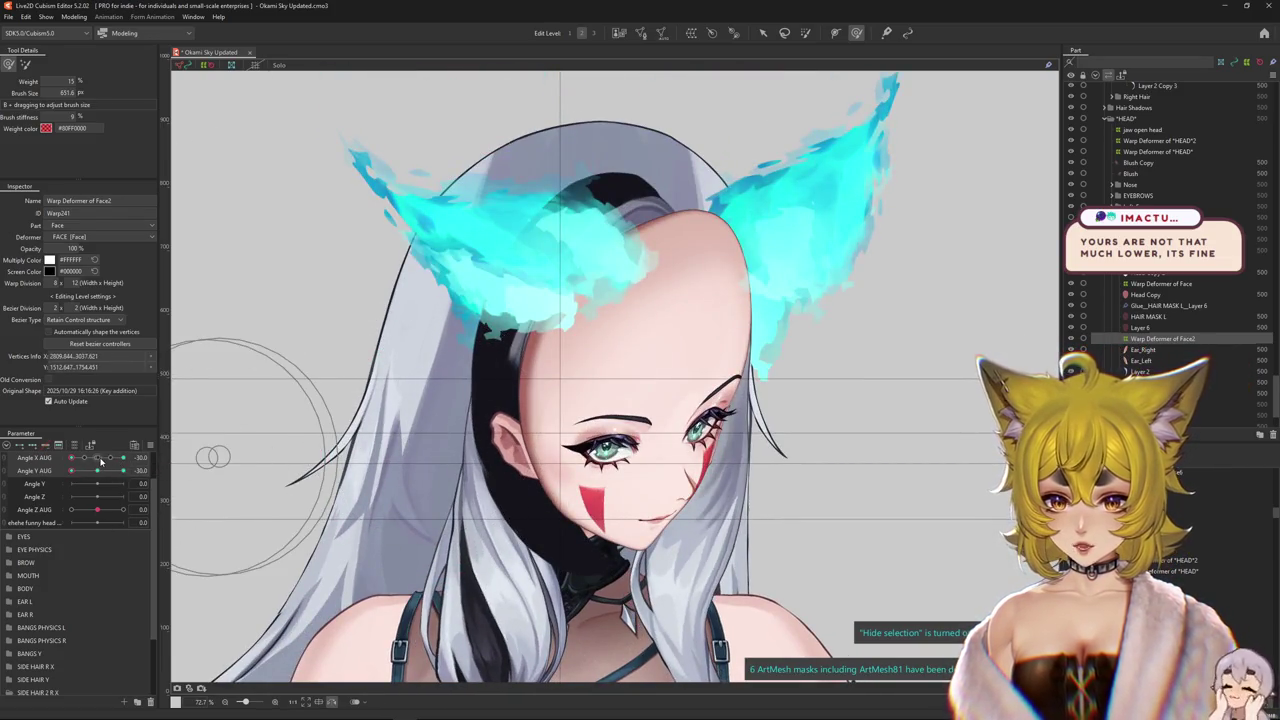
{"action": "mouse_move", "coordinate": [100, 460]}
{"action": "left_mouse_down"}
{"action": "mouse_move", "coordinate": [150, 455]}
{"action": "mouse_move", "coordinate": [60, 457]}
{"action": "mouse_move", "coordinate": [118, 471]}
{"action": "mouse_move", "coordinate": [35, 462]}
{"action": "left_mouse_up"}
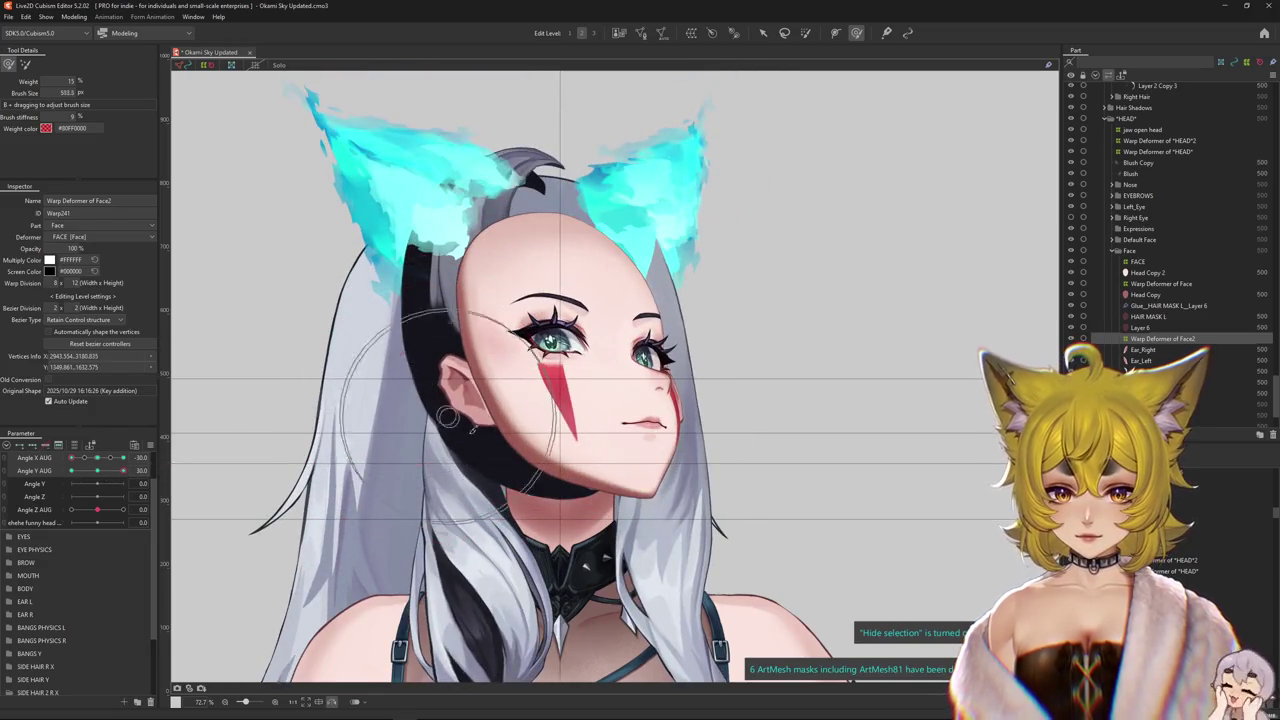
- Resize the weight brush to 783 while previewing tilts and turns, ending facing forward
{"action": "mouse_move", "coordinate": [123, 470]}
{"action": "left_mouse_down"}
{"action": "mouse_move", "coordinate": [72, 472]}
{"action": "mouse_move", "coordinate": [128, 465]}
{"action": "mouse_move", "coordinate": [72, 470]}
{"action": "mouse_move", "coordinate": [72, 457]}
{"action": "left_mouse_up"}
{"action": "mouse_move", "coordinate": [383, 534]}
{"action": "left_mouse_down"}
{"action": "mouse_move", "coordinate": [367, 363]}
{"action": "mouse_move", "coordinate": [420, 330]}
{"action": "left_mouse_up"}
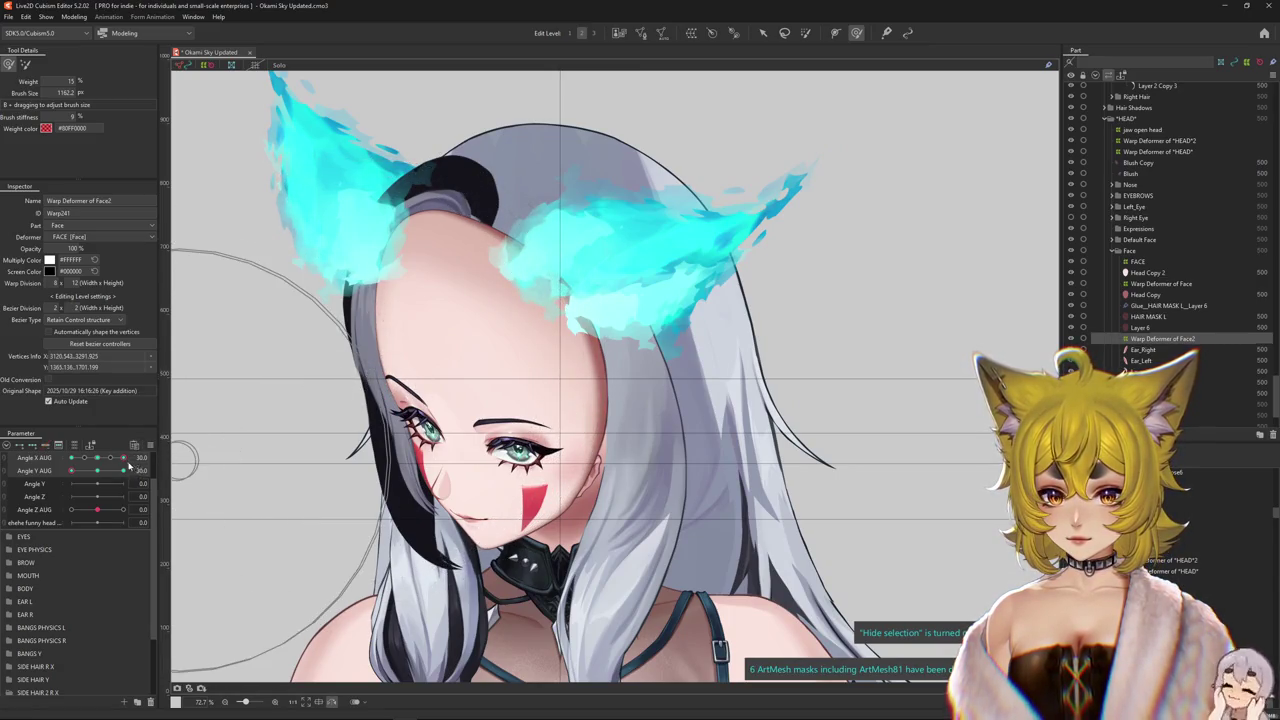
{"action": "left_click_drag", "start_coordinate": [123, 457], "coordinate": [113, 459]}
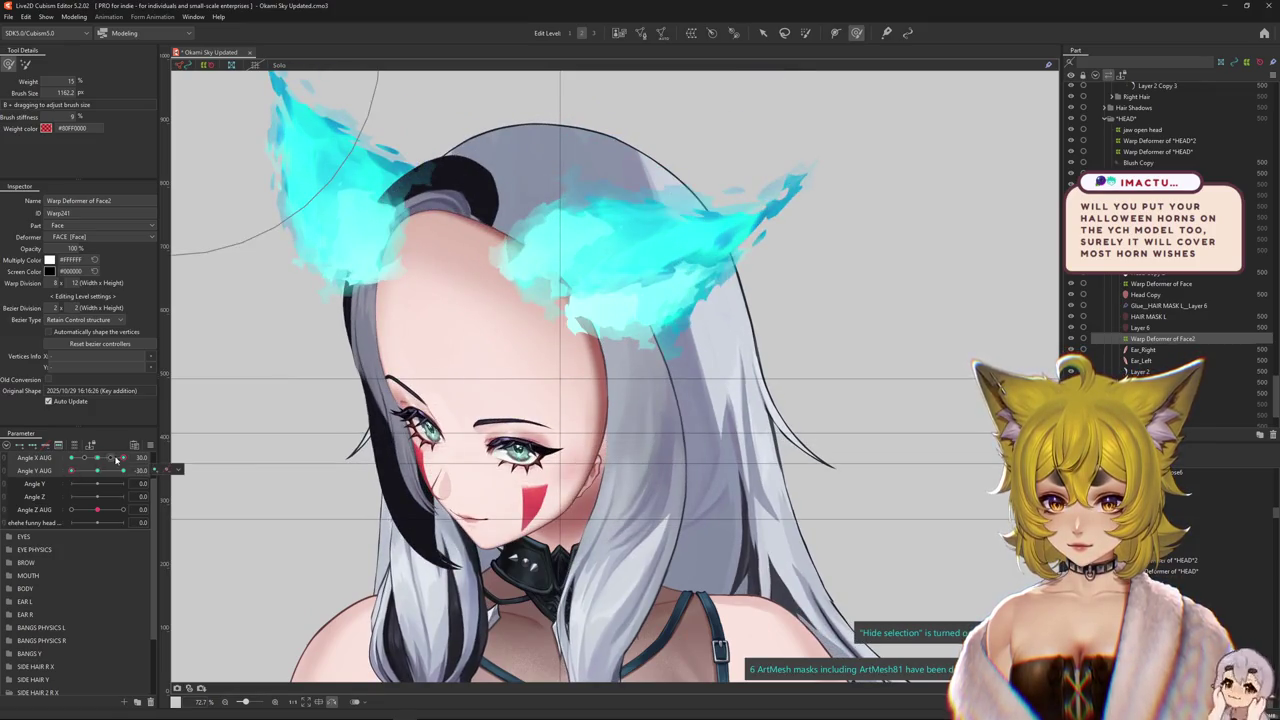
{"action": "mouse_move", "coordinate": [117, 458]}
{"action": "left_mouse_down"}
{"action": "mouse_move", "coordinate": [70, 463]}
{"action": "mouse_move", "coordinate": [98, 461]}
{"action": "left_mouse_up"}
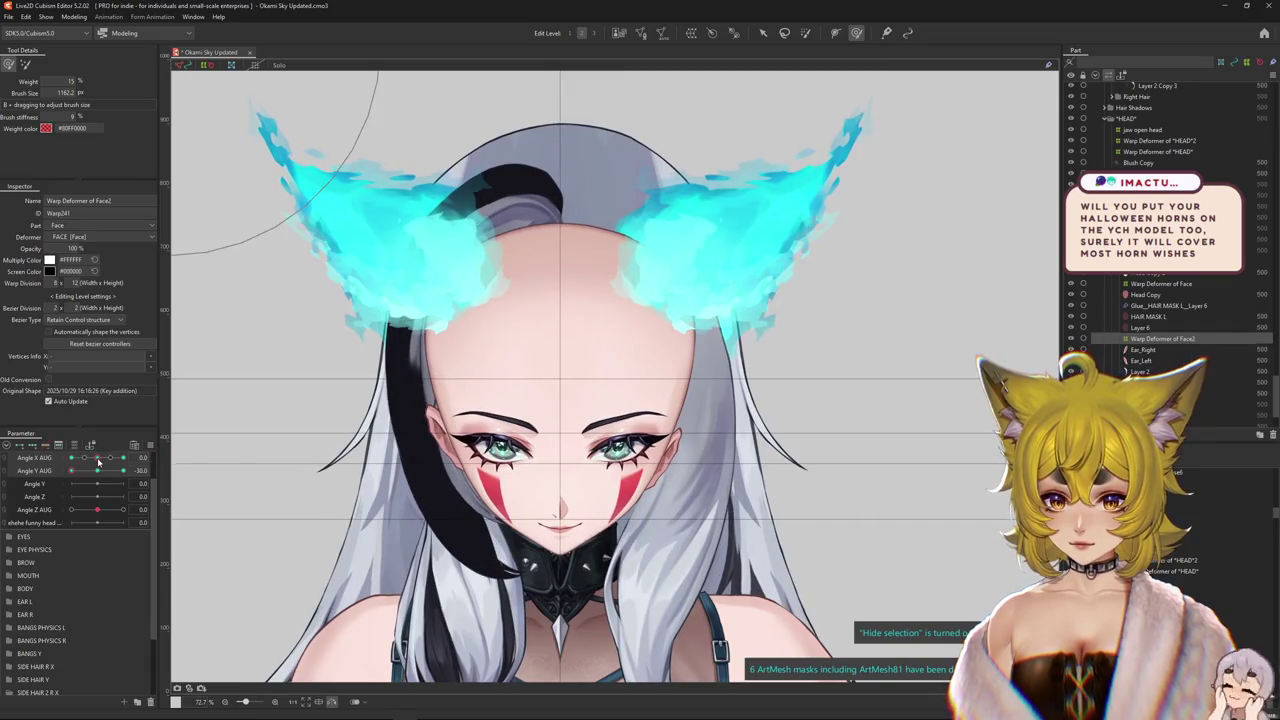
{"action": "left_click_drag", "start_coordinate": [257, 423], "coordinate": [183, 505]}
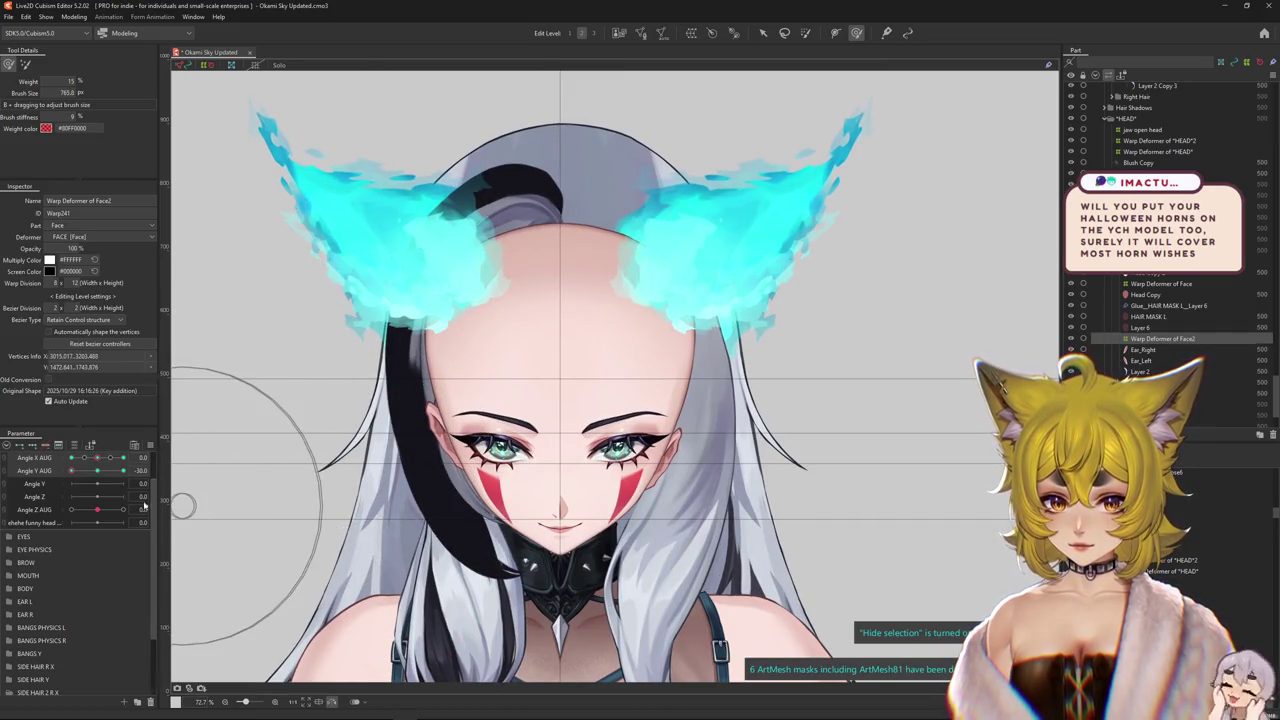
{"action": "mouse_move", "coordinate": [123, 470]}
{"action": "left_mouse_down"}
{"action": "mouse_move", "coordinate": [134, 467]}
{"action": "mouse_move", "coordinate": [97, 470]}
{"action": "mouse_move", "coordinate": [123, 457]}
{"action": "left_mouse_up"}
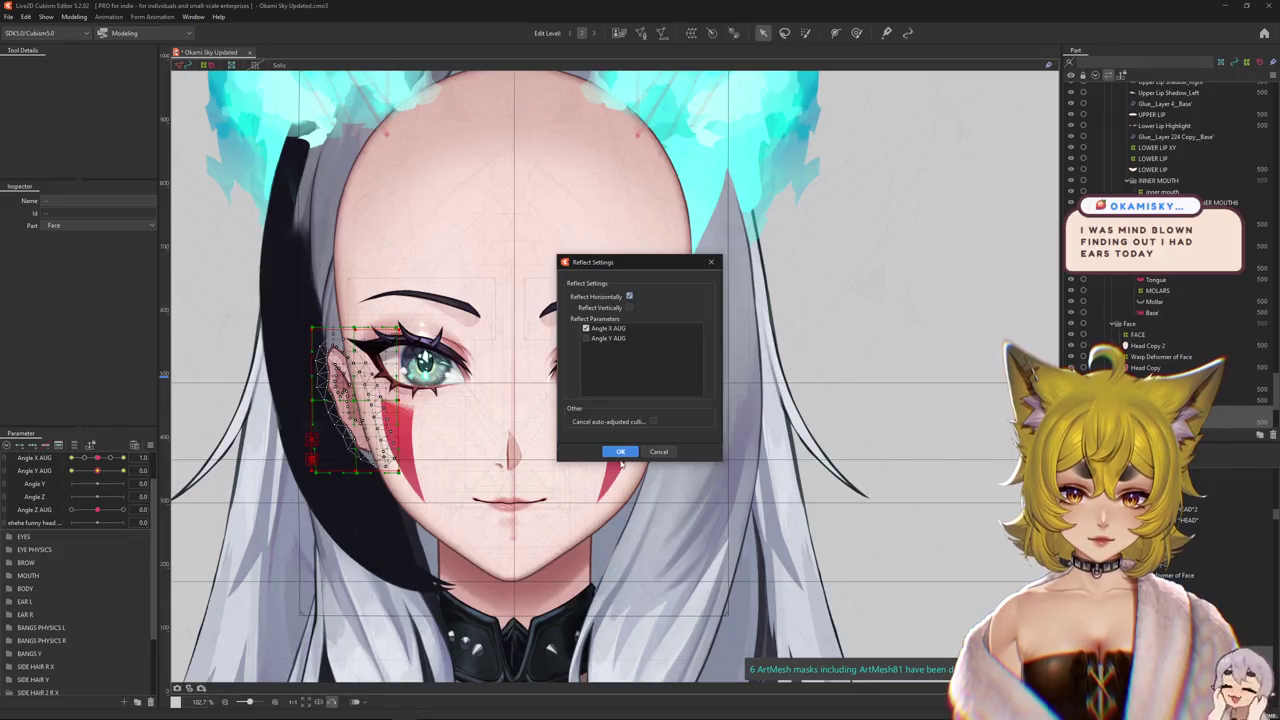
- Apply the horizontal reflect across Angle X AUG and turn the head to check the mirrored warp
{"action": "left_click", "coordinate": [620, 451]}
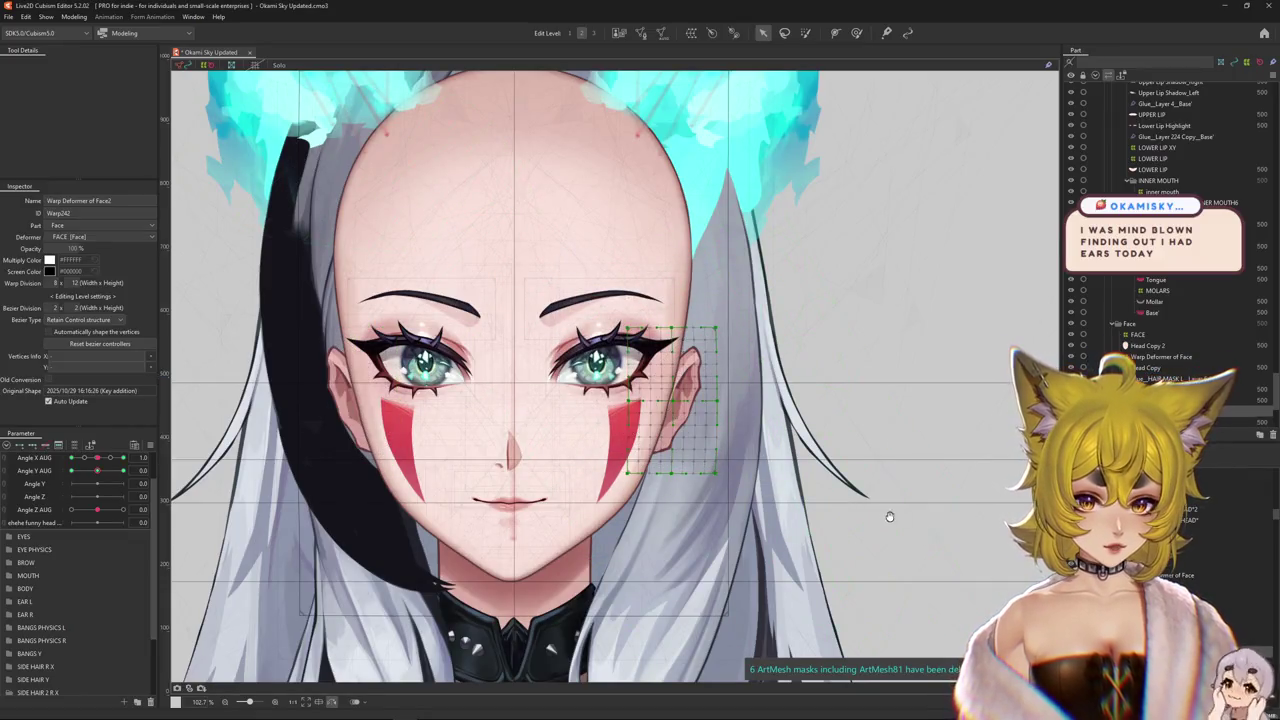
{"action": "left_click_drag", "start_coordinate": [889, 516], "coordinate": [864, 536]}
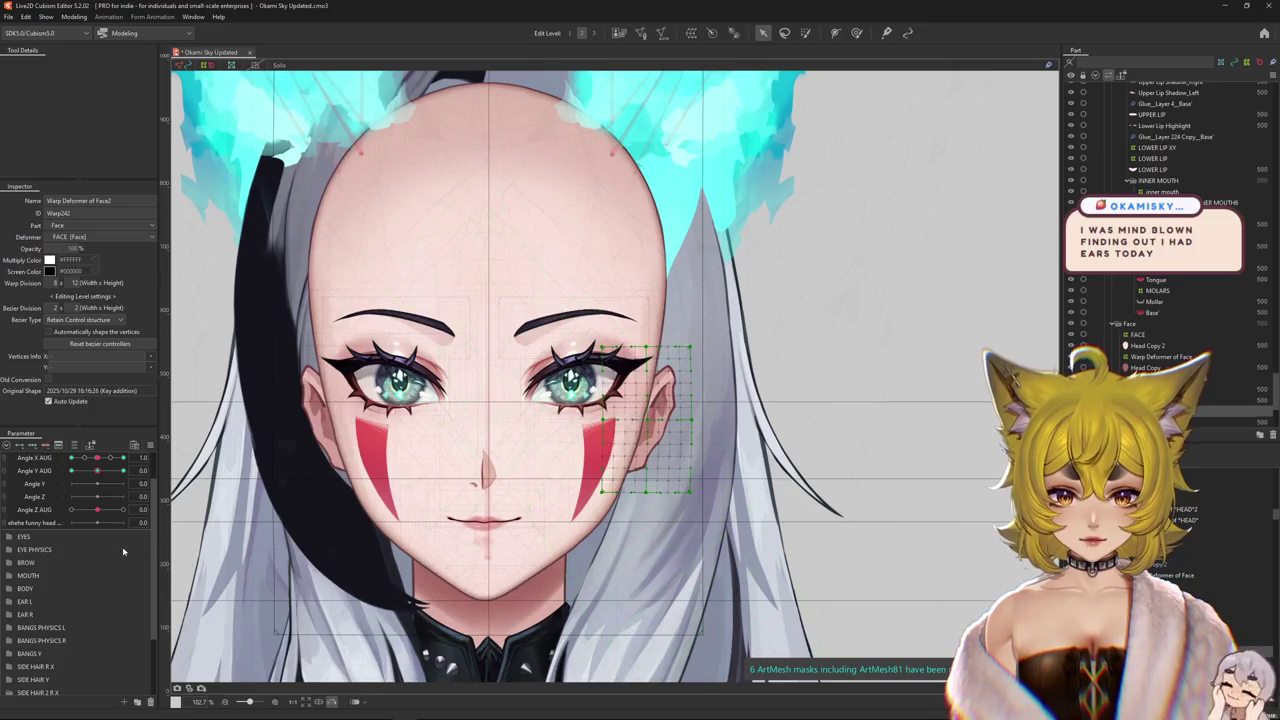
{"action": "key", "text": "ctrl+h"}
{"action": "left_click", "coordinate": [95, 458]}
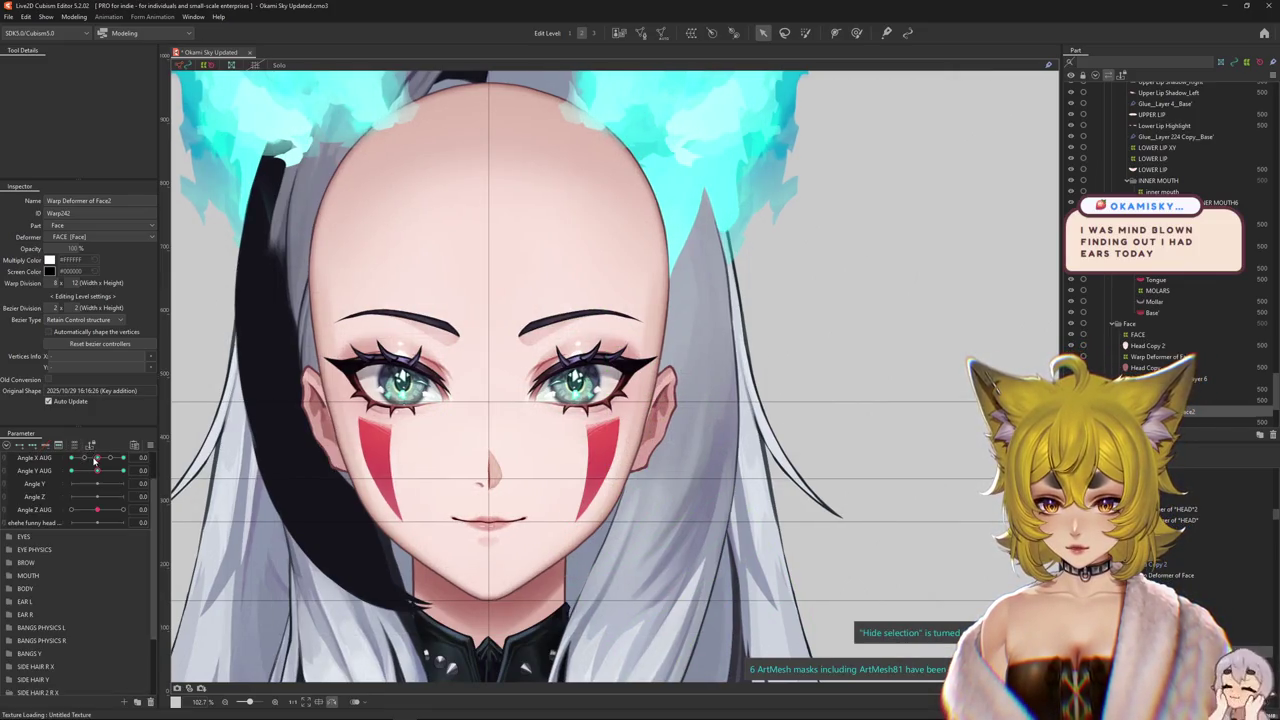
{"action": "left_click", "coordinate": [168, 457]}
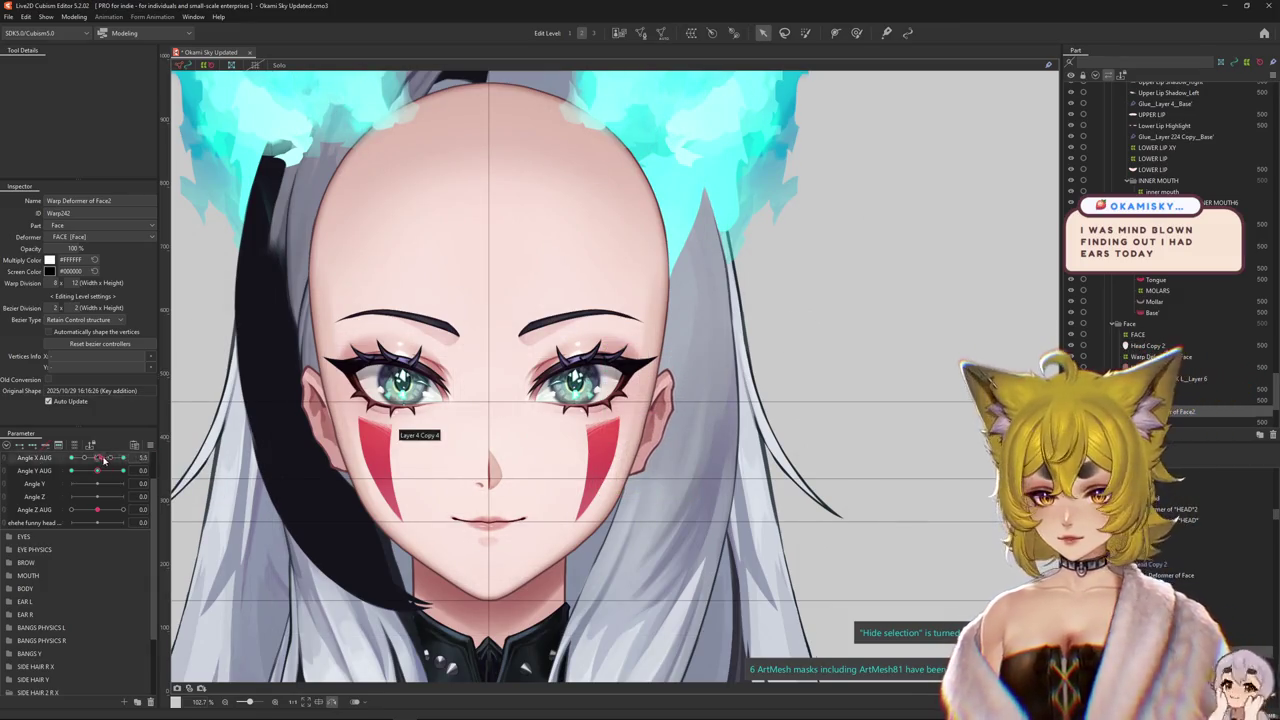
{"action": "mouse_move", "coordinate": [97, 458]}
{"action": "left_mouse_down"}
{"action": "mouse_move", "coordinate": [140, 457]}
{"action": "mouse_move", "coordinate": [58, 457]}
{"action": "mouse_move", "coordinate": [134, 482]}
{"action": "mouse_move", "coordinate": [71, 458]}
{"action": "mouse_move", "coordinate": [142, 457]}
{"action": "mouse_move", "coordinate": [110, 471]}
{"action": "left_mouse_up"}
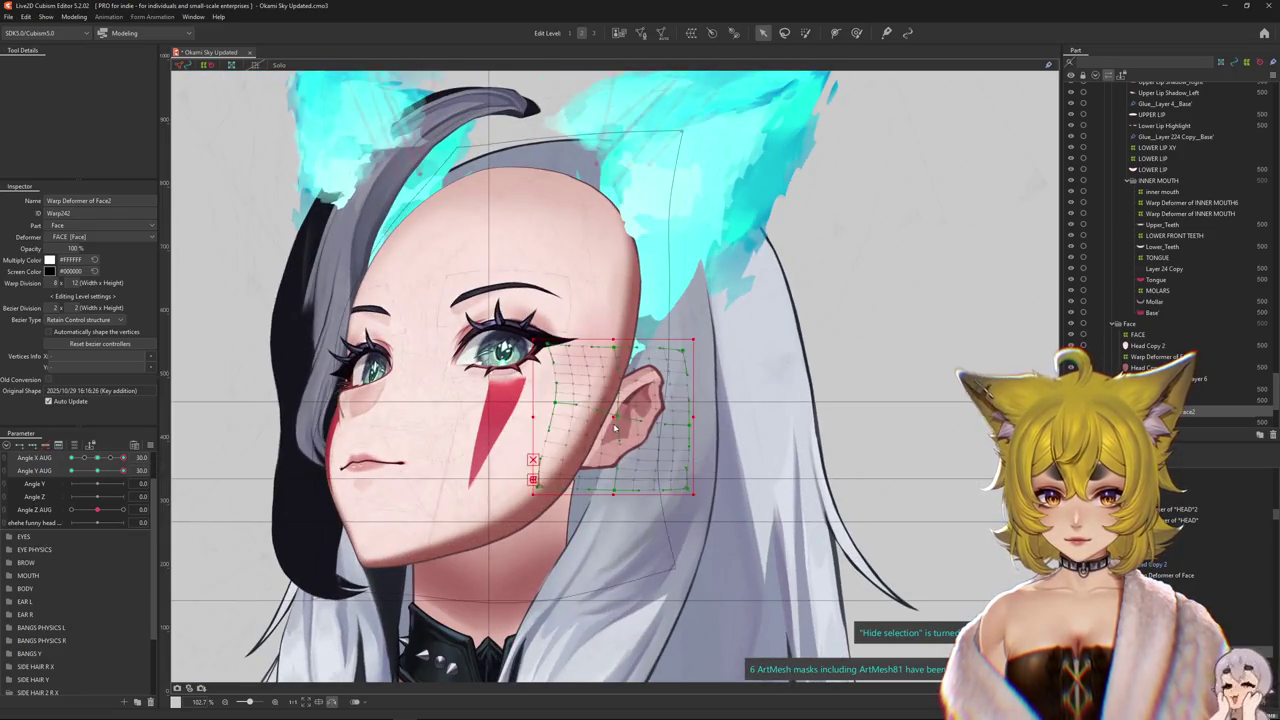
{"action": "left_click", "coordinate": [613, 427]}
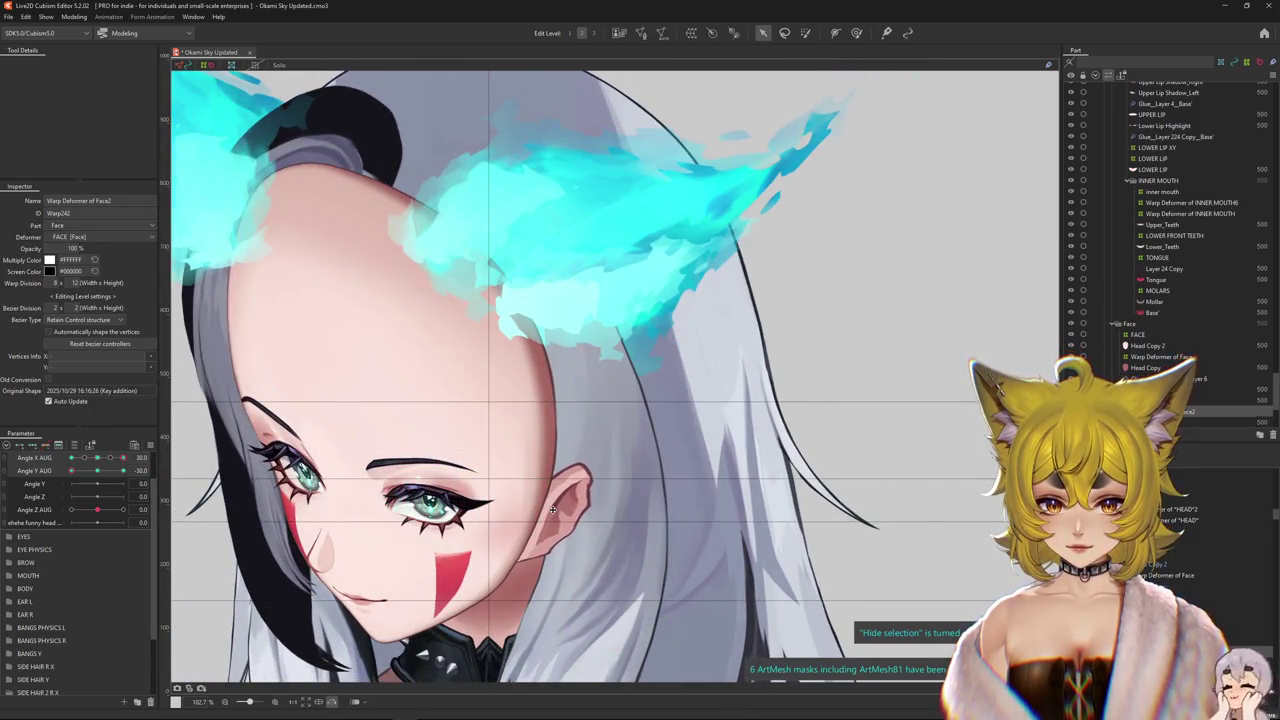
{"action": "mouse_move", "coordinate": [99, 461]}
{"action": "left_mouse_down"}
{"action": "mouse_move", "coordinate": [125, 456]}
{"action": "mouse_move", "coordinate": [44, 455]}
{"action": "mouse_move", "coordinate": [238, 165]}
{"action": "left_mouse_up"}
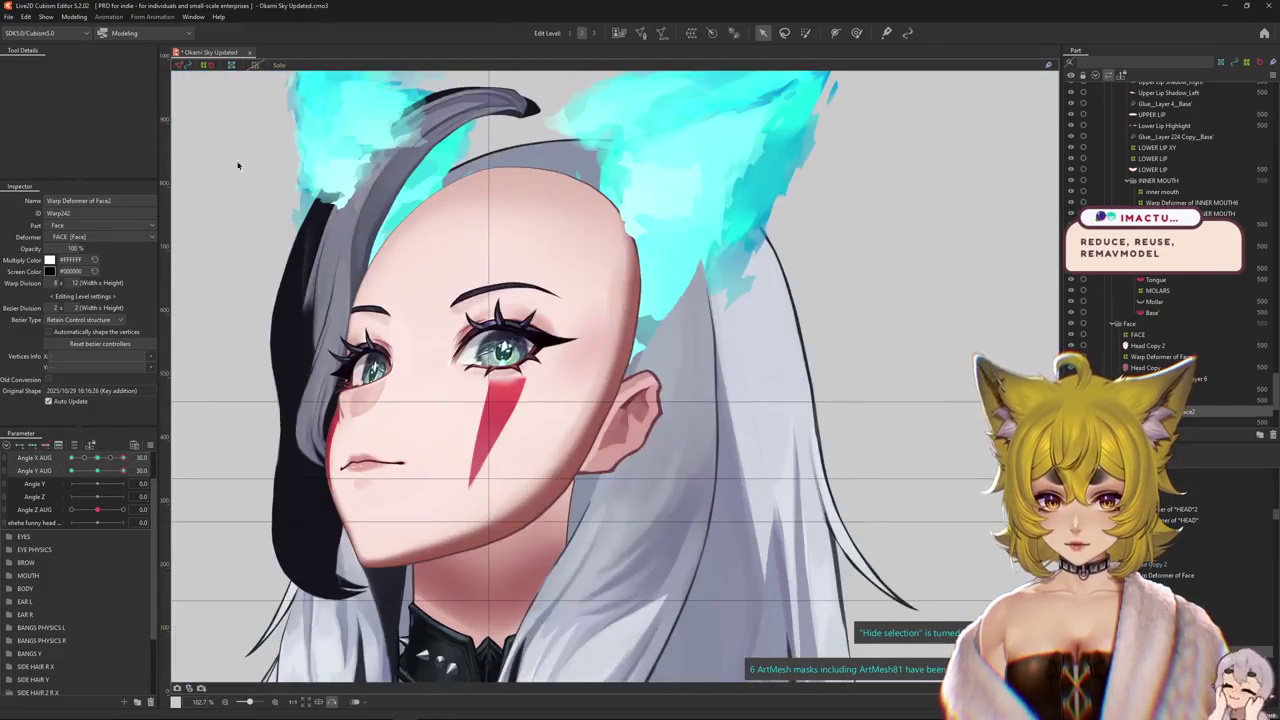
{"action": "right_click", "coordinate": [320, 461]}
- Restore the hidden hair layers and toggle Hair 2.0_Front visibility off and back on
{"action": "left_click", "coordinate": [359, 641]}
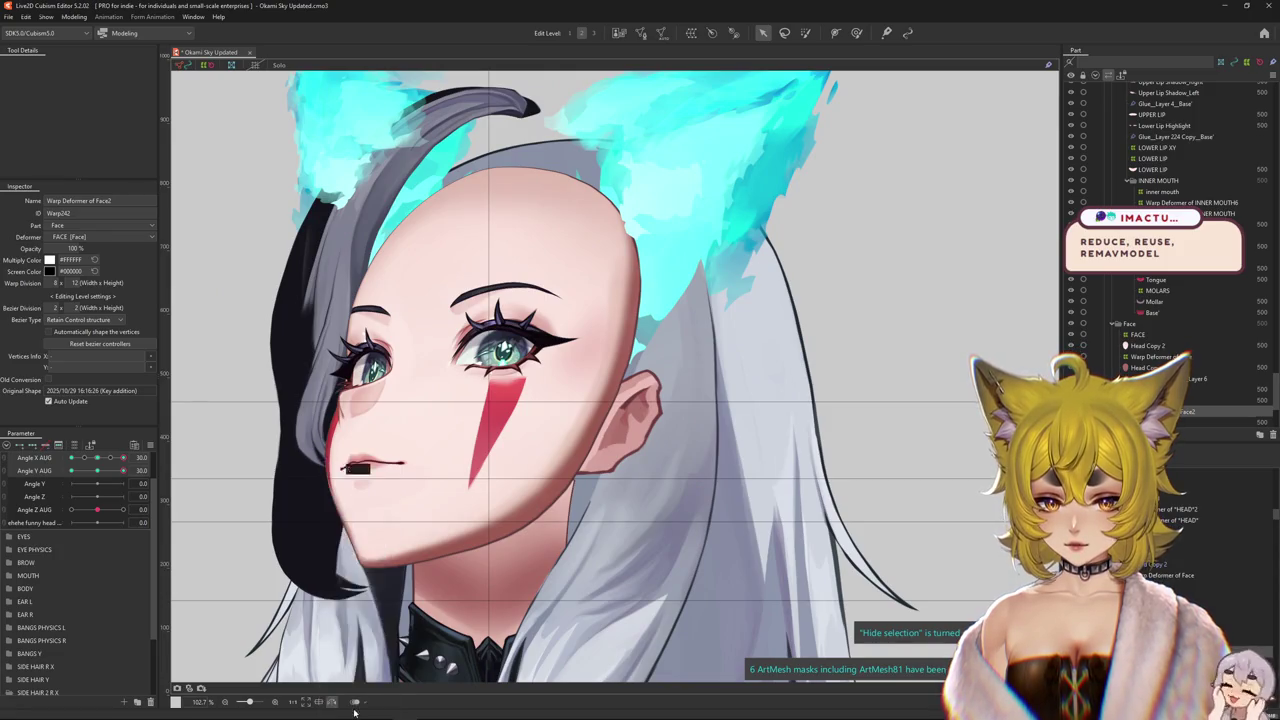
{"action": "right_click", "coordinate": [322, 510]}
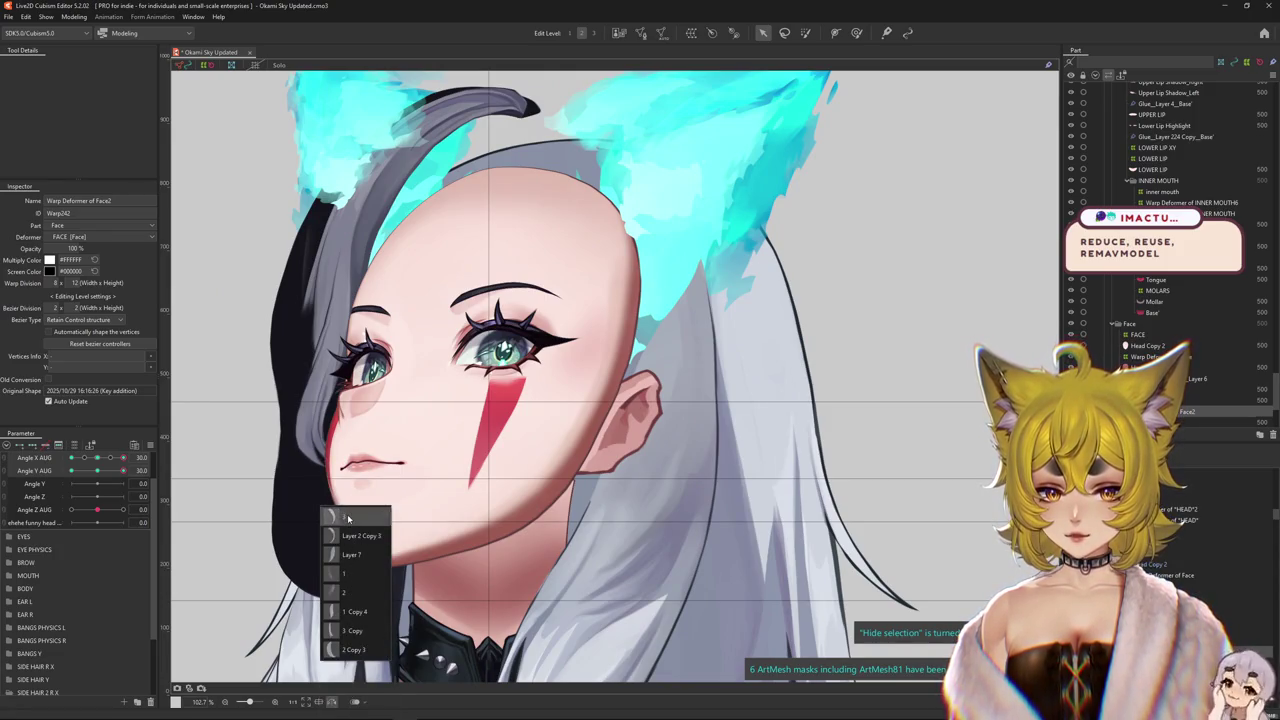
{"action": "left_click", "coordinate": [348, 517]}
{"action": "left_click", "coordinate": [643, 377]}
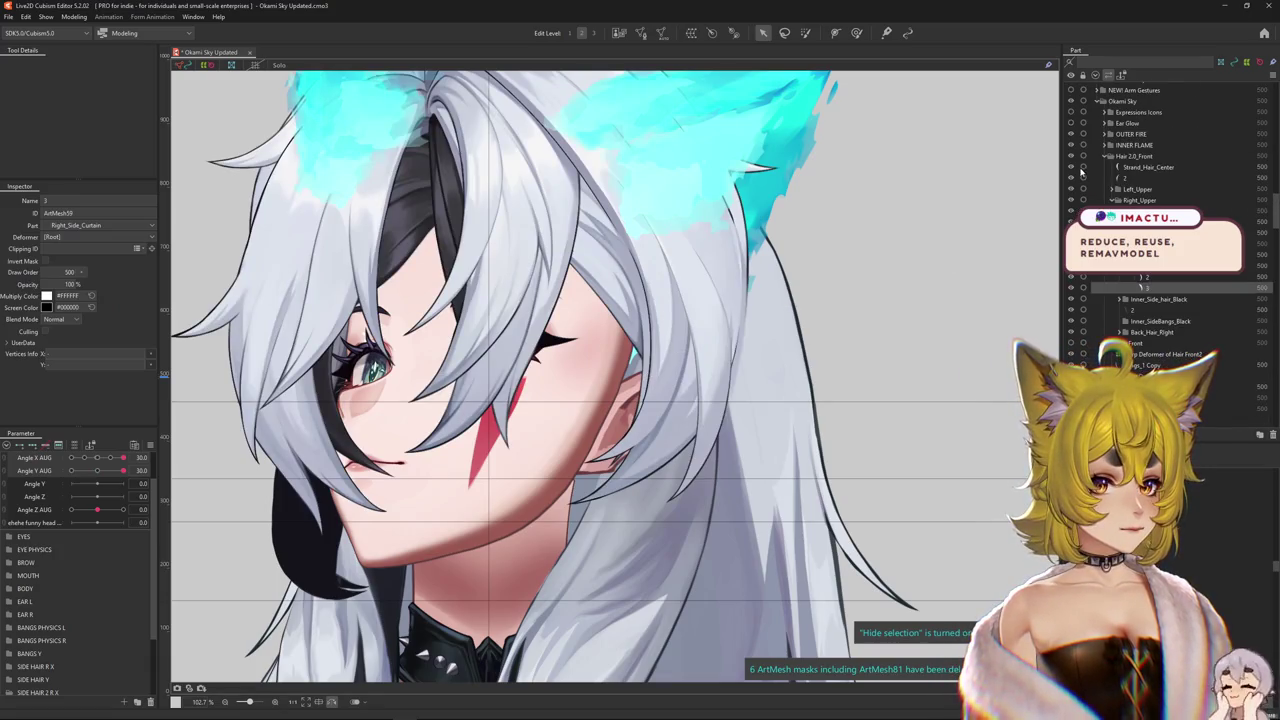
{"action": "left_click", "coordinate": [1071, 157]}
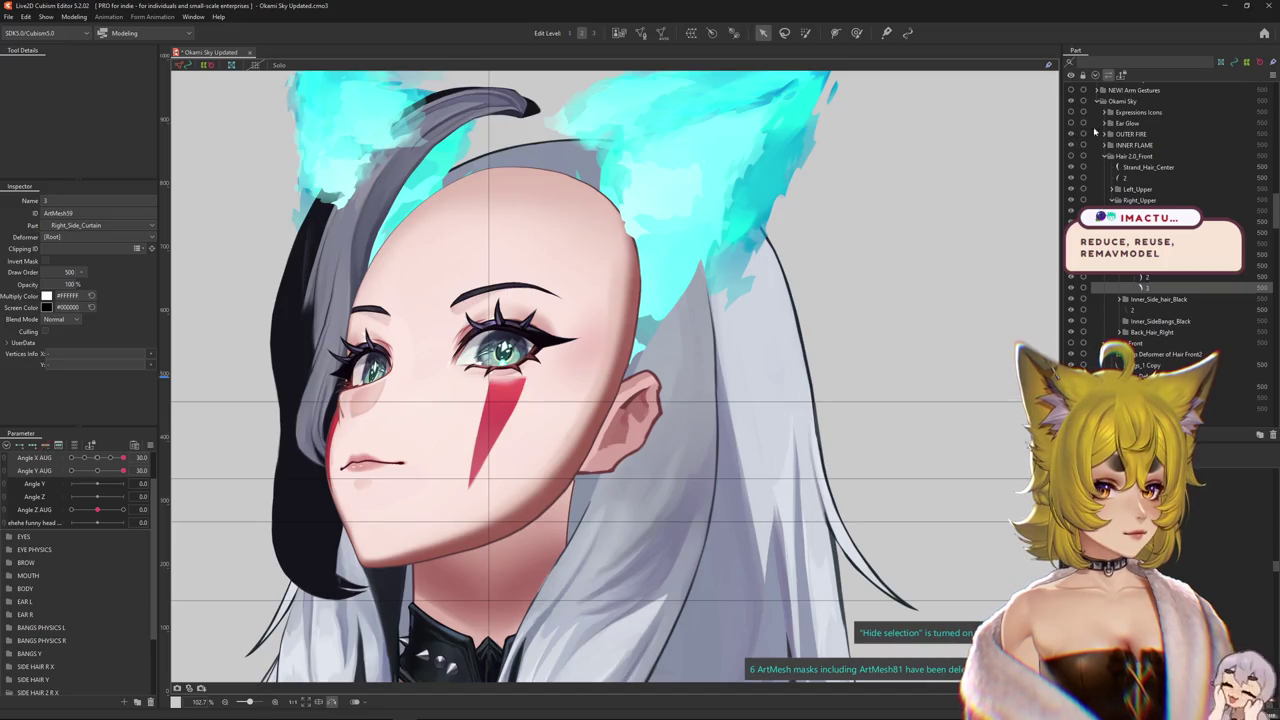
{"action": "left_click", "coordinate": [1107, 157]}
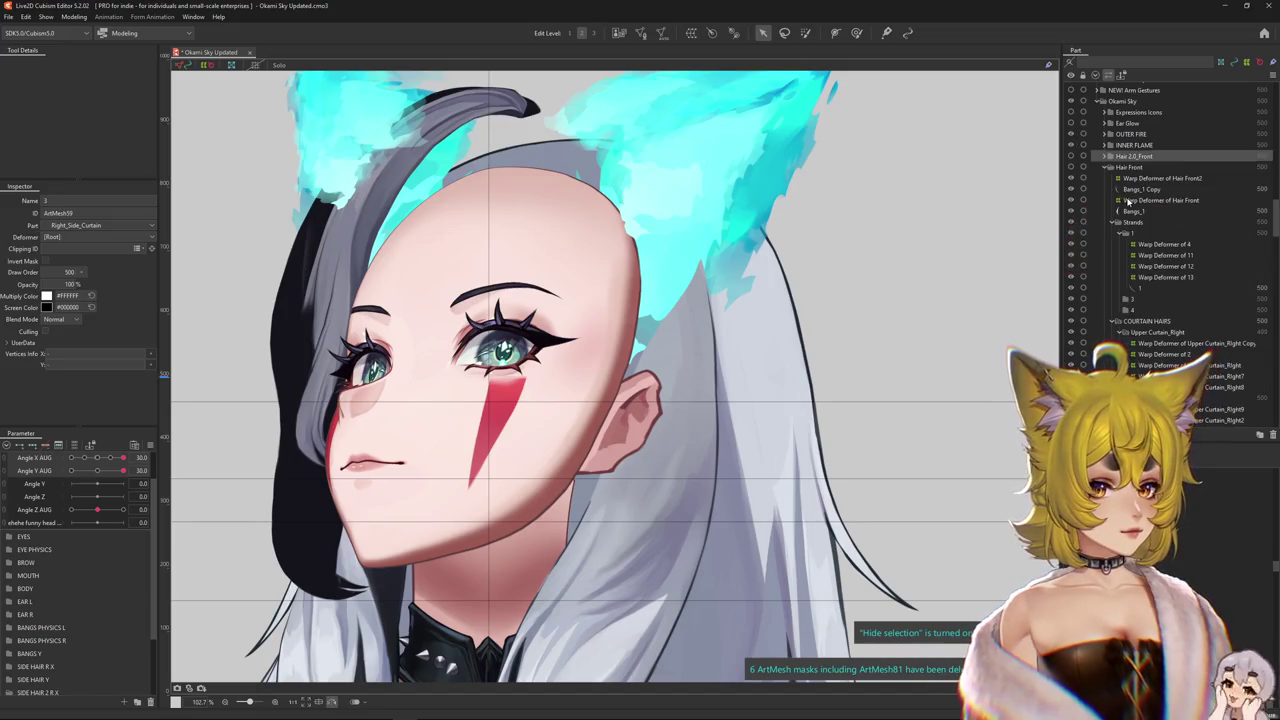
{"action": "left_click", "coordinate": [1071, 167]}
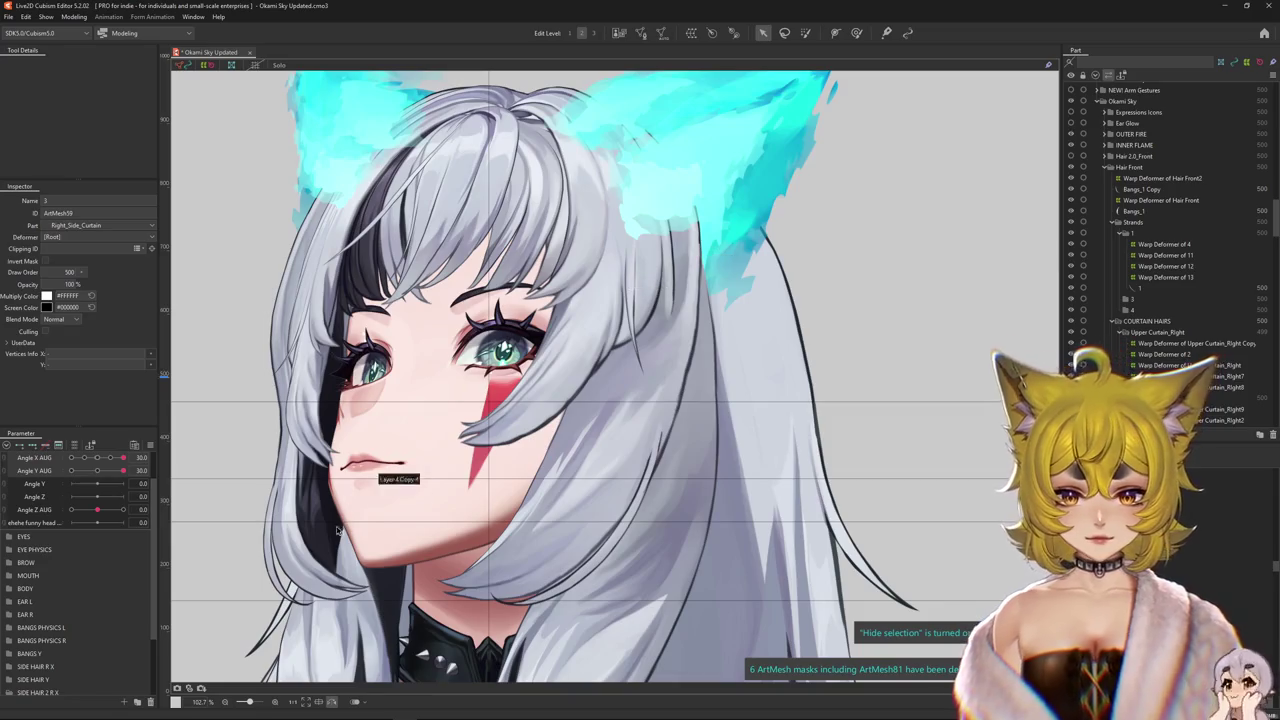
- Show the hidden objects under the face and reset all parameters so the model faces front
{"action": "right_click", "coordinate": [337, 537]}
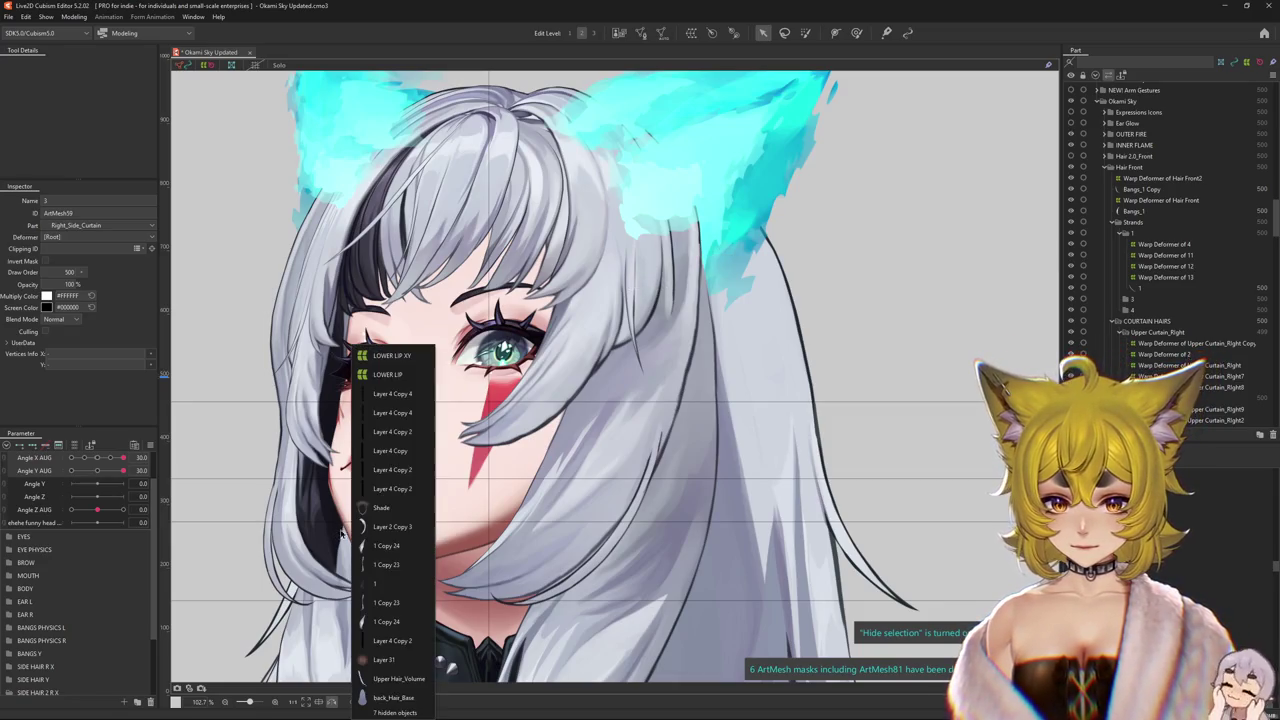
{"action": "left_click", "coordinate": [390, 712]}
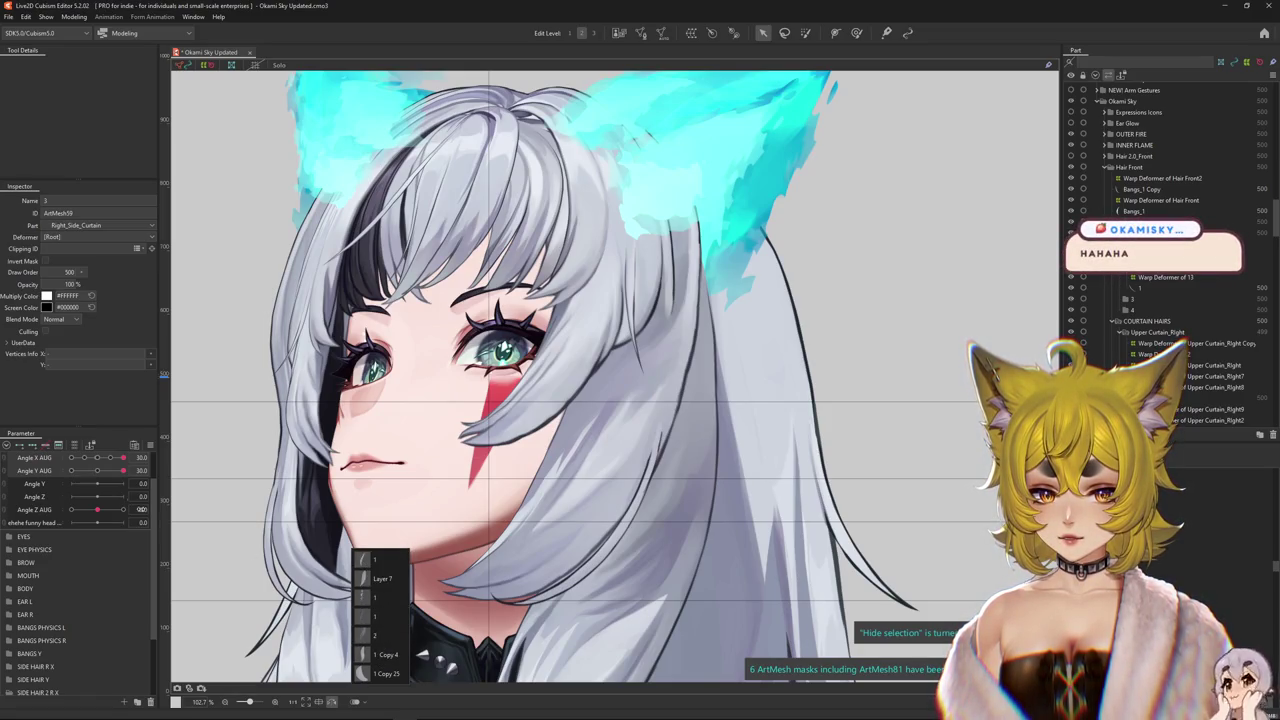
{"action": "right_click", "coordinate": [152, 449]}
{"action": "left_click", "coordinate": [240, 446]}
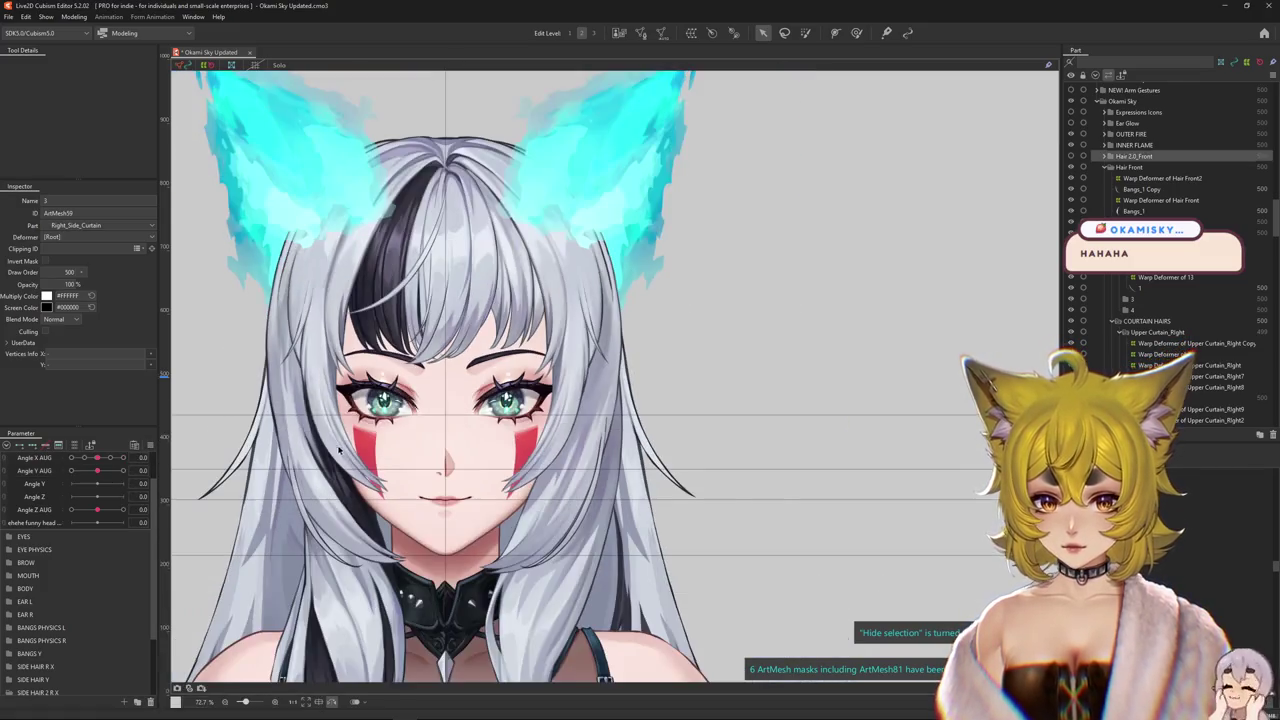
{"action": "left_click", "coordinate": [89, 18]}
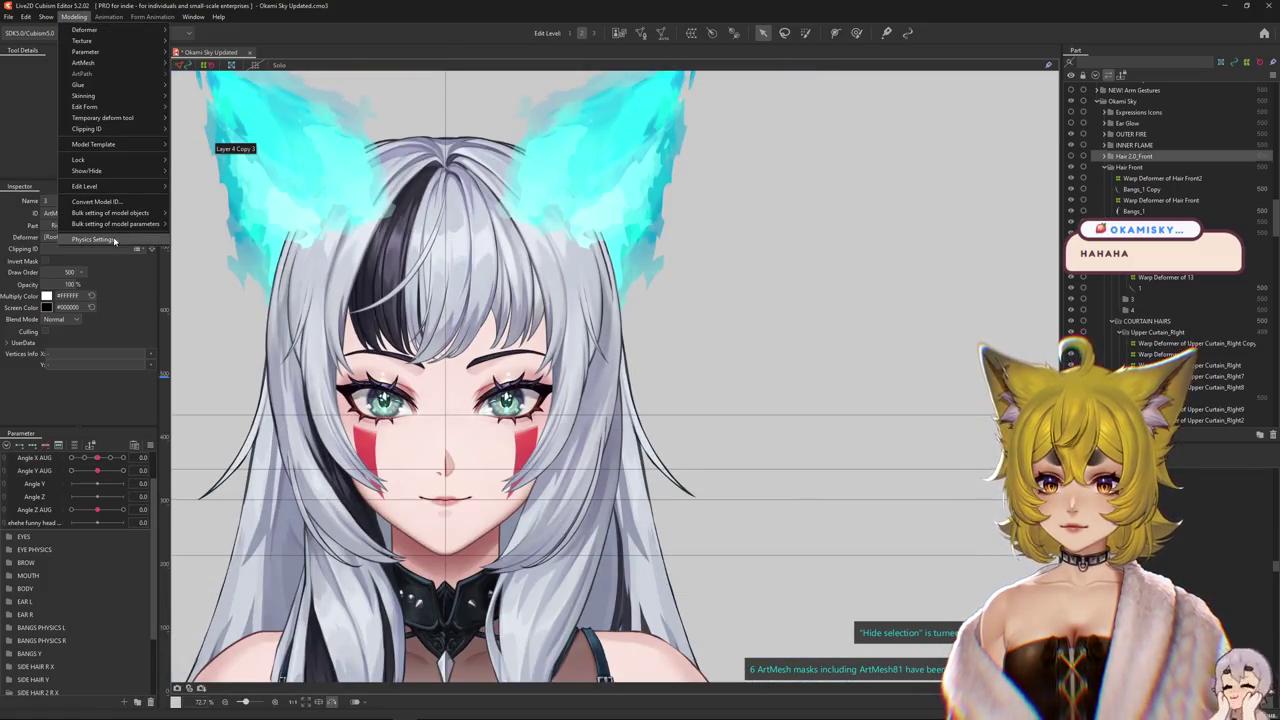
{"action": "left_click", "coordinate": [92, 240]}
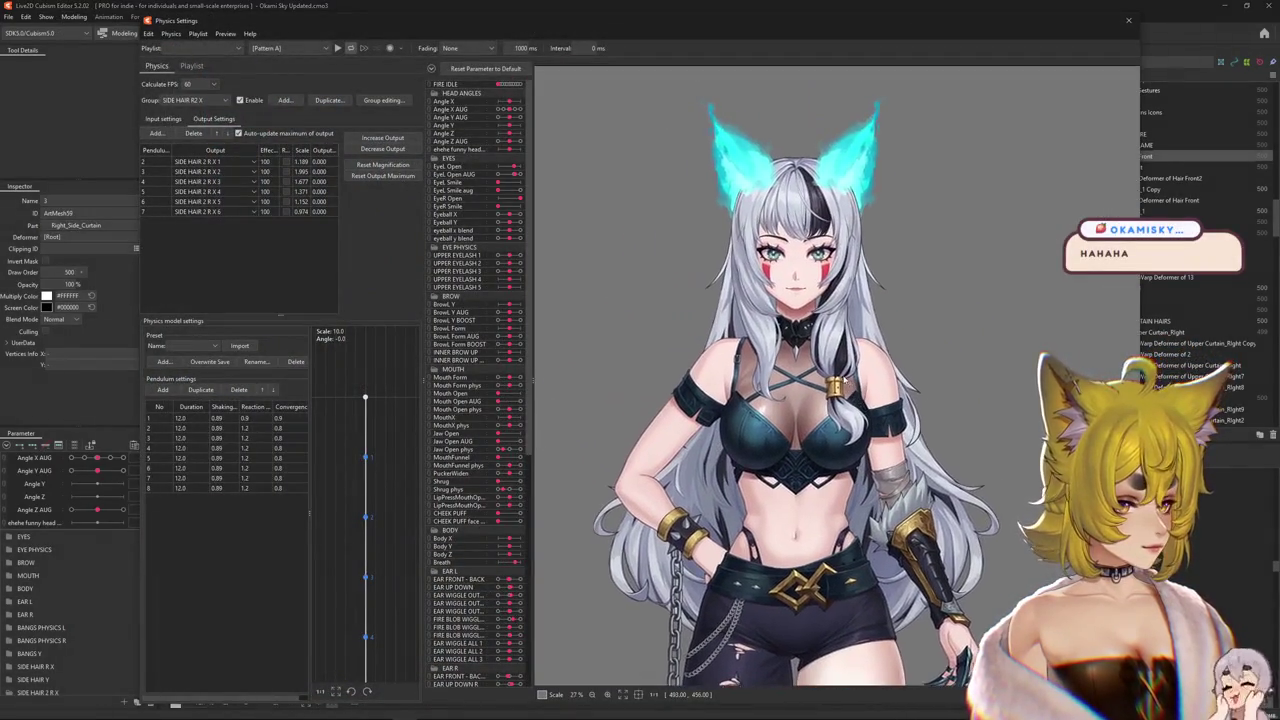
{"action": "scroll", "coordinate": [823, 330], "scroll_direction": "up", "scroll_amount": 2}
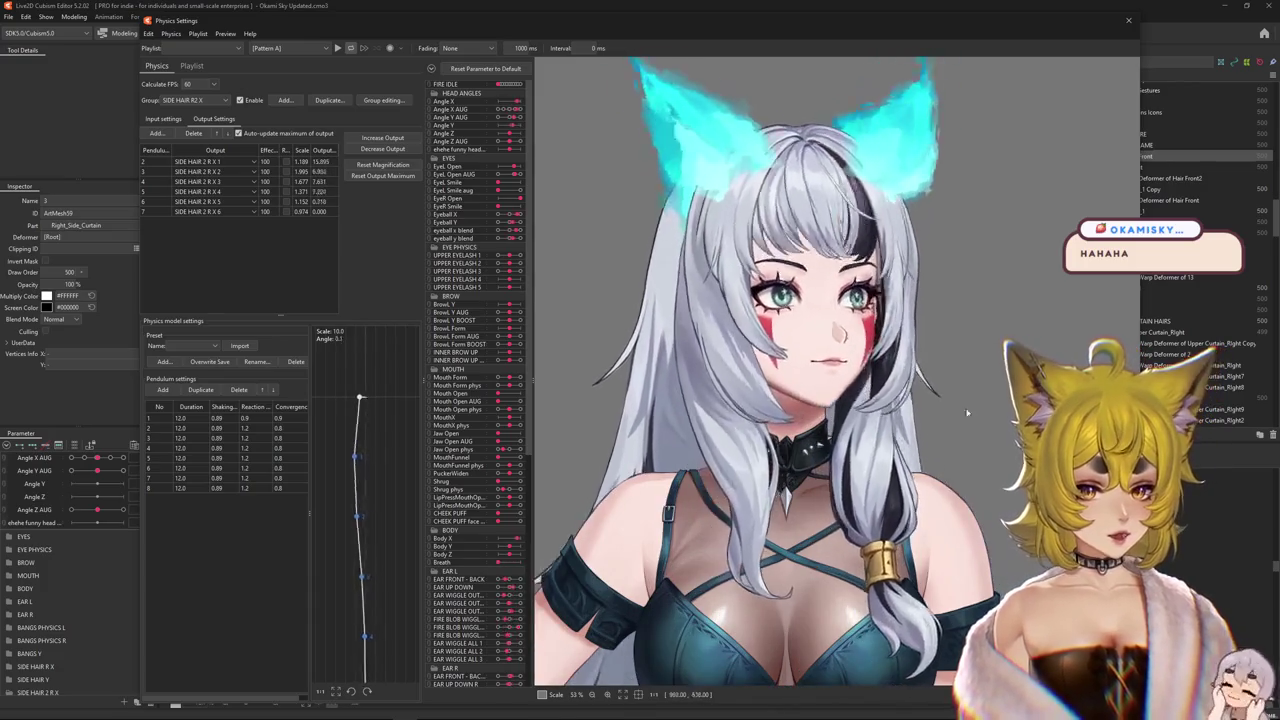
{"action": "scroll", "coordinate": [872, 348], "scroll_direction": "up", "scroll_amount": 2}
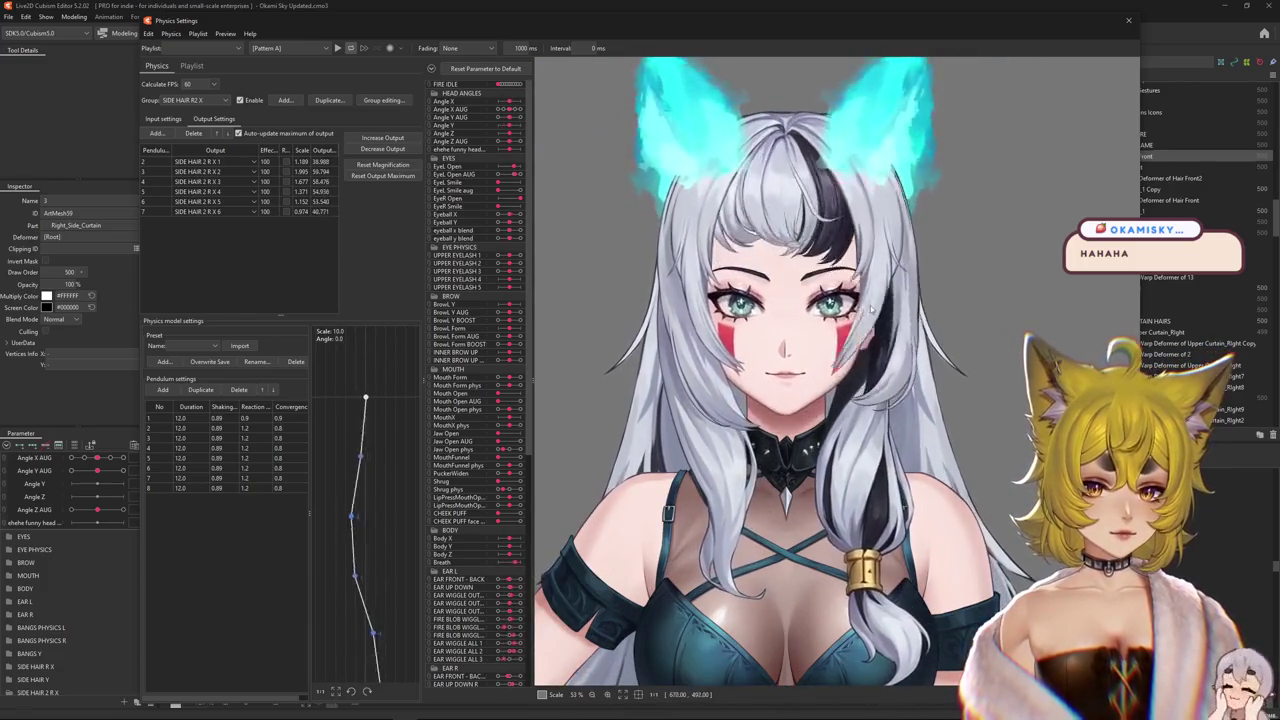
{"action": "scroll", "coordinate": [855, 372], "scroll_direction": "up", "scroll_amount": 2}
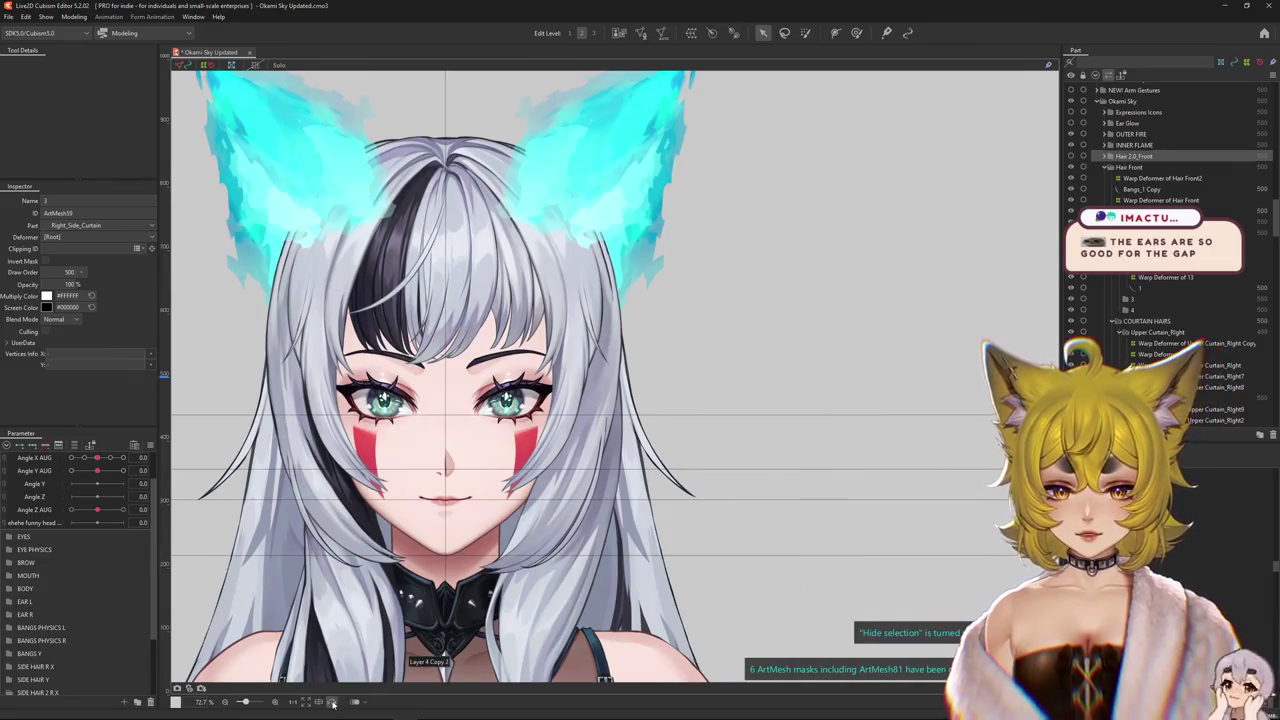
{"action": "left_click", "coordinate": [333, 703]}
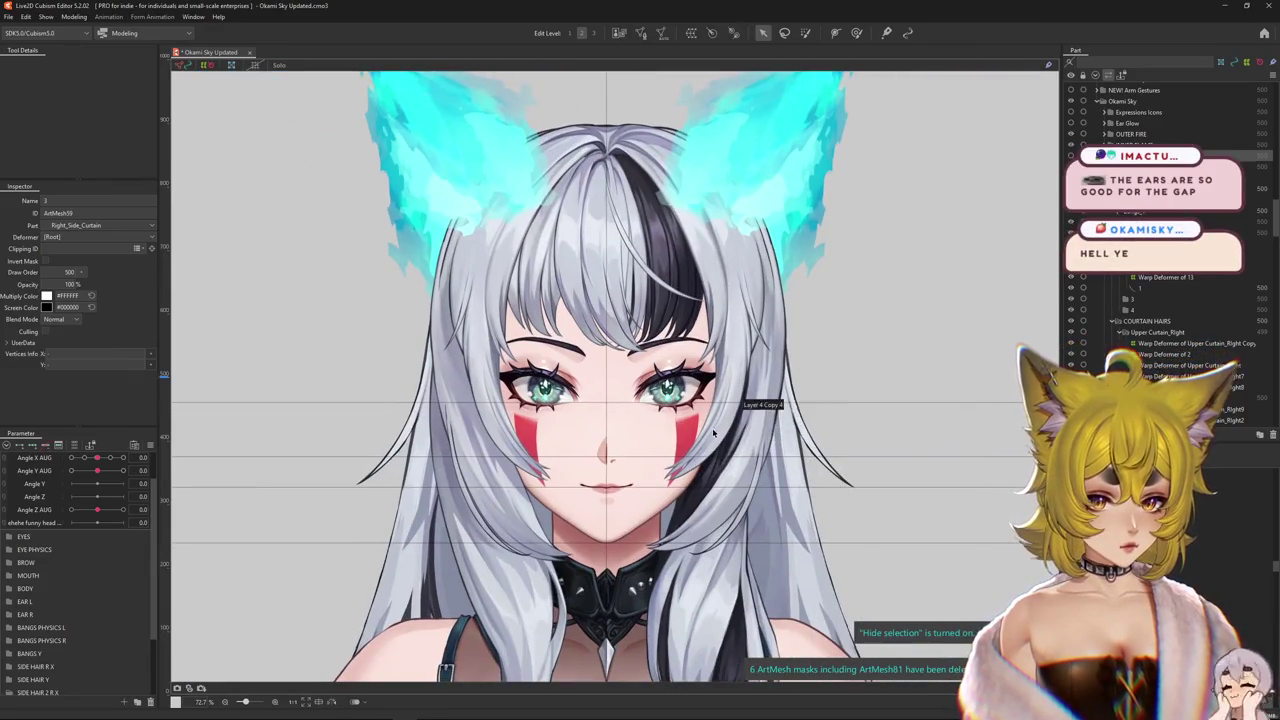
{"action": "right_click", "coordinate": [719, 425]}
{"action": "left_click", "coordinate": [755, 530]}
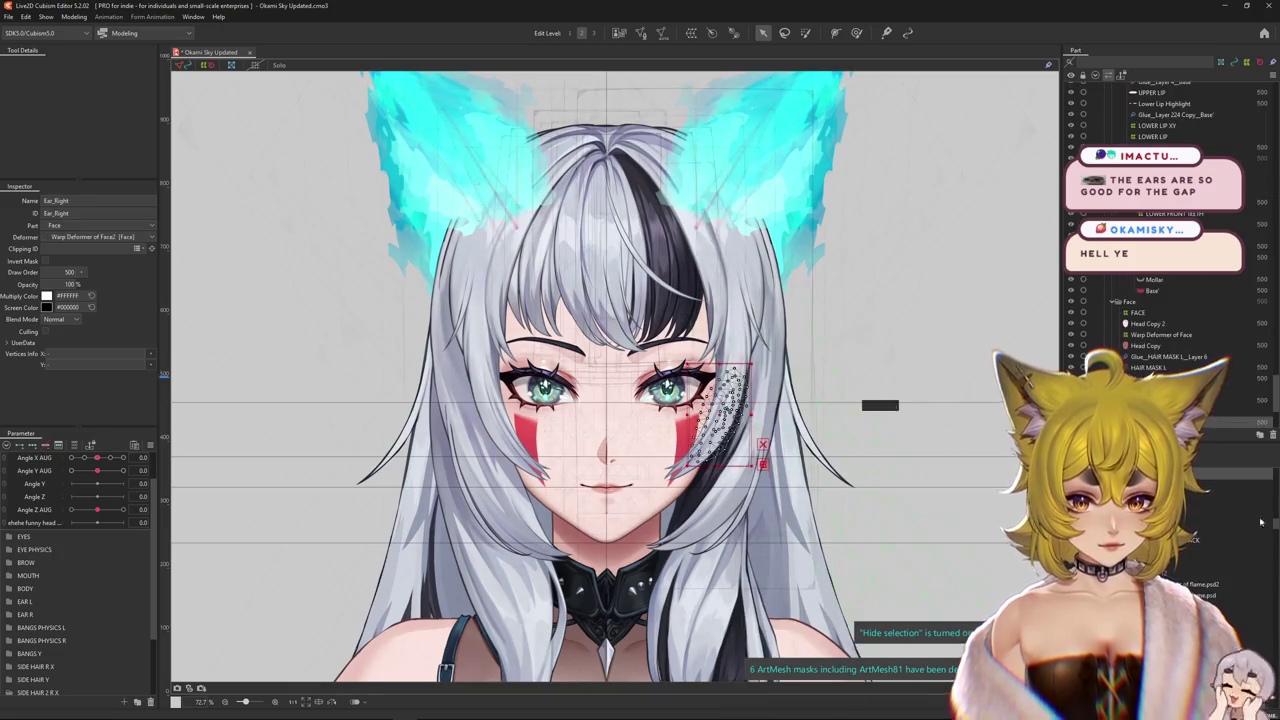
{"action": "left_click", "coordinate": [74, 17]}
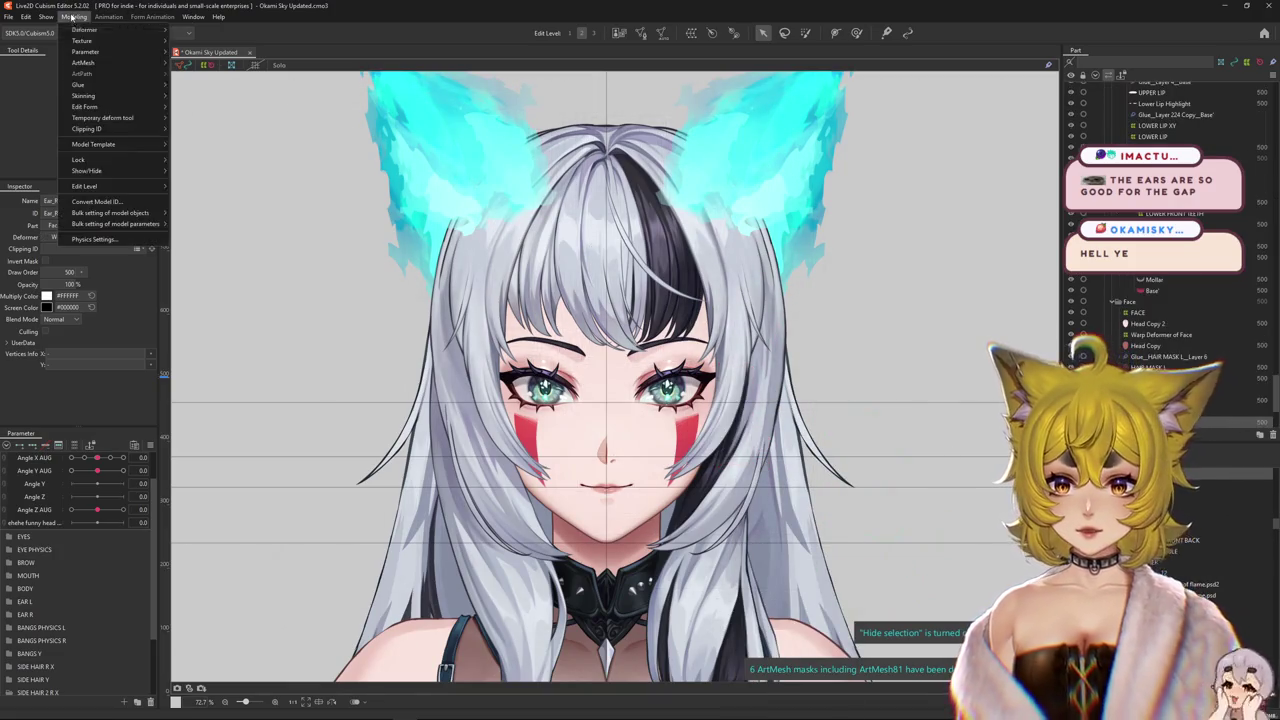
{"action": "left_click", "coordinate": [100, 232]}
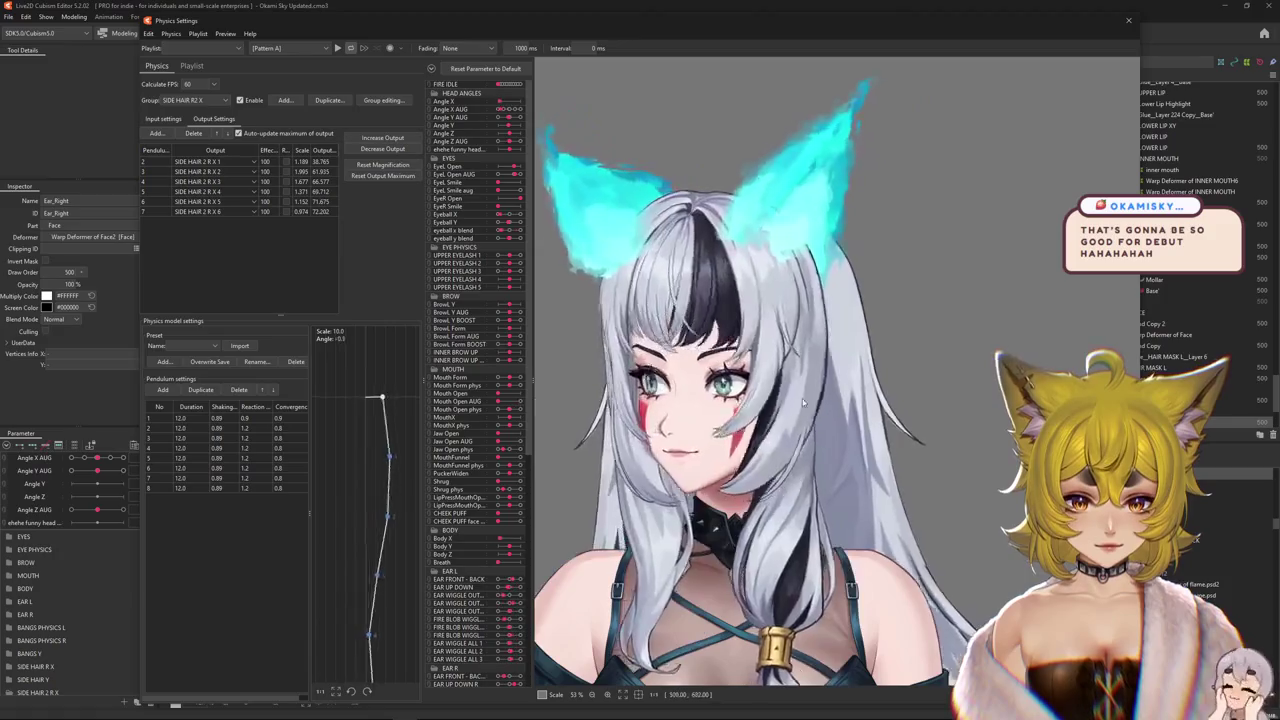
- Swing the preview head to test the side-hair physics, then close the Physics Settings window
{"action": "left_click_drag", "start_coordinate": [921, 393], "coordinate": [580, 390]}
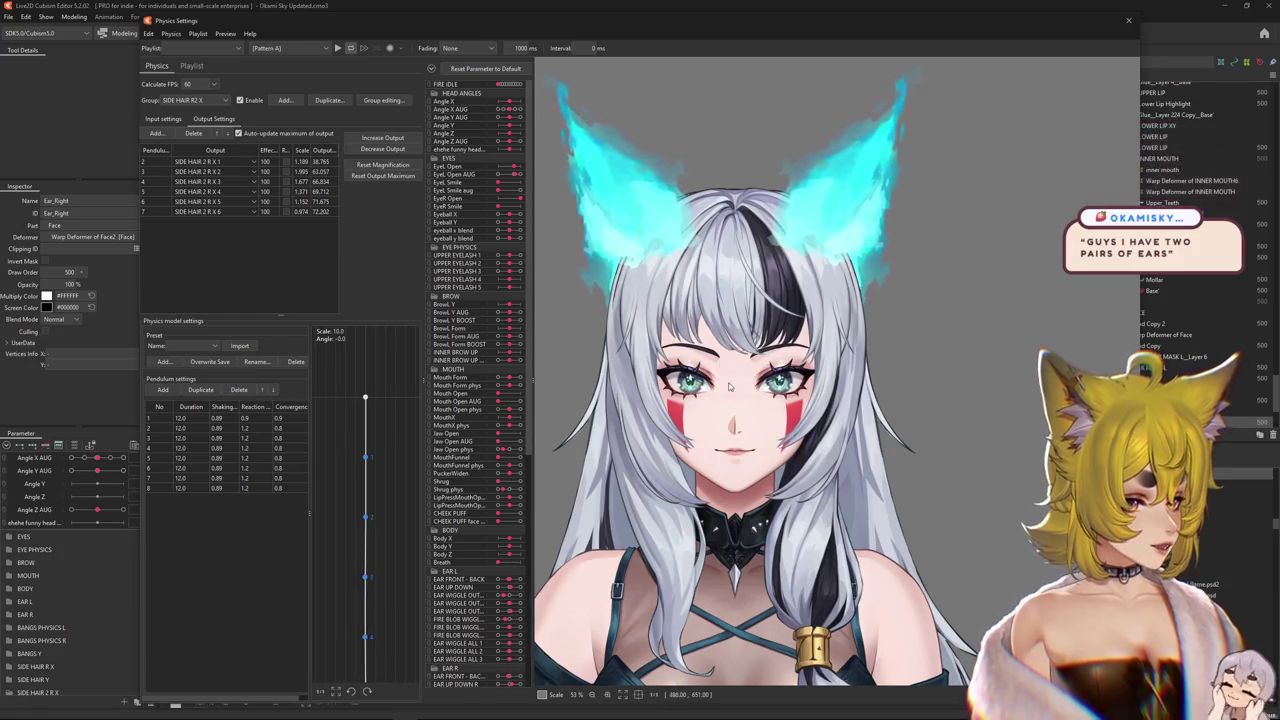
{"action": "left_click", "coordinate": [1128, 20]}
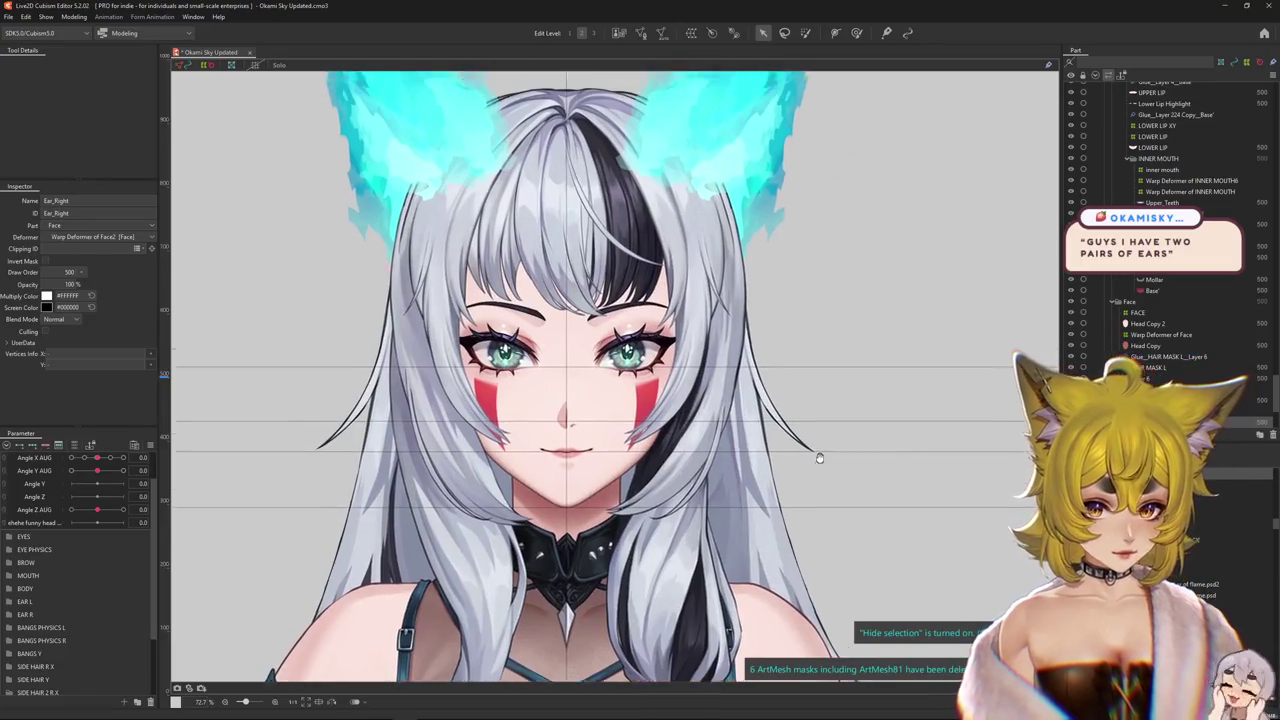
{"action": "scroll", "coordinate": [395, 215], "scroll_direction": "up", "scroll_amount": 2}
- Reopen Physics Settings and swing the head repeatedly, raising SIDE HAIR R2 X output to 77.590, then close
{"action": "left_click", "coordinate": [74, 17]}
{"action": "left_click", "coordinate": [95, 240]}
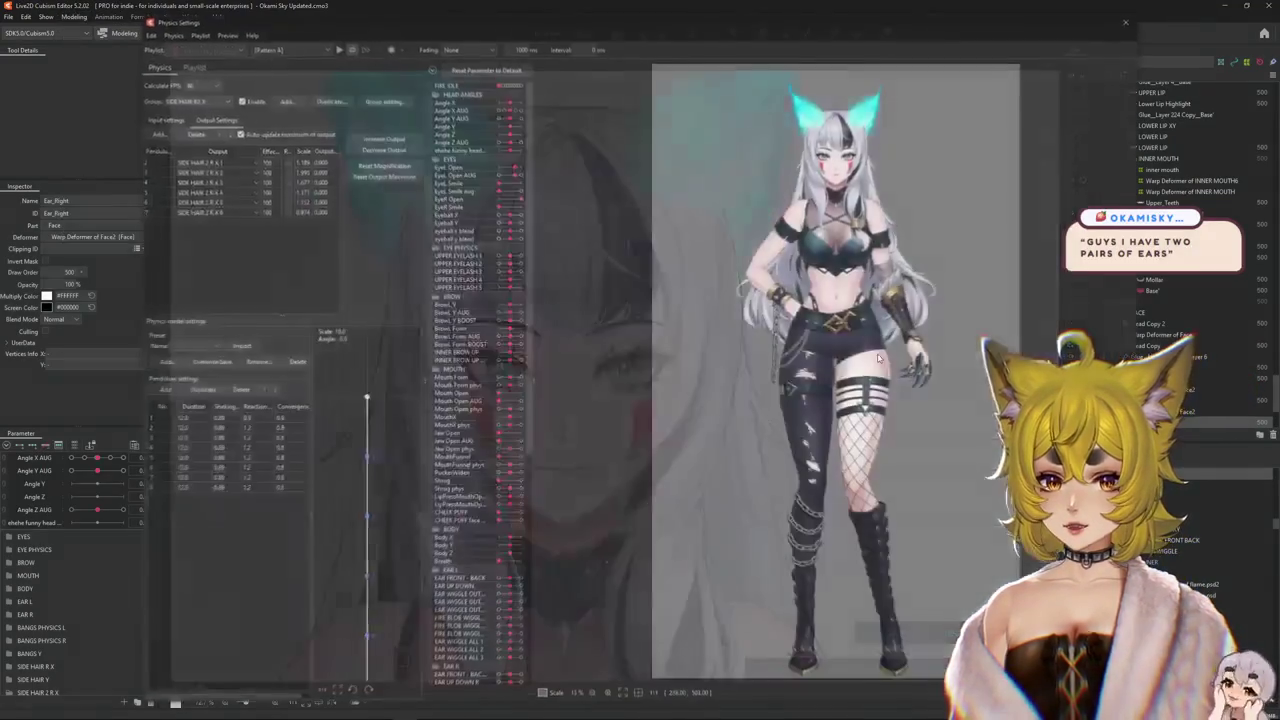
{"action": "left_click_drag", "start_coordinate": [925, 360], "coordinate": [1034, 388]}
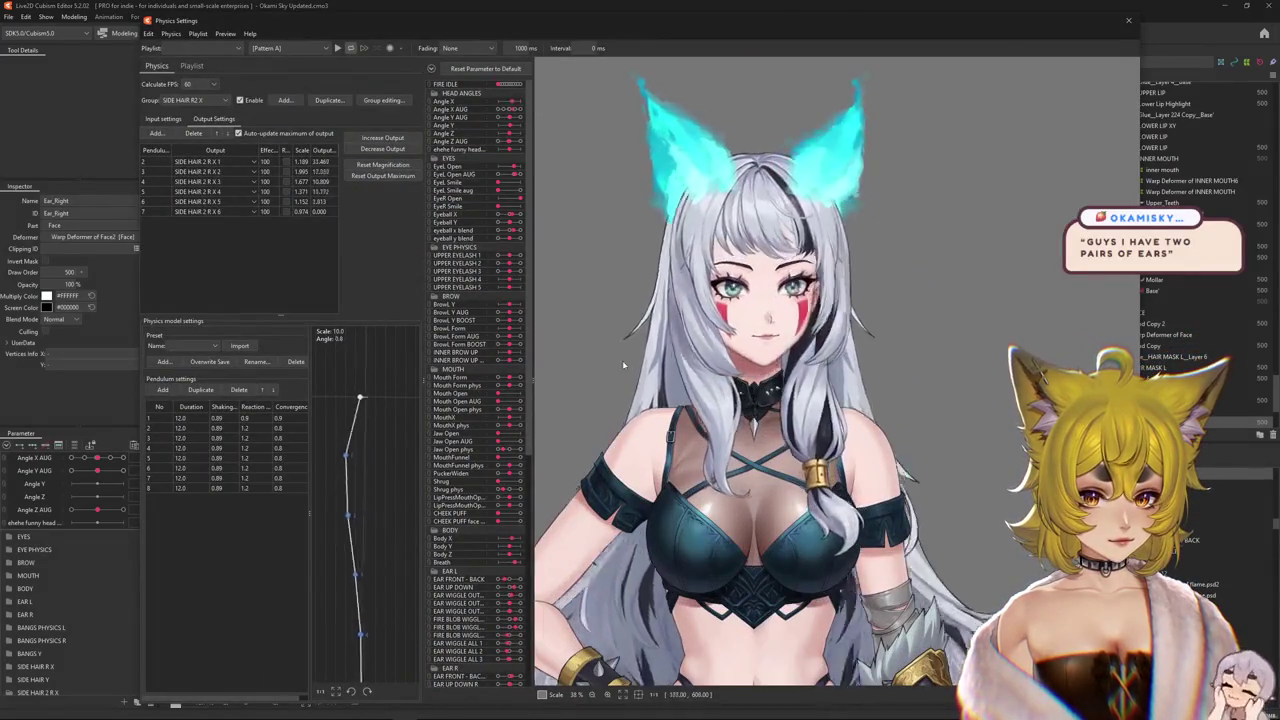
{"action": "left_click_drag", "start_coordinate": [670, 435], "coordinate": [795, 386]}
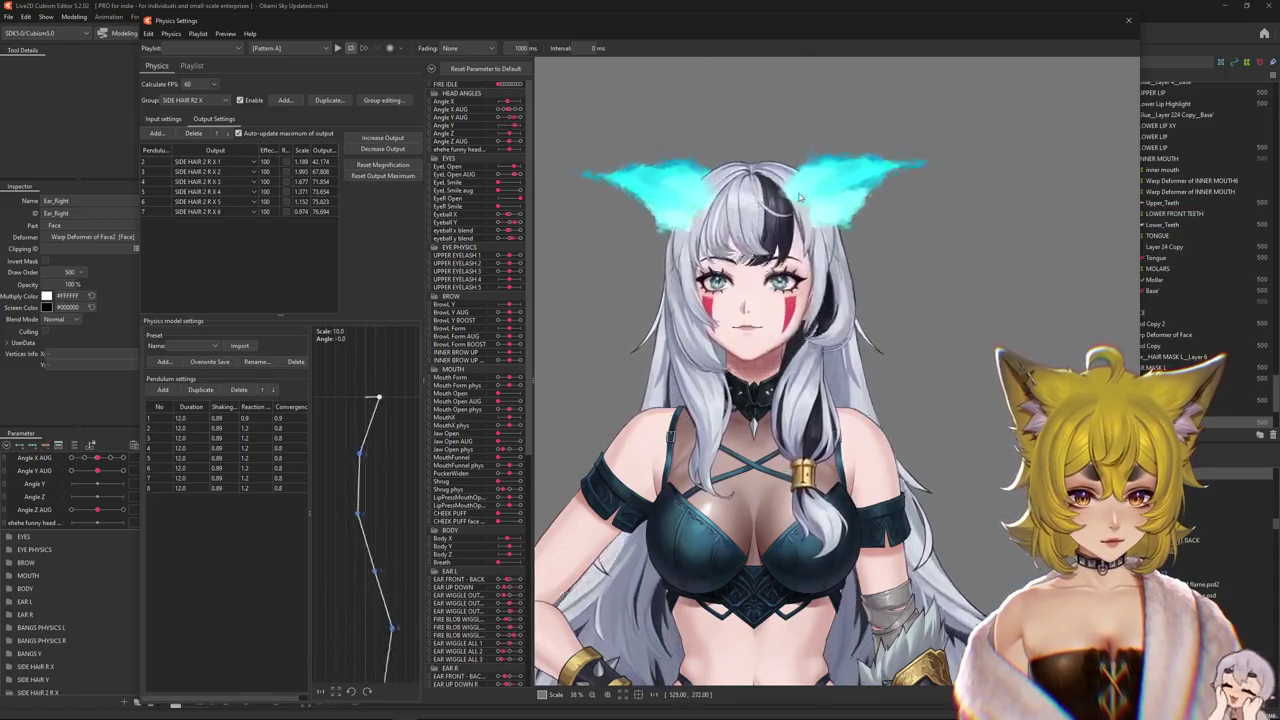
{"action": "mouse_move", "coordinate": [795, 386]}
{"action": "left_mouse_down"}
{"action": "mouse_move", "coordinate": [770, 330]}
{"action": "mouse_move", "coordinate": [630, 436]}
{"action": "mouse_move", "coordinate": [652, 288]}
{"action": "mouse_move", "coordinate": [585, 390]}
{"action": "mouse_move", "coordinate": [951, 467]}
{"action": "mouse_move", "coordinate": [762, 305]}
{"action": "mouse_move", "coordinate": [794, 386]}
{"action": "left_mouse_up"}
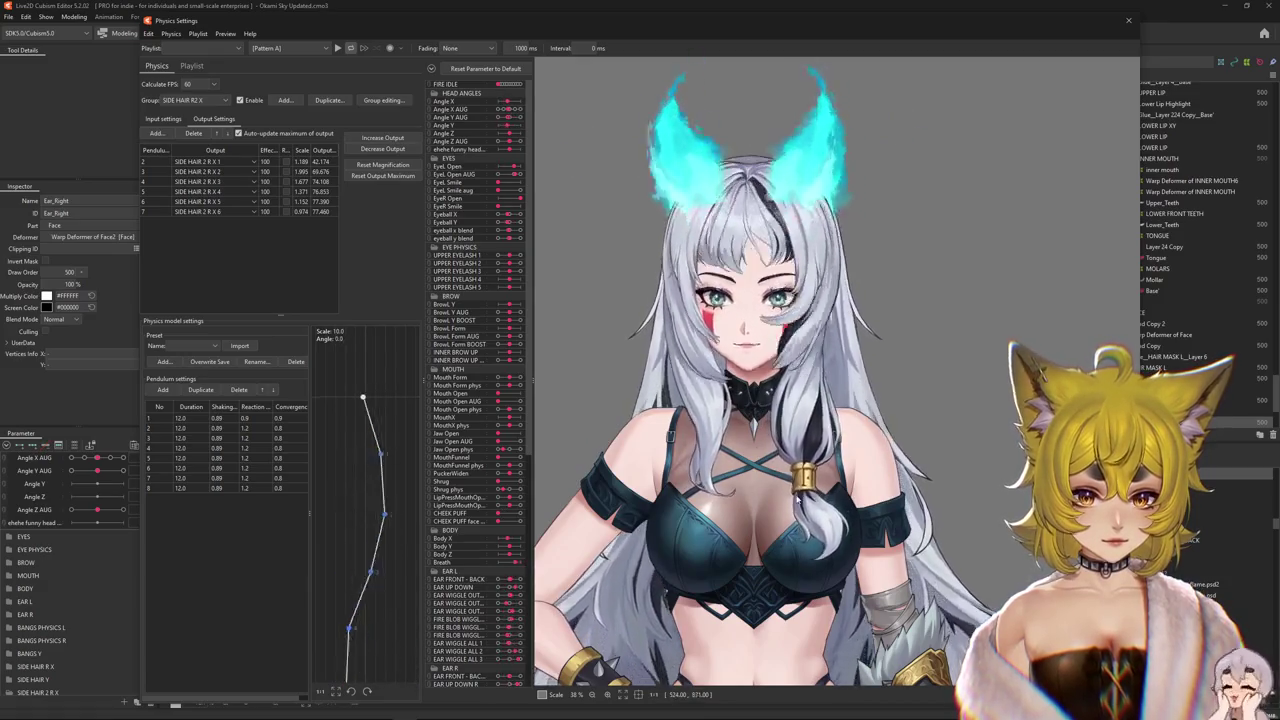
{"action": "left_click_drag", "start_coordinate": [860, 483], "coordinate": [958, 452]}
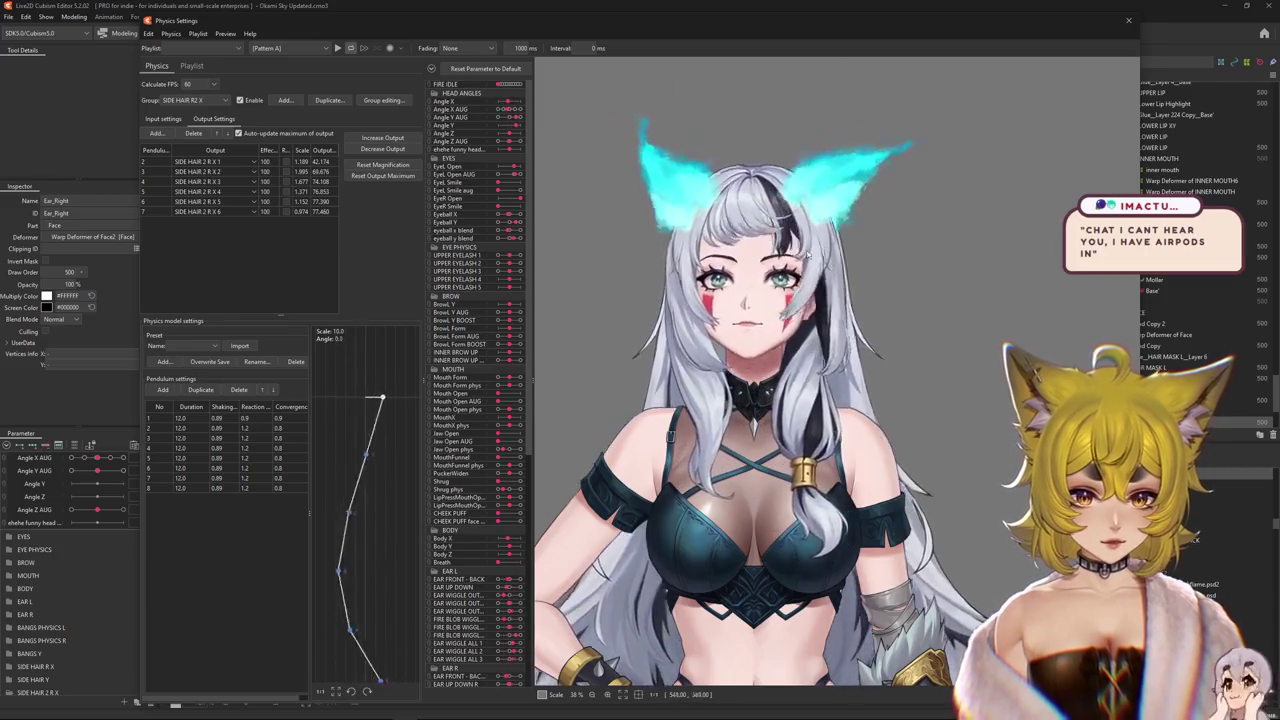
{"action": "left_click_drag", "start_coordinate": [958, 452], "coordinate": [1068, 70]}
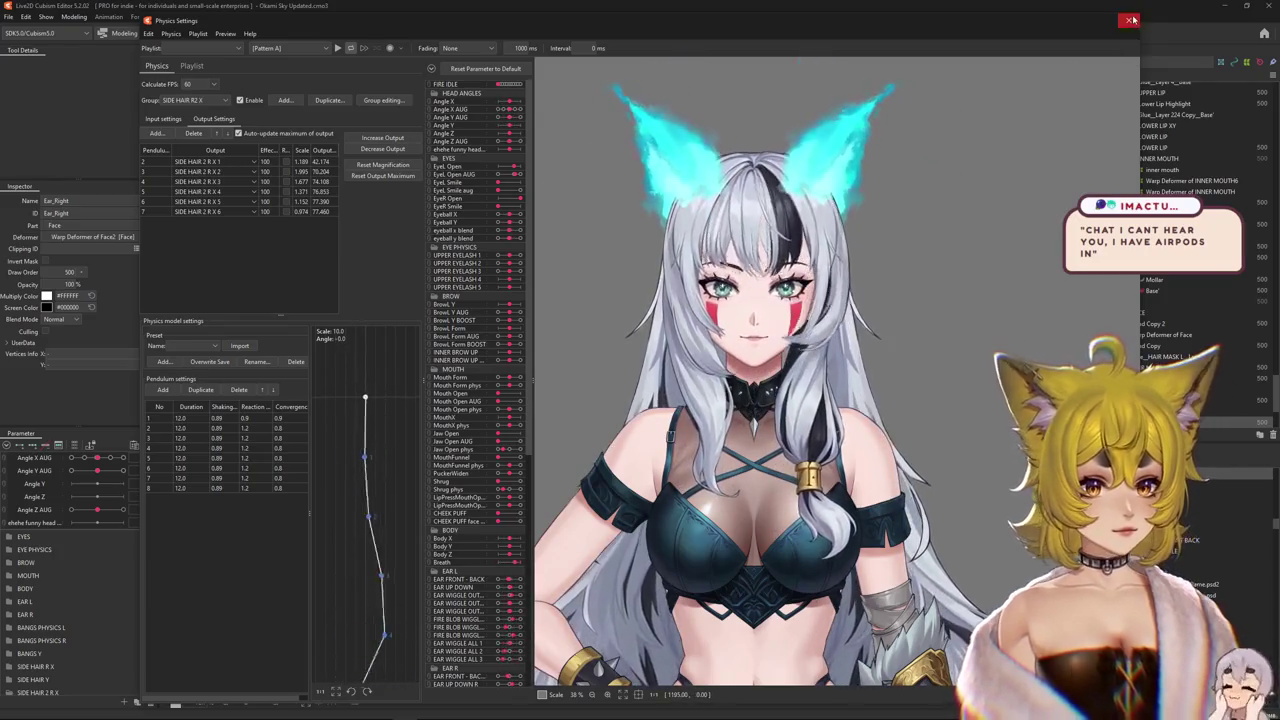
{"action": "left_click", "coordinate": [1128, 20]}
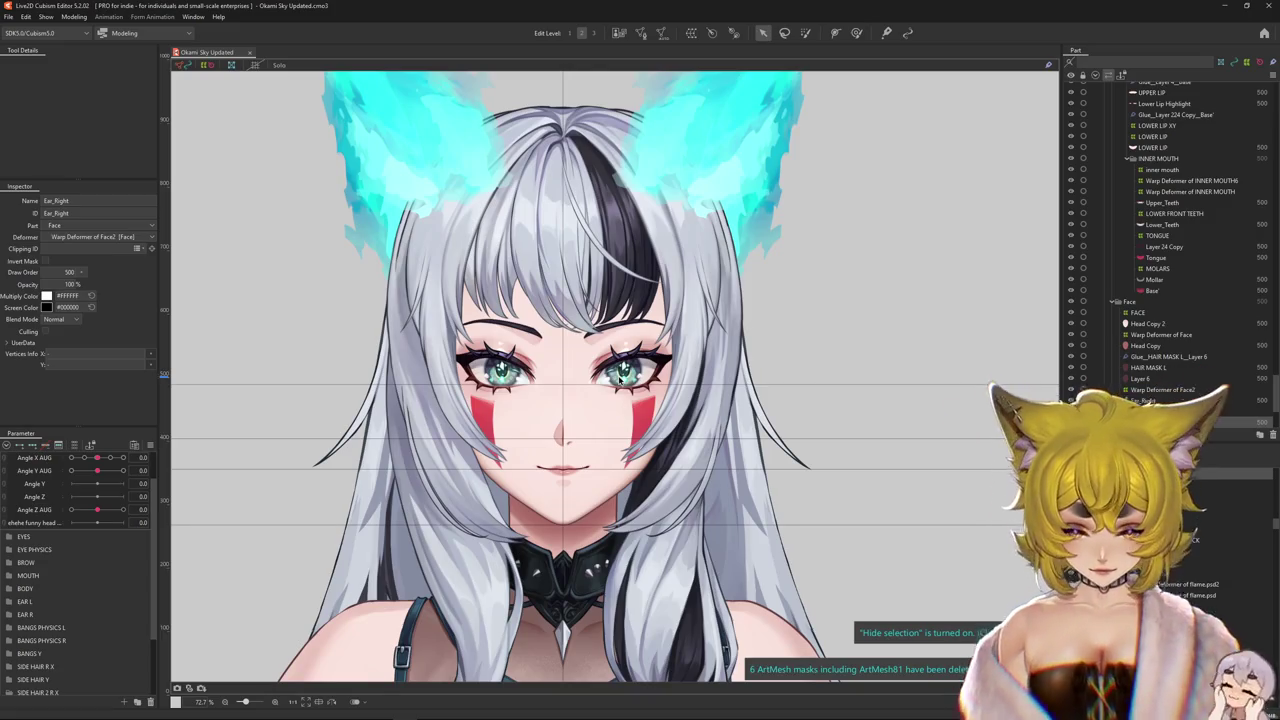
- Collapse HEAD ANGLES and delete the leftover SIDE HAIR 2 R X parameters
{"action": "scroll", "coordinate": [438, 507], "scroll_direction": "up", "scroll_amount": 3}
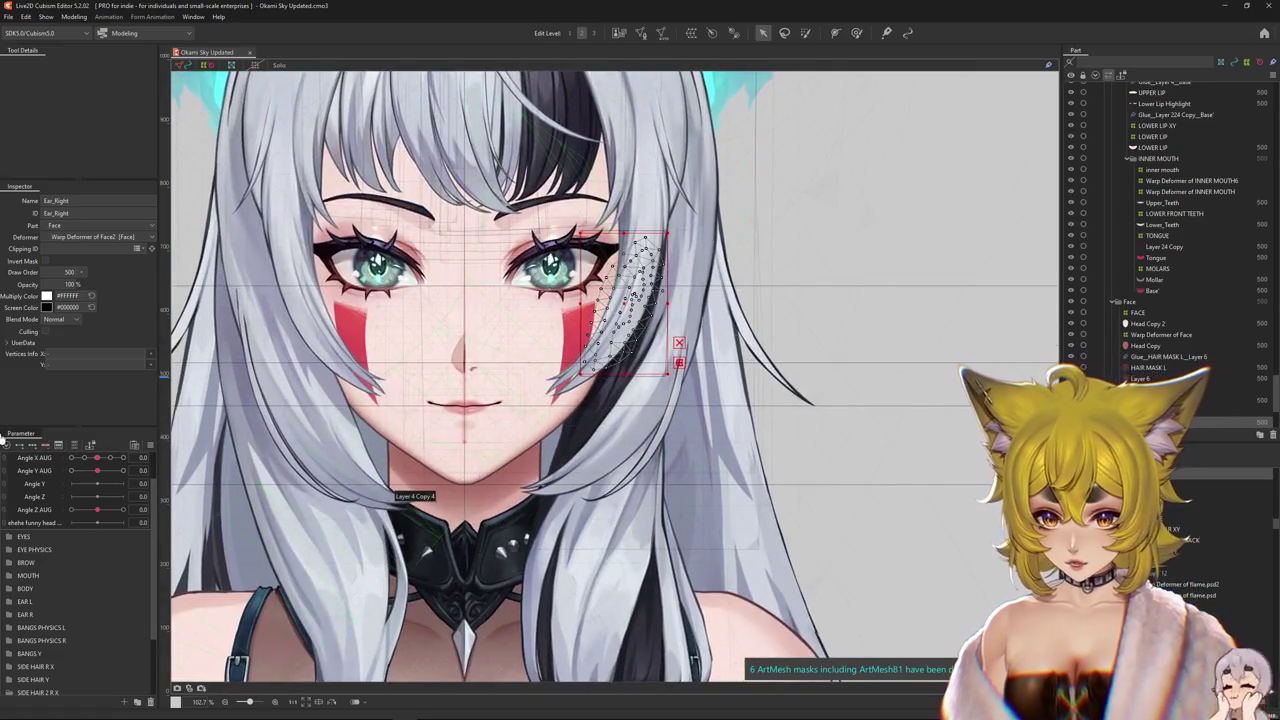
{"action": "left_click", "coordinate": [9, 447]}
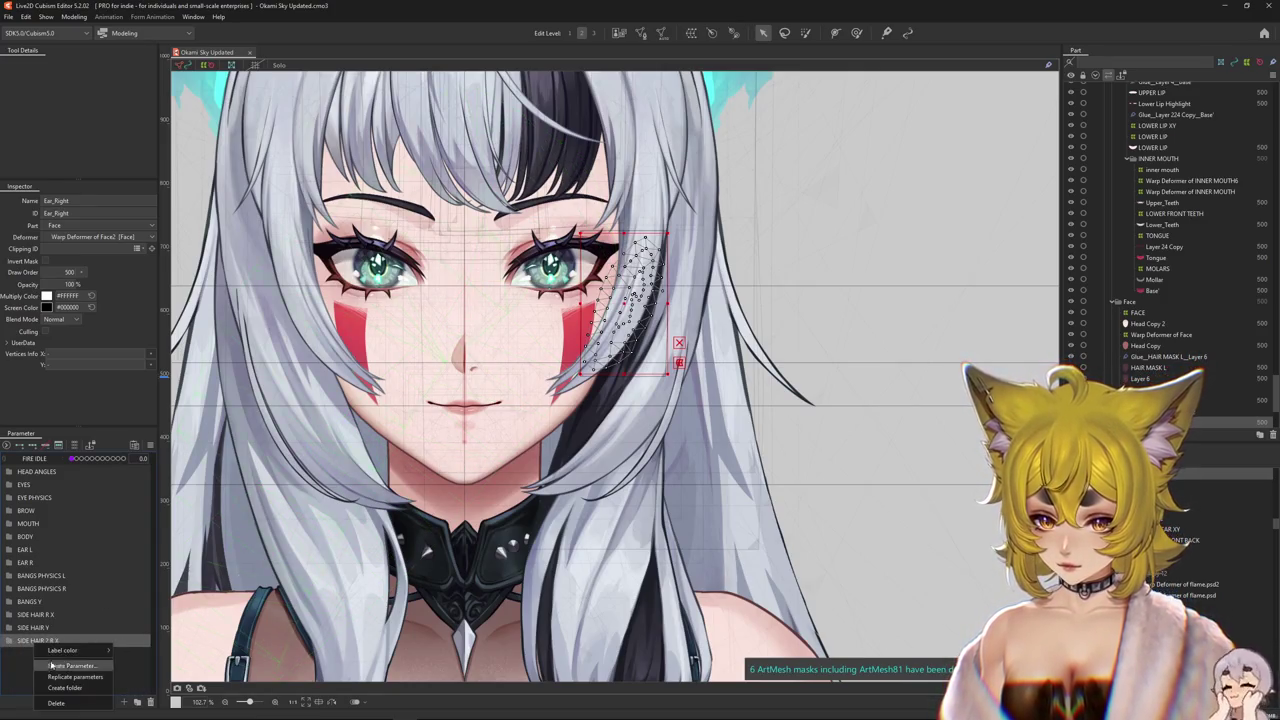
{"action": "left_click", "coordinate": [33, 640]}
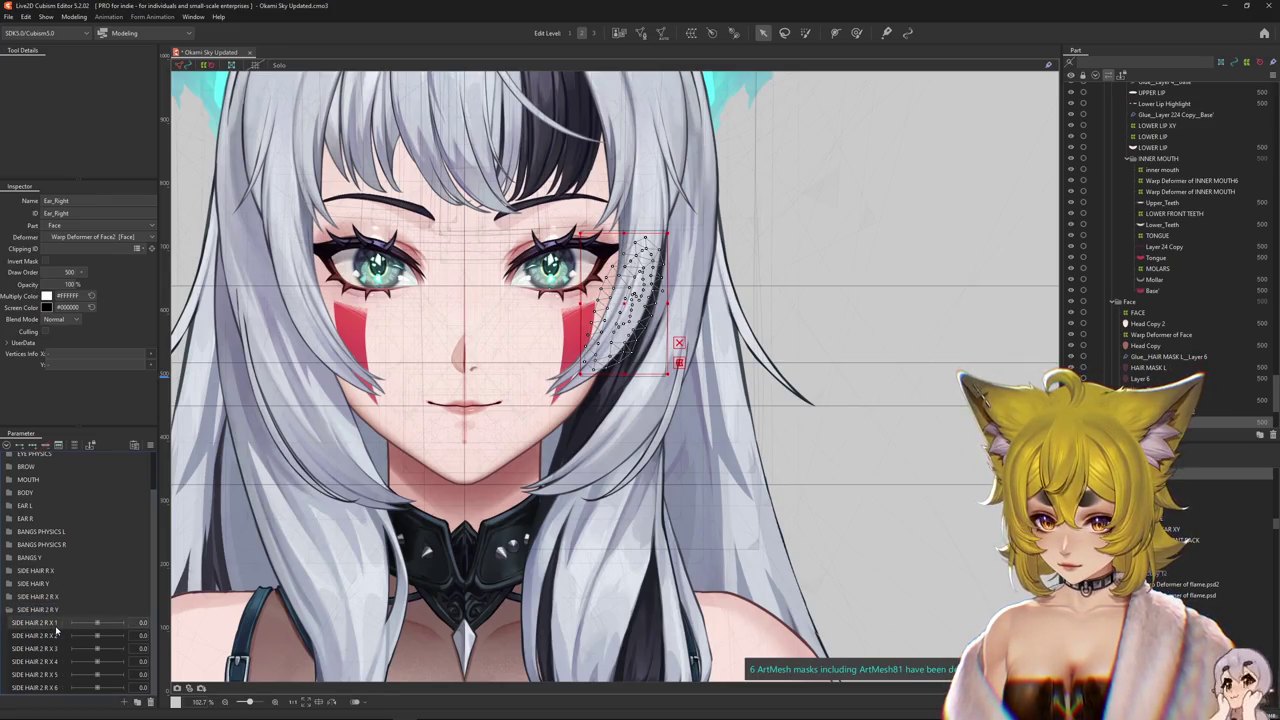
{"action": "left_click", "coordinate": [80, 633]}
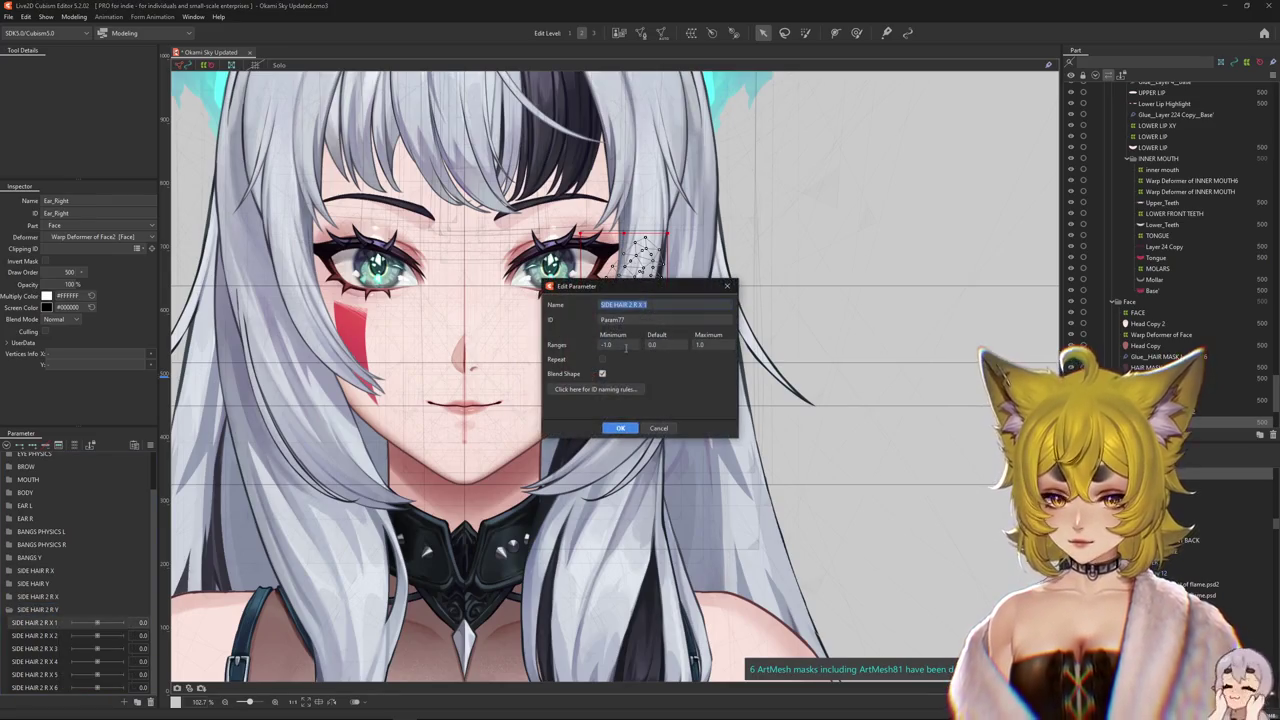
{"action": "left_click", "coordinate": [616, 428]}
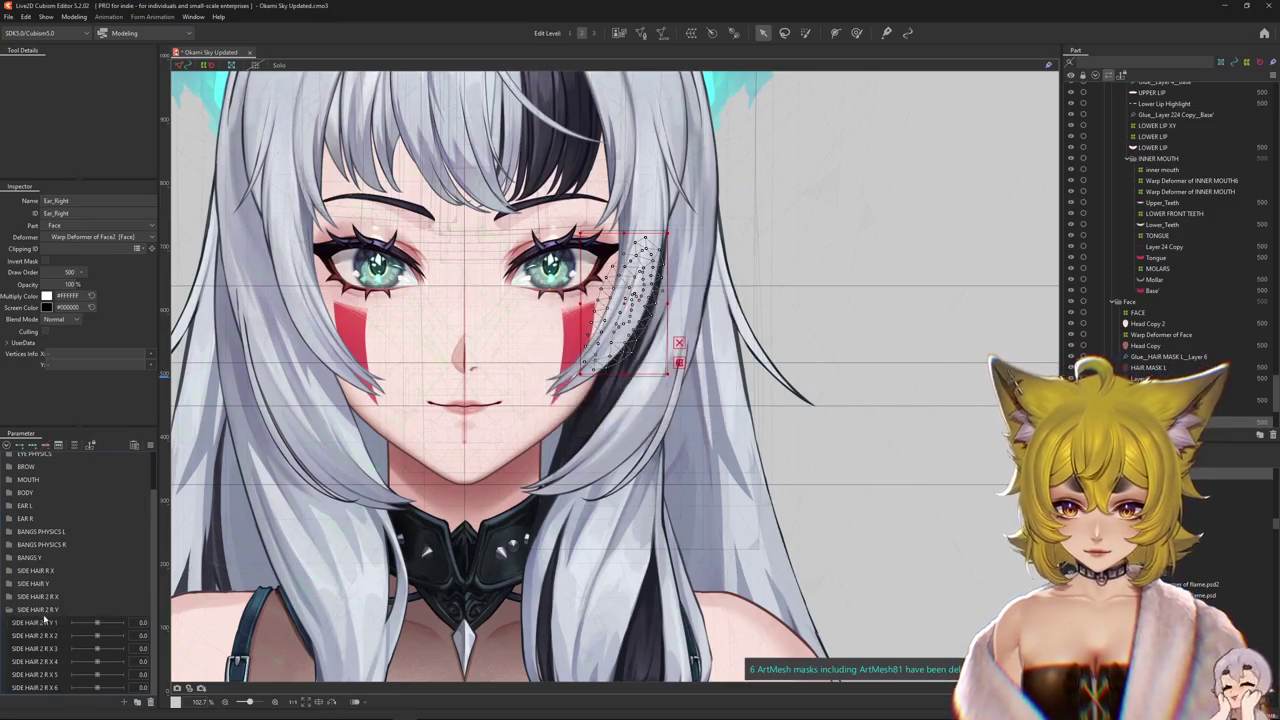
{"action": "left_click", "coordinate": [150, 701]}
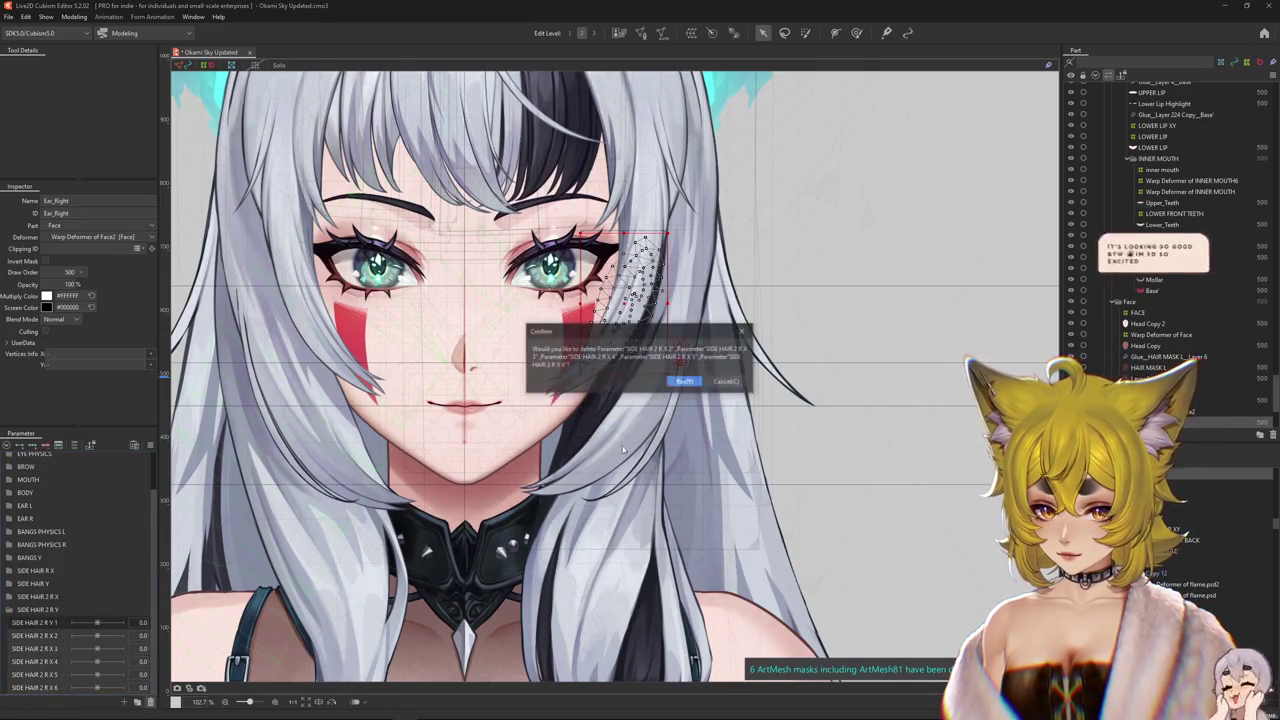
{"action": "key", "text": "Return"}
- Duplicate SIDE HAIR 2 R Y 1 and name the copies Y 2, Y 3 and Y 4
{"action": "right_click", "coordinate": [44, 675]}
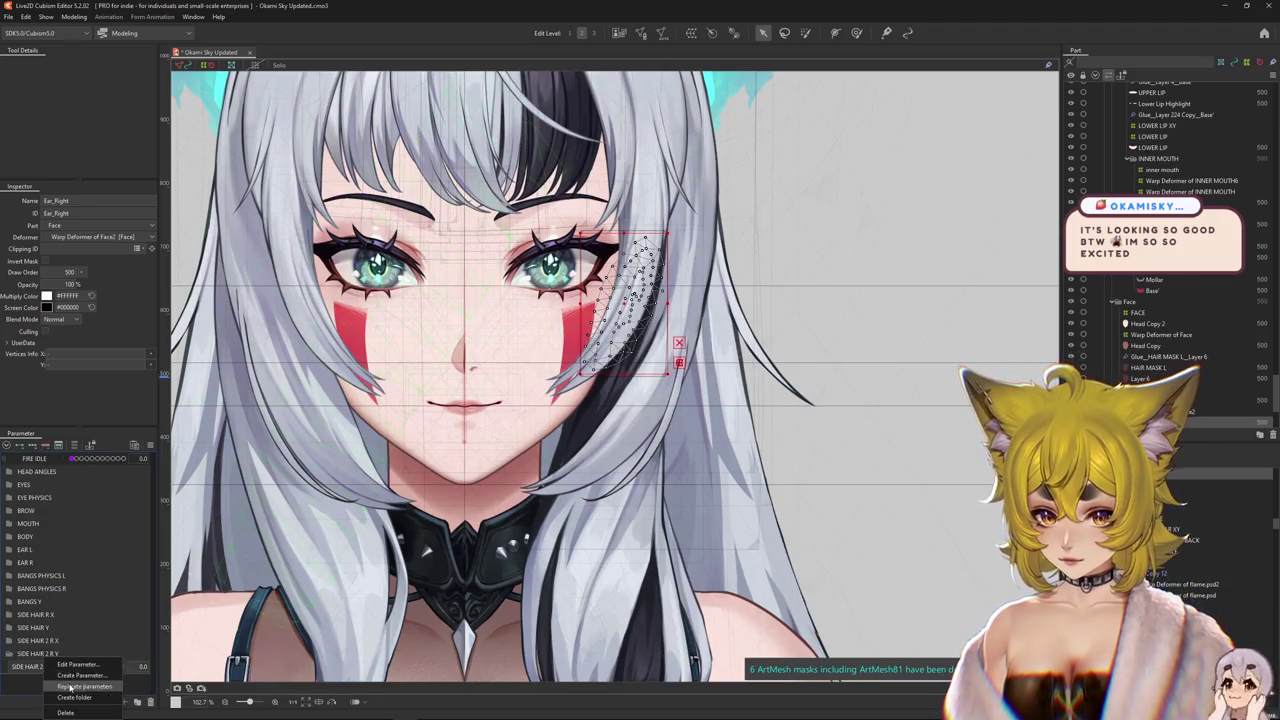
{"action": "left_click", "coordinate": [70, 687]}
{"action": "left_click", "coordinate": [70, 687]}
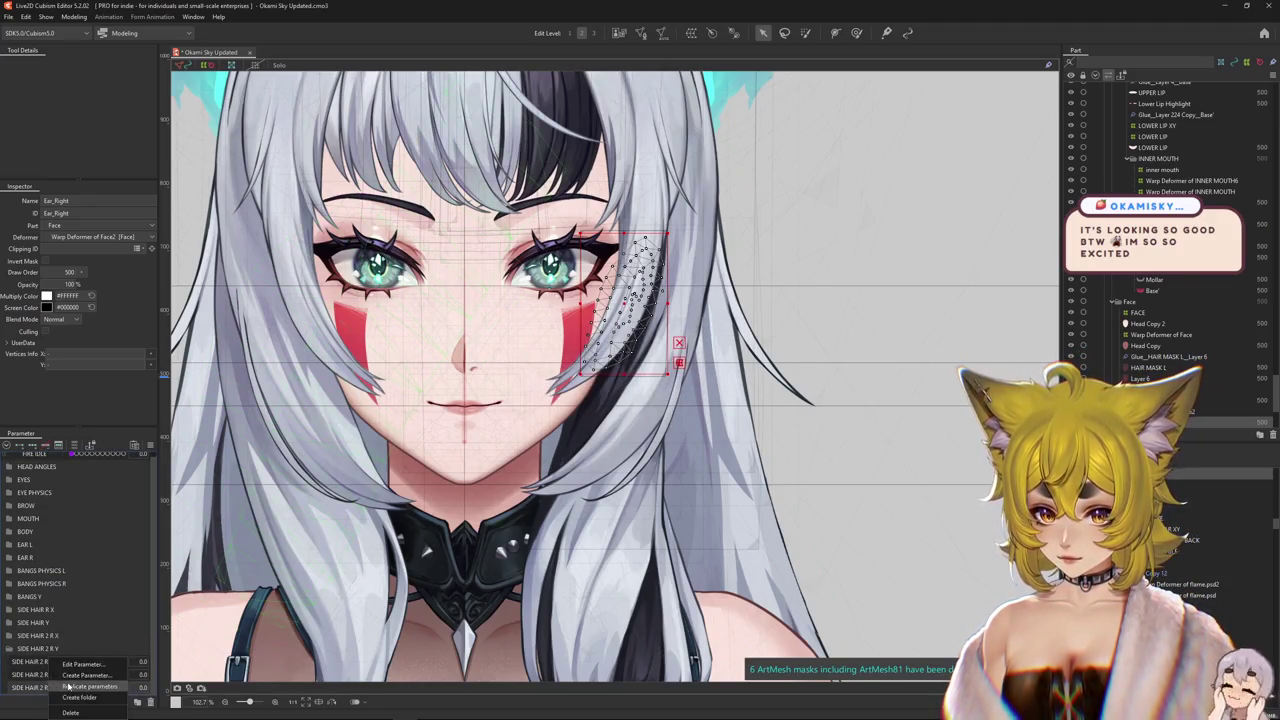
{"action": "left_click", "coordinate": [70, 687]}
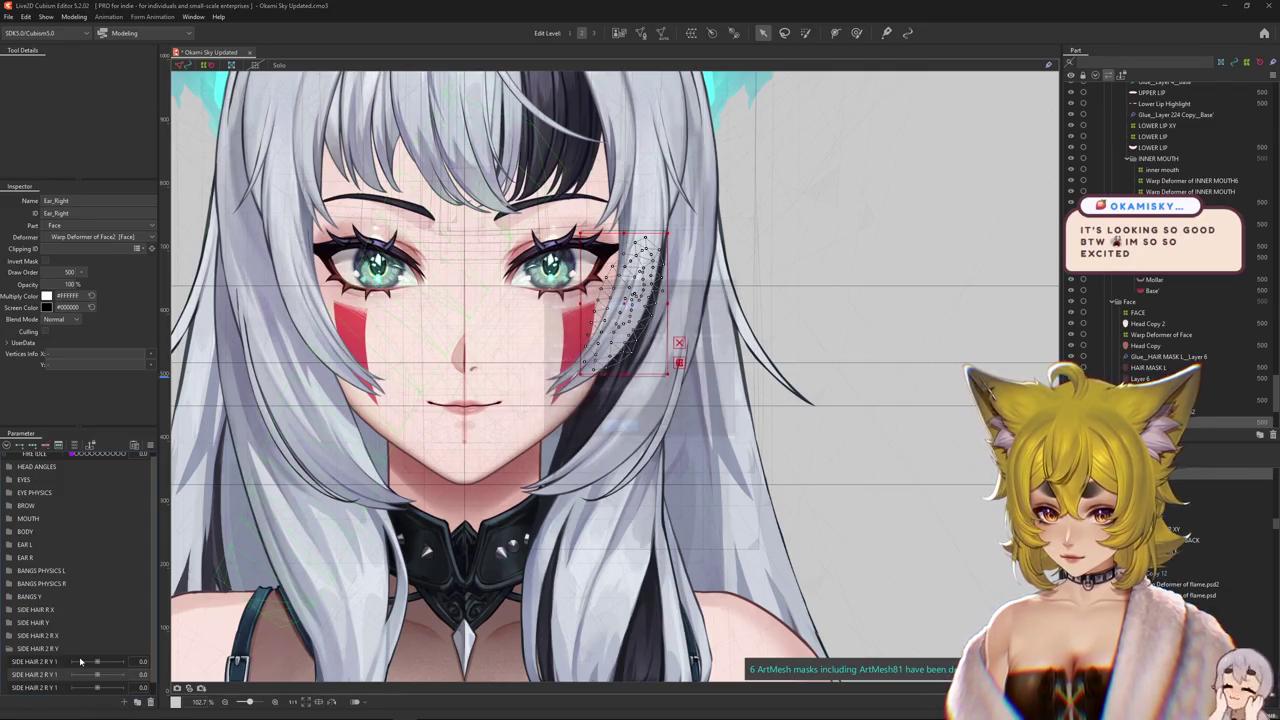
{"action": "key", "text": "Return"}
{"action": "right_click", "coordinate": [58, 661]}
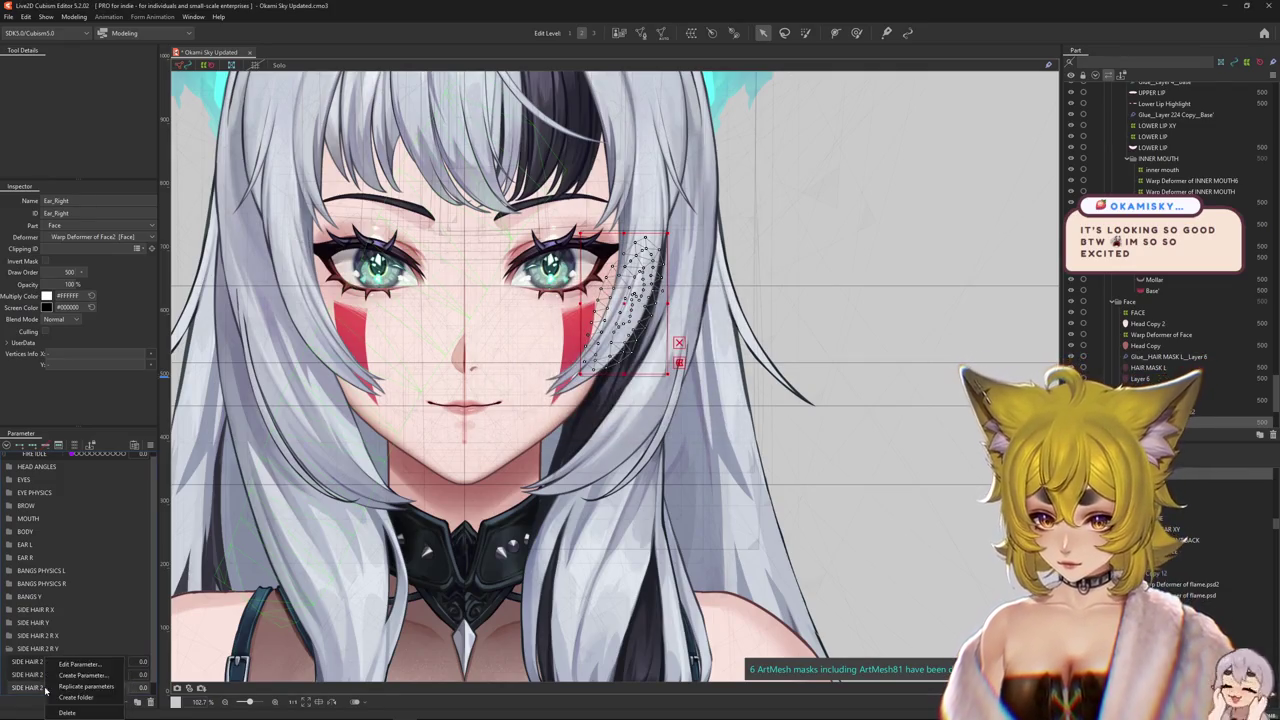
{"action": "left_click", "coordinate": [70, 686]}
{"action": "key", "text": "Return"}
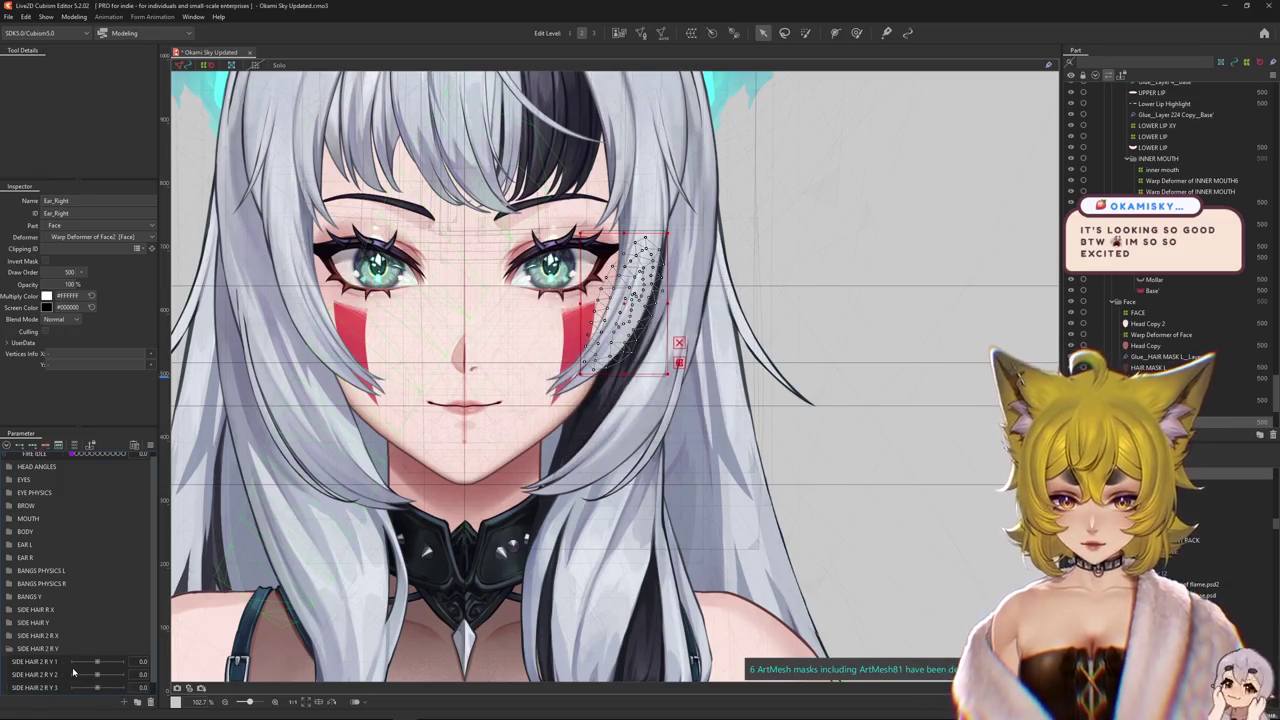
{"action": "left_click", "coordinate": [78, 675]}
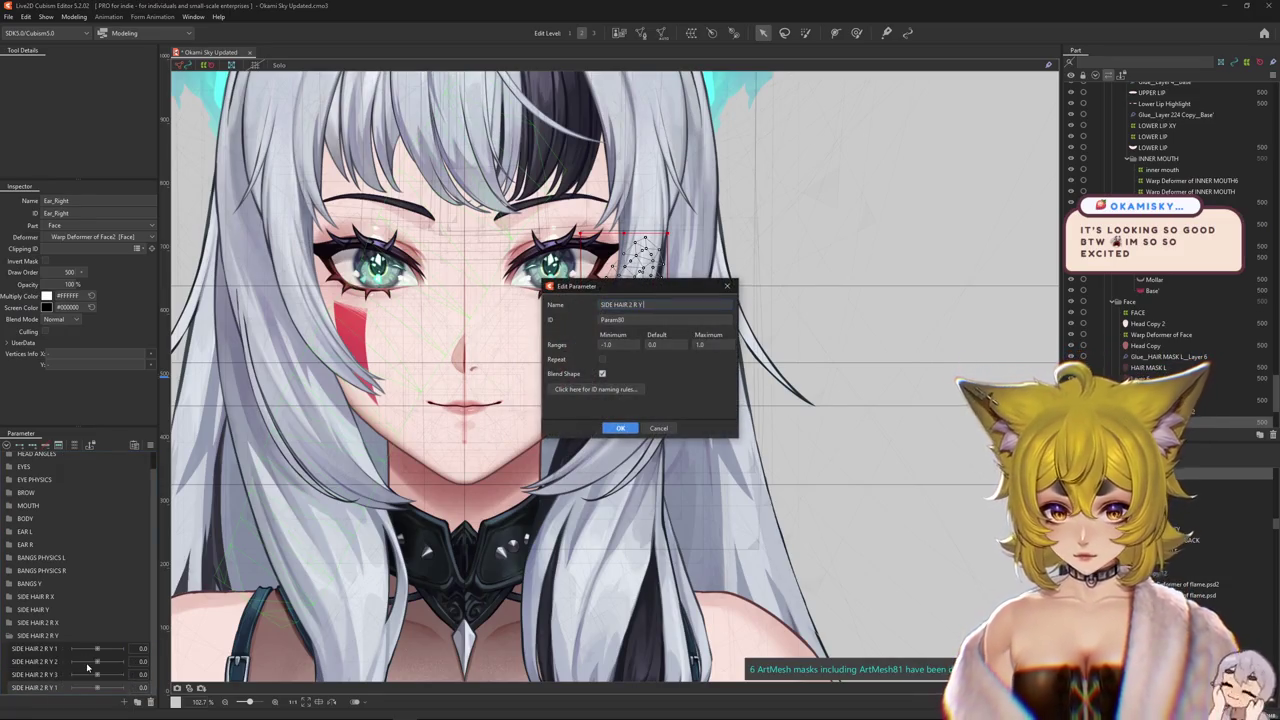
{"action": "key", "text": "Return"}
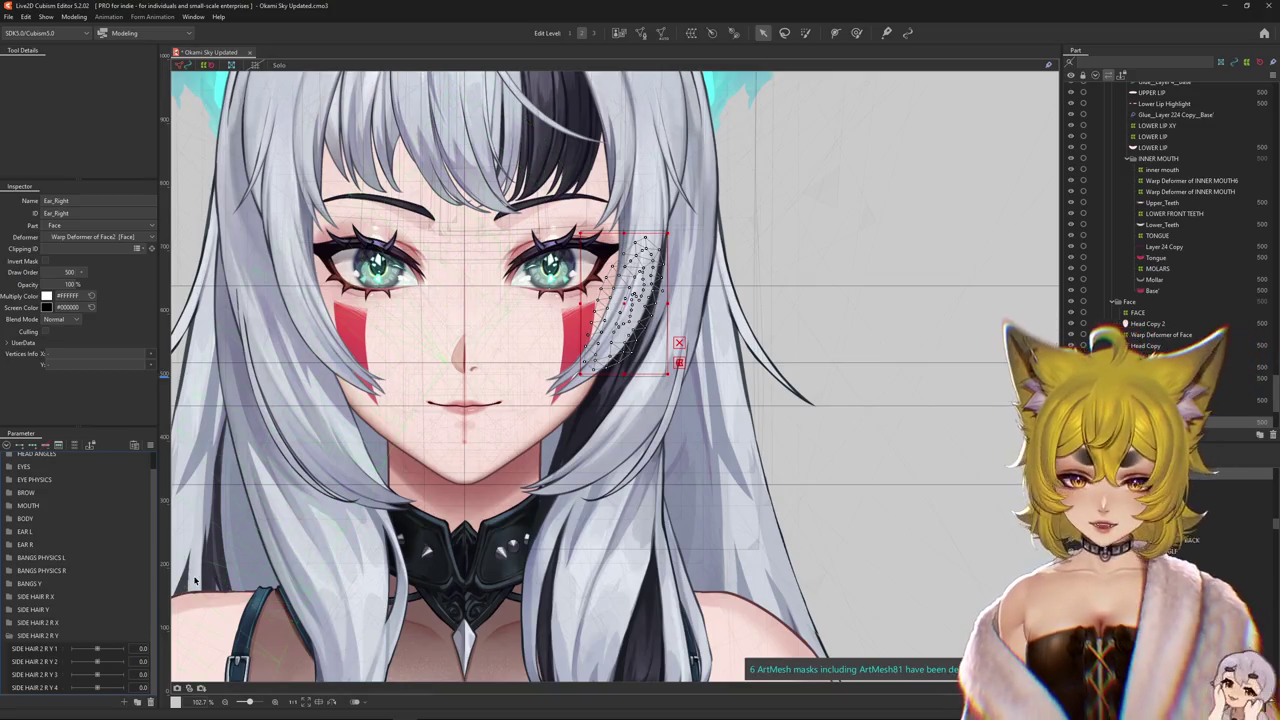
{"action": "key", "text": "ctrl+h"}
{"action": "scroll", "coordinate": [676, 602], "scroll_direction": "down", "scroll_amount": 2}
{"action": "scroll", "coordinate": [676, 602], "scroll_direction": "down", "scroll_amount": 2}
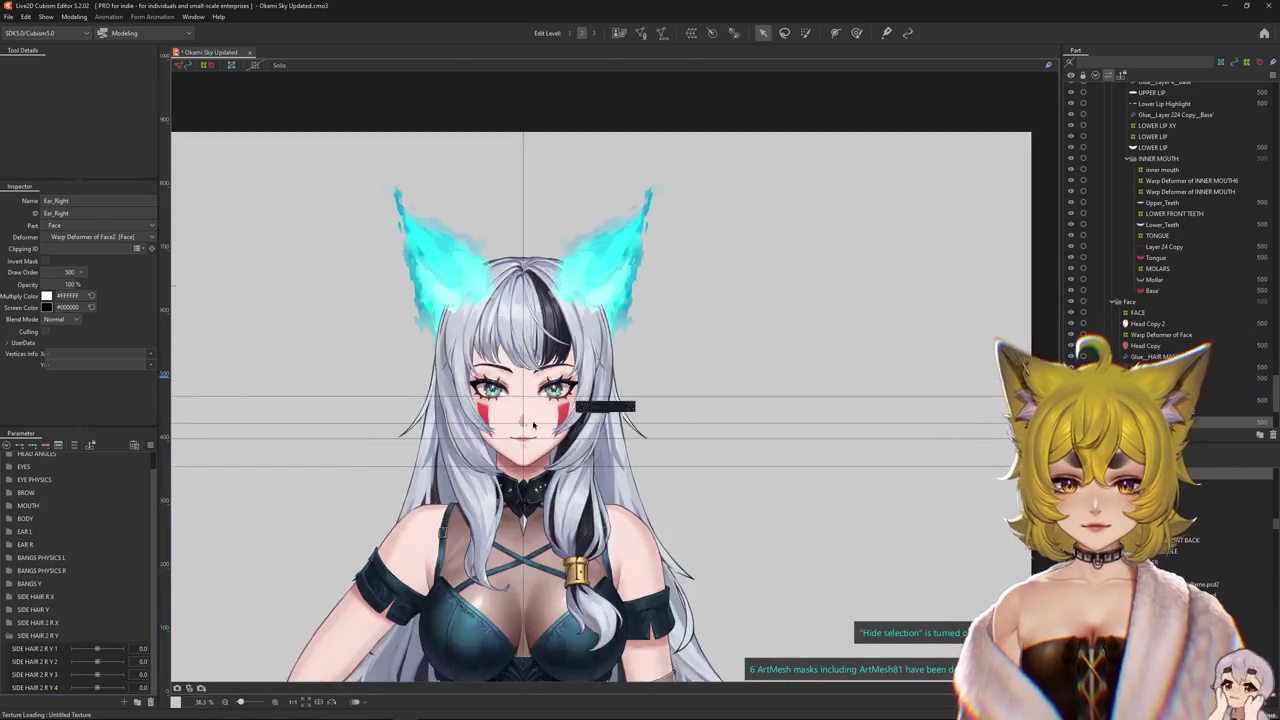
{"action": "scroll", "coordinate": [676, 602], "scroll_direction": "down", "scroll_amount": 2}
{"action": "left_click", "coordinate": [74, 17]}
{"action": "left_click", "coordinate": [93, 239]}
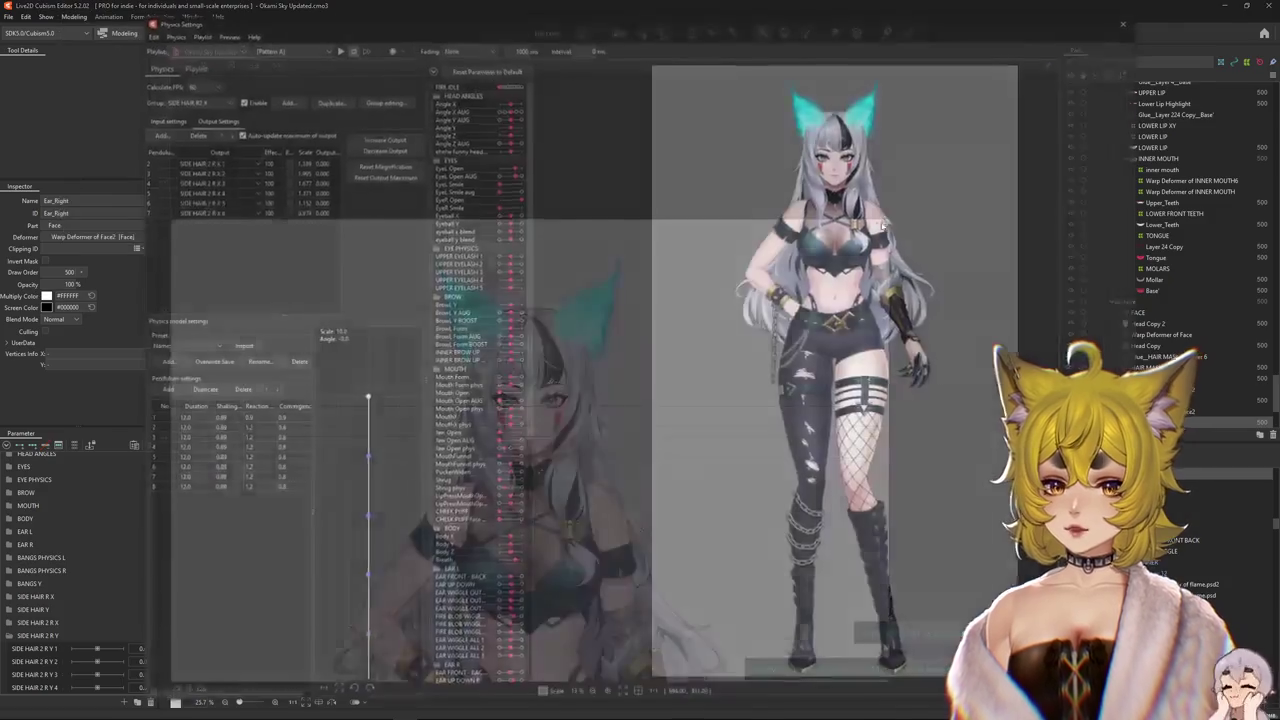
{"action": "scroll", "coordinate": [785, 349], "scroll_direction": "up", "scroll_amount": 4}
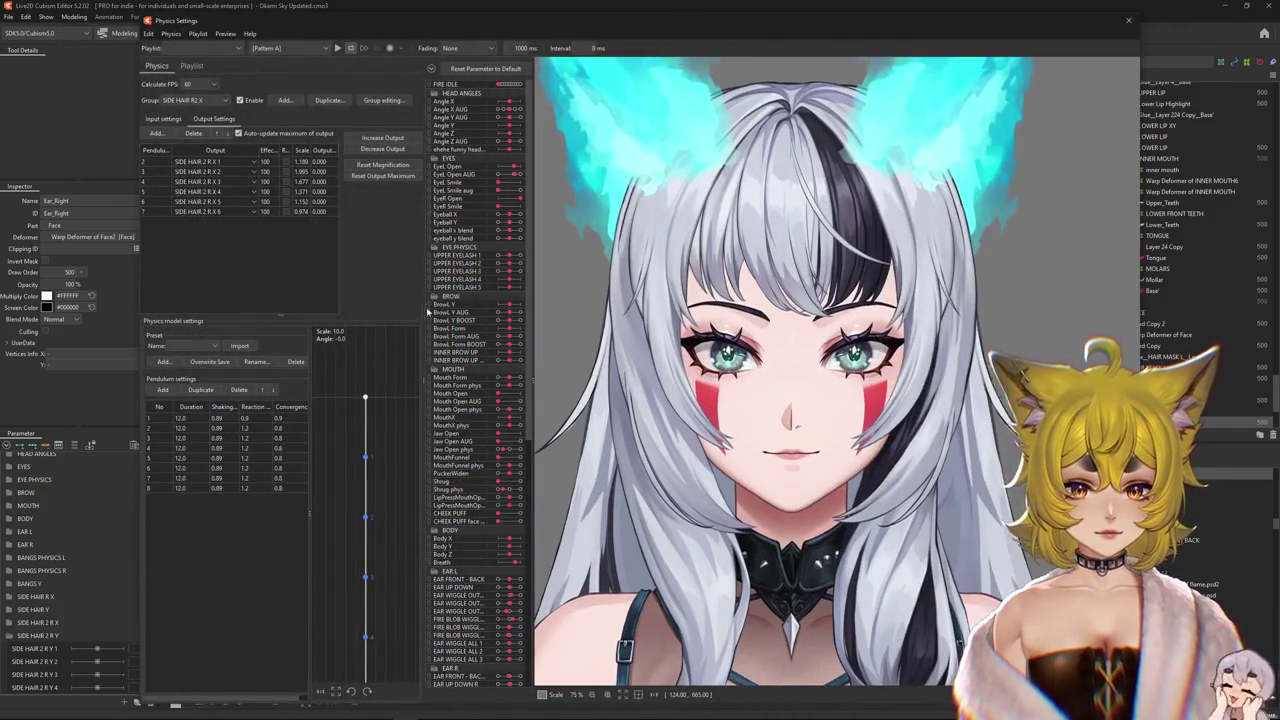
{"action": "left_click_drag", "start_coordinate": [428, 297], "coordinate": [393, 297]}
{"action": "left_click_drag", "start_coordinate": [300, 20], "coordinate": [248, 14]}
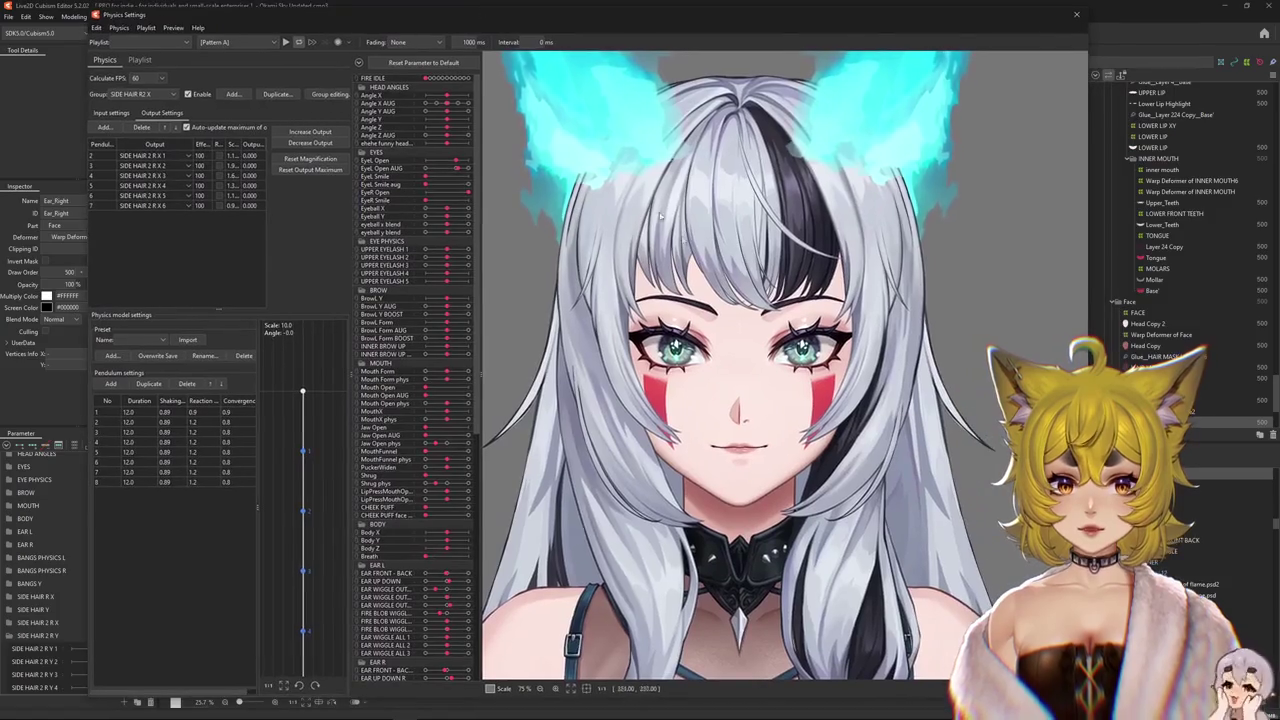
{"action": "scroll", "coordinate": [785, 380], "scroll_direction": "down", "scroll_amount": 2}
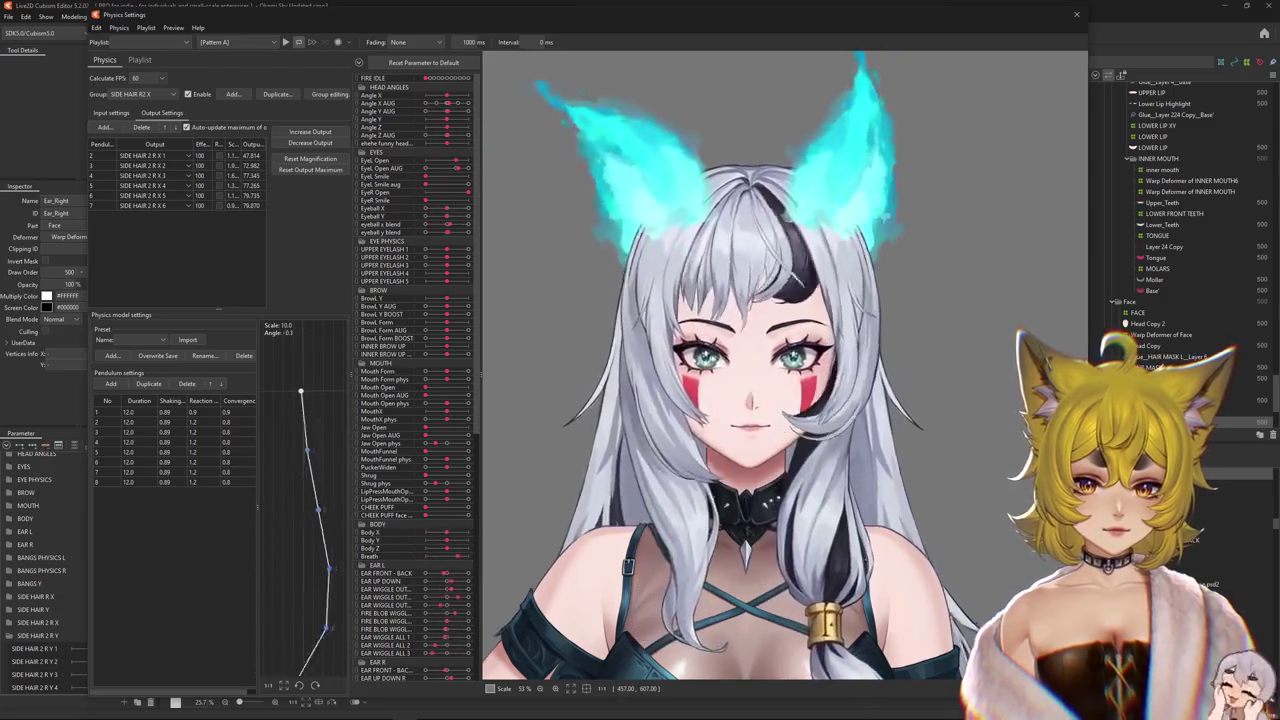
{"action": "left_click", "coordinate": [1078, 16]}
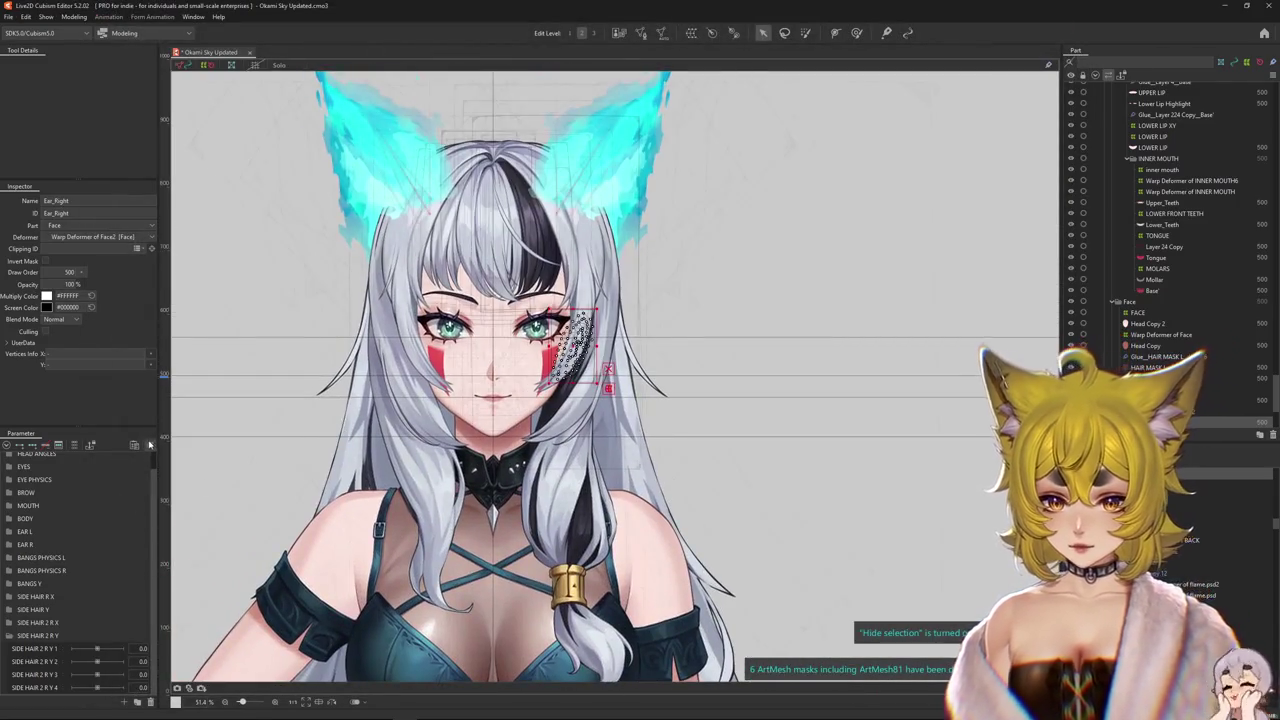
- Select Warp Deformer of 14 via the Layer 2 Copy 3 strand mesh and its parent deformers
{"action": "left_click", "coordinate": [150, 445]}
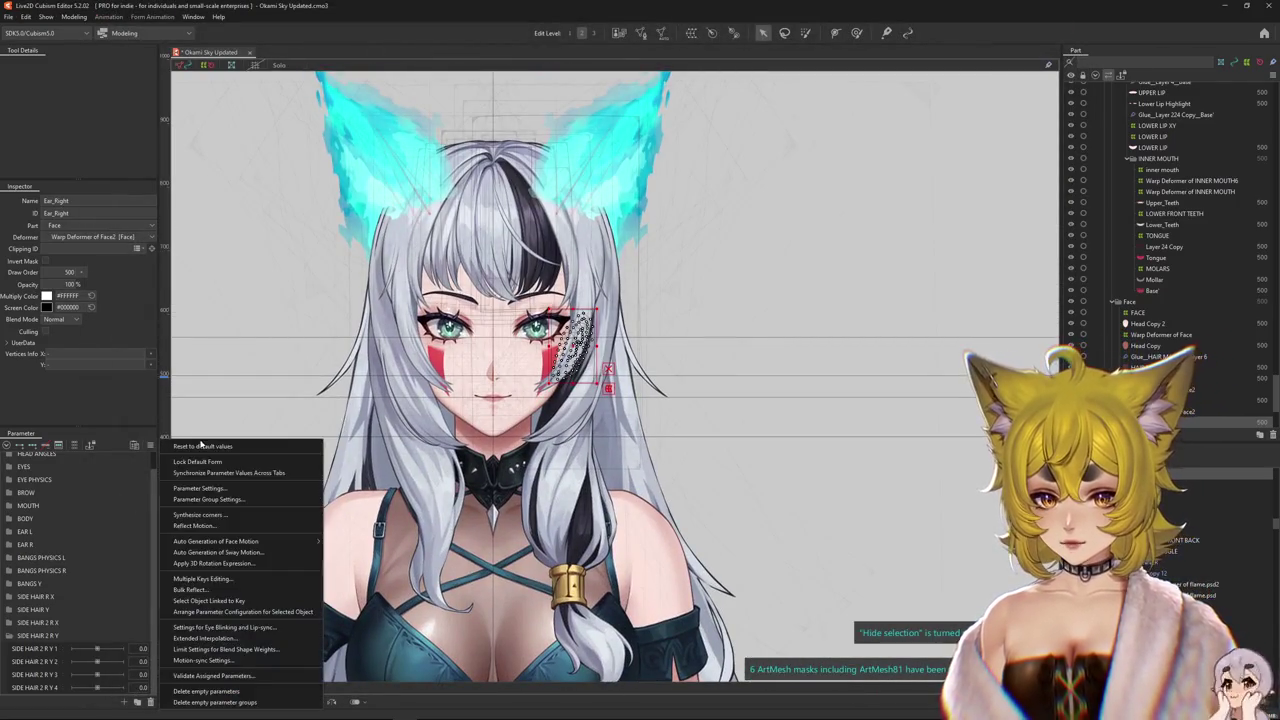
{"action": "left_click", "coordinate": [251, 450]}
{"action": "scroll", "coordinate": [600, 400], "scroll_direction": "up", "scroll_amount": 3}
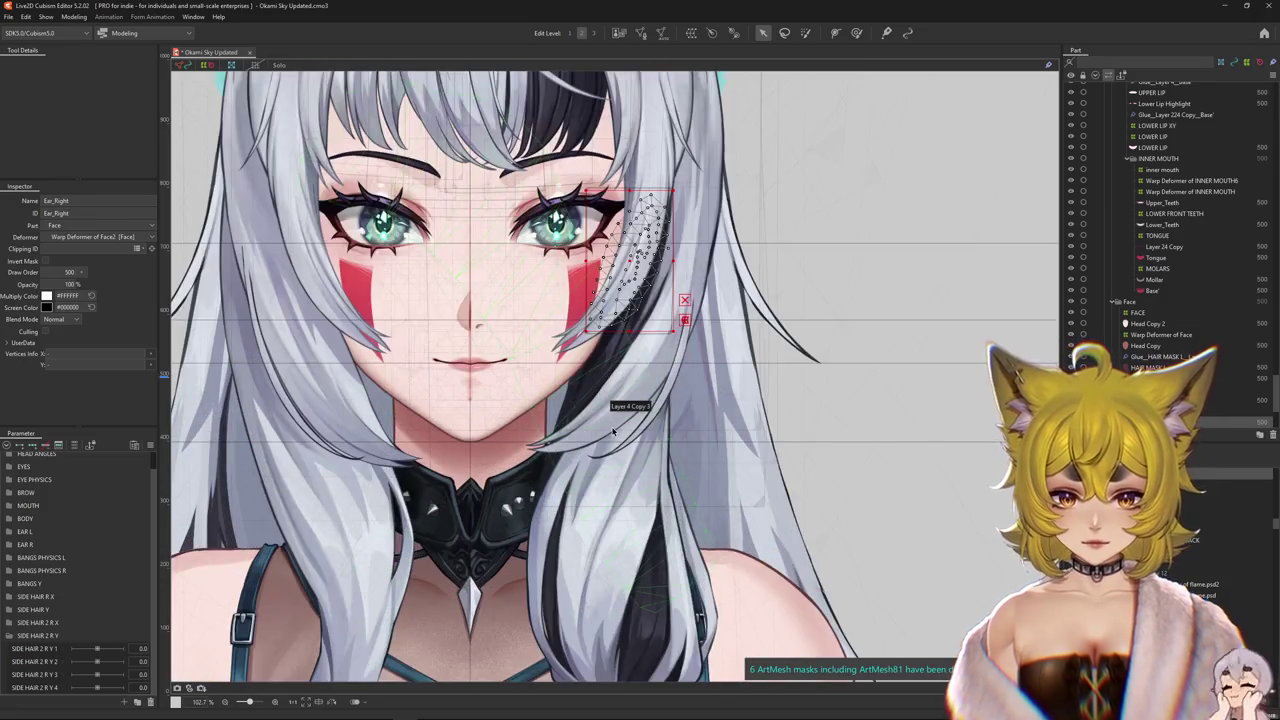
{"action": "left_click", "coordinate": [637, 421]}
{"action": "scroll", "coordinate": [637, 421], "scroll_direction": "up", "scroll_amount": 2}
{"action": "right_click", "coordinate": [637, 421]}
{"action": "left_click", "coordinate": [695, 460]}
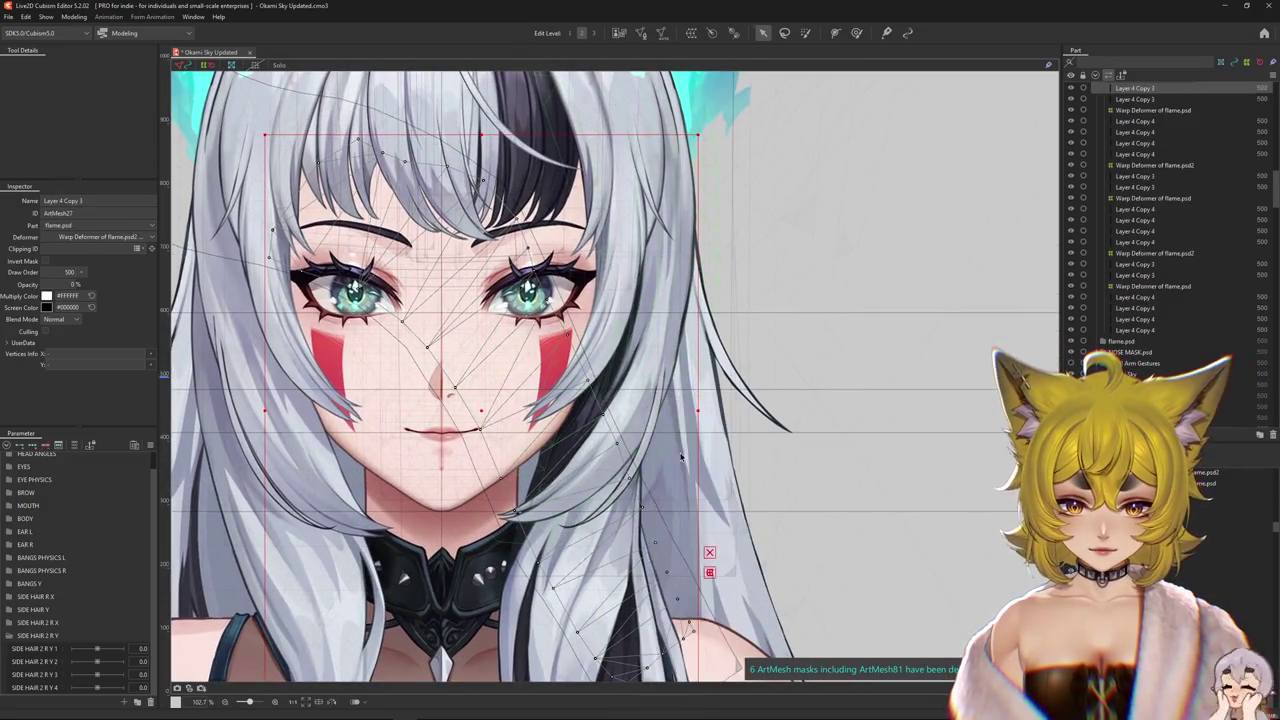
{"action": "left_click", "coordinate": [735, 390]}
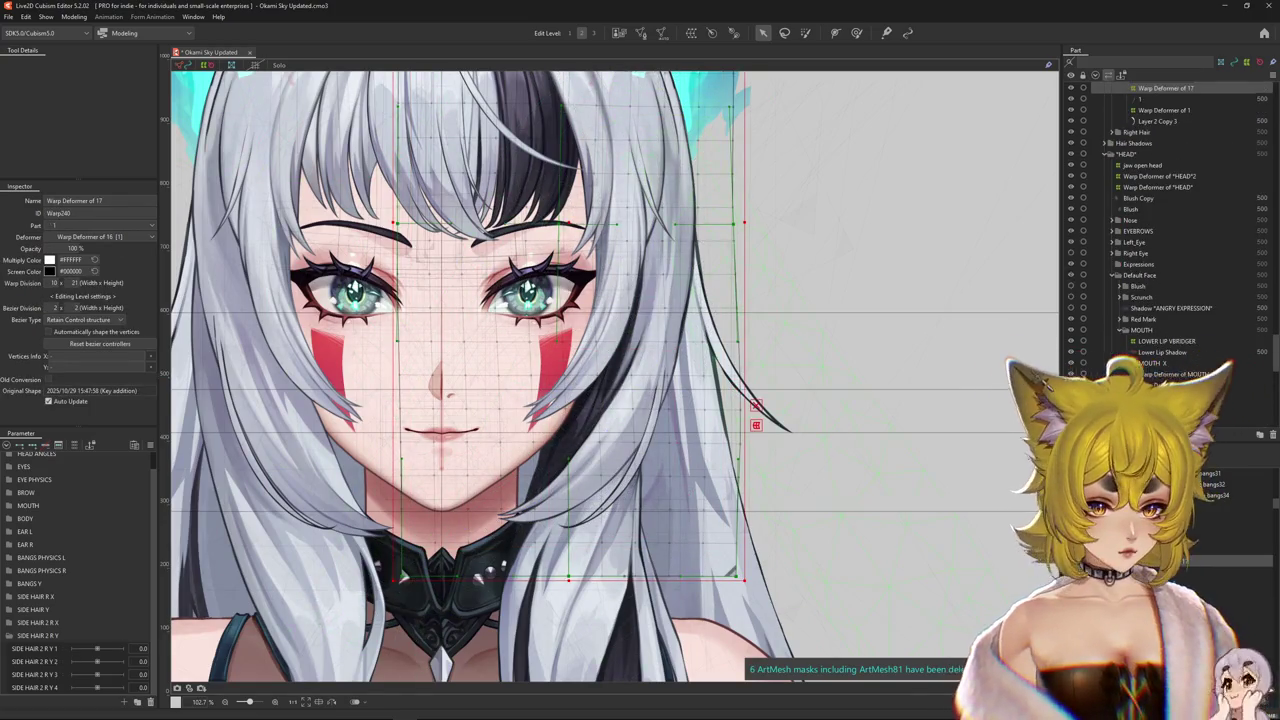
{"action": "left_click", "coordinate": [415, 472]}
{"action": "left_click", "coordinate": [74, 445]}
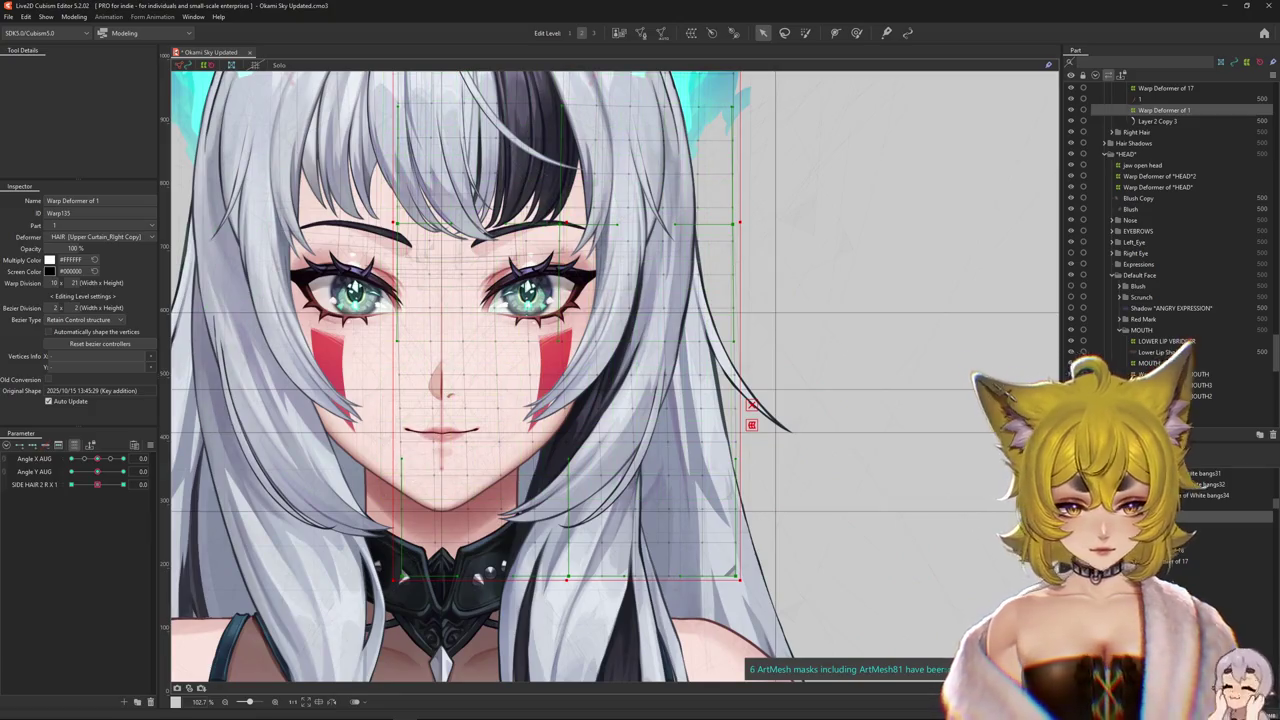
{"action": "left_click", "coordinate": [560, 460]}
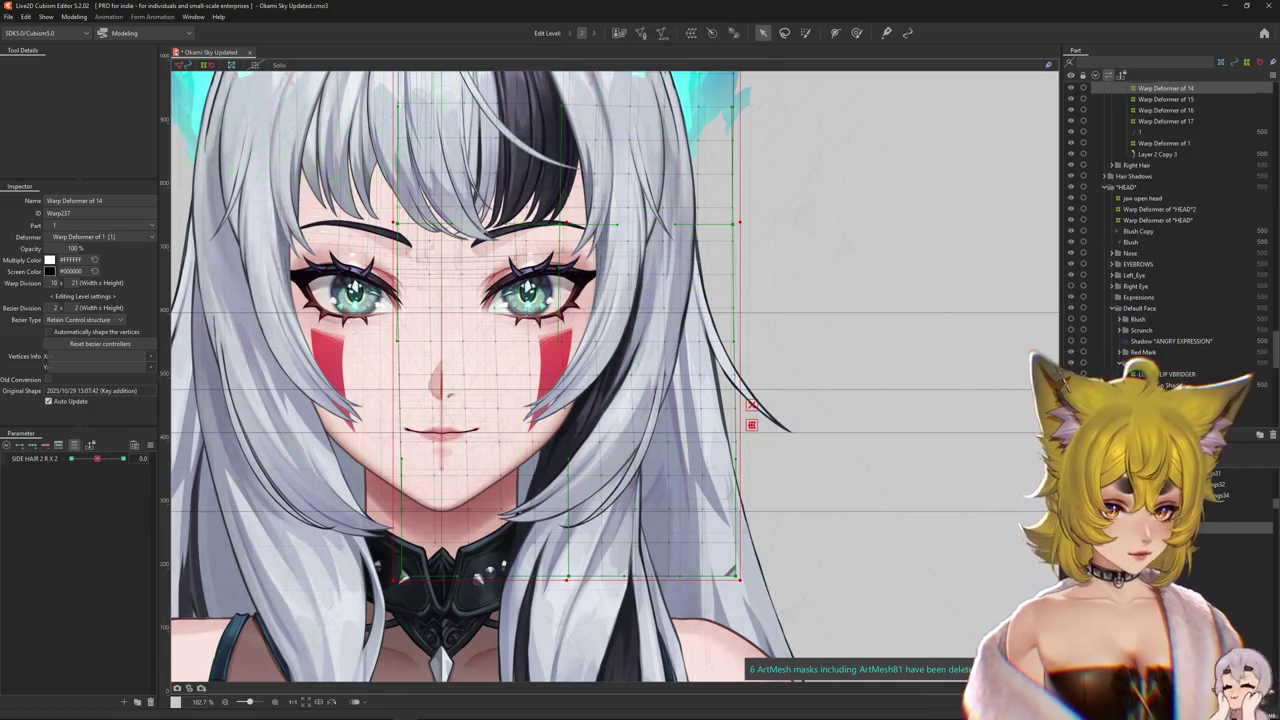
- Create Warp Deformer of 18 as the parent of Warp Deformer of 14 and select it
{"action": "left_click", "coordinate": [691, 34]}
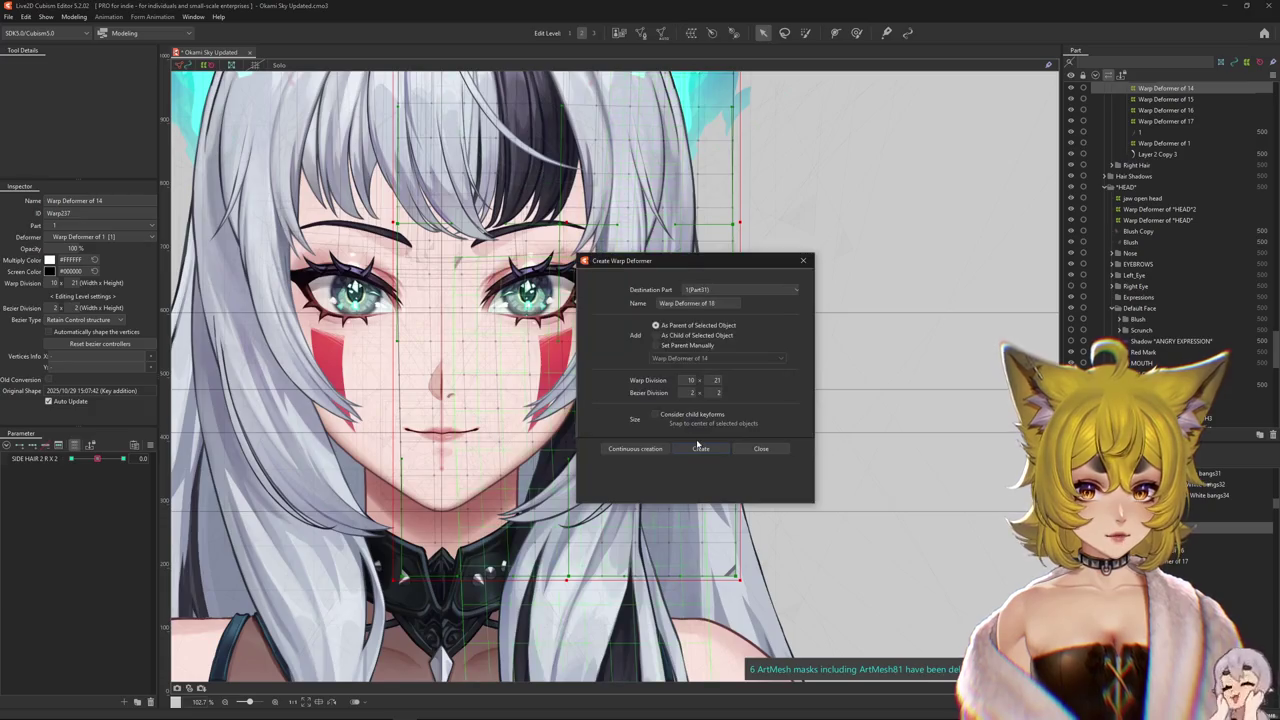
{"action": "key", "text": "Return"}
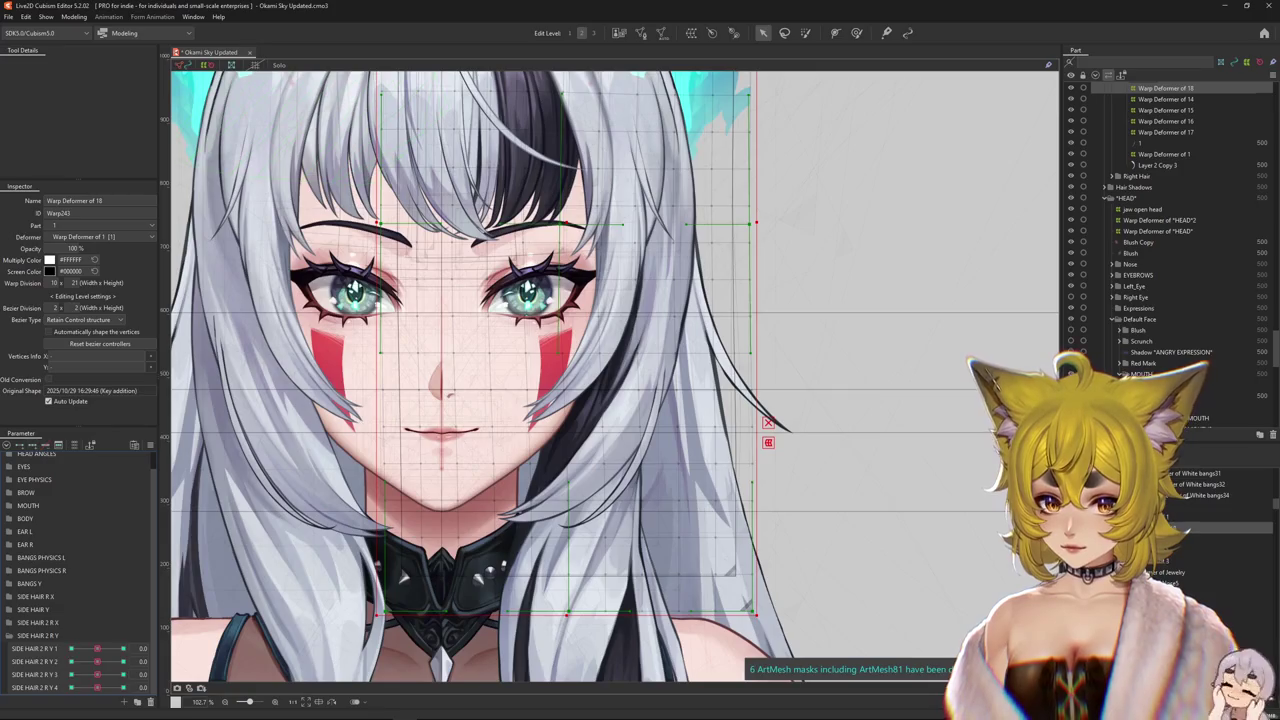
{"action": "left_click", "coordinate": [438, 104]}
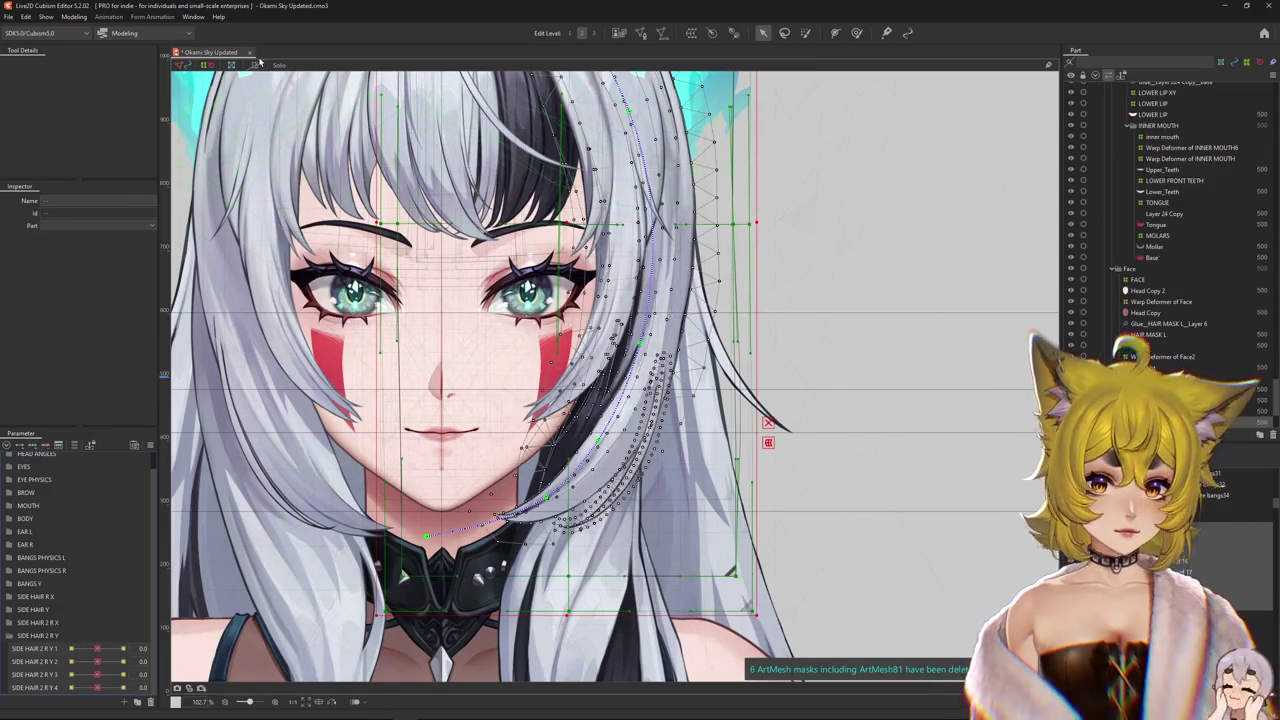
{"action": "left_click", "coordinate": [296, 70]}
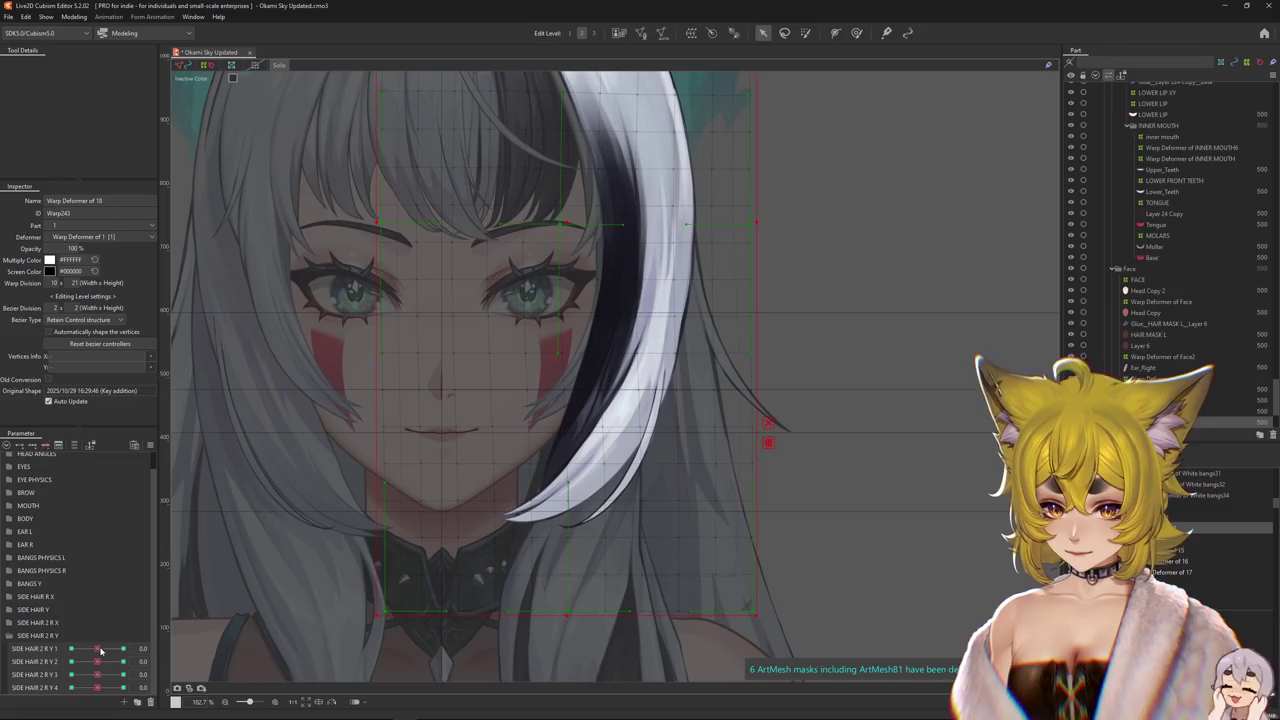
- At SIDE HAIR 2 R Y 1 = 1.0, use the Deform Brush to curl the strand's top
{"action": "left_click_drag", "start_coordinate": [100, 650], "coordinate": [124, 648]}
{"action": "scroll", "coordinate": [500, 400], "scroll_direction": "down", "scroll_amount": 2}
{"action": "left_click", "coordinate": [856, 32]}
{"action": "scroll", "coordinate": [612, 407], "scroll_direction": "down", "scroll_amount": 1}
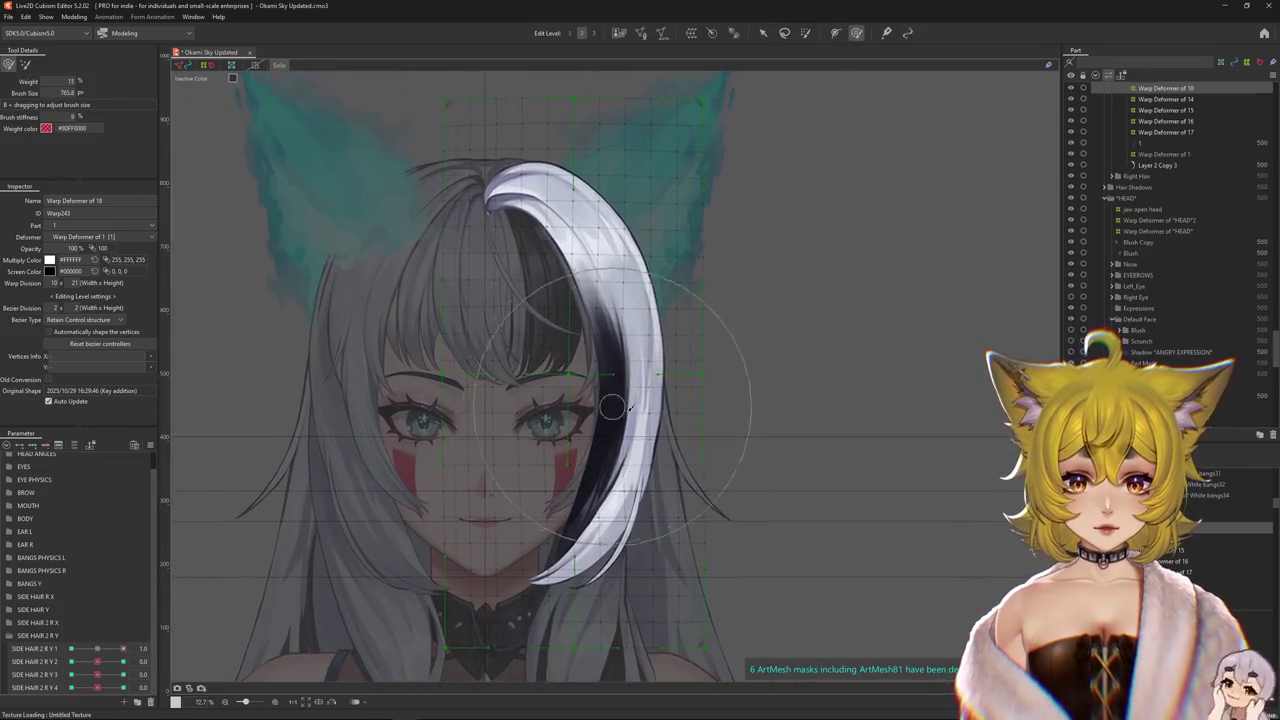
{"action": "left_click_drag", "start_coordinate": [612, 407], "coordinate": [600, 336]}
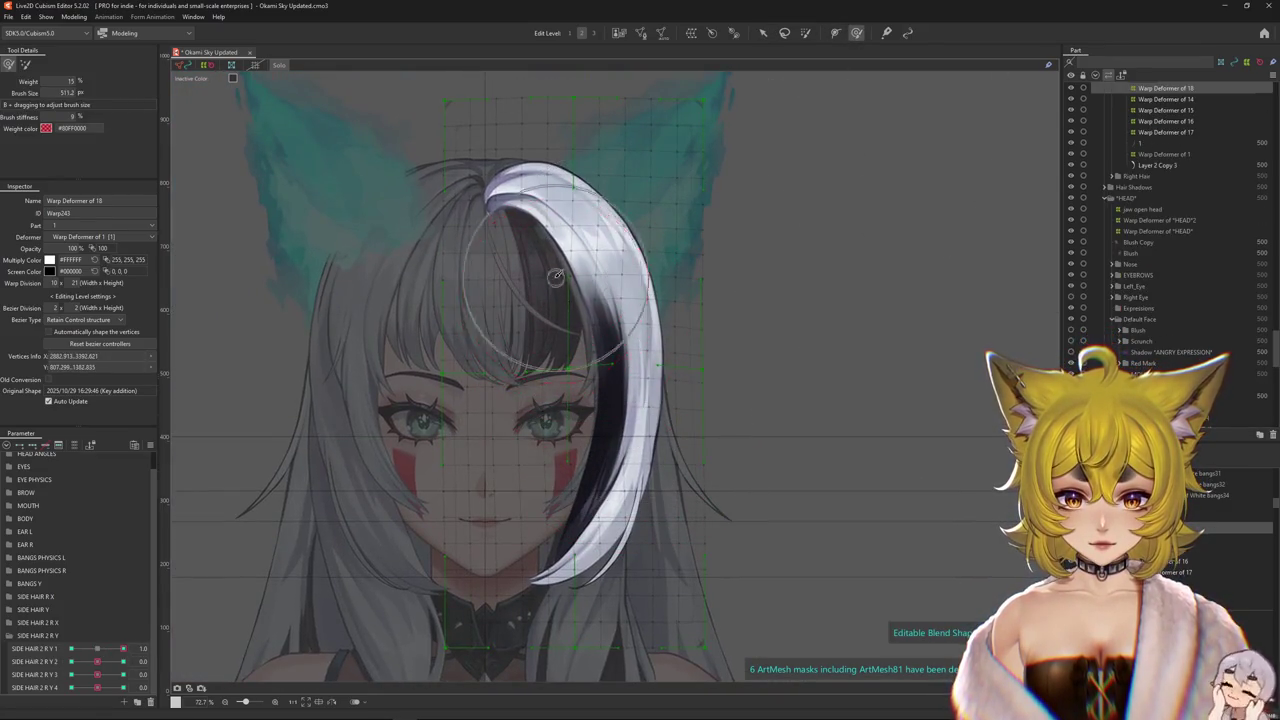
{"action": "left_click_drag", "start_coordinate": [557, 277], "coordinate": [620, 292]}
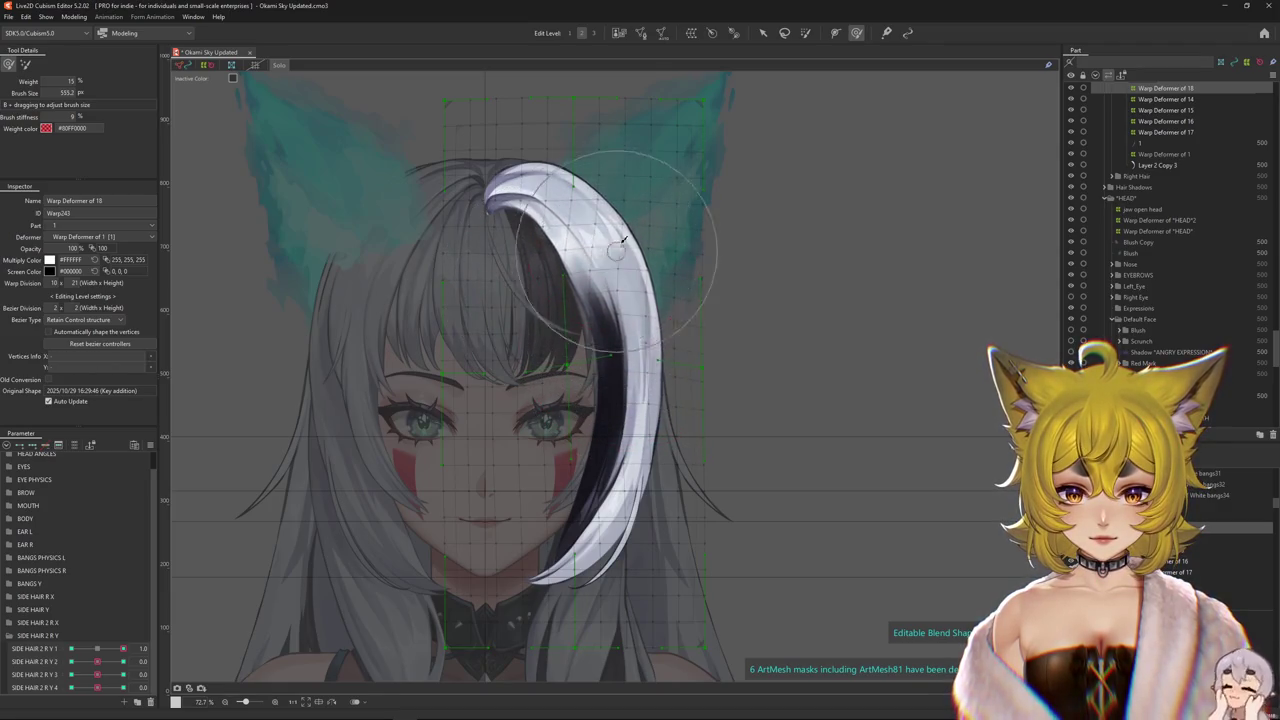
{"action": "left_click_drag", "start_coordinate": [608, 190], "coordinate": [662, 271]}
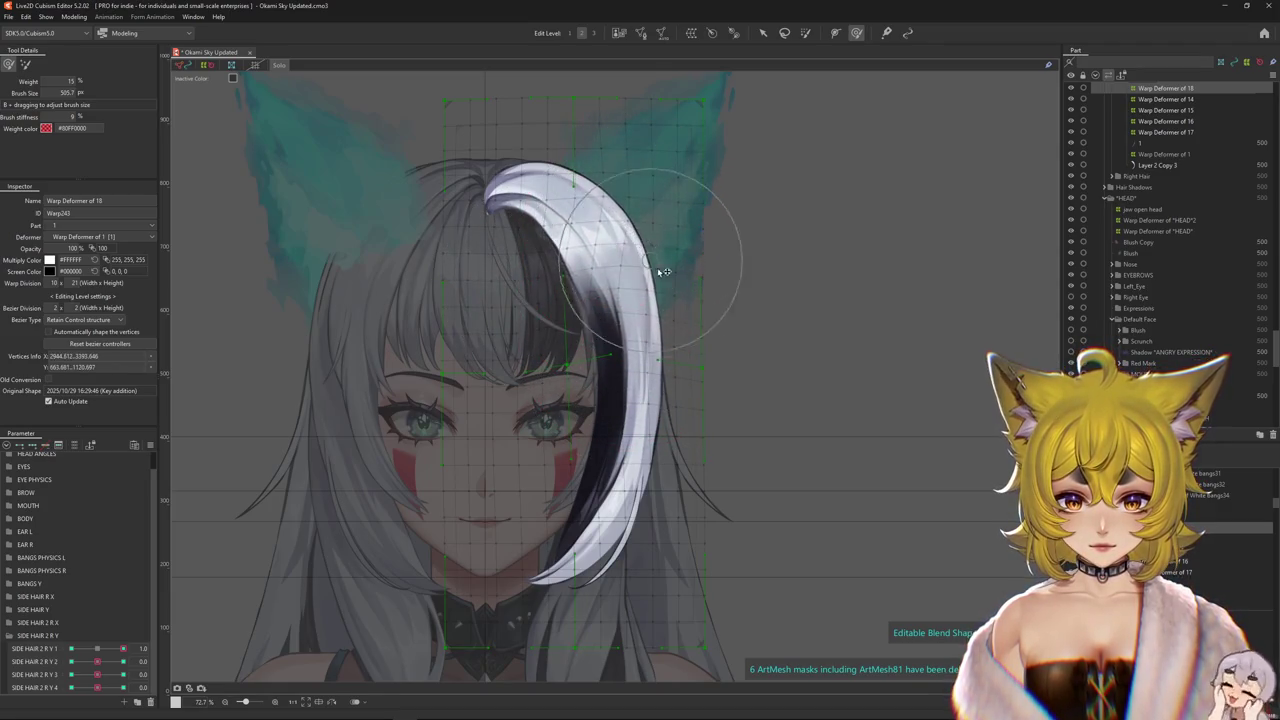
{"action": "left_click_drag", "start_coordinate": [601, 348], "coordinate": [575, 296]}
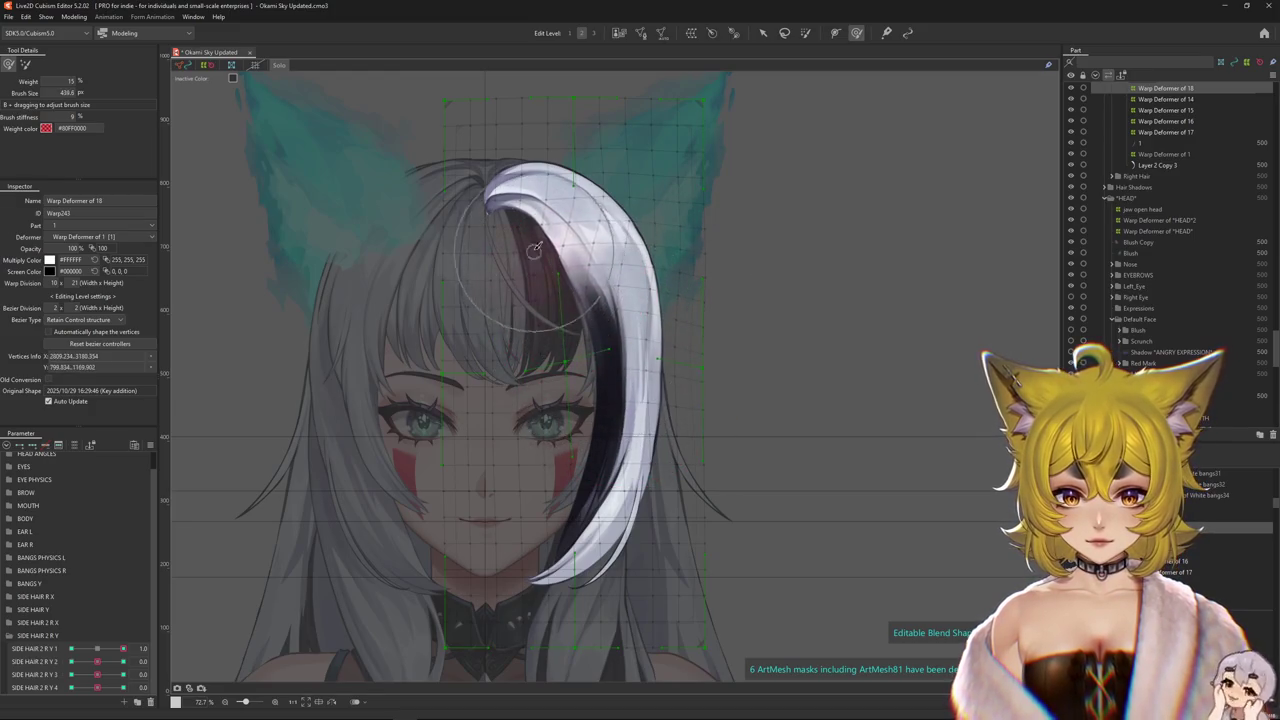
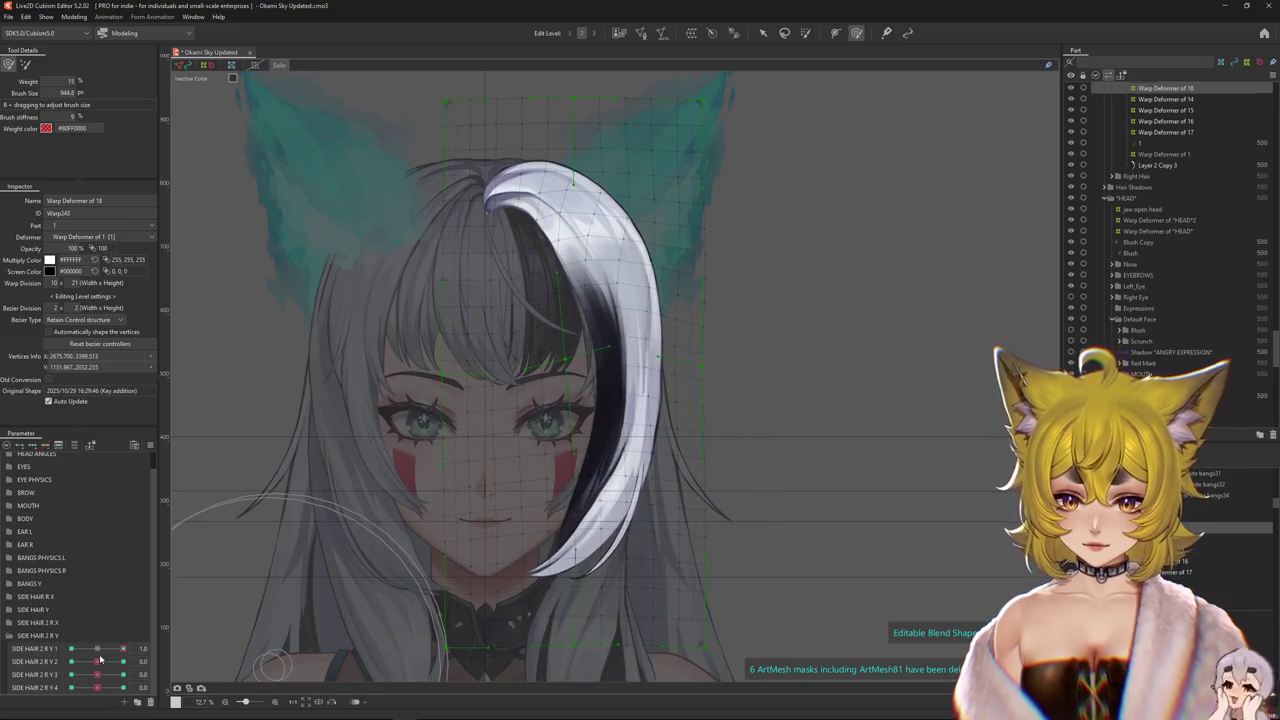
- Push the white strand into shape on the SIDE HAIR 2 R Y 1 key with the warp brush
{"action": "mouse_move", "coordinate": [123, 649]}
{"action": "left_mouse_down"}
{"action": "mouse_move", "coordinate": [153, 650]}
{"action": "mouse_move", "coordinate": [71, 649]}
{"action": "left_mouse_up"}
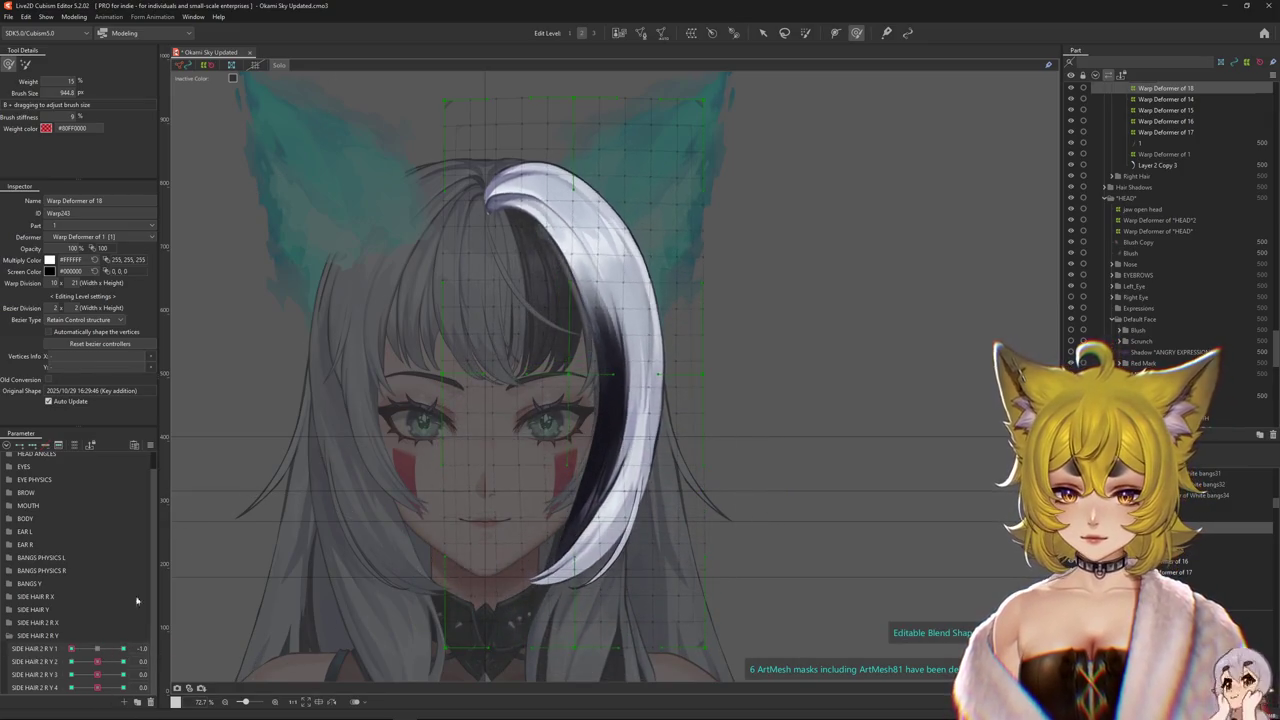
{"action": "left_click_drag", "start_coordinate": [592, 265], "coordinate": [621, 492]}
{"action": "mouse_move", "coordinate": [537, 345]}
{"action": "left_mouse_down"}
{"action": "mouse_move", "coordinate": [728, 495]}
{"action": "mouse_move", "coordinate": [590, 262]}
{"action": "left_mouse_up"}
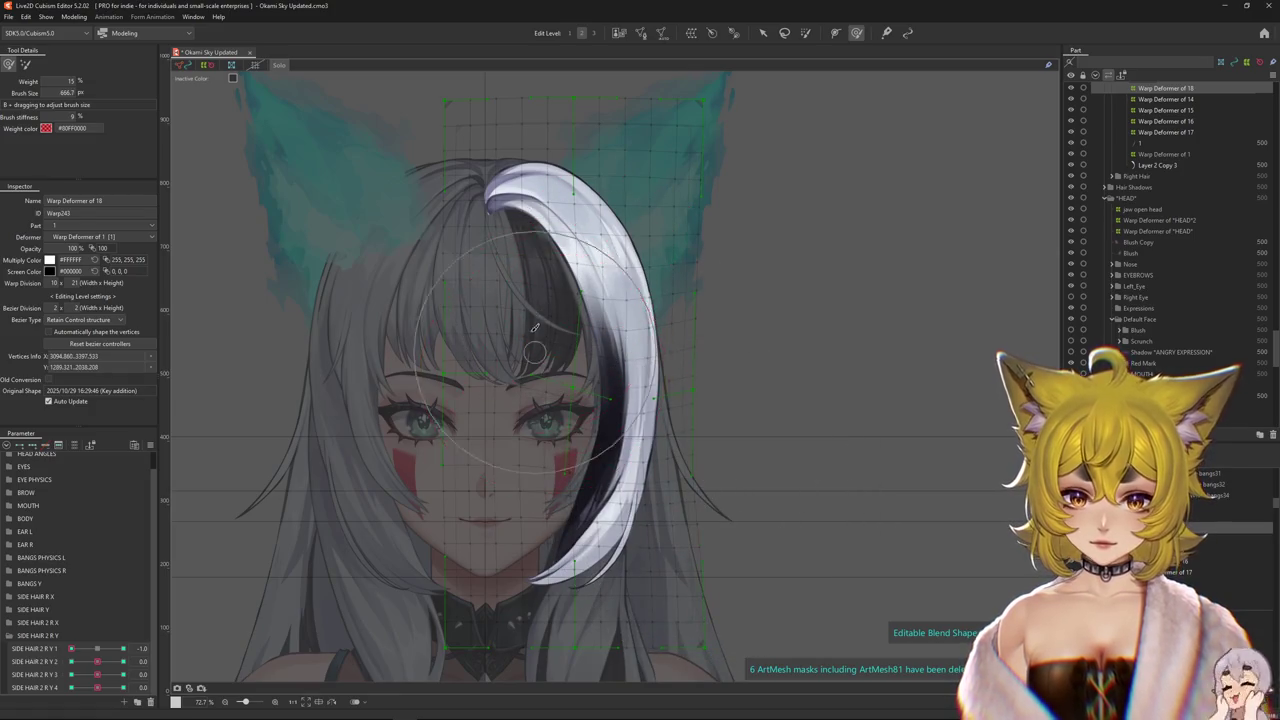
{"action": "left_click_drag", "start_coordinate": [708, 378], "coordinate": [749, 400]}
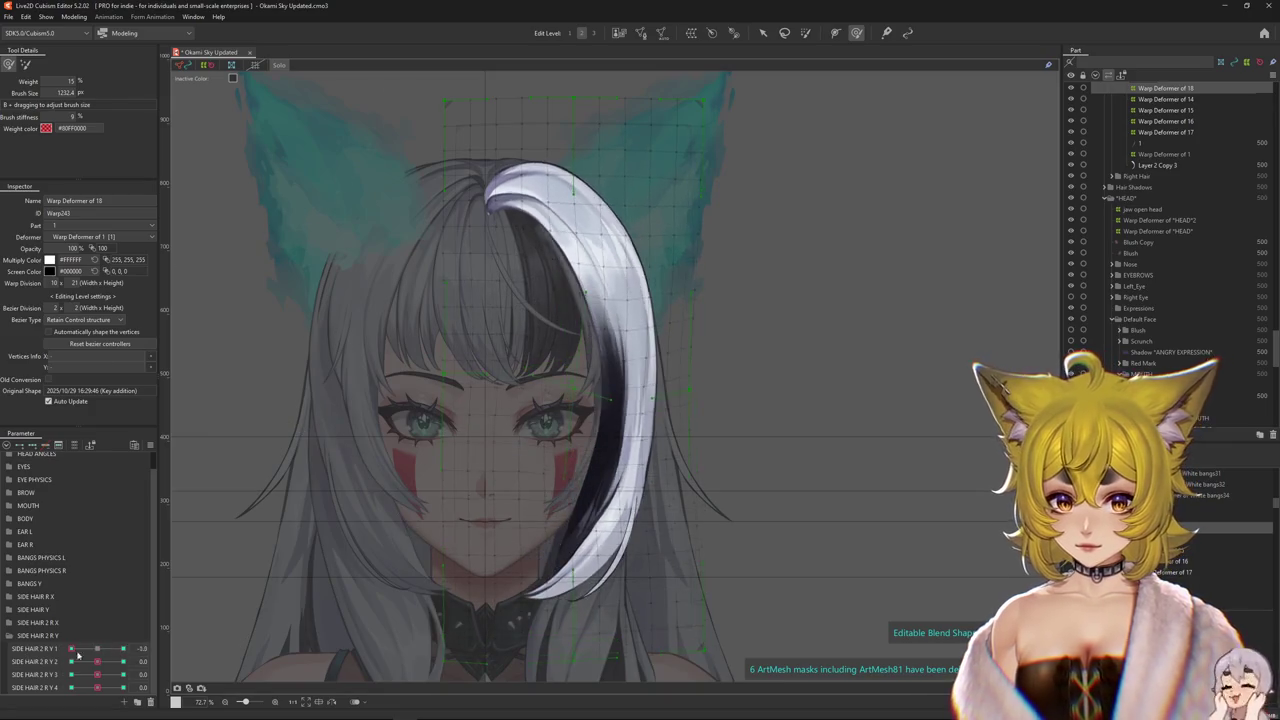
{"action": "left_click", "coordinate": [30, 660]}
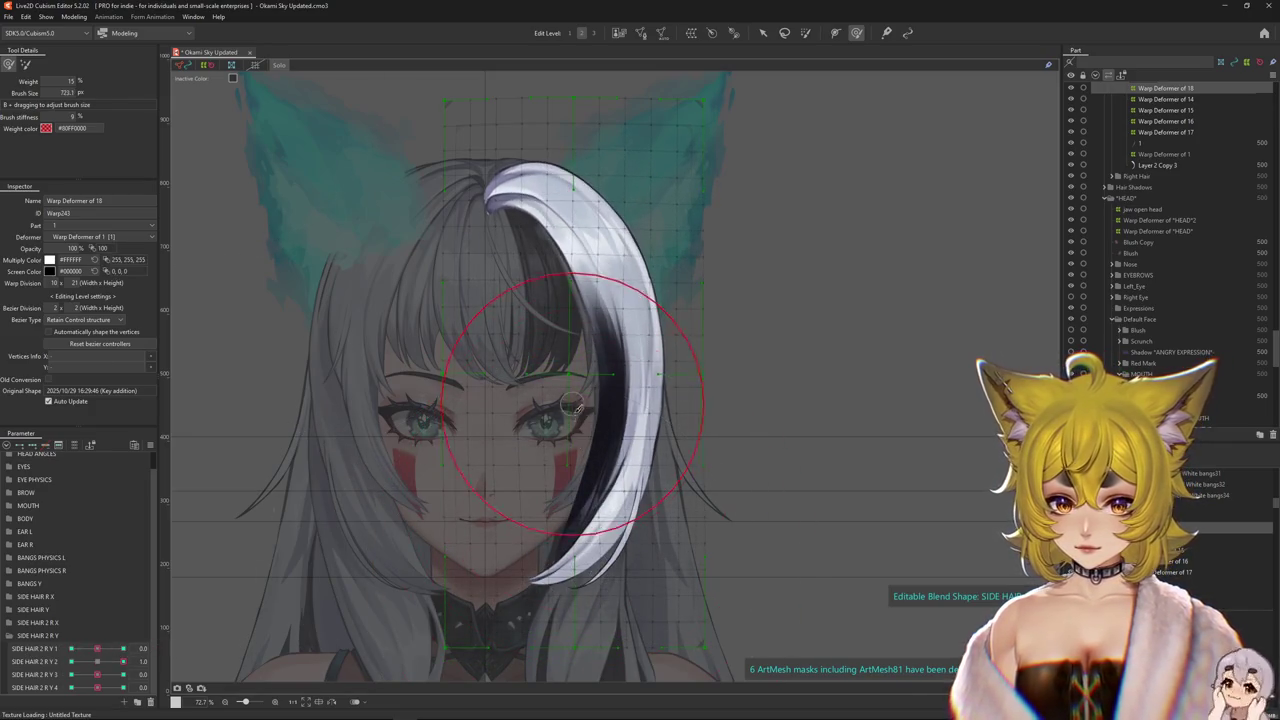
- Bulge the white strand's outer edge up and right at SIDE HAIR 2 R Y 2 = 1.0
{"action": "mouse_move", "coordinate": [576, 592]}
{"action": "left_mouse_down"}
{"action": "mouse_move", "coordinate": [566, 316]}
{"action": "mouse_move", "coordinate": [544, 338]}
{"action": "left_mouse_up"}
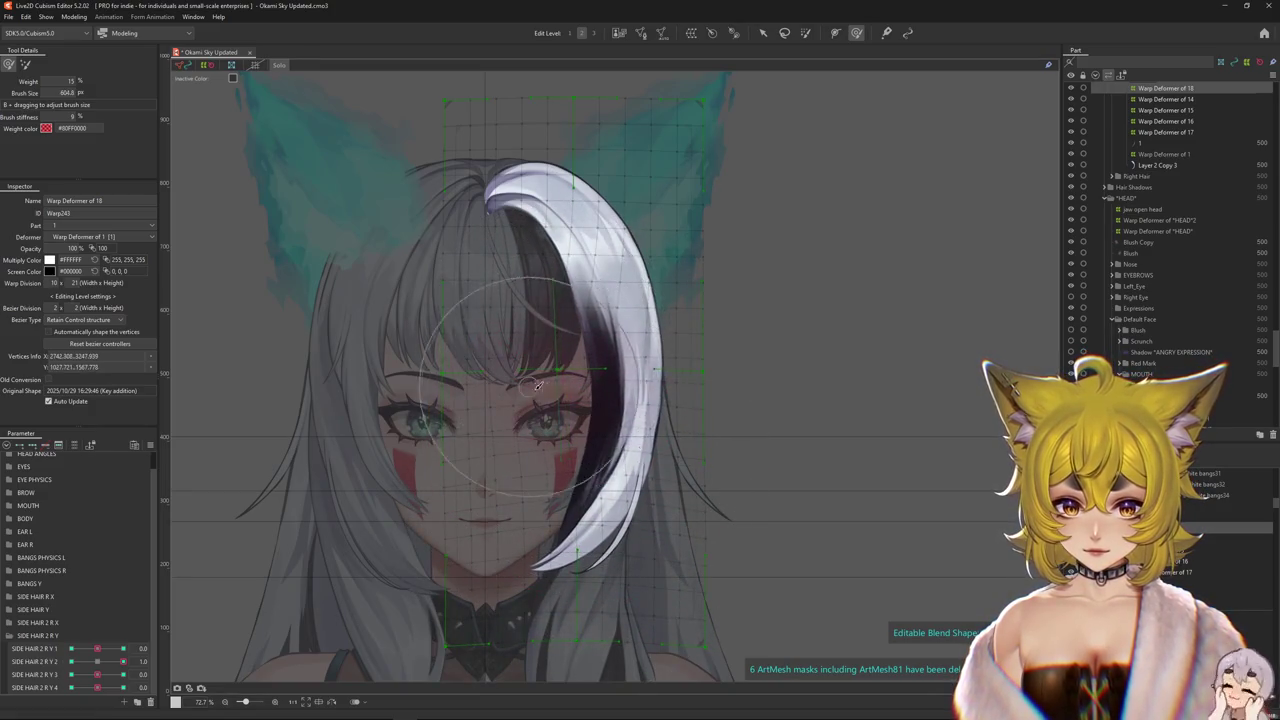
{"action": "left_click_drag", "start_coordinate": [704, 357], "coordinate": [698, 281]}
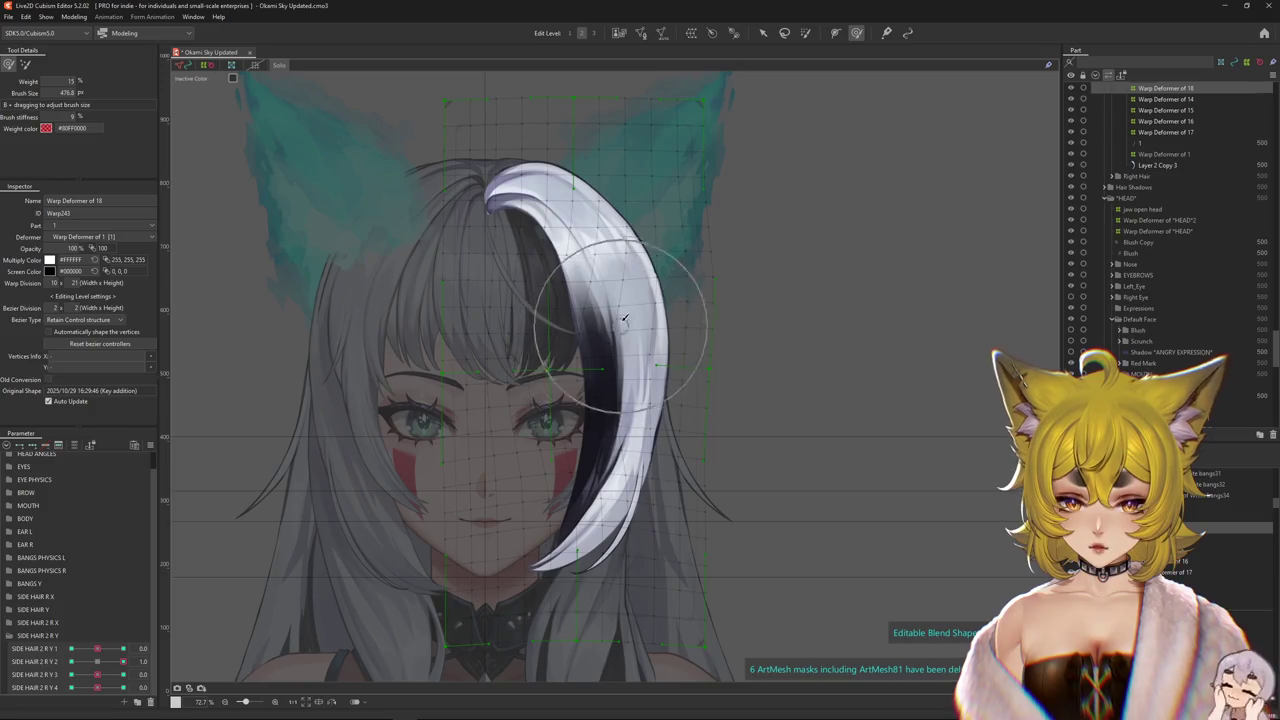
{"action": "left_click_drag", "start_coordinate": [624, 318], "coordinate": [549, 348]}
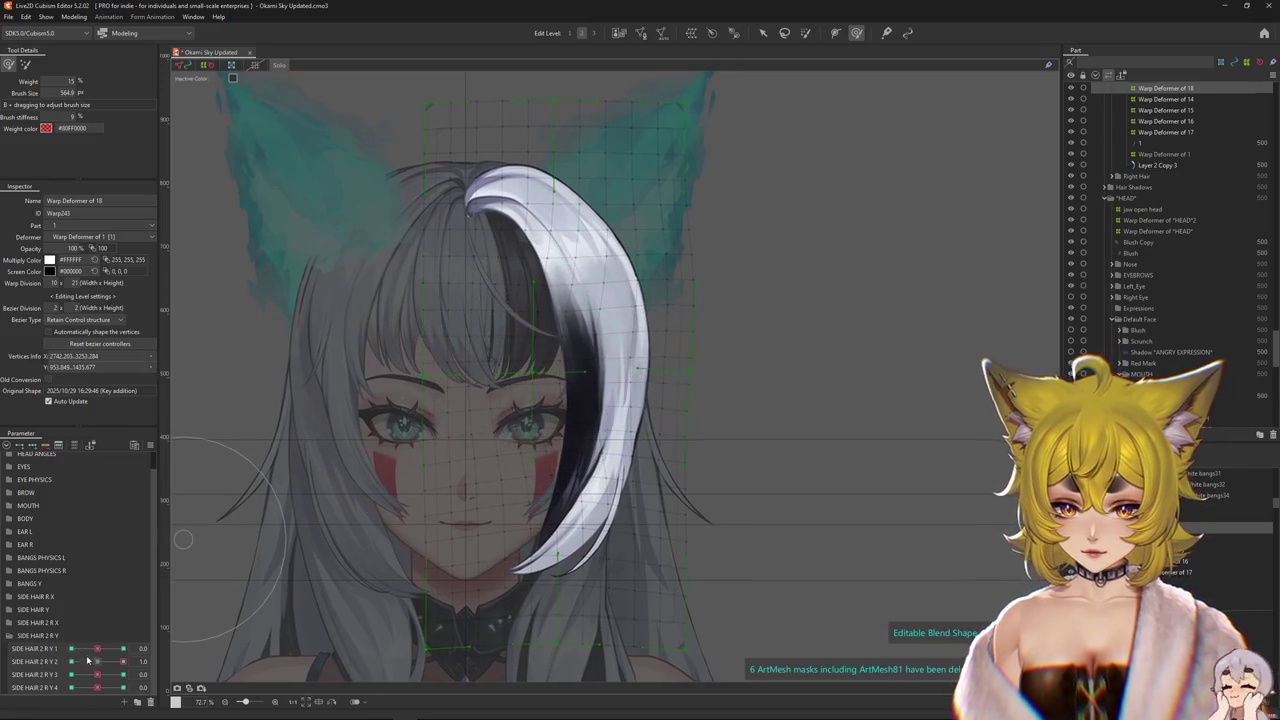
- At SIDE HAIR 2 R Y 2 = -1.0, pull the head mesh and hair strand downward
{"action": "left_click_drag", "start_coordinate": [87, 661], "coordinate": [113, 626]}
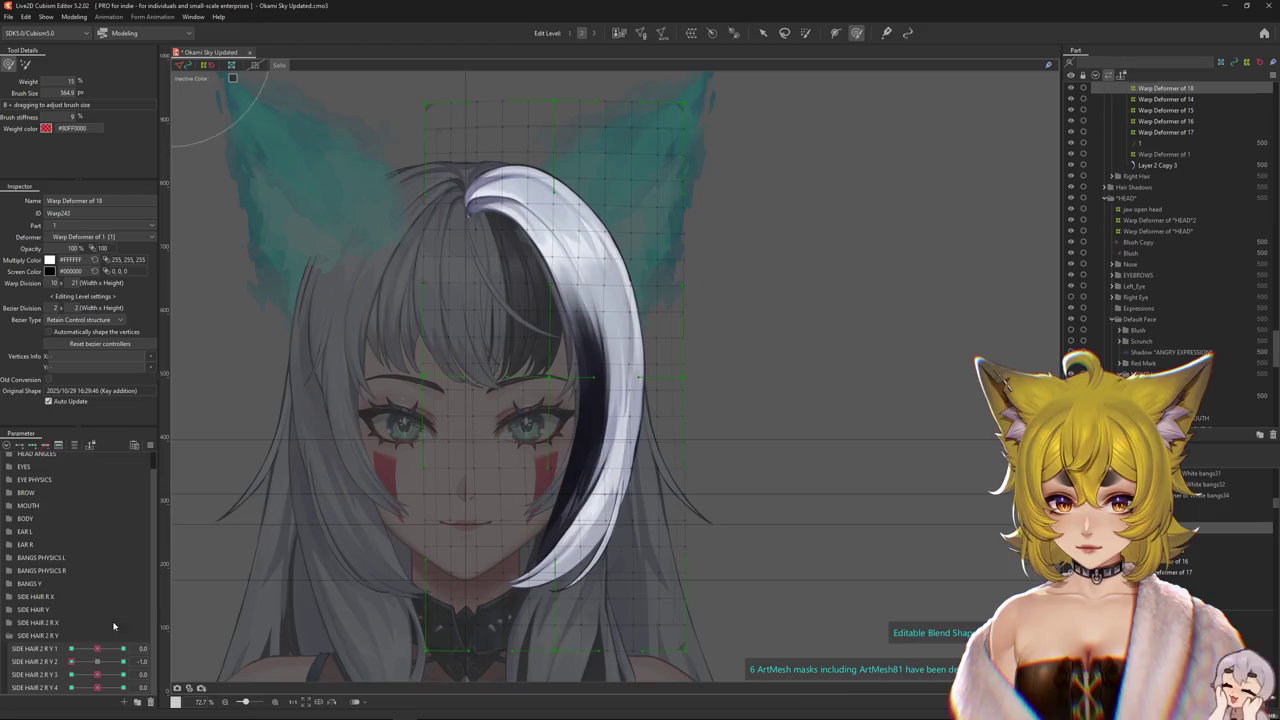
{"action": "scroll", "coordinate": [263, 585], "scroll_direction": "down", "scroll_amount": 1}
{"action": "left_click_drag", "start_coordinate": [101, 665], "coordinate": [35, 663]}
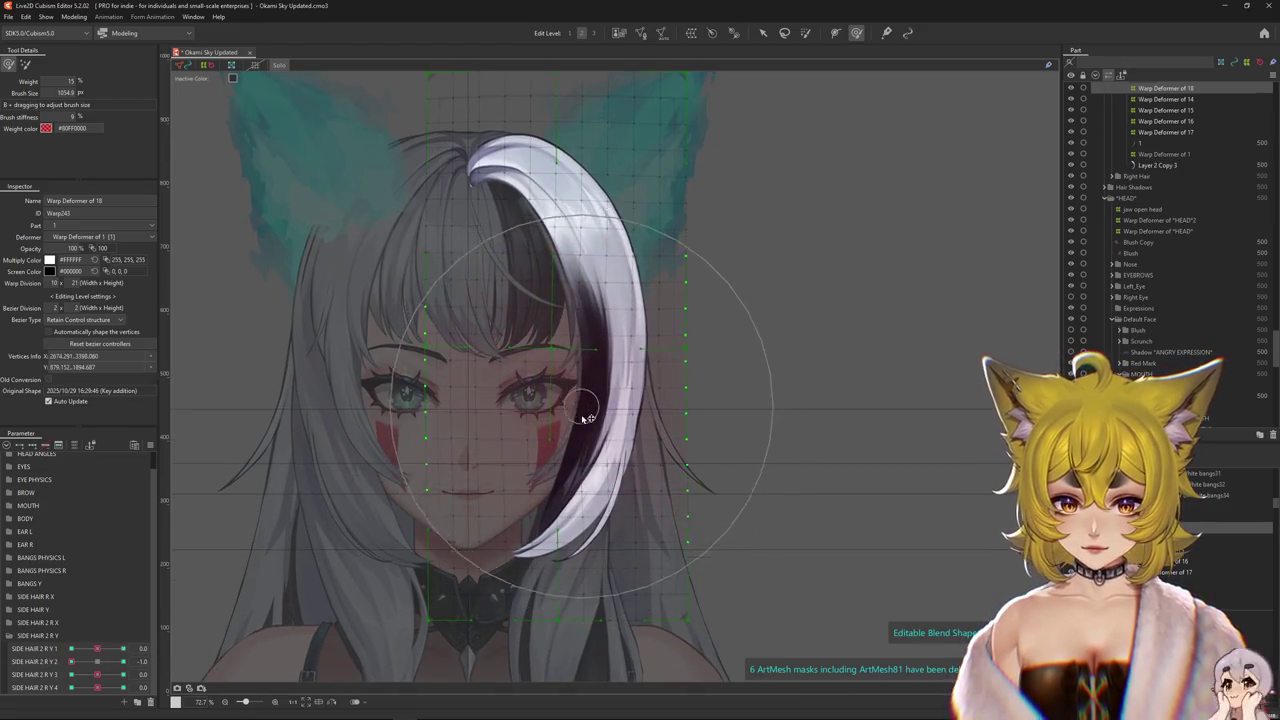
{"action": "left_click", "coordinate": [570, 614]}
{"action": "scroll", "coordinate": [570, 614], "scroll_direction": "down", "scroll_amount": 1}
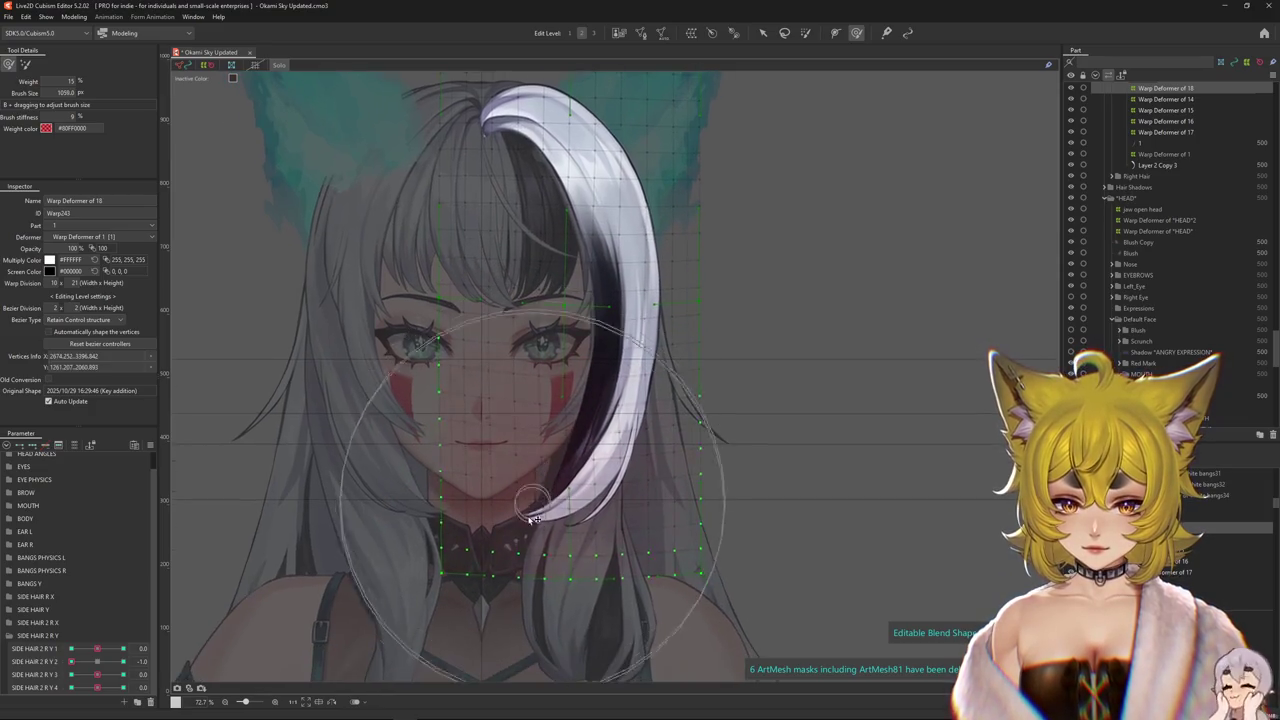
{"action": "left_click", "coordinate": [540, 271]}
{"action": "left_click", "coordinate": [538, 267]}
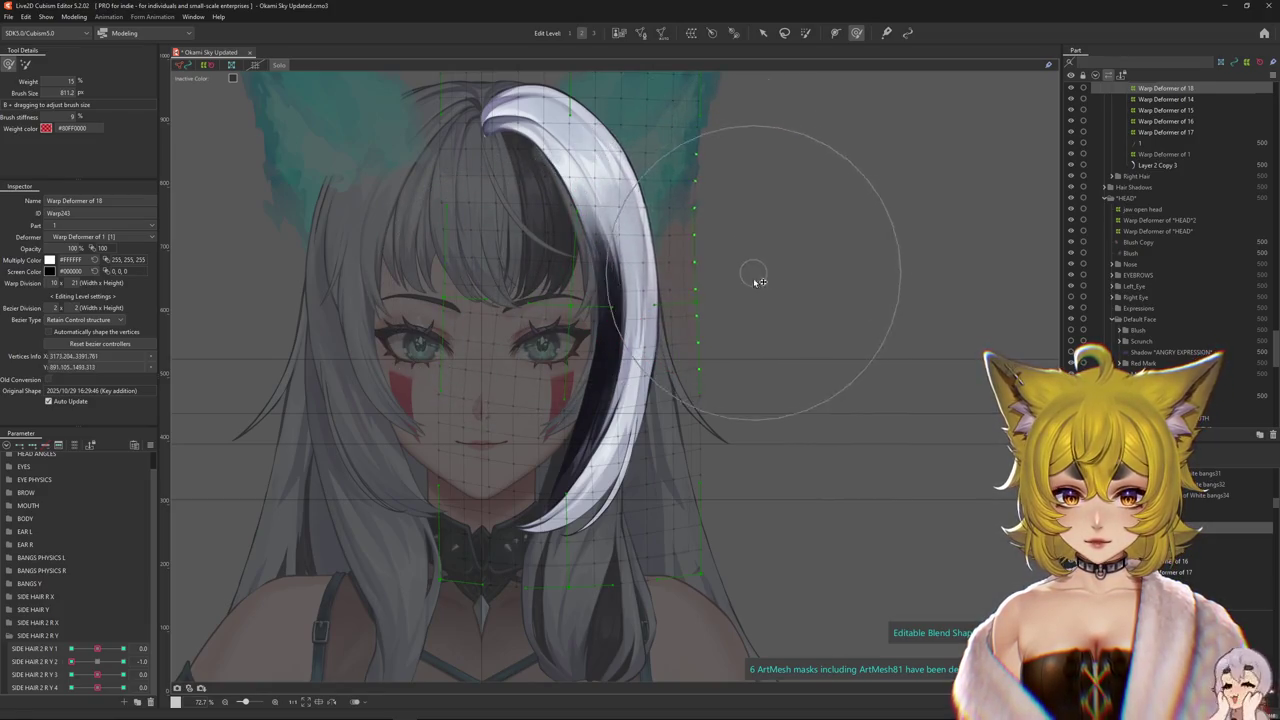
{"action": "left_click_drag", "start_coordinate": [723, 211], "coordinate": [733, 269]}
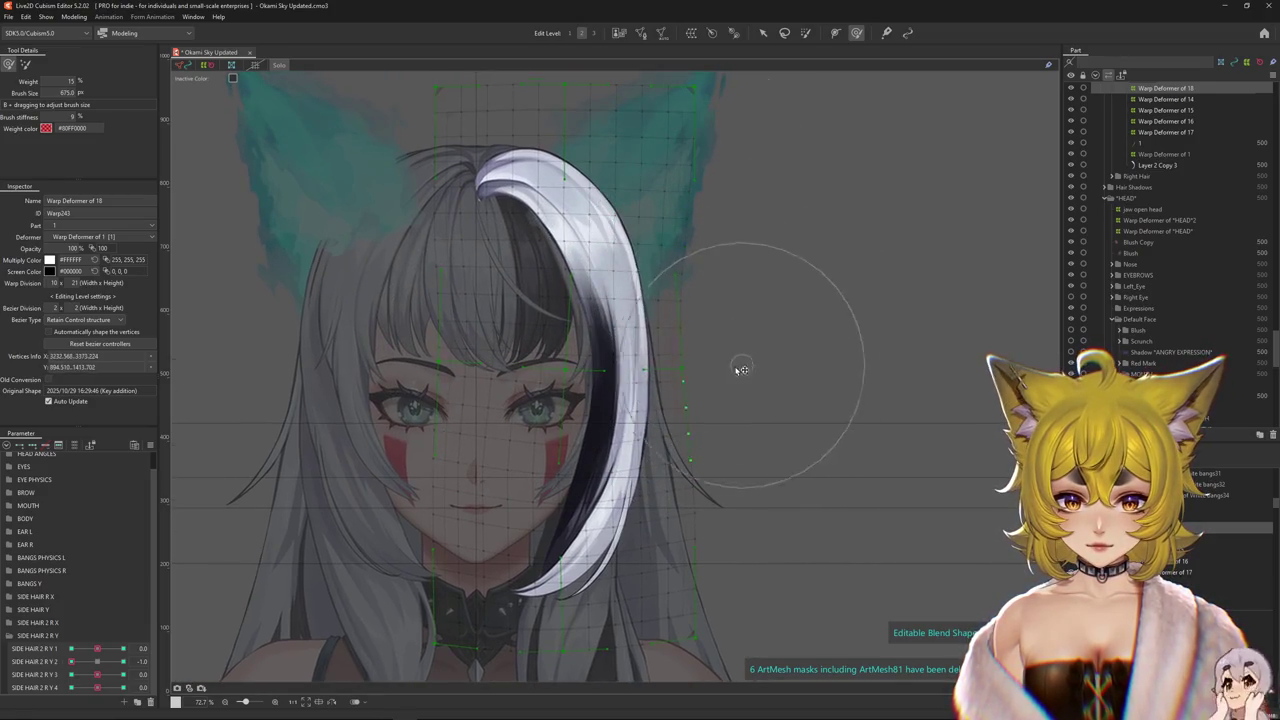
{"action": "left_click_drag", "start_coordinate": [741, 370], "coordinate": [597, 389]}
- Nudge the hair mesh down slightly, then scrub R Y 2 to check the -1.0 shape
{"action": "left_click_drag", "start_coordinate": [105, 661], "coordinate": [107, 664]}
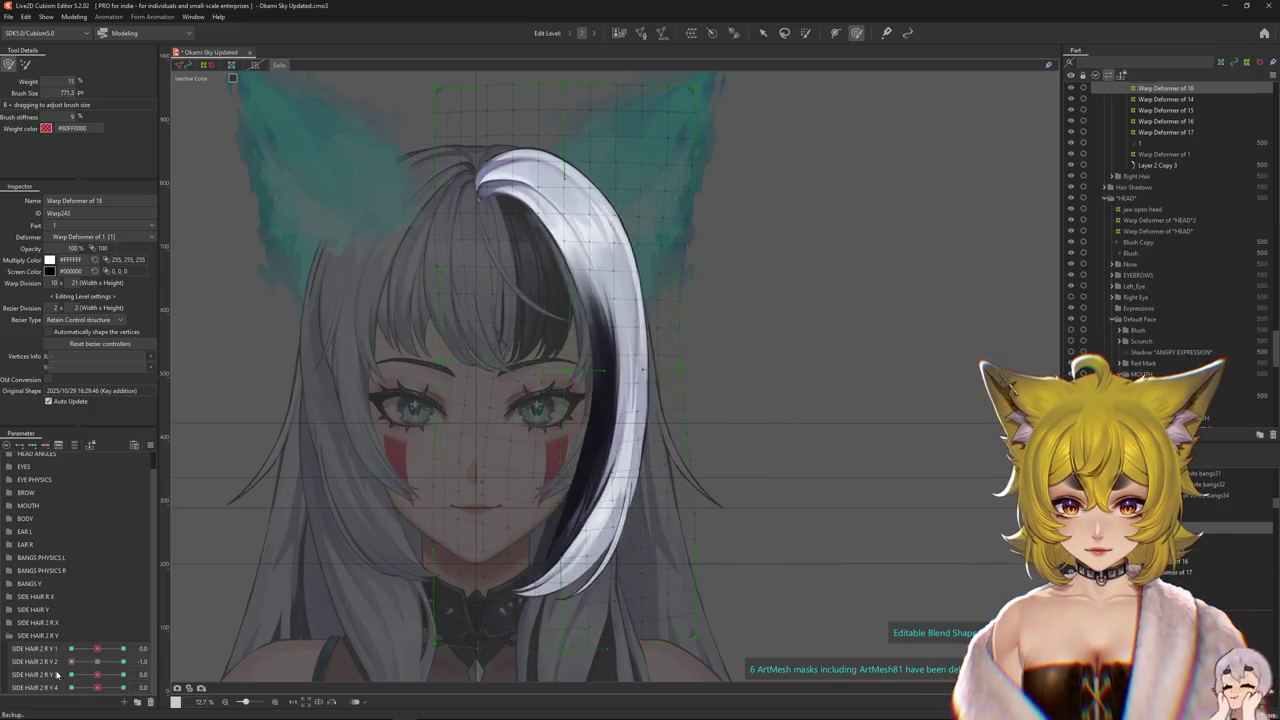
{"action": "left_click_drag", "start_coordinate": [560, 400], "coordinate": [571, 429]}
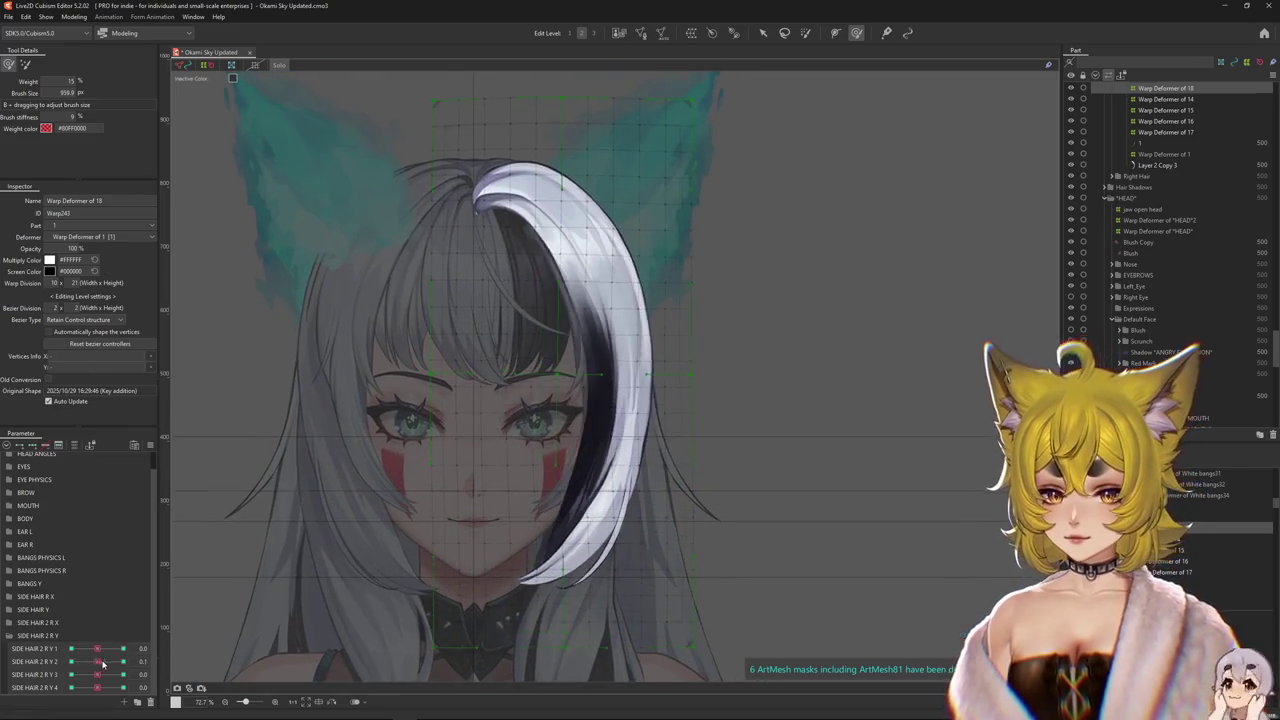
{"action": "key", "text": "Escape"}
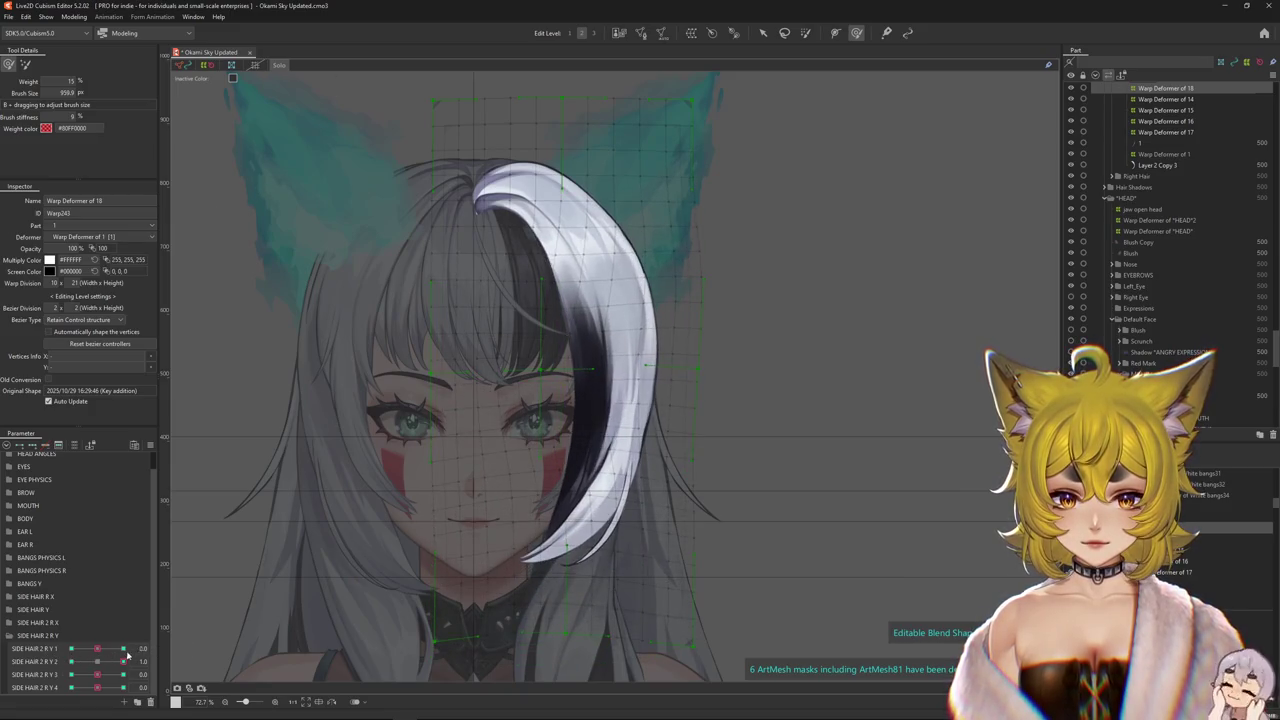
{"action": "left_click_drag", "start_coordinate": [124, 661], "coordinate": [32, 651]}
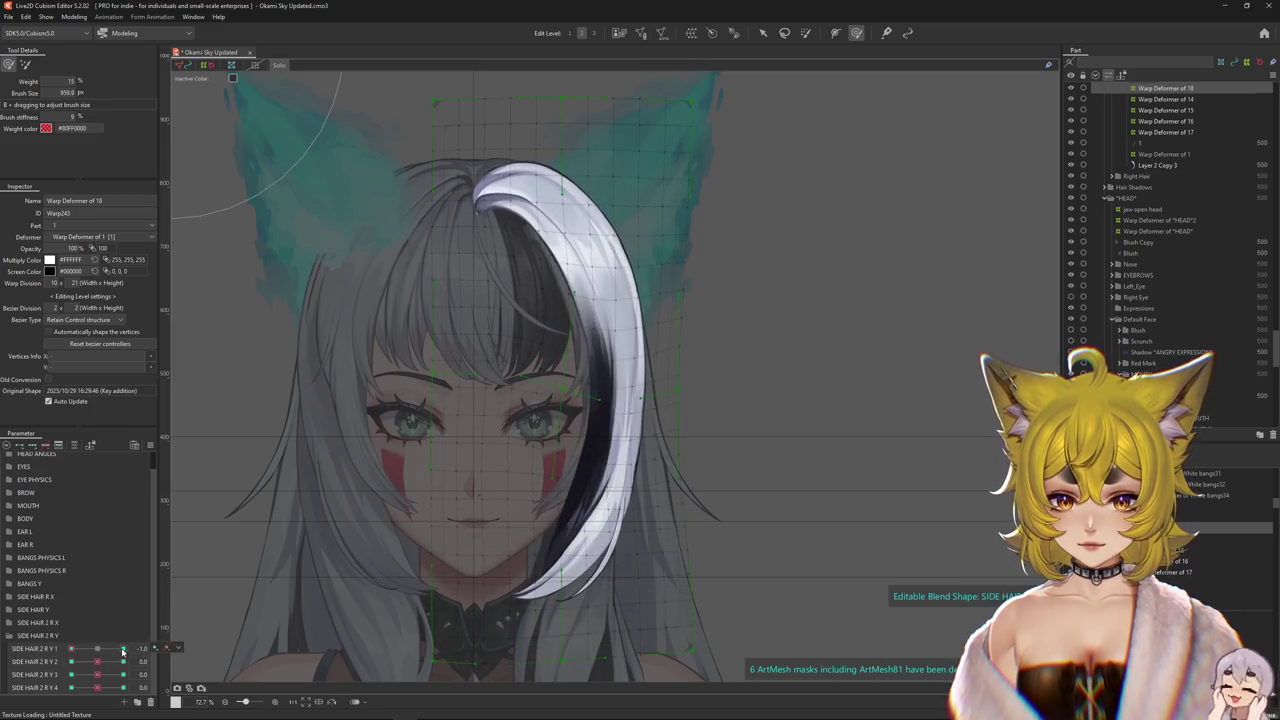
{"action": "mouse_move", "coordinate": [123, 649]}
{"action": "left_mouse_down"}
{"action": "mouse_move", "coordinate": [27, 674]}
{"action": "mouse_move", "coordinate": [97, 661]}
{"action": "left_mouse_up"}
- At SIDE HAIR 2 R Y 3 = 1.0, bend the strand tip up-right and push the hair right and down
{"action": "left_click_drag", "start_coordinate": [97, 674], "coordinate": [123, 674]}
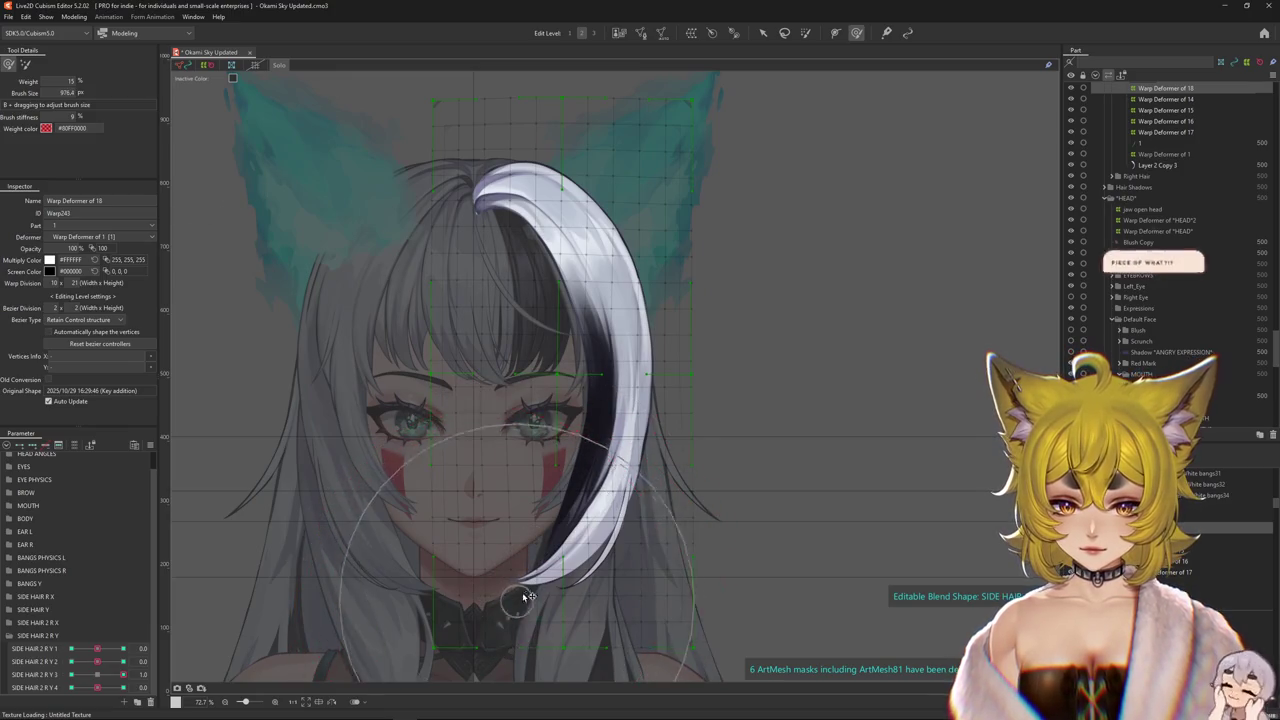
{"action": "left_click_drag", "start_coordinate": [528, 597], "coordinate": [568, 517]}
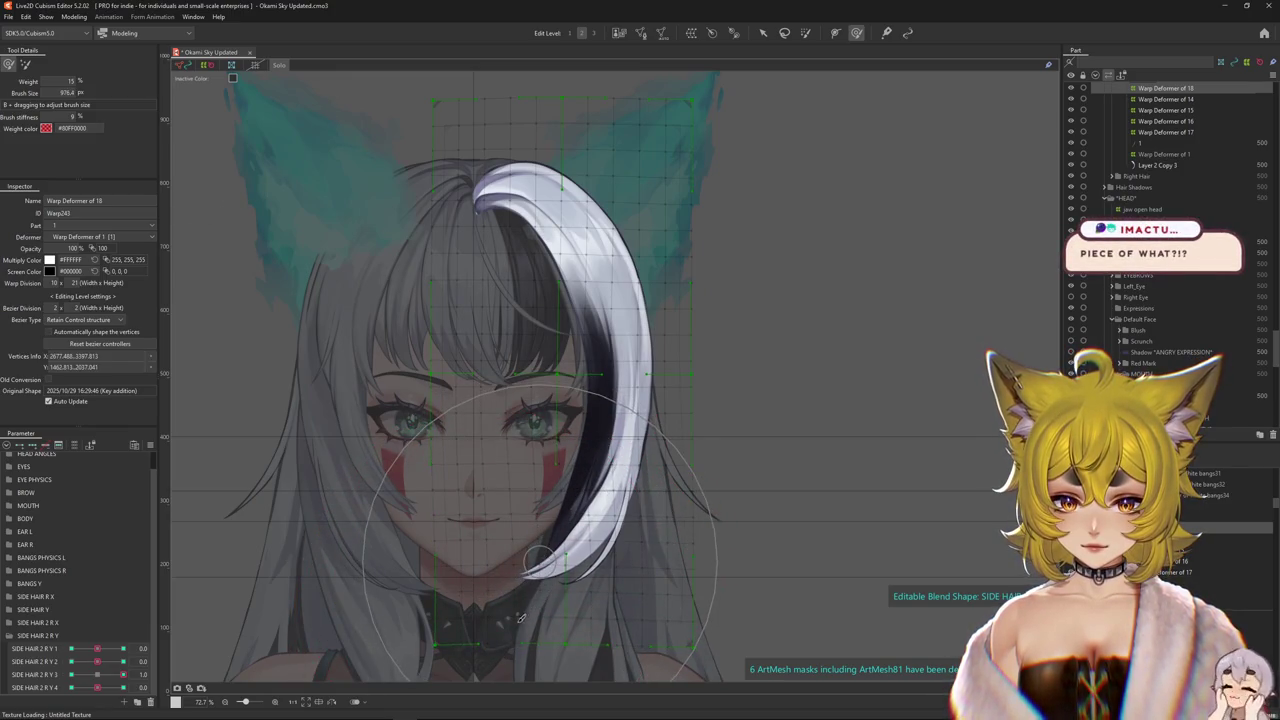
{"action": "mouse_move", "coordinate": [538, 560]}
{"action": "left_mouse_down"}
{"action": "mouse_move", "coordinate": [527, 552]}
{"action": "mouse_move", "coordinate": [571, 471]}
{"action": "left_mouse_up"}
{"action": "left_click_drag", "start_coordinate": [535, 374], "coordinate": [511, 372]}
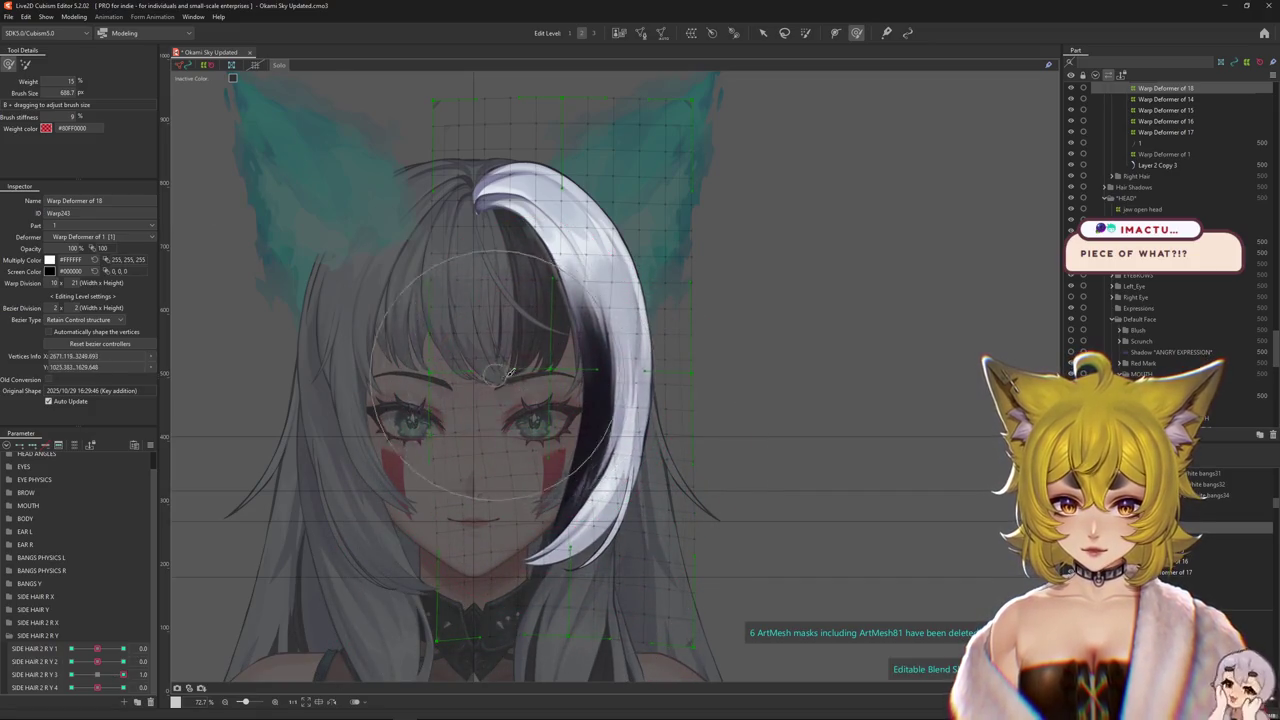
{"action": "left_click_drag", "start_coordinate": [694, 394], "coordinate": [681, 376]}
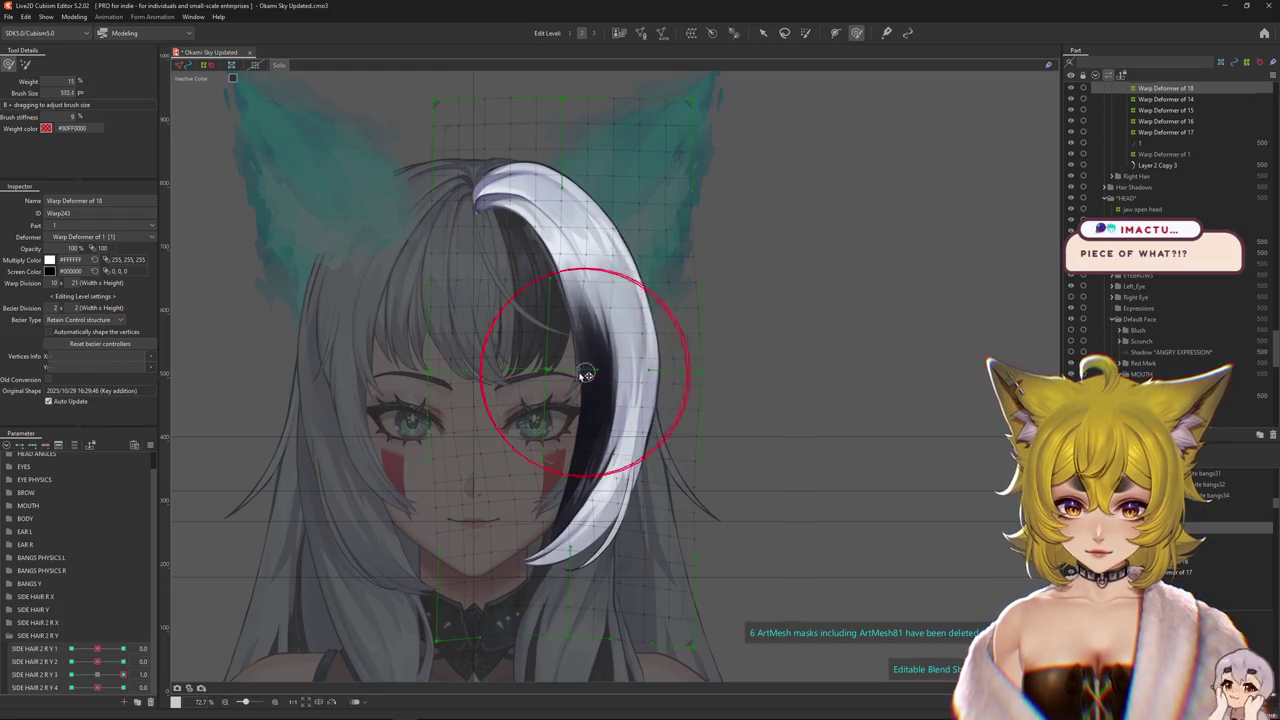
{"action": "left_click_drag", "start_coordinate": [566, 354], "coordinate": [683, 386]}
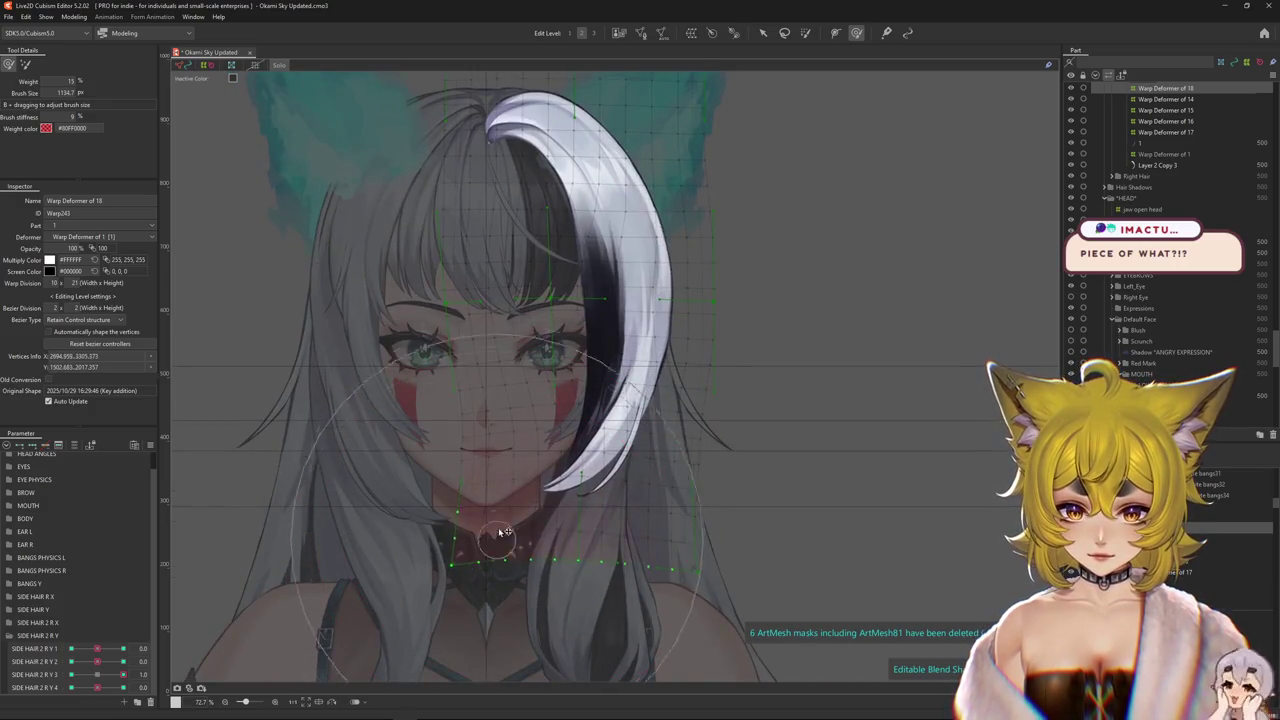
- Reshape the lower part of the white strand on the R Y 3 shape
{"action": "left_click_drag", "start_coordinate": [124, 674], "coordinate": [95, 674]}
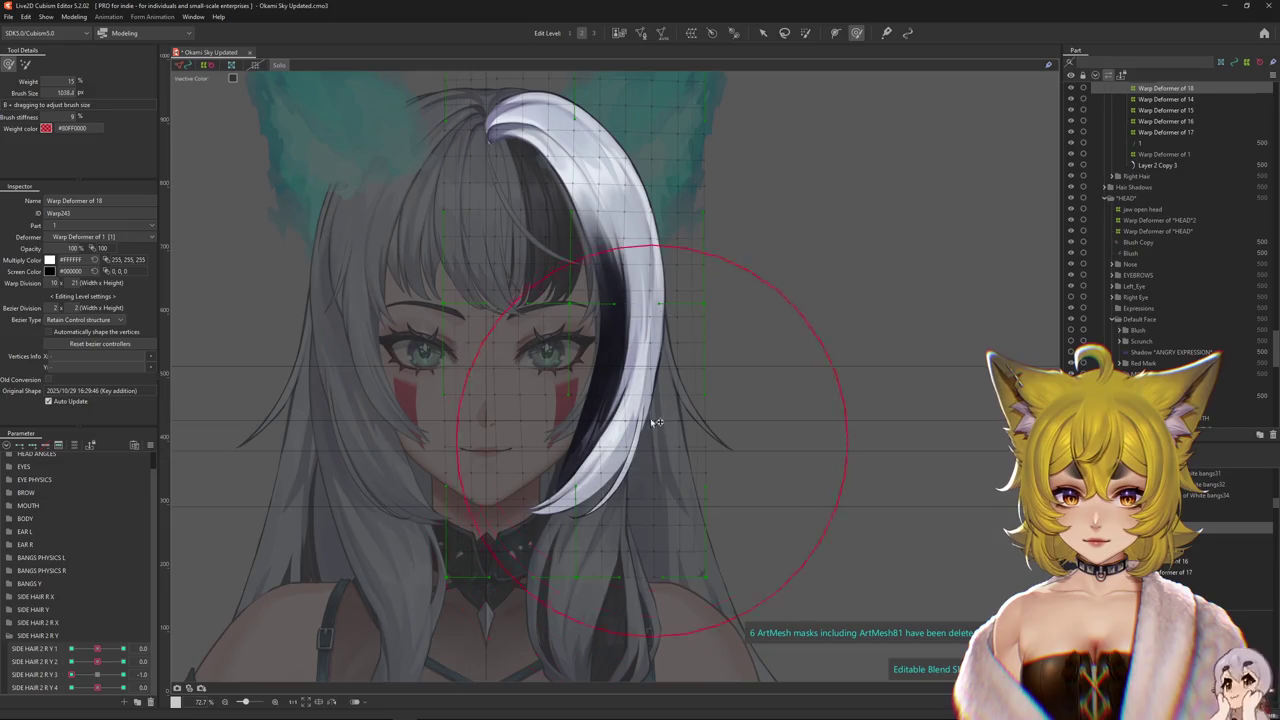
{"action": "mouse_move", "coordinate": [655, 422]}
{"action": "left_mouse_down"}
{"action": "mouse_move", "coordinate": [592, 425]}
{"action": "mouse_move", "coordinate": [529, 614]}
{"action": "left_mouse_up"}
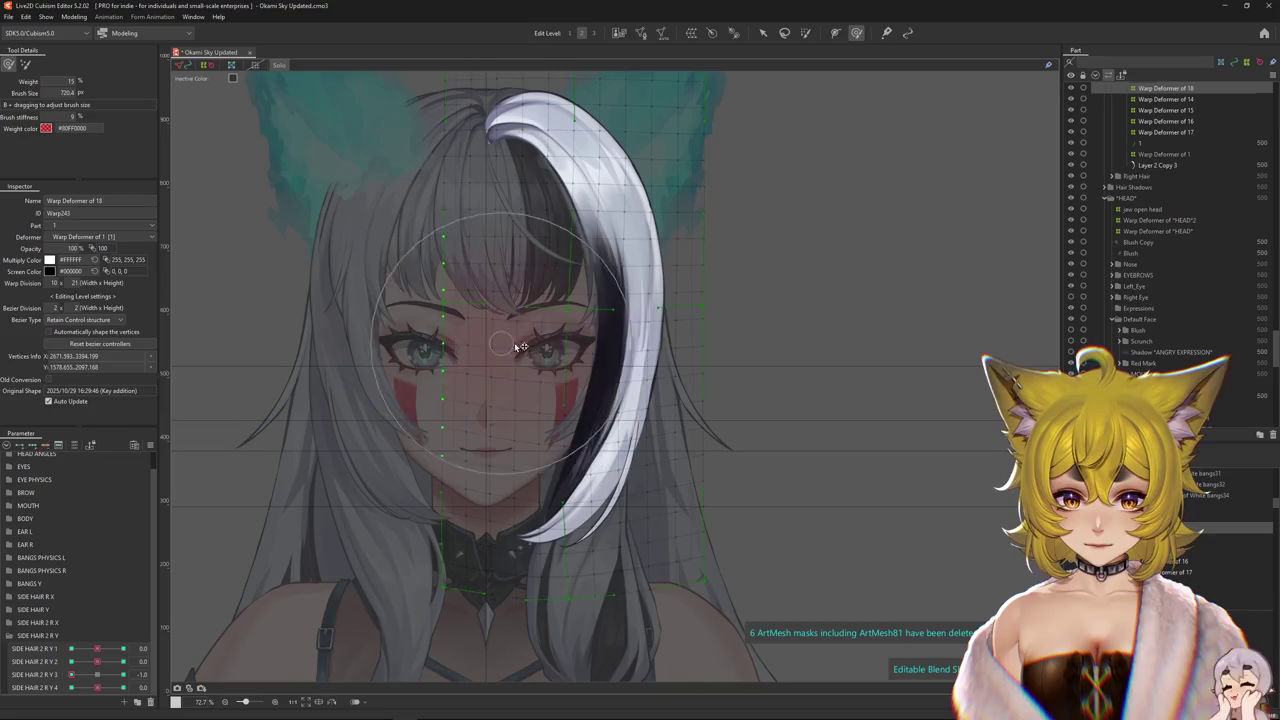
{"action": "left_click_drag", "start_coordinate": [517, 273], "coordinate": [757, 337]}
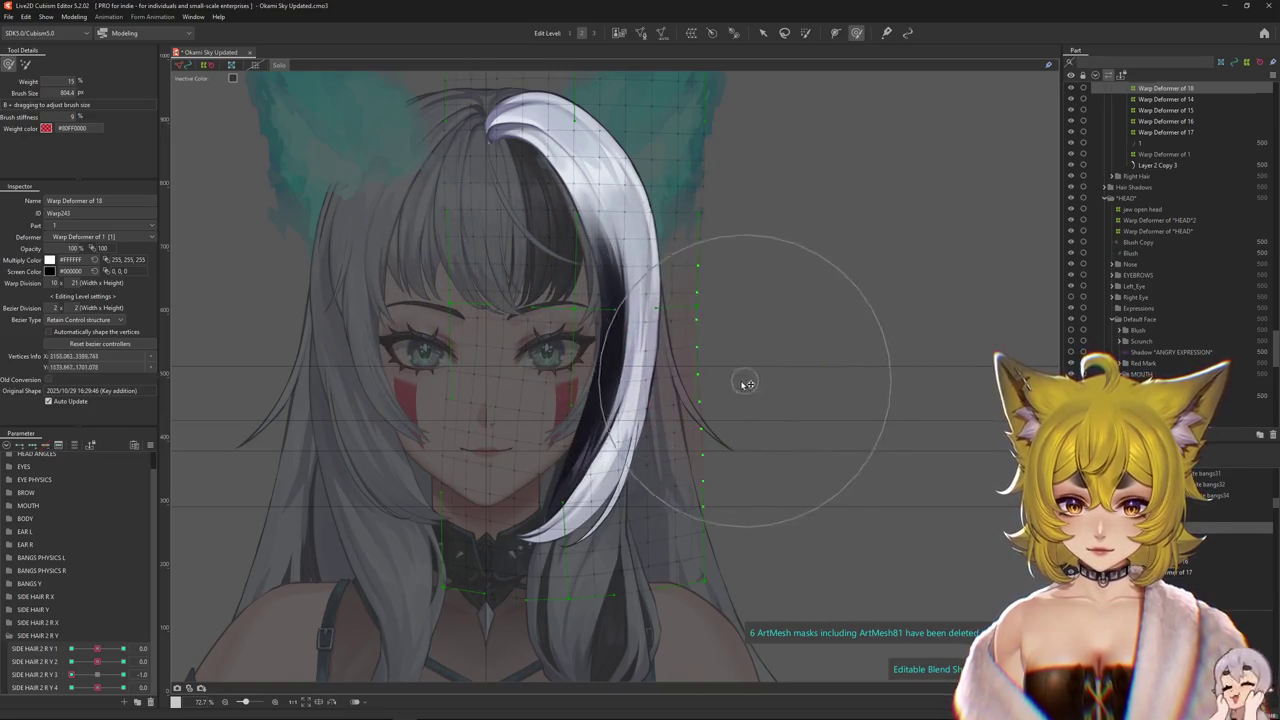
{"action": "left_click_drag", "start_coordinate": [766, 266], "coordinate": [754, 319]}
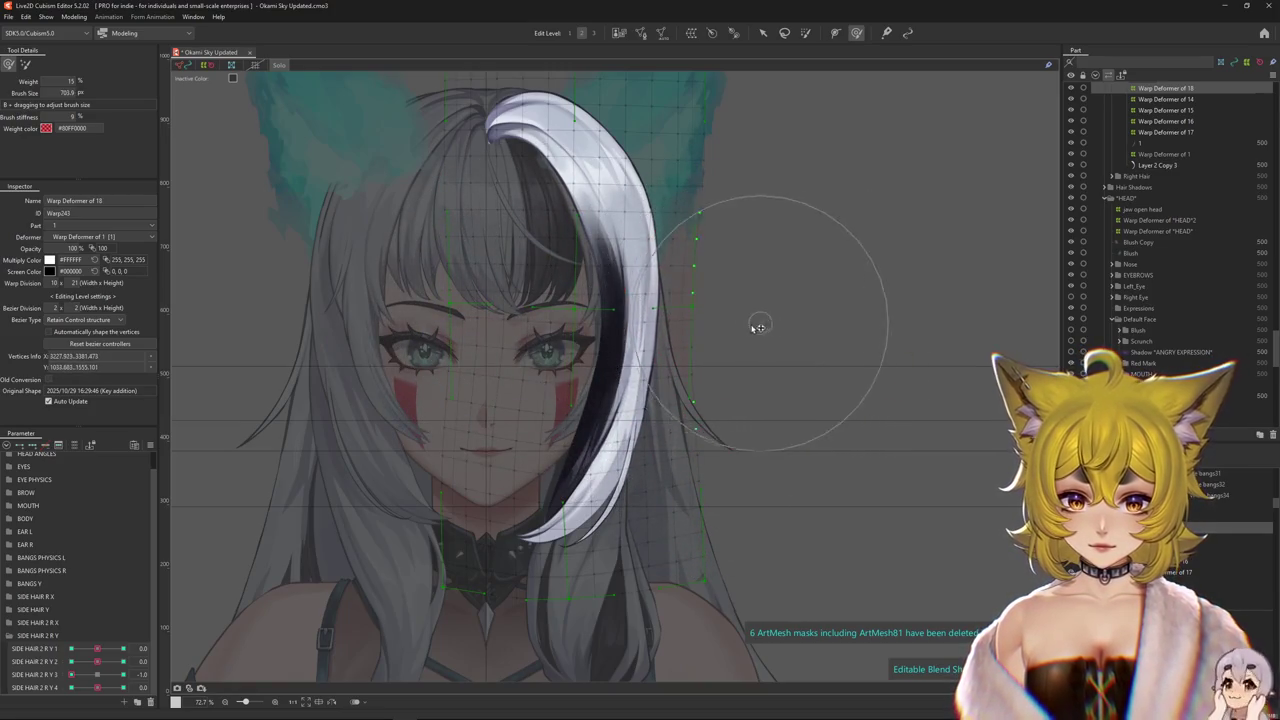
{"action": "left_click", "coordinate": [143, 674]}
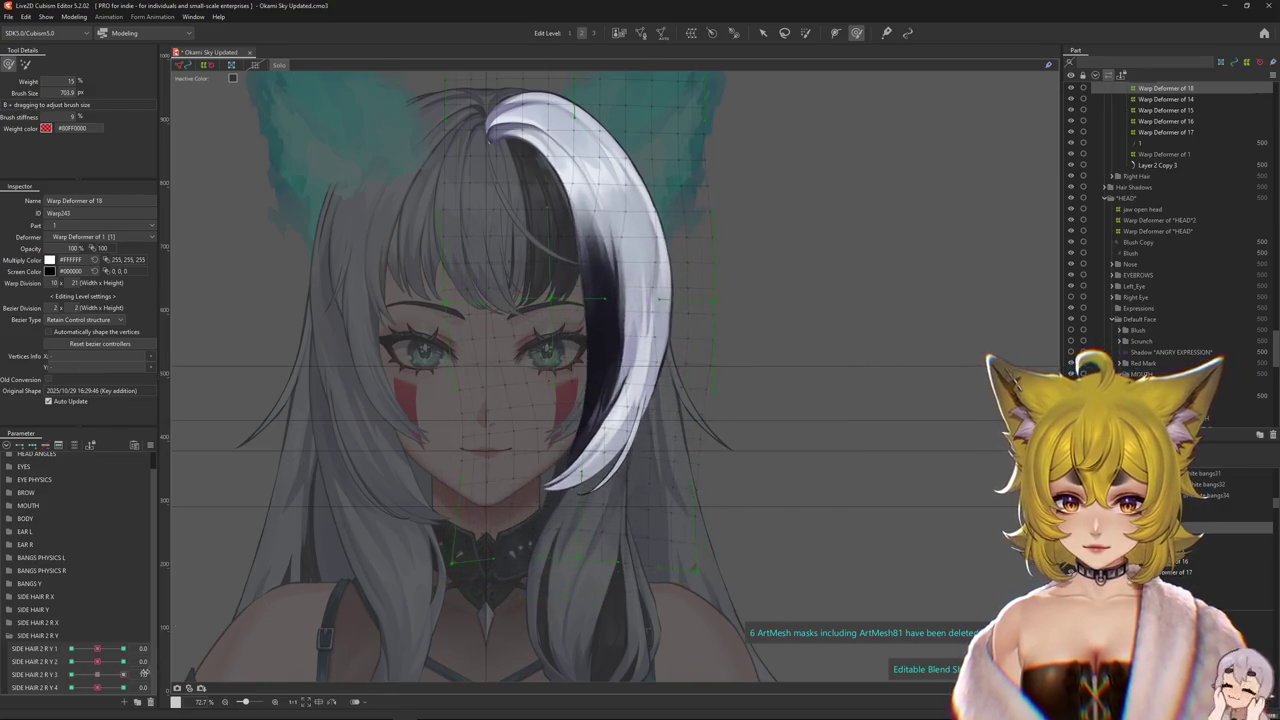
- Try a downward mesh shift toward R Y 3 = -1.0, undo it, and return to -1.0
{"action": "left_click_drag", "start_coordinate": [96, 674], "coordinate": [80, 677]}
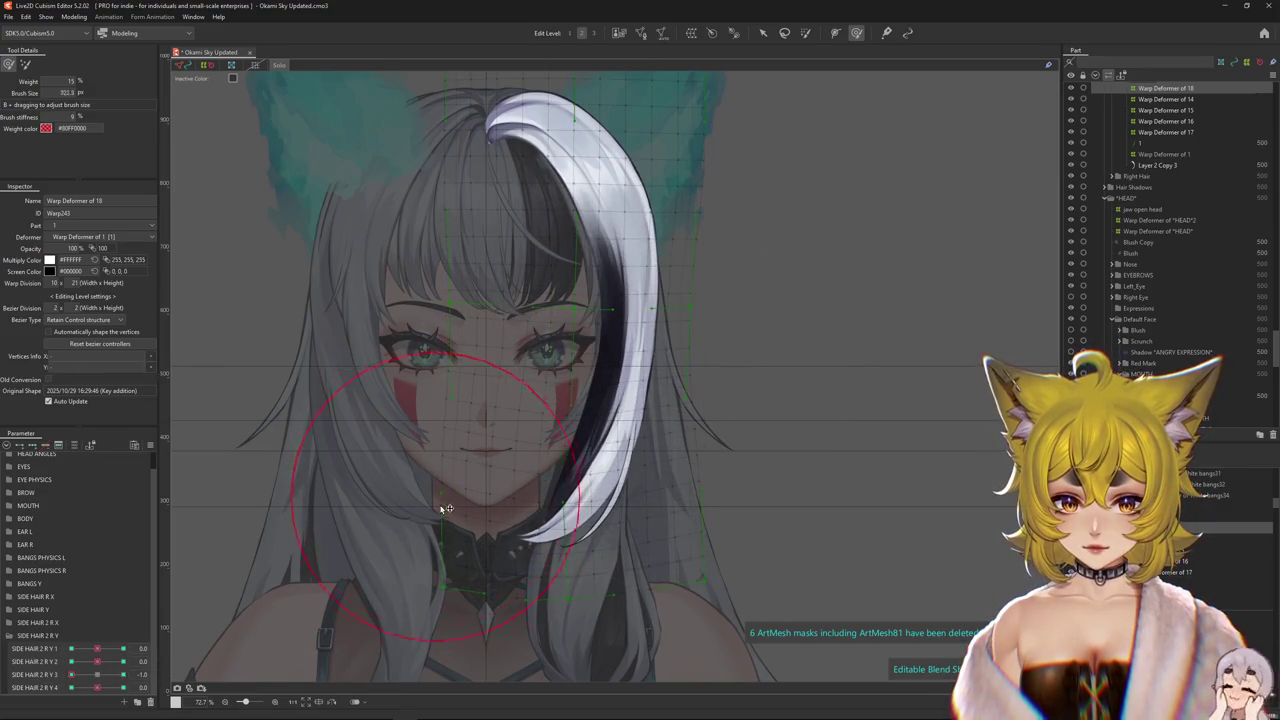
{"action": "left_click_drag", "start_coordinate": [510, 432], "coordinate": [540, 449]}
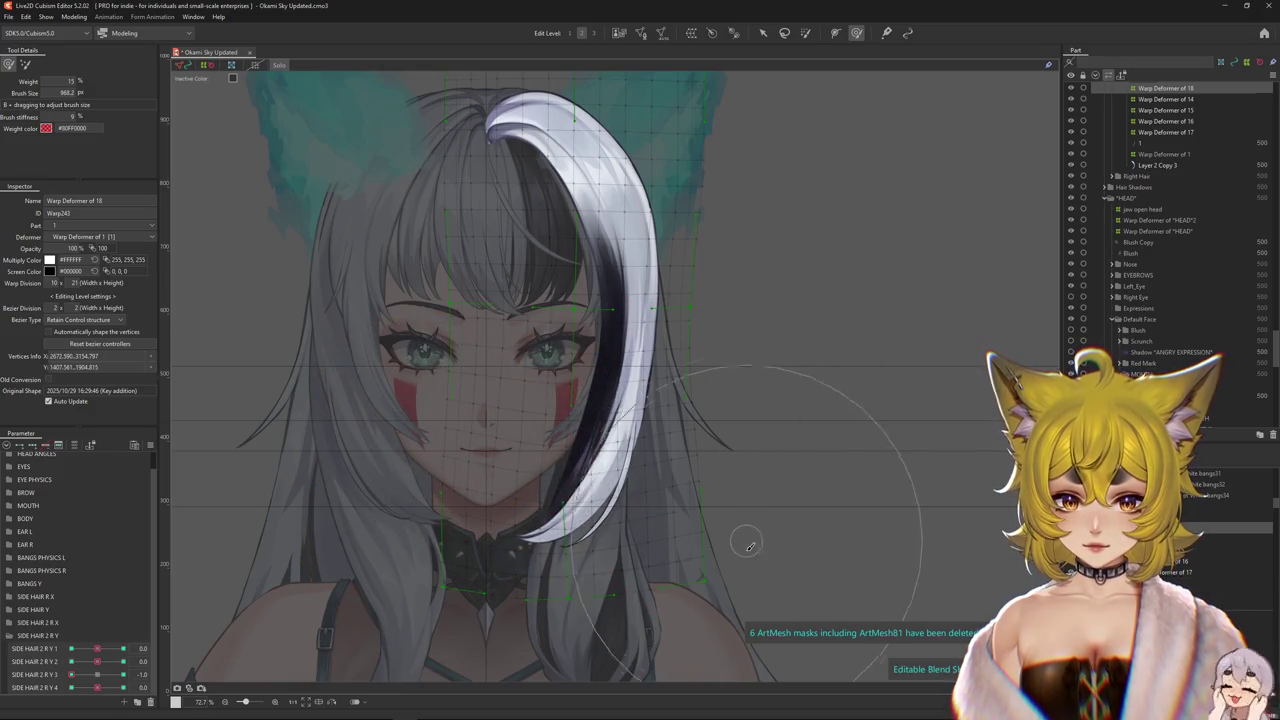
{"action": "left_click_drag", "start_coordinate": [723, 543], "coordinate": [719, 587]}
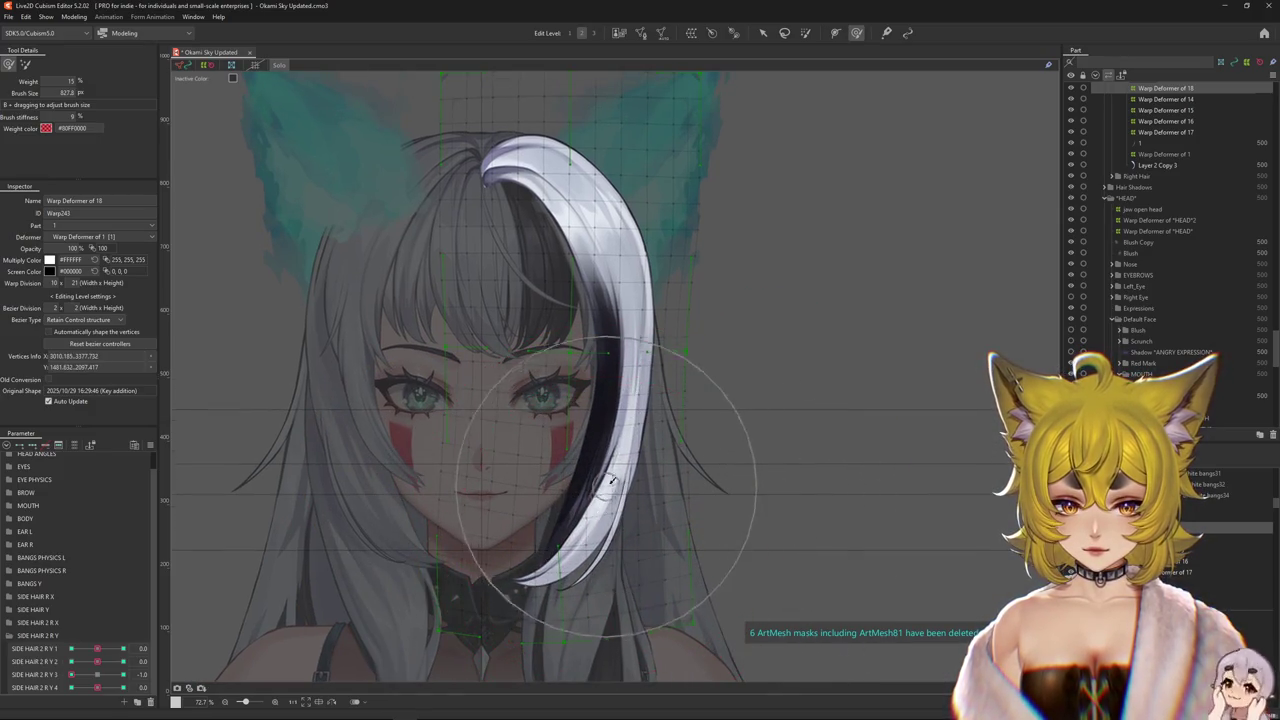
{"action": "key", "text": "ctrl+z"}
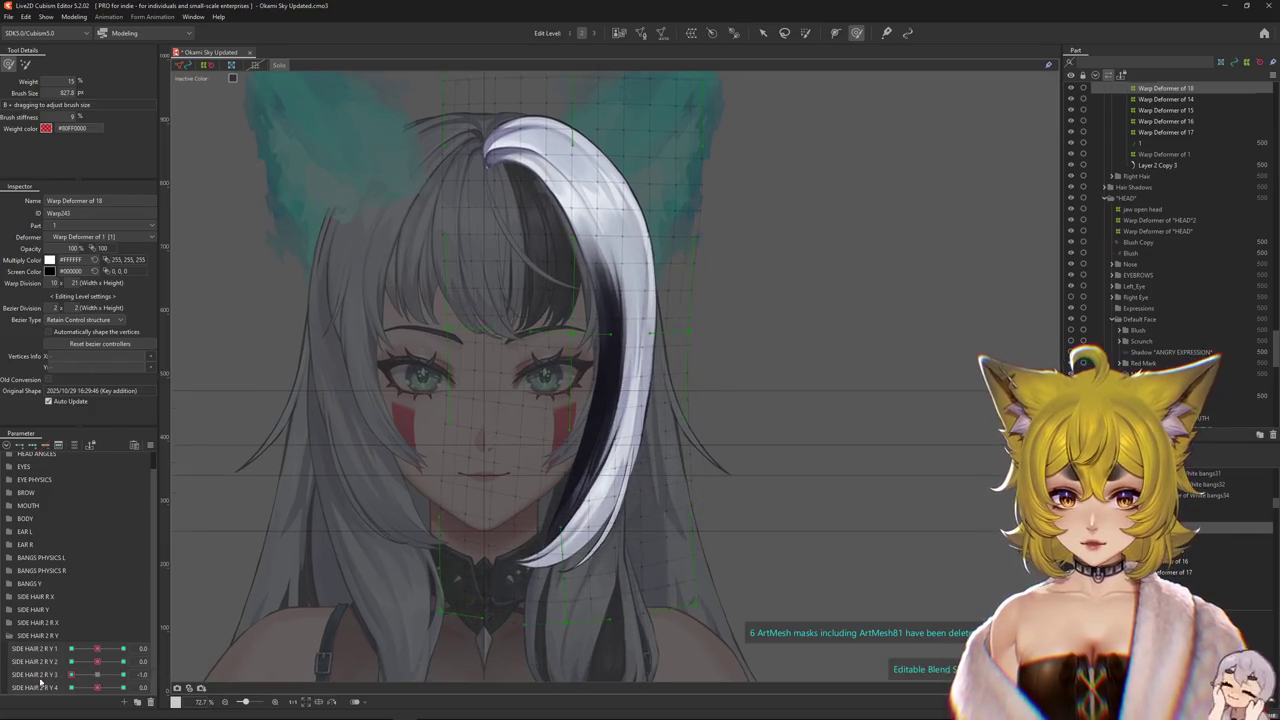
{"action": "mouse_move", "coordinate": [71, 674]}
{"action": "left_mouse_down"}
{"action": "mouse_move", "coordinate": [102, 675]}
{"action": "mouse_move", "coordinate": [71, 675]}
{"action": "left_mouse_up"}
{"action": "left_click", "coordinate": [661, 424]}
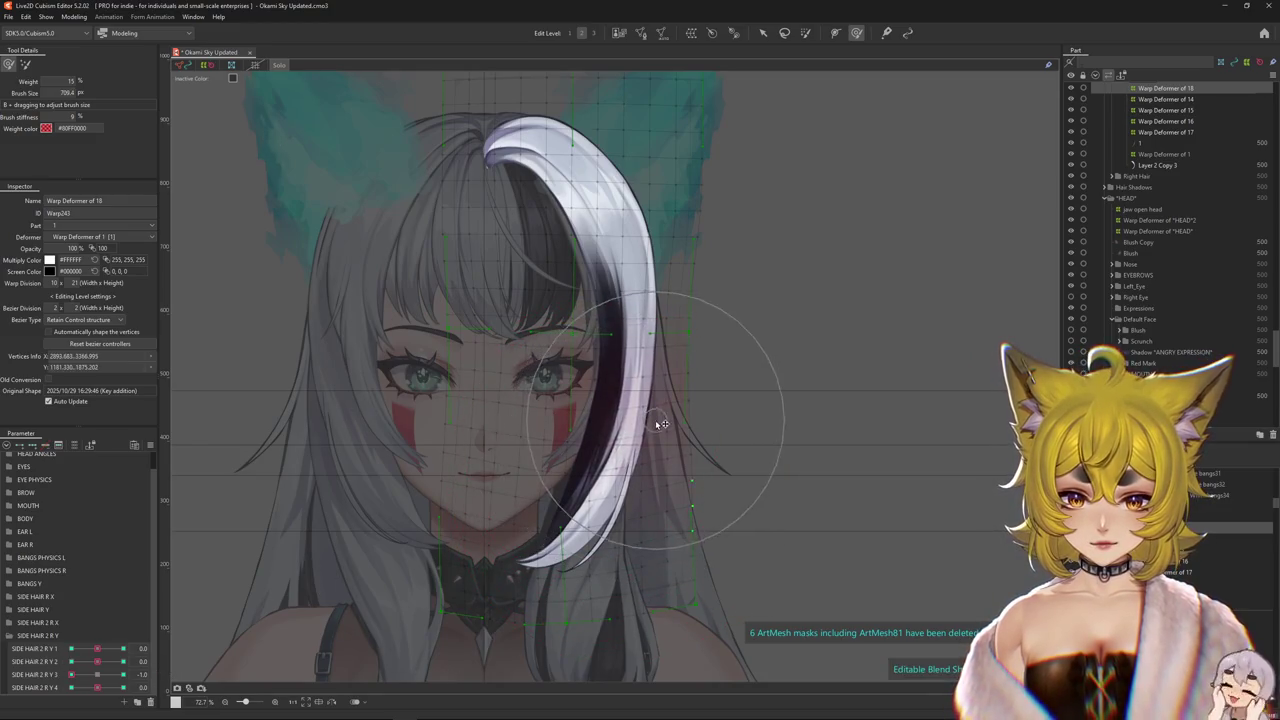
- Bow the white strand further outward at R Y 3 = 1.0, comparing its swing at both extremes
{"action": "key", "text": "ctrl+z"}
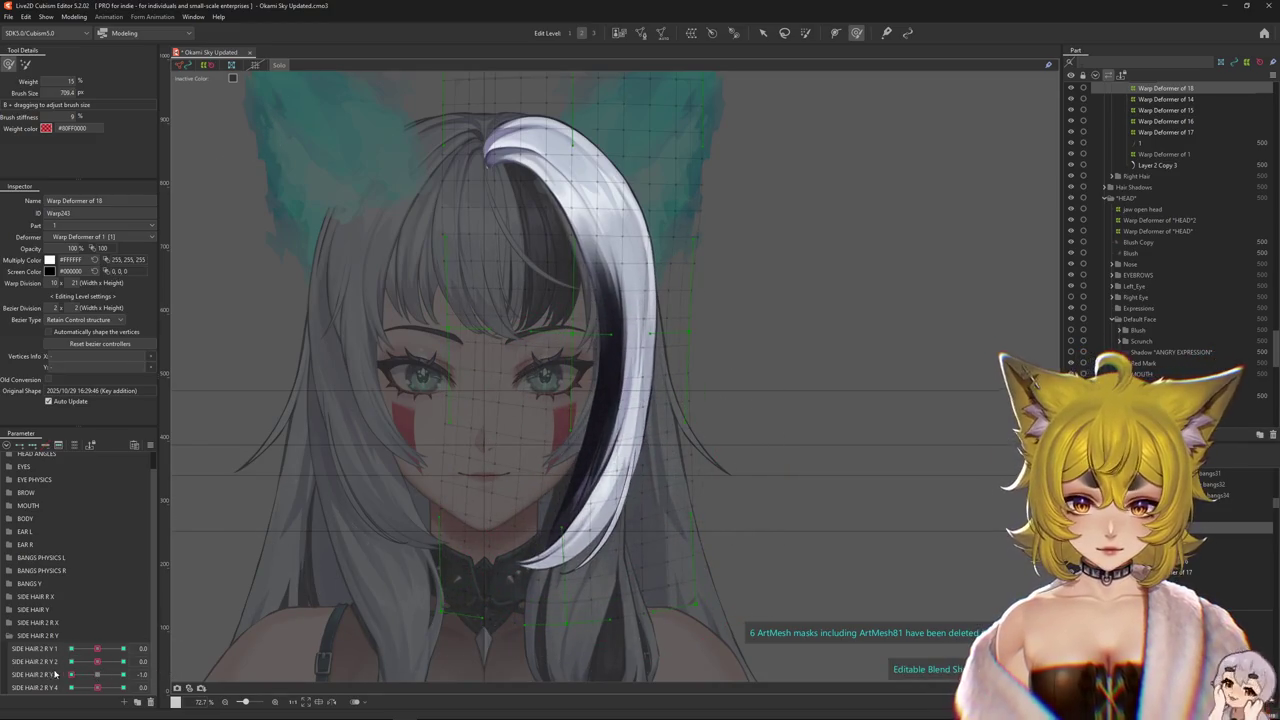
{"action": "left_click_drag", "start_coordinate": [71, 675], "coordinate": [159, 668]}
{"action": "left_click_drag", "start_coordinate": [635, 326], "coordinate": [620, 388]}
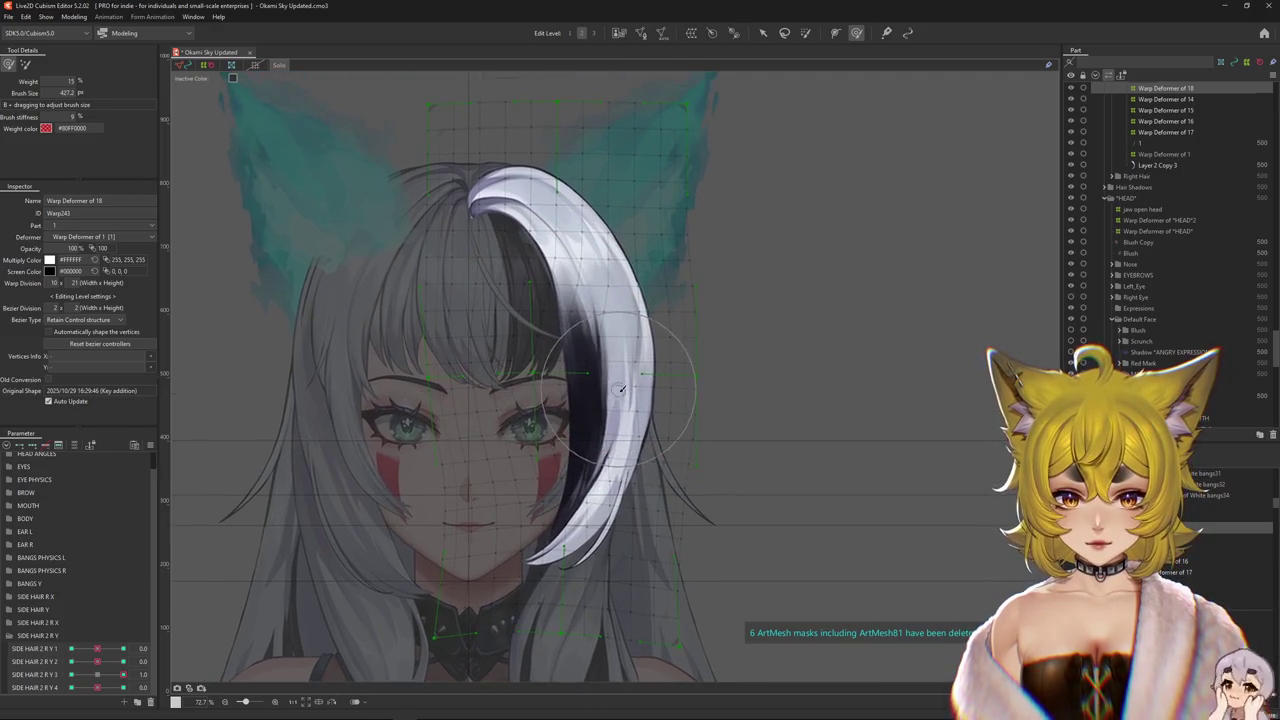
{"action": "scroll", "coordinate": [654, 373], "scroll_direction": "down", "scroll_amount": 1}
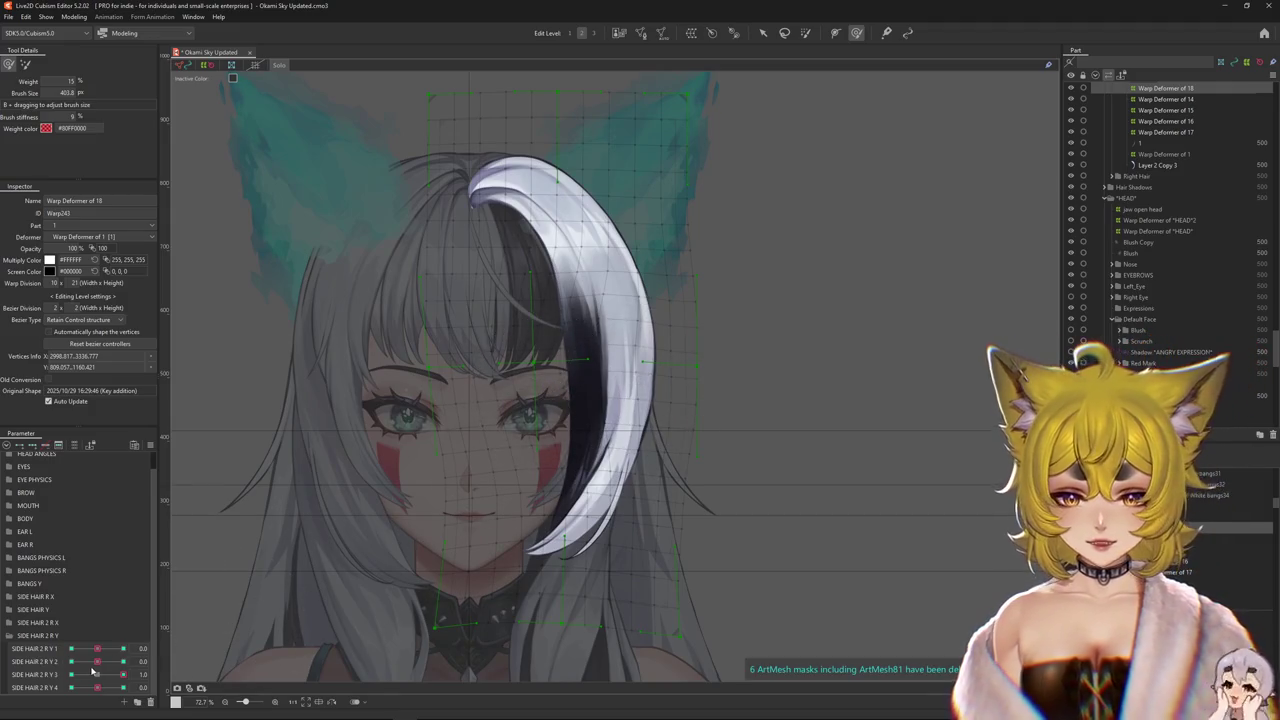
{"action": "left_click_drag", "start_coordinate": [93, 672], "coordinate": [71, 675]}
{"action": "scroll", "coordinate": [420, 508], "scroll_direction": "down", "scroll_amount": 2}
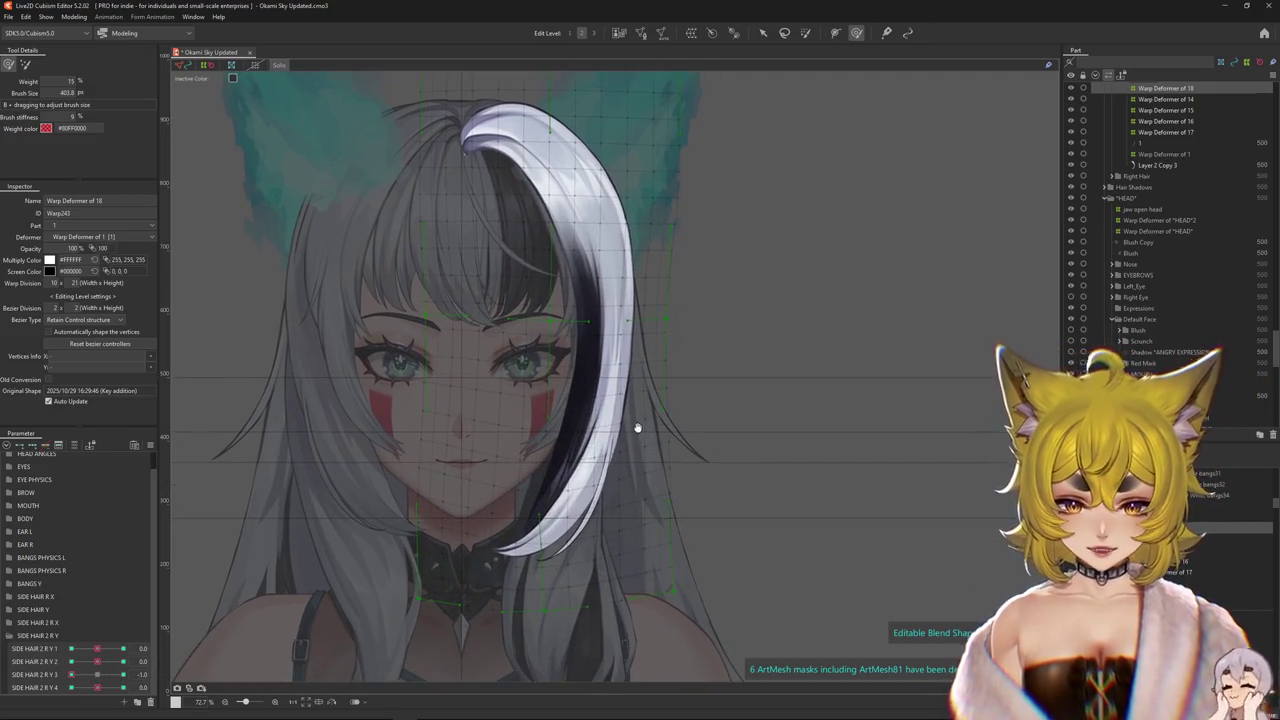
{"action": "mouse_move", "coordinate": [71, 674]}
{"action": "left_mouse_down"}
{"action": "mouse_move", "coordinate": [150, 657]}
{"action": "mouse_move", "coordinate": [31, 672]}
{"action": "left_mouse_up"}
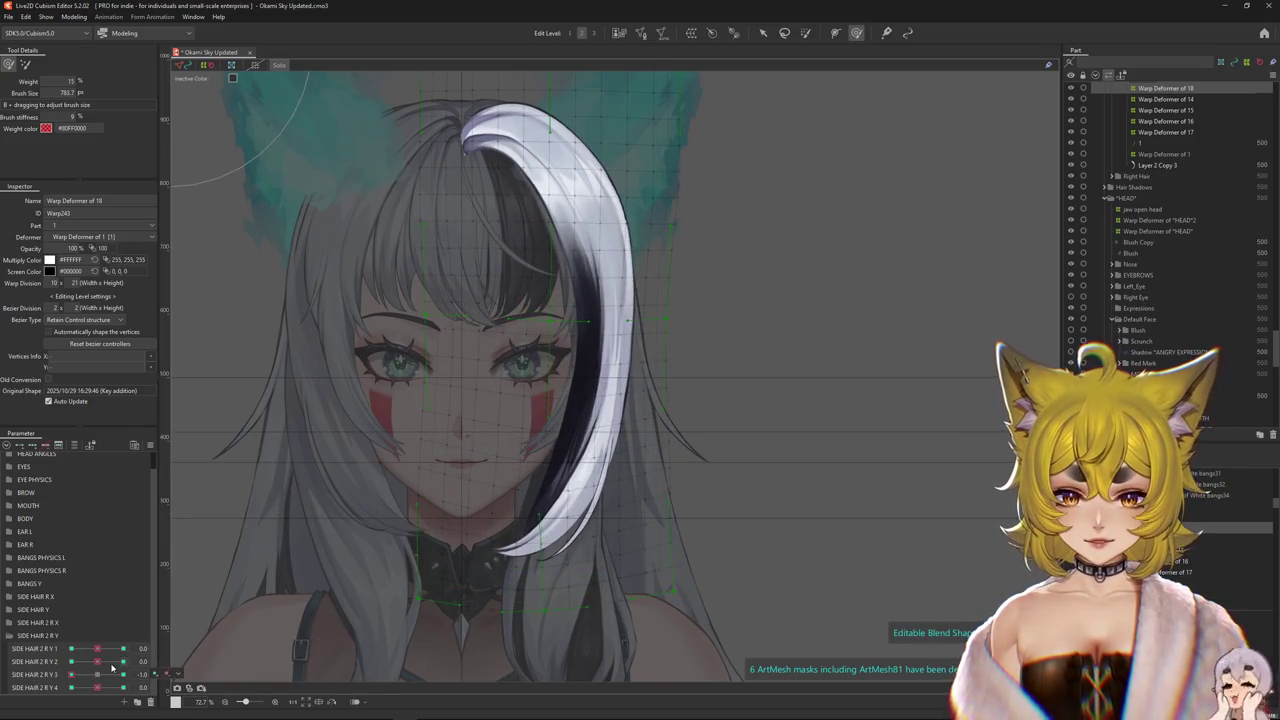
{"action": "mouse_move", "coordinate": [586, 371]}
{"action": "left_mouse_down"}
{"action": "mouse_move", "coordinate": [607, 381]}
{"action": "mouse_move", "coordinate": [585, 372]}
{"action": "left_mouse_up"}
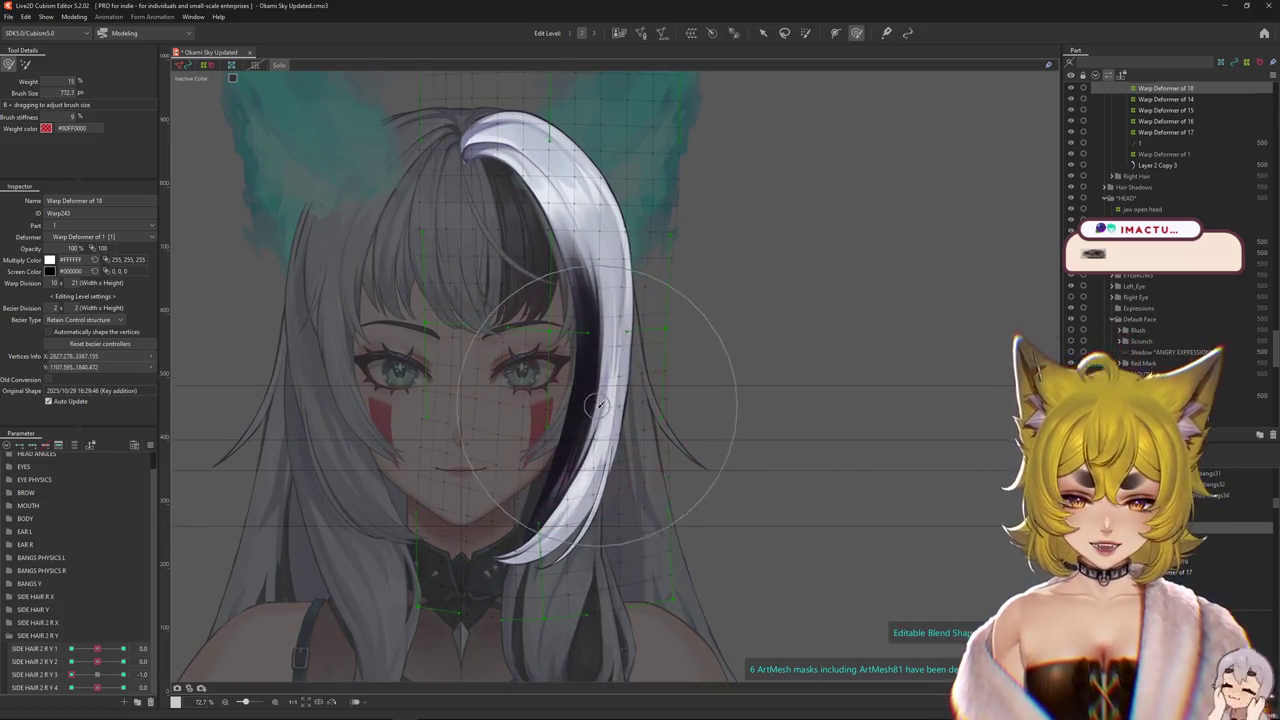
{"action": "mouse_move", "coordinate": [71, 674]}
{"action": "left_mouse_down"}
{"action": "mouse_move", "coordinate": [133, 677]}
{"action": "mouse_move", "coordinate": [71, 675]}
{"action": "left_mouse_up"}
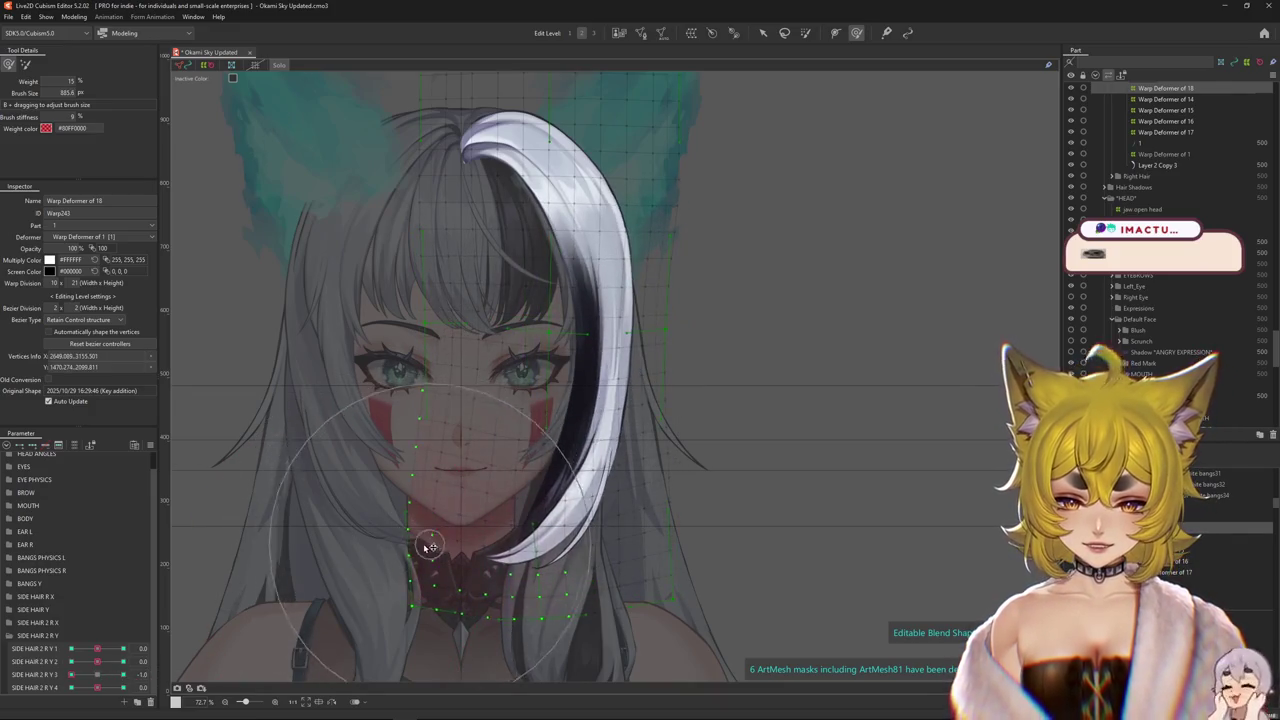
{"action": "mouse_move", "coordinate": [614, 490]}
{"action": "left_mouse_down"}
{"action": "mouse_move", "coordinate": [678, 515]}
{"action": "mouse_move", "coordinate": [518, 470]}
{"action": "left_mouse_up"}
{"action": "mouse_move", "coordinate": [71, 674]}
{"action": "left_mouse_down"}
{"action": "mouse_move", "coordinate": [160, 677]}
{"action": "mouse_move", "coordinate": [111, 679]}
{"action": "mouse_move", "coordinate": [252, 651]}
{"action": "left_mouse_up"}
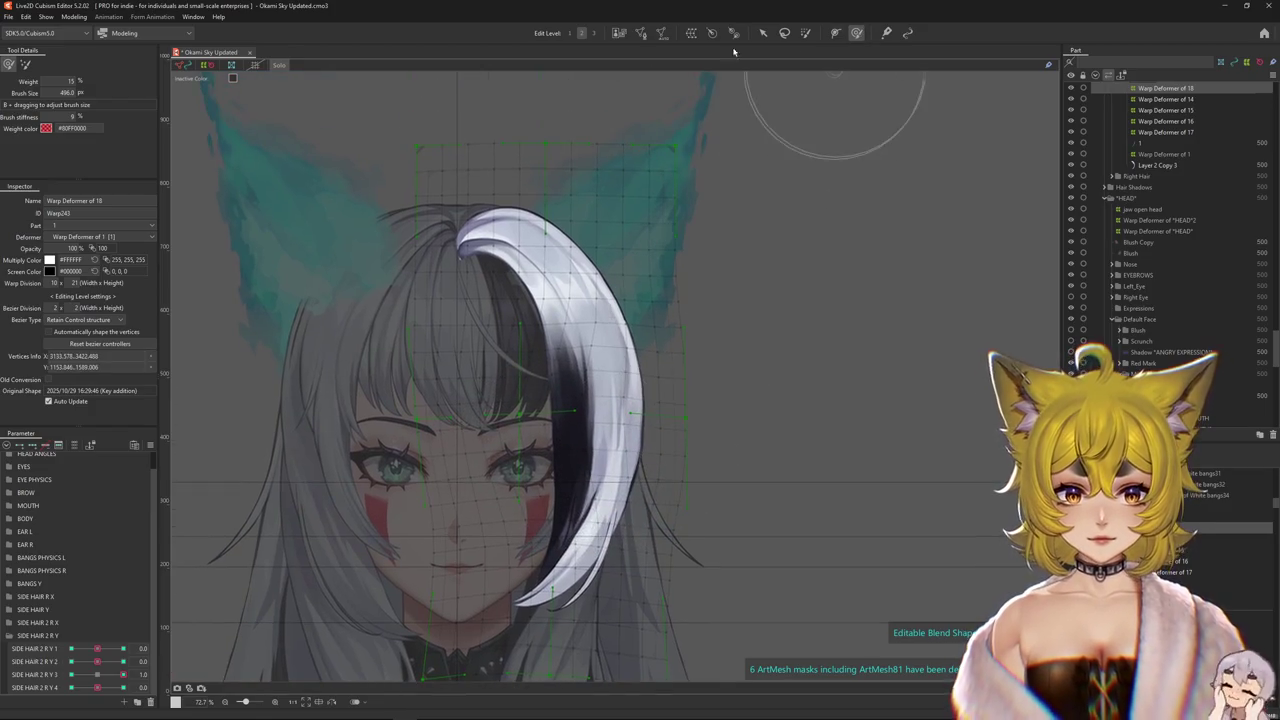
{"action": "left_click", "coordinate": [439, 352]}
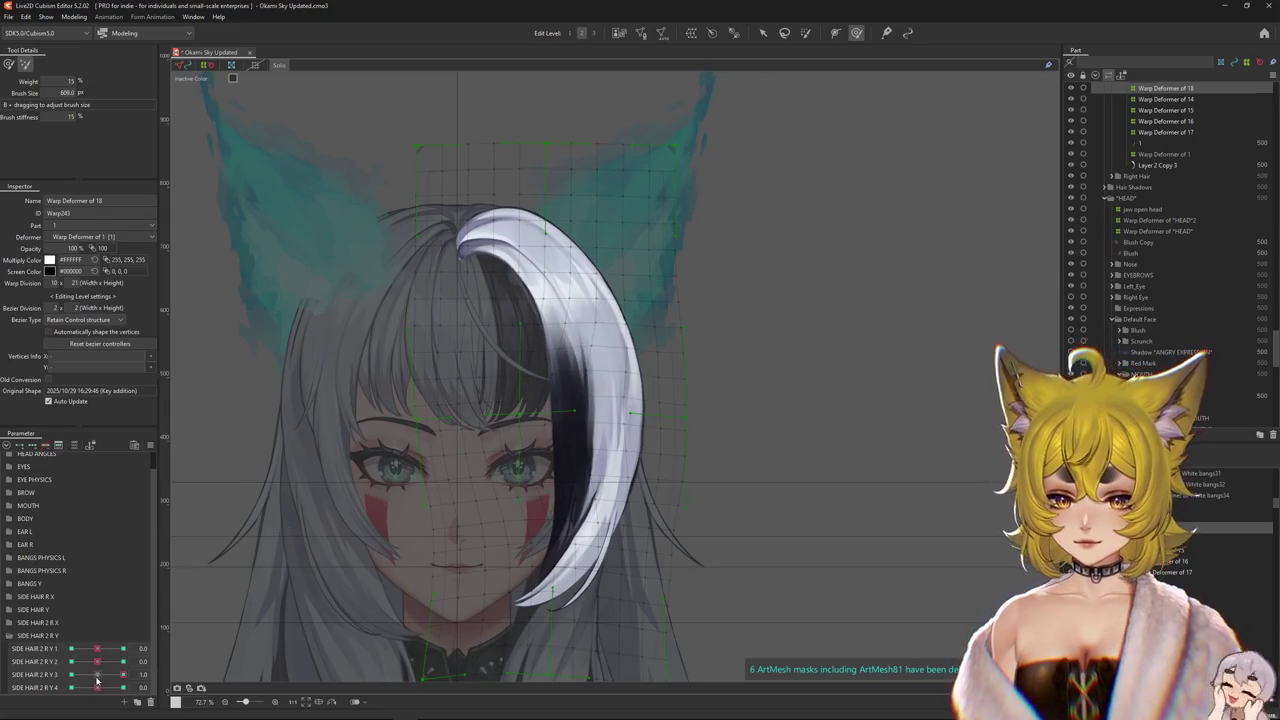
- Hide the mesh overlay and return SIDE HAIR 2 R Y 3 to neutral
{"action": "key", "text": "ctrl+h"}
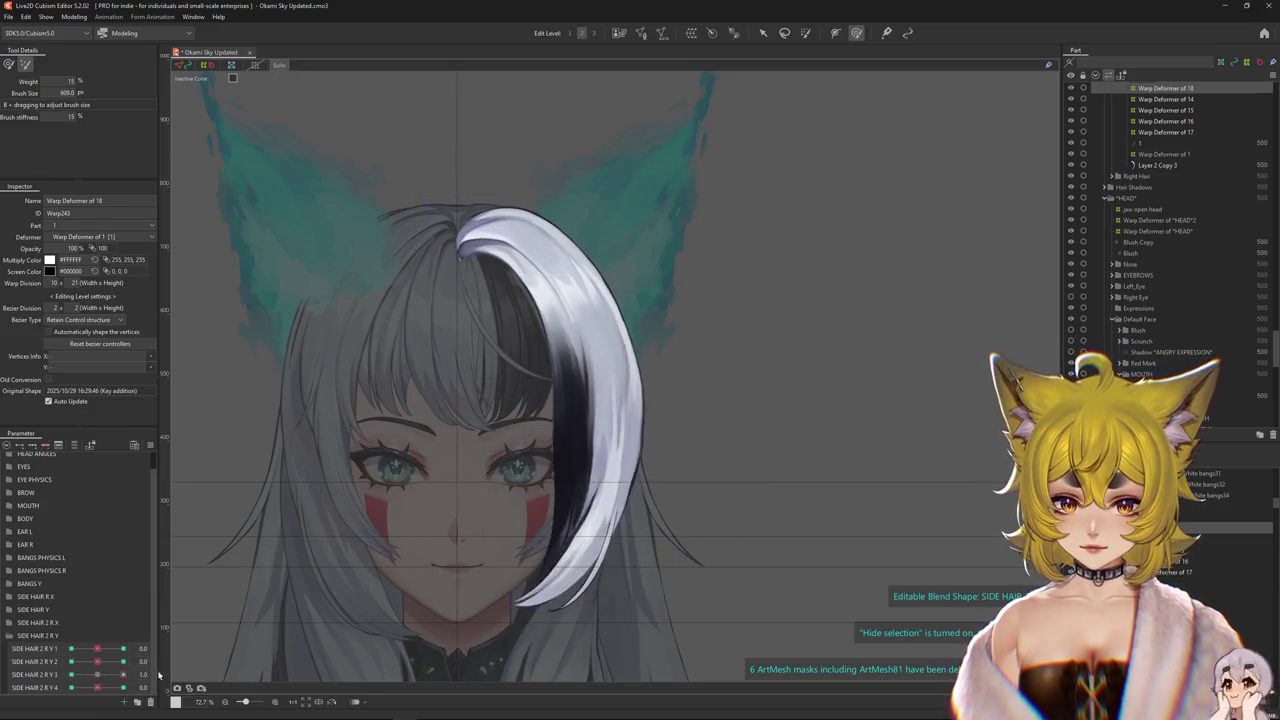
{"action": "left_click_drag", "start_coordinate": [97, 678], "coordinate": [97, 676]}
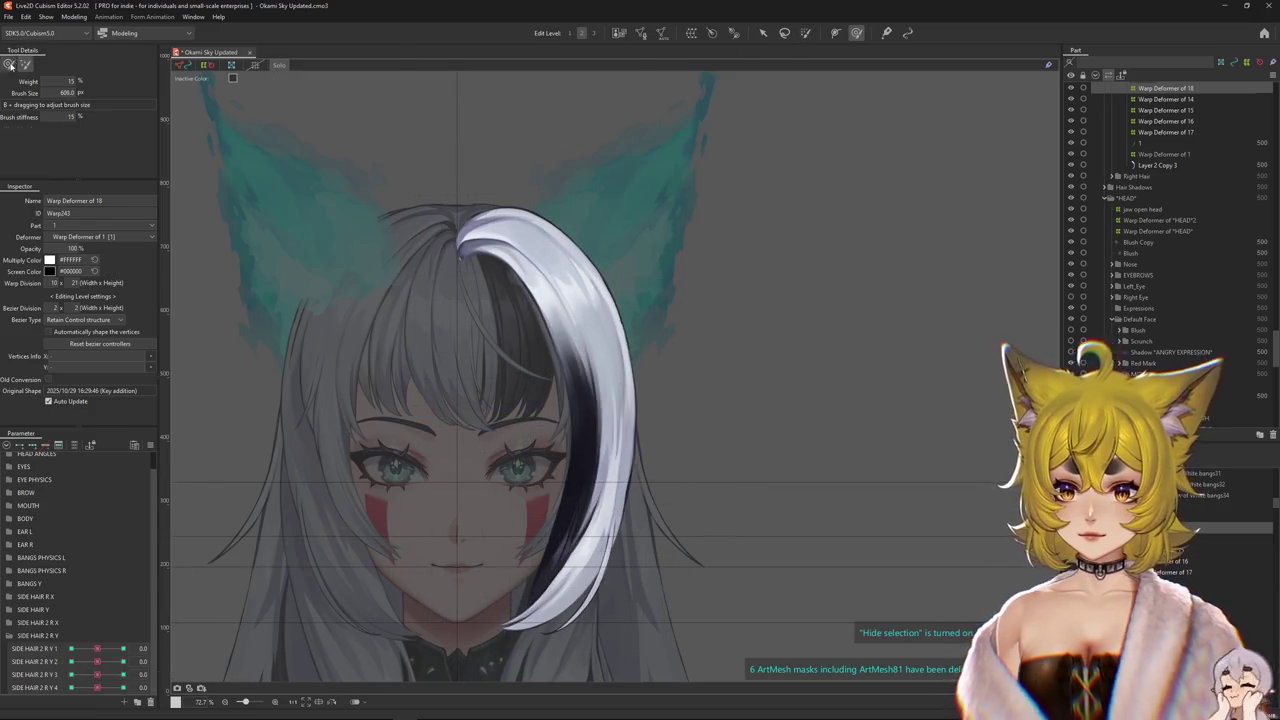
{"action": "left_click", "coordinate": [96, 677]}
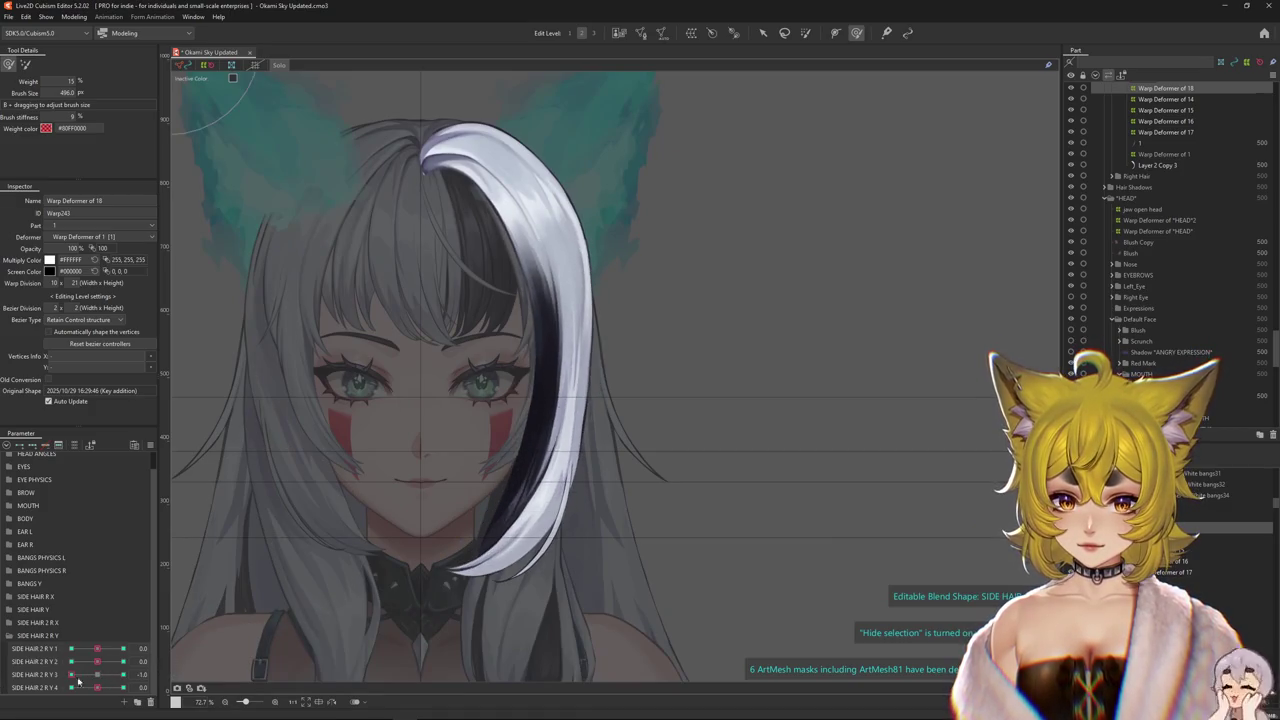
- Bend the white strand's vertices at the SIDE HAIR 2 R Y 4 keys, 1.0 and -1.0
{"action": "left_click", "coordinate": [123, 687]}
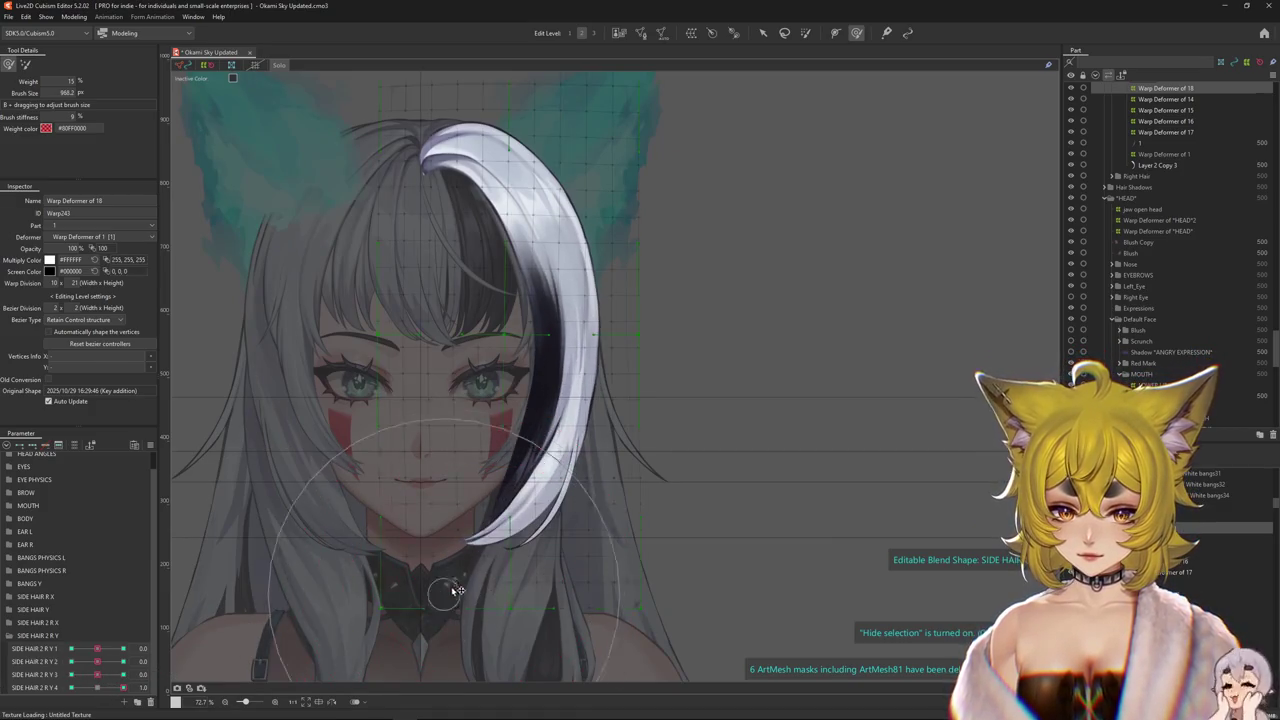
{"action": "mouse_move", "coordinate": [485, 541]}
{"action": "left_mouse_down"}
{"action": "mouse_move", "coordinate": [440, 428]}
{"action": "mouse_move", "coordinate": [599, 461]}
{"action": "mouse_move", "coordinate": [653, 391]}
{"action": "left_mouse_up"}
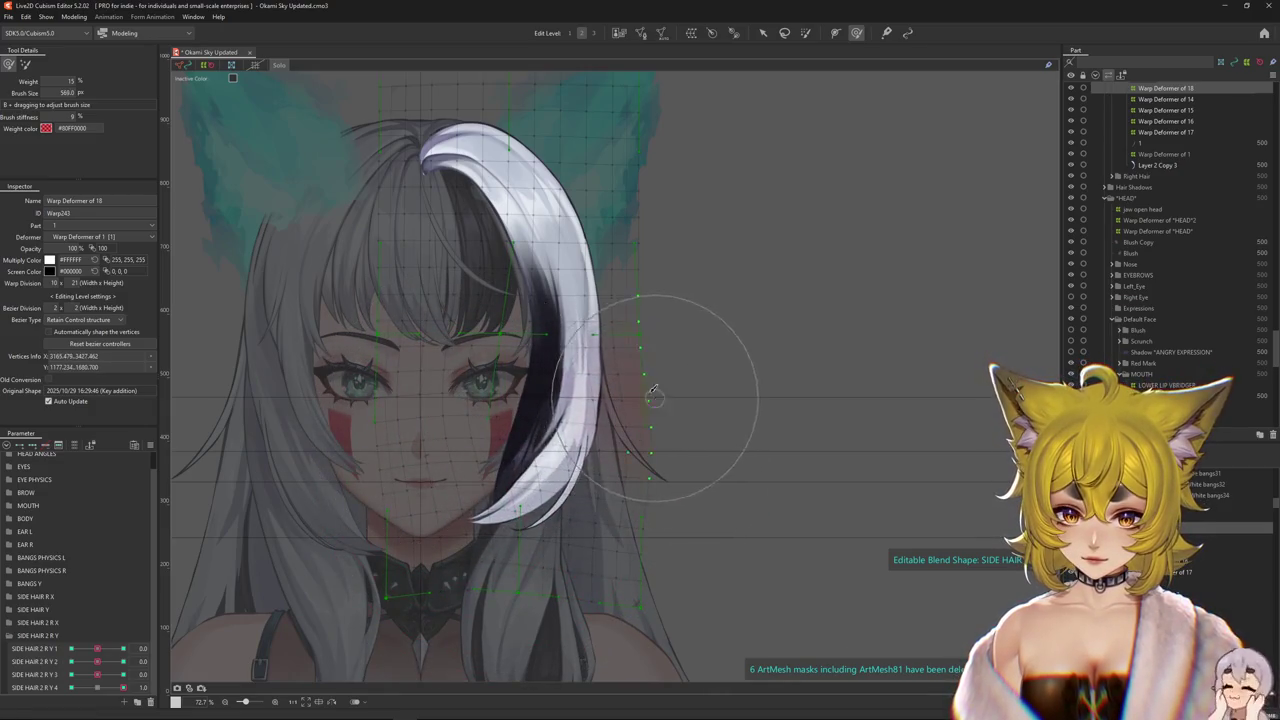
{"action": "left_click_drag", "start_coordinate": [505, 357], "coordinate": [518, 358]}
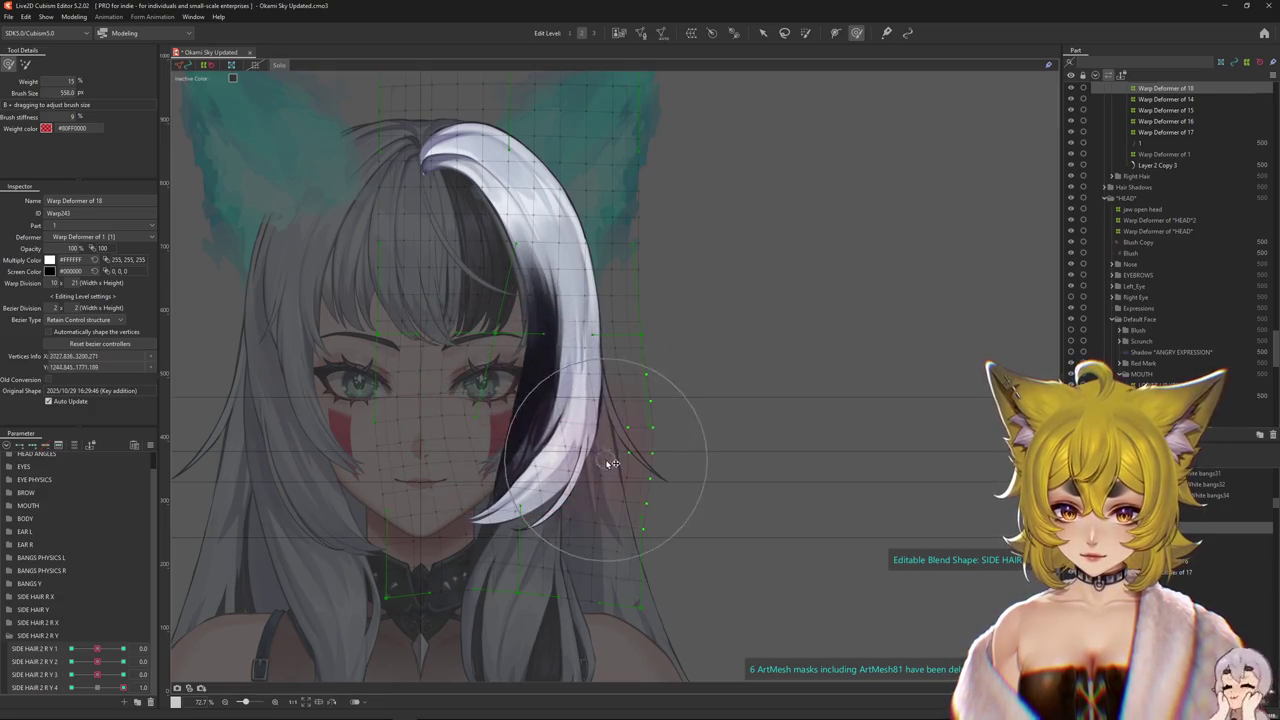
{"action": "key", "text": "Escape"}
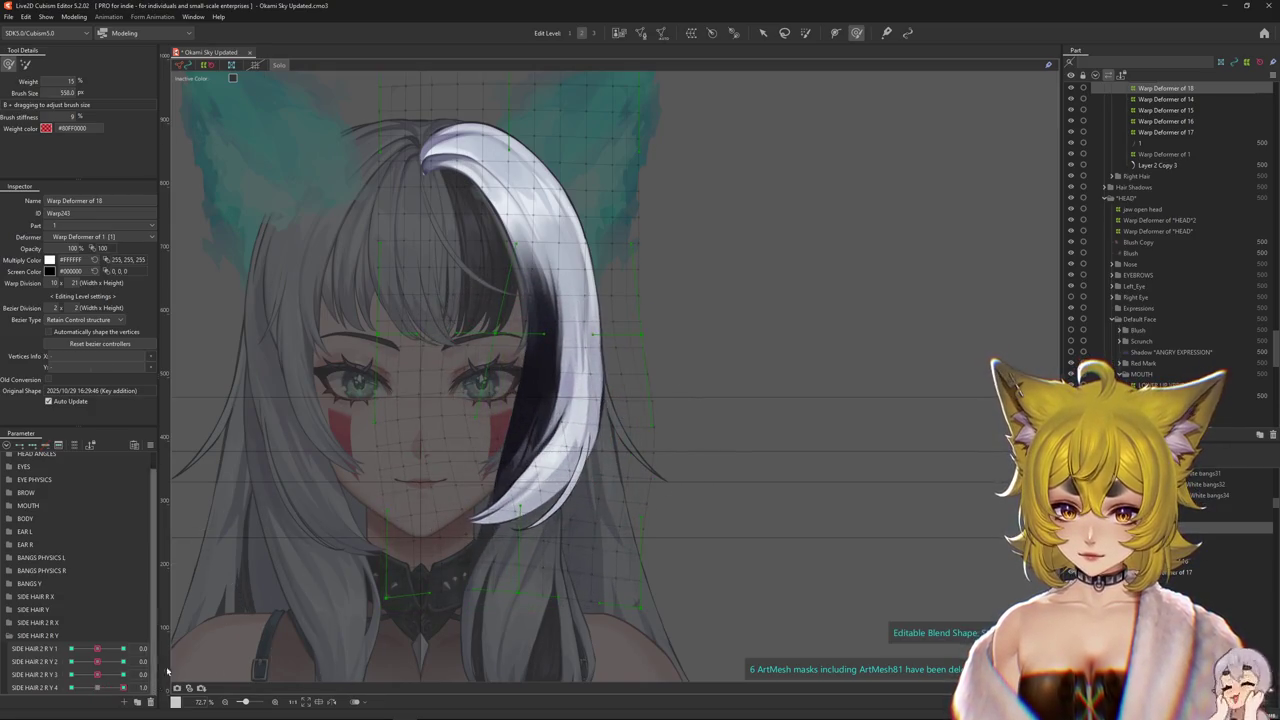
{"action": "left_click_drag", "start_coordinate": [419, 559], "coordinate": [400, 540]}
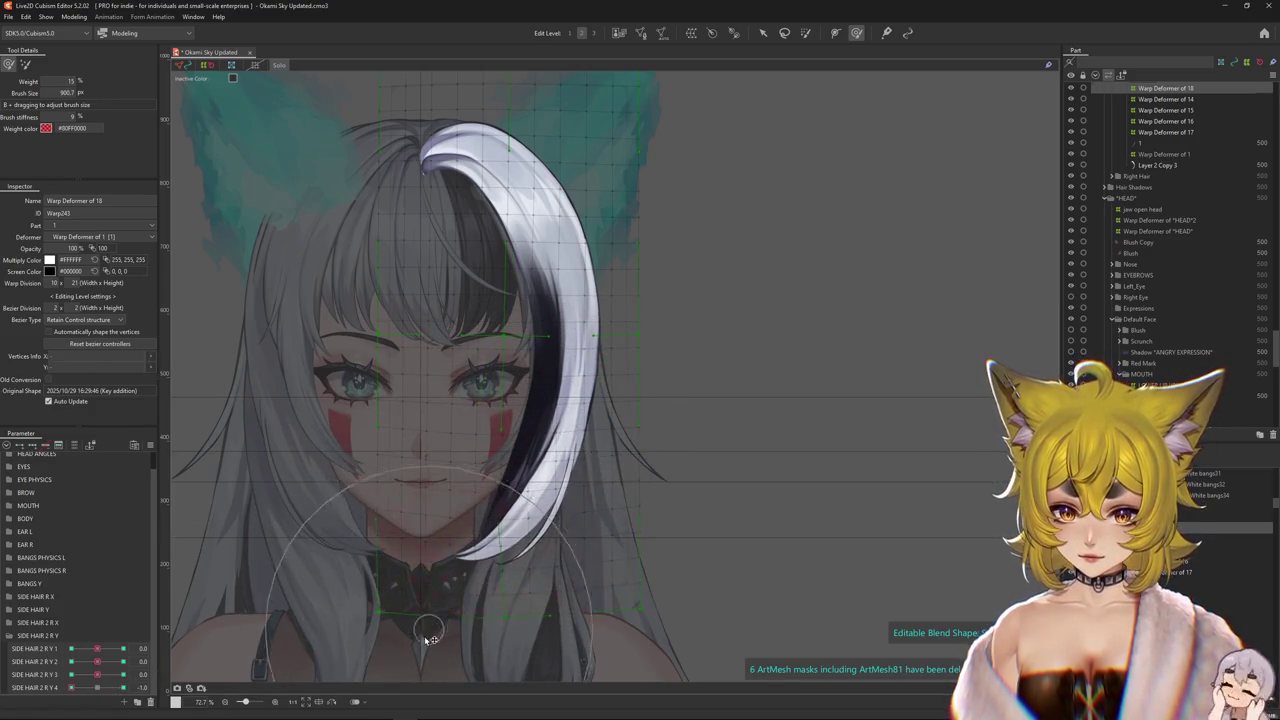
{"action": "left_click_drag", "start_coordinate": [414, 623], "coordinate": [437, 444]}
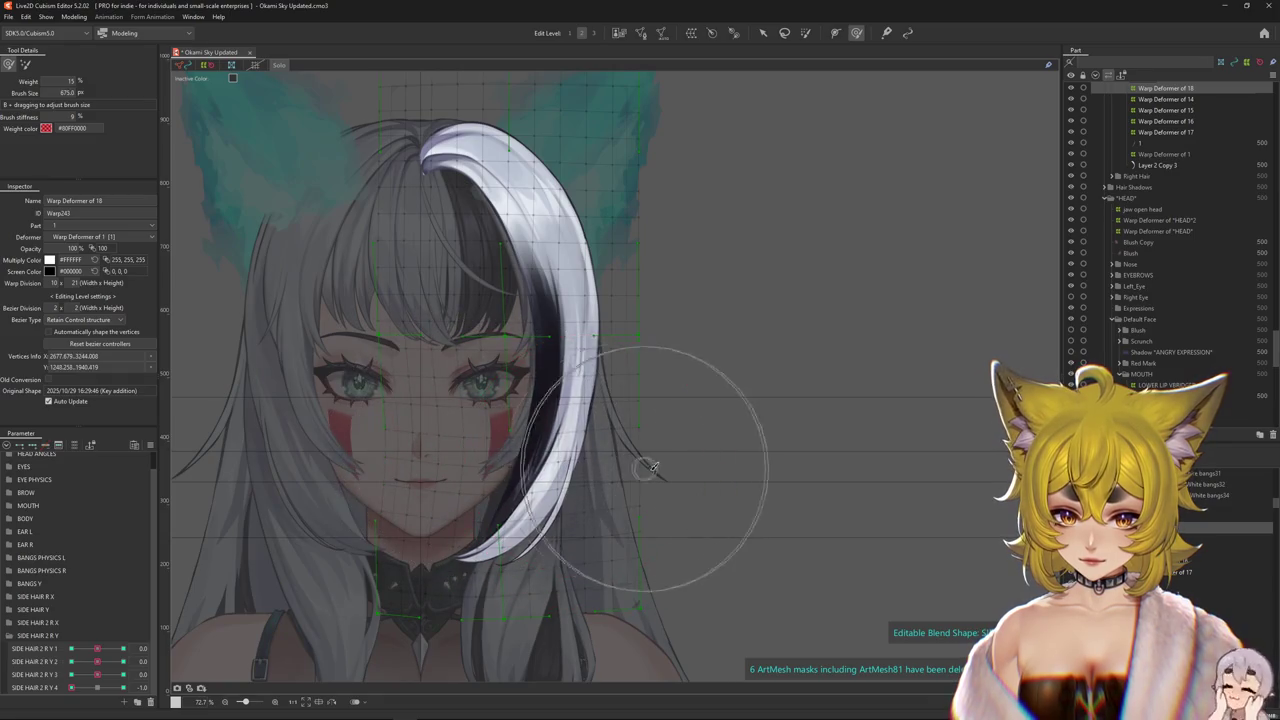
{"action": "left_click_drag", "start_coordinate": [646, 466], "coordinate": [632, 521]}
{"action": "left_click", "coordinate": [97, 690]}
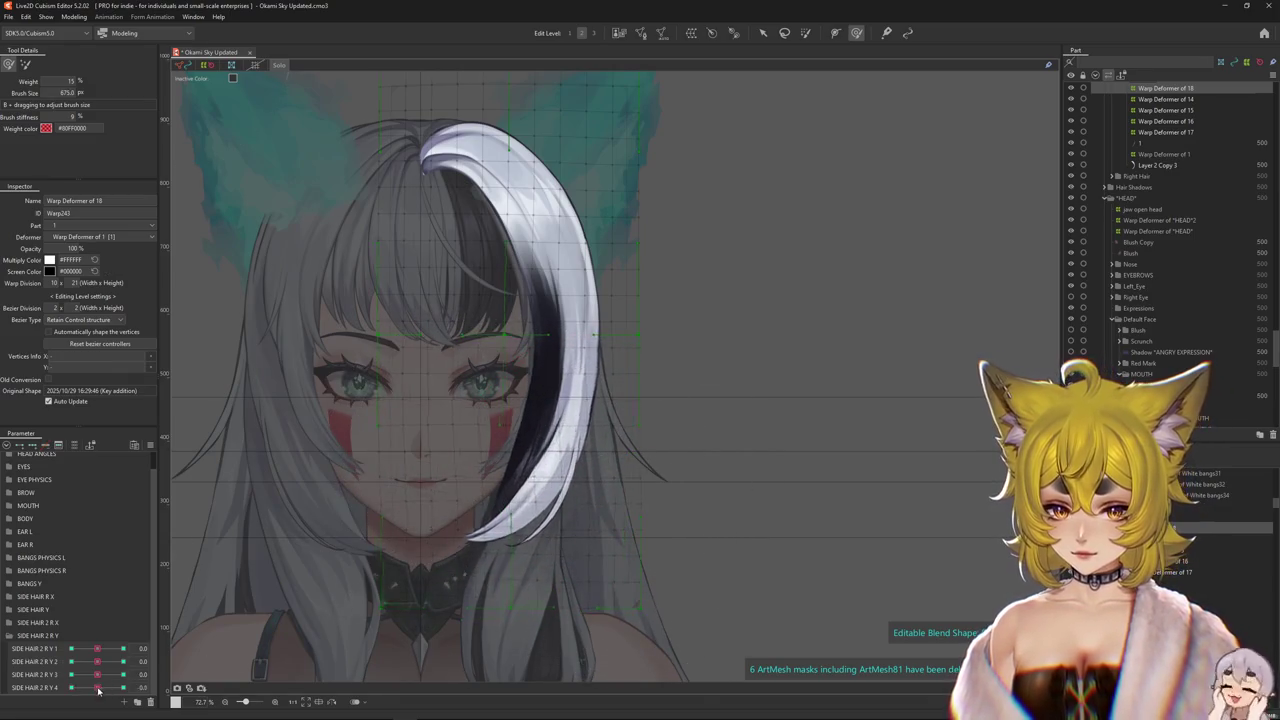
{"action": "mouse_move", "coordinate": [105, 697]}
{"action": "left_mouse_down"}
{"action": "mouse_move", "coordinate": [141, 693]}
{"action": "mouse_move", "coordinate": [97, 686]}
{"action": "left_mouse_up"}
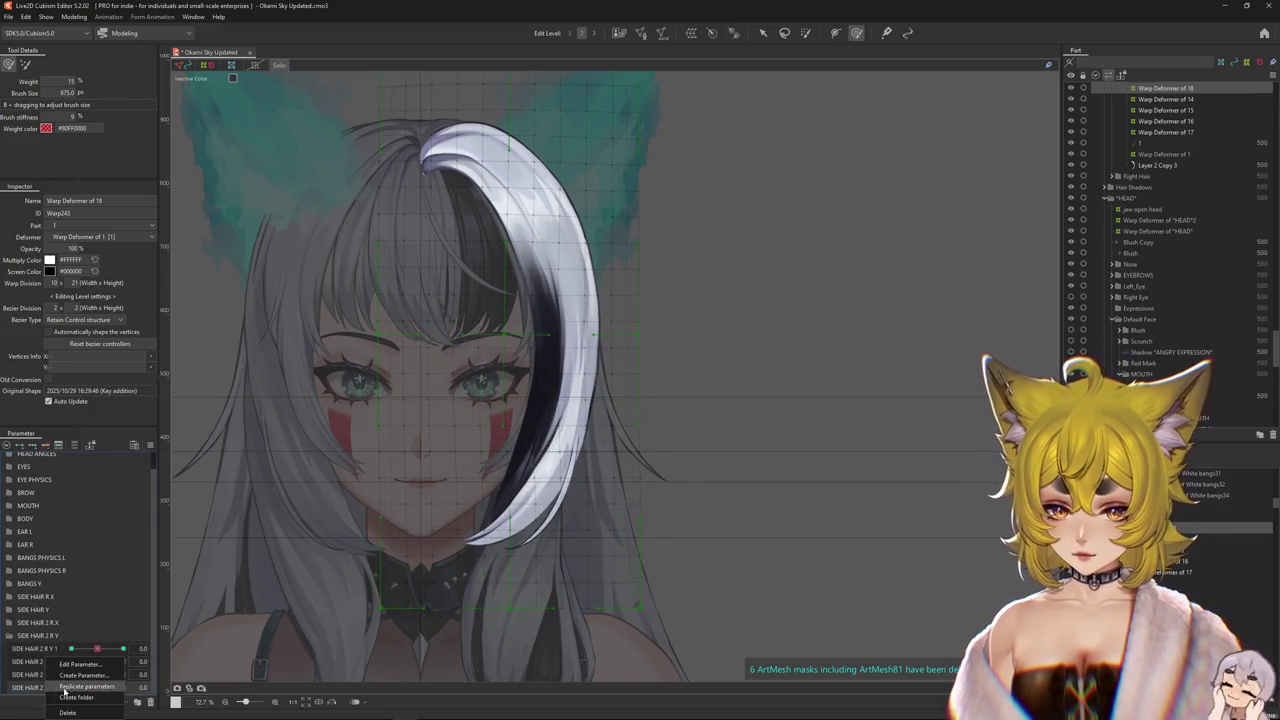
- Duplicate the SIDE HAIR 2 R Y 4 parameter and name the copy SIDE HAIR 2 R Y 5
{"action": "scroll", "coordinate": [50, 680], "scroll_direction": "down", "scroll_amount": 1}
{"action": "right_click", "coordinate": [60, 687]}
{"action": "left_click", "coordinate": [86, 668]}
{"action": "key", "text": "End"}
{"action": "key", "text": "BackSpace"}
{"action": "type", "text": "5"}
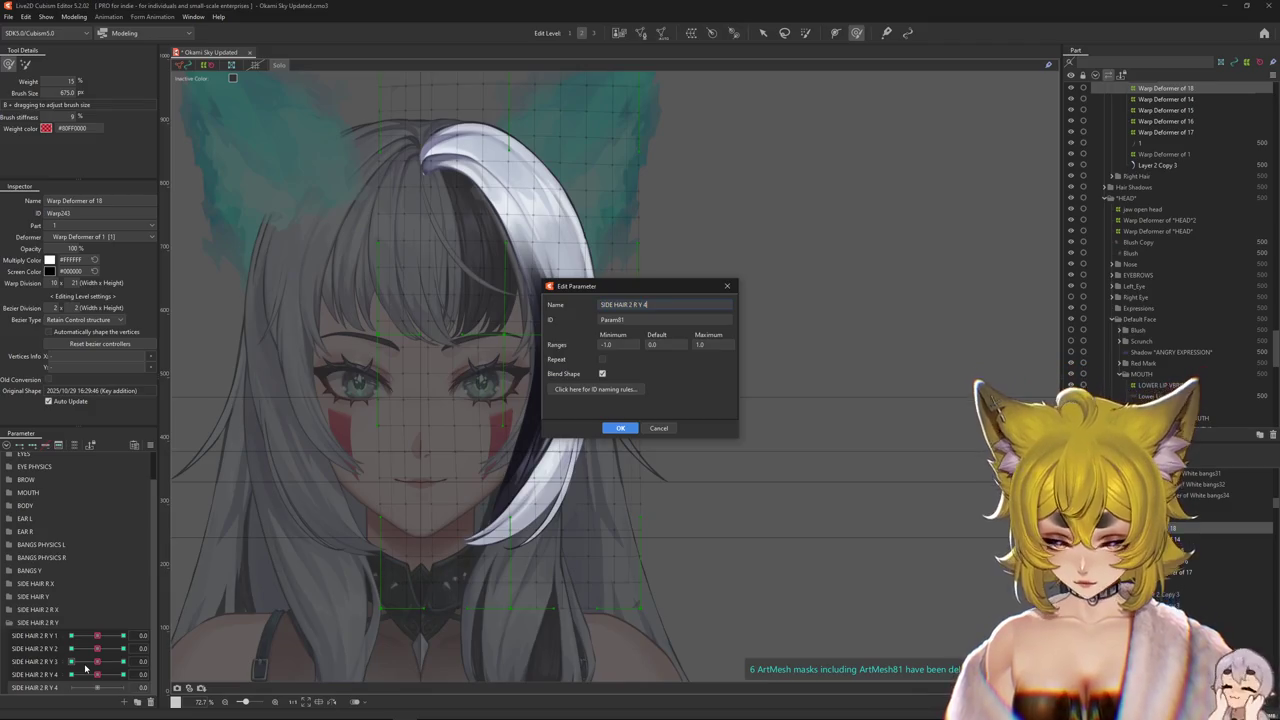
{"action": "key", "text": "Return"}
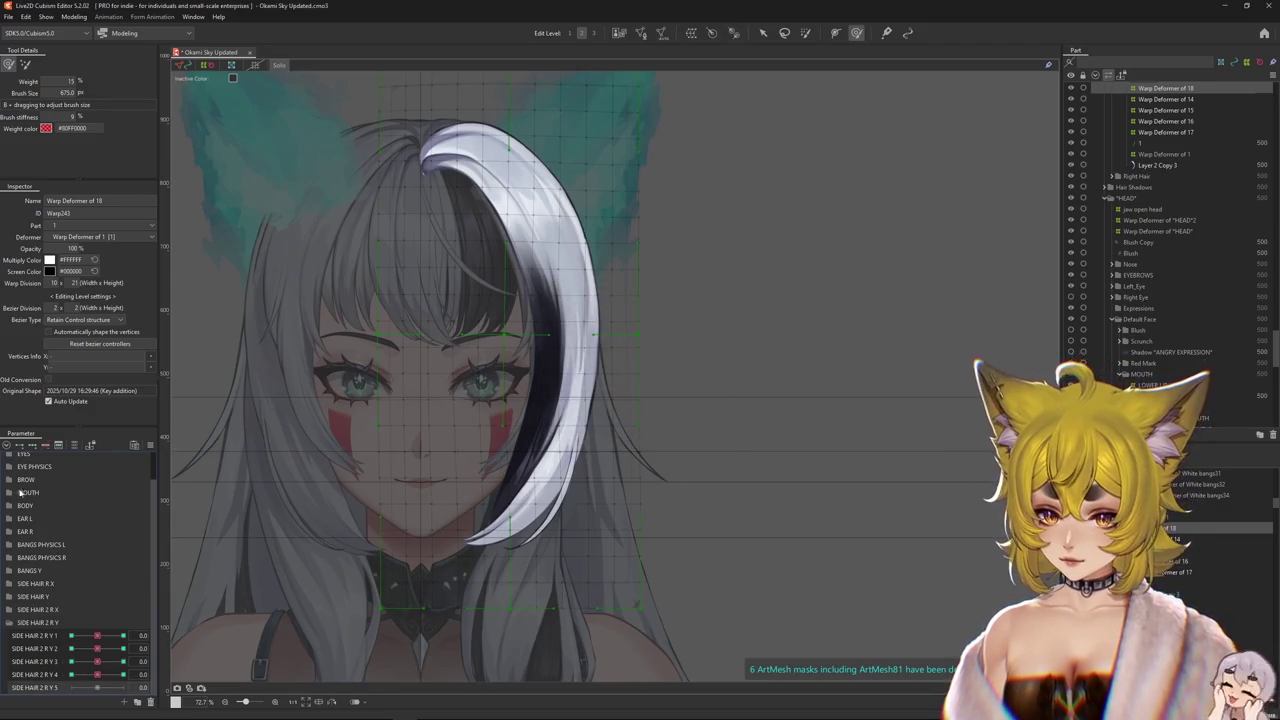
- Bend the white bang at SIDE HAIR 2 R Y 5 = 1.0, undoing the inward pulls
{"action": "left_click_drag", "start_coordinate": [97, 687], "coordinate": [123, 687]}
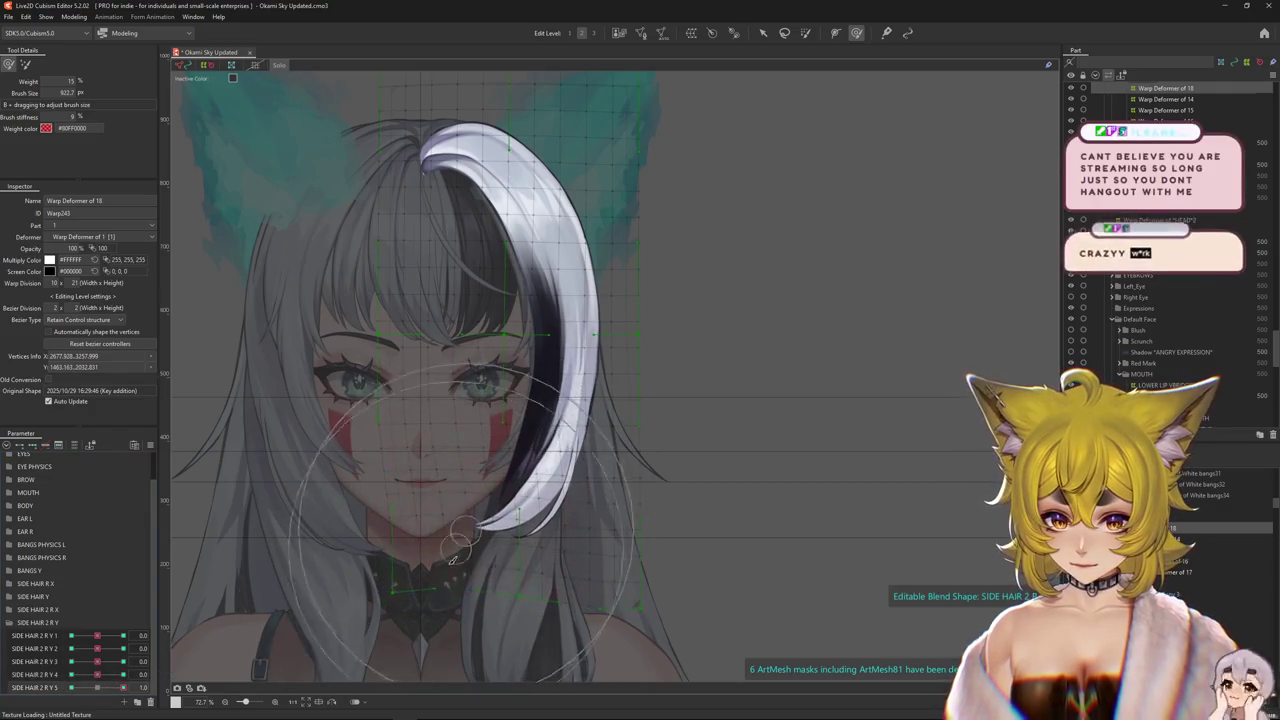
{"action": "mouse_move", "coordinate": [440, 450]}
{"action": "left_mouse_down"}
{"action": "mouse_move", "coordinate": [450, 478]}
{"action": "mouse_move", "coordinate": [581, 535]}
{"action": "mouse_move", "coordinate": [634, 531]}
{"action": "left_mouse_up"}
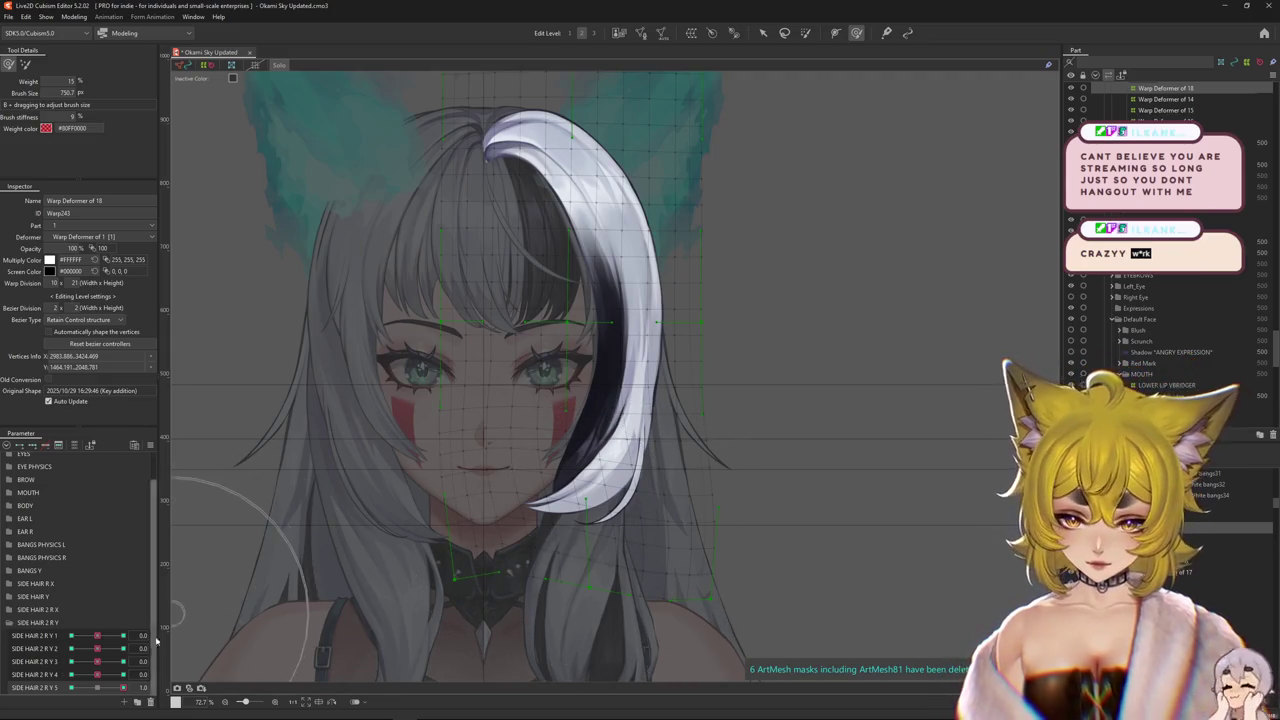
{"action": "mouse_move", "coordinate": [632, 438]}
{"action": "left_mouse_down"}
{"action": "mouse_move", "coordinate": [525, 405]}
{"action": "mouse_move", "coordinate": [476, 527]}
{"action": "mouse_move", "coordinate": [476, 487]}
{"action": "left_mouse_up"}
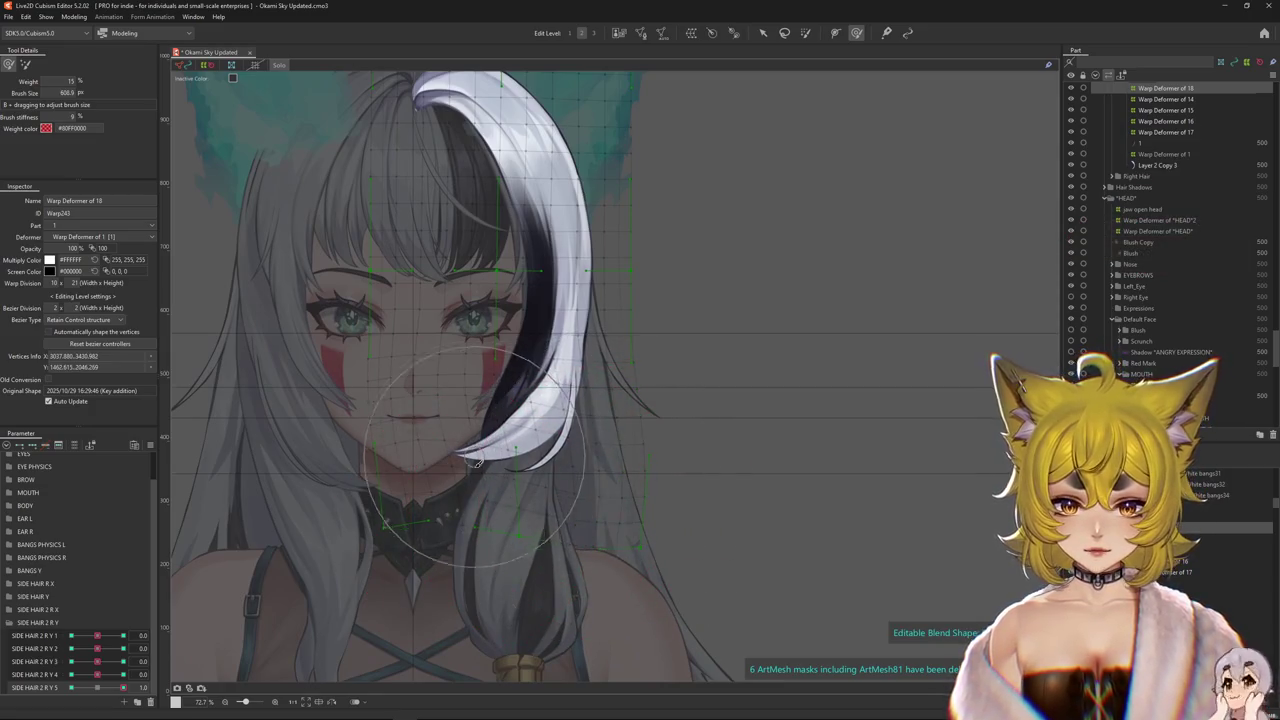
{"action": "left_click_drag", "start_coordinate": [103, 688], "coordinate": [123, 688]}
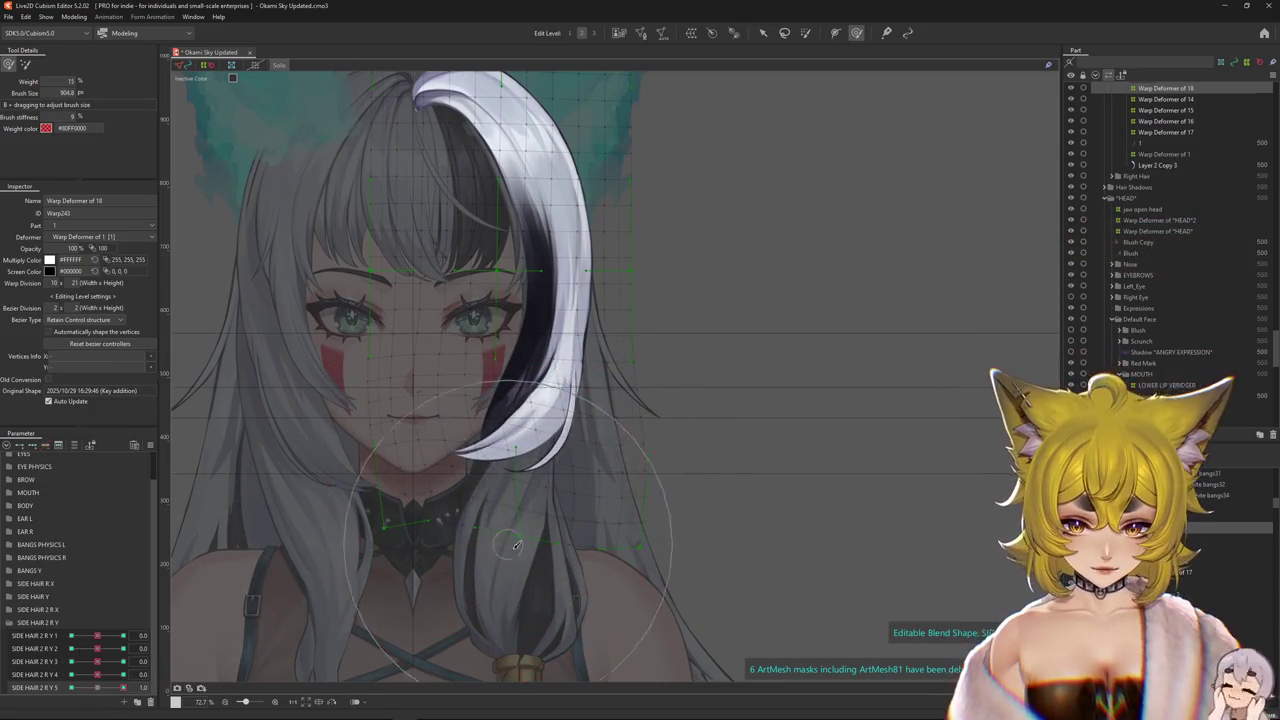
{"action": "left_click_drag", "start_coordinate": [483, 497], "coordinate": [476, 484]}
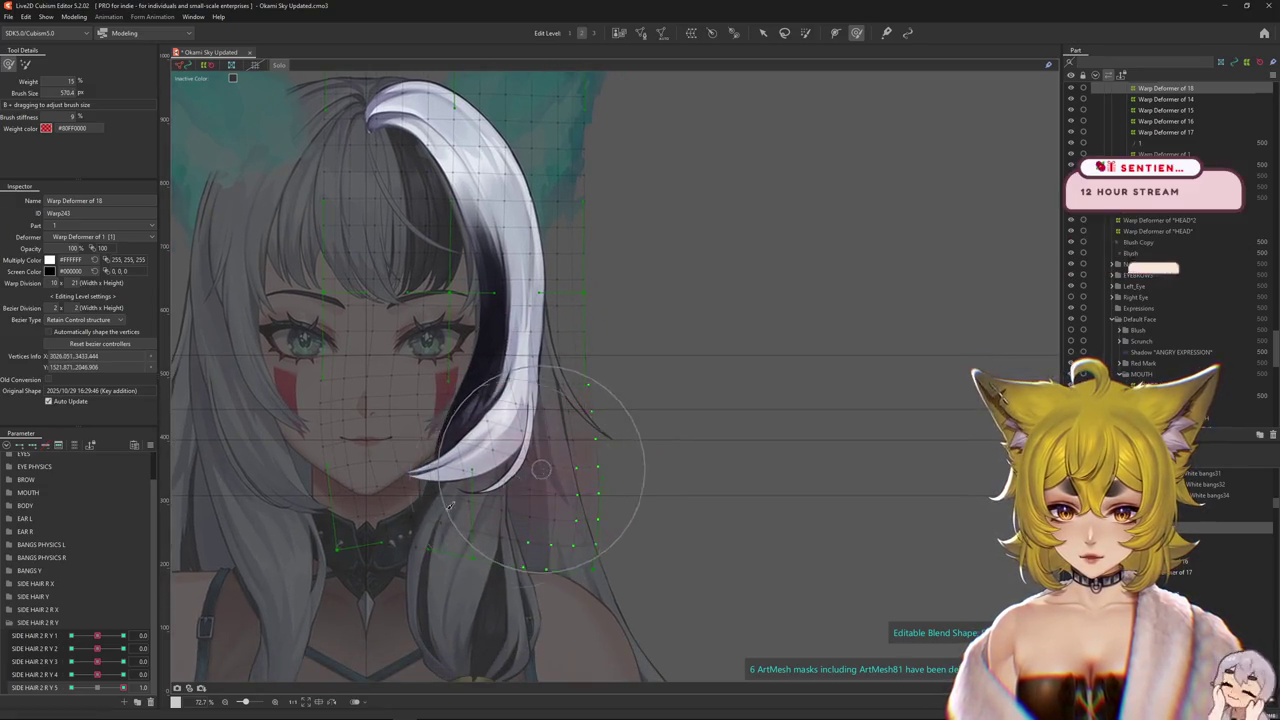
{"action": "left_click_drag", "start_coordinate": [525, 490], "coordinate": [398, 461]}
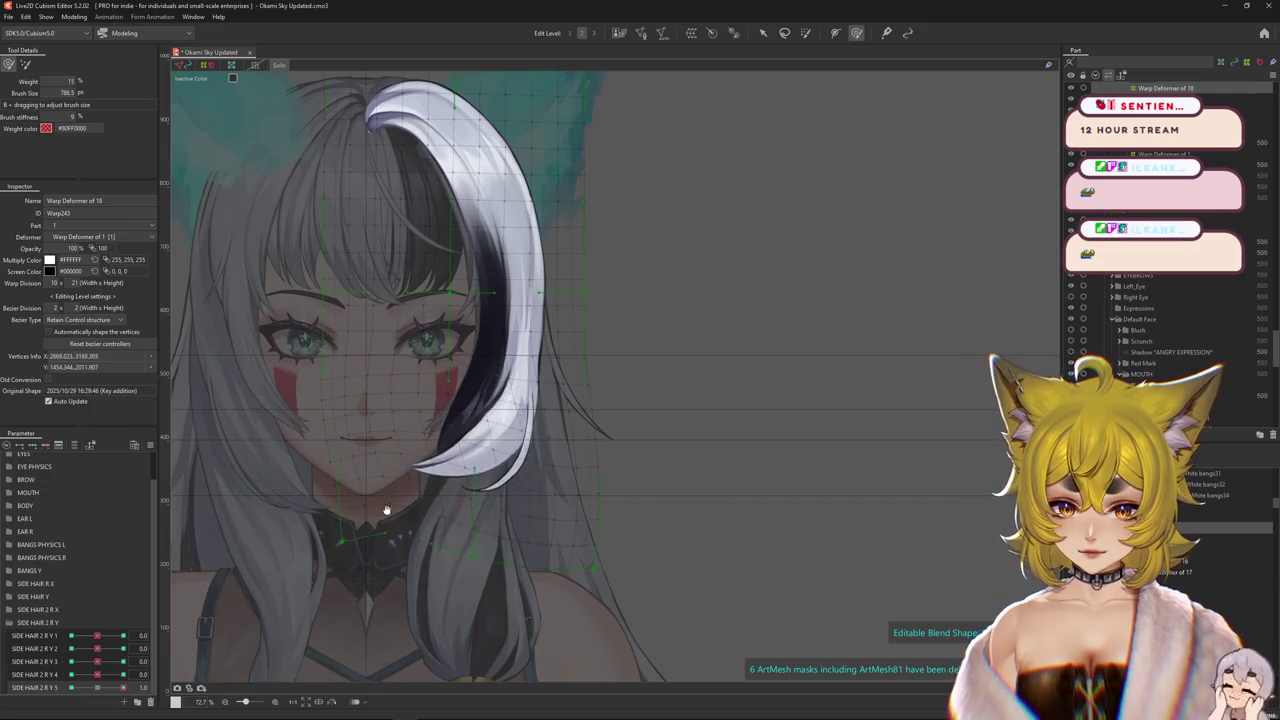
{"action": "key", "text": "ctrl+z"}
{"action": "key", "text": "ctrl+z"}
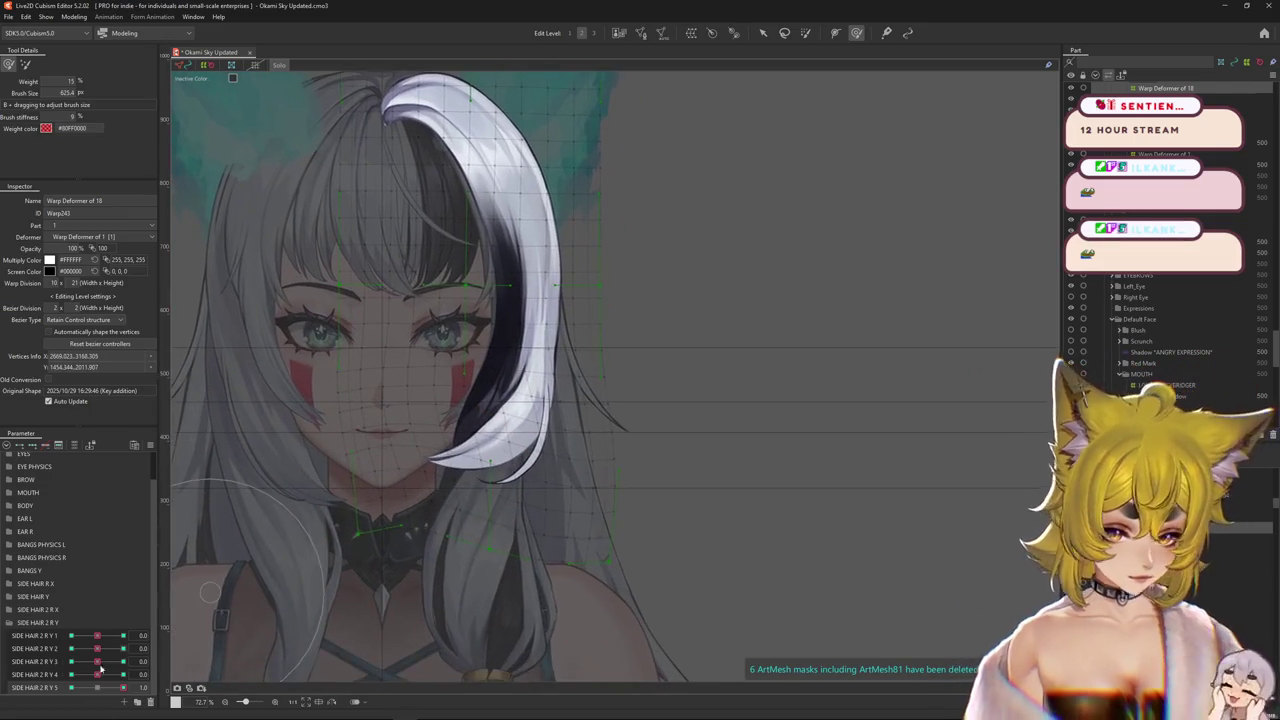
{"action": "left_click", "coordinate": [125, 687]}
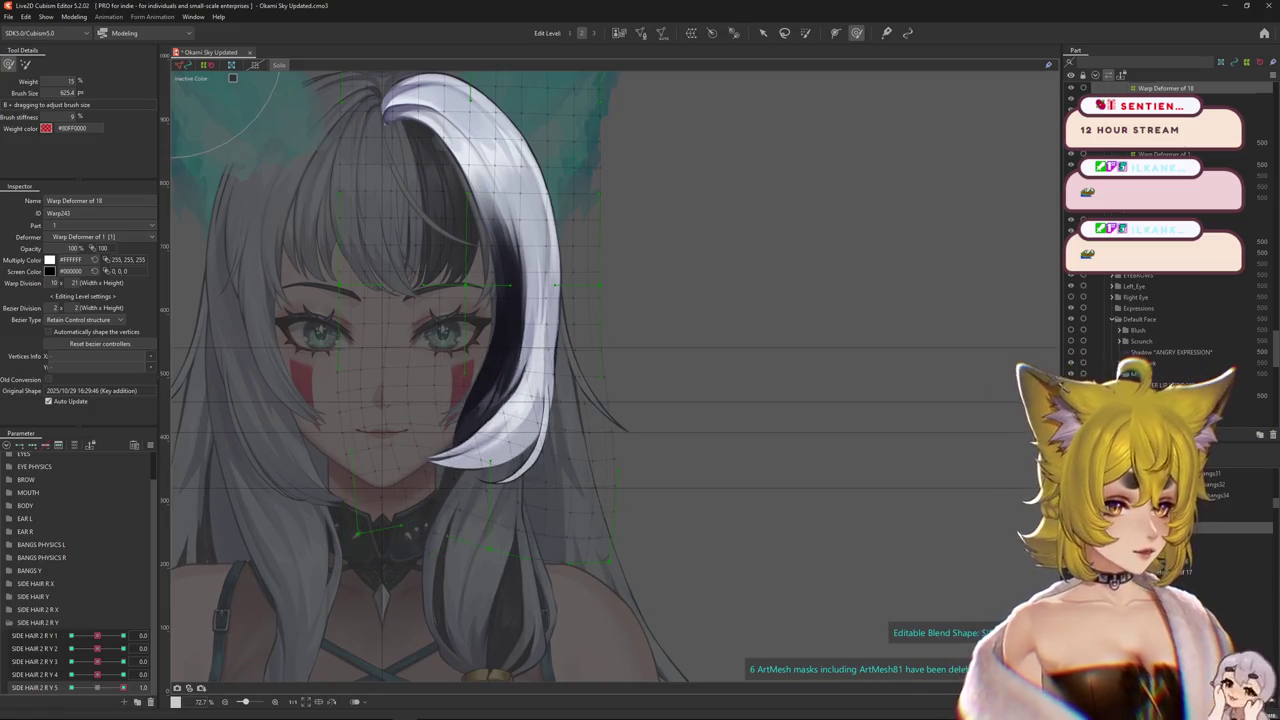
- Pull the white bang down and left at SIDE HAIR 2 R Y 5 = -1.0
{"action": "left_click", "coordinate": [71, 687]}
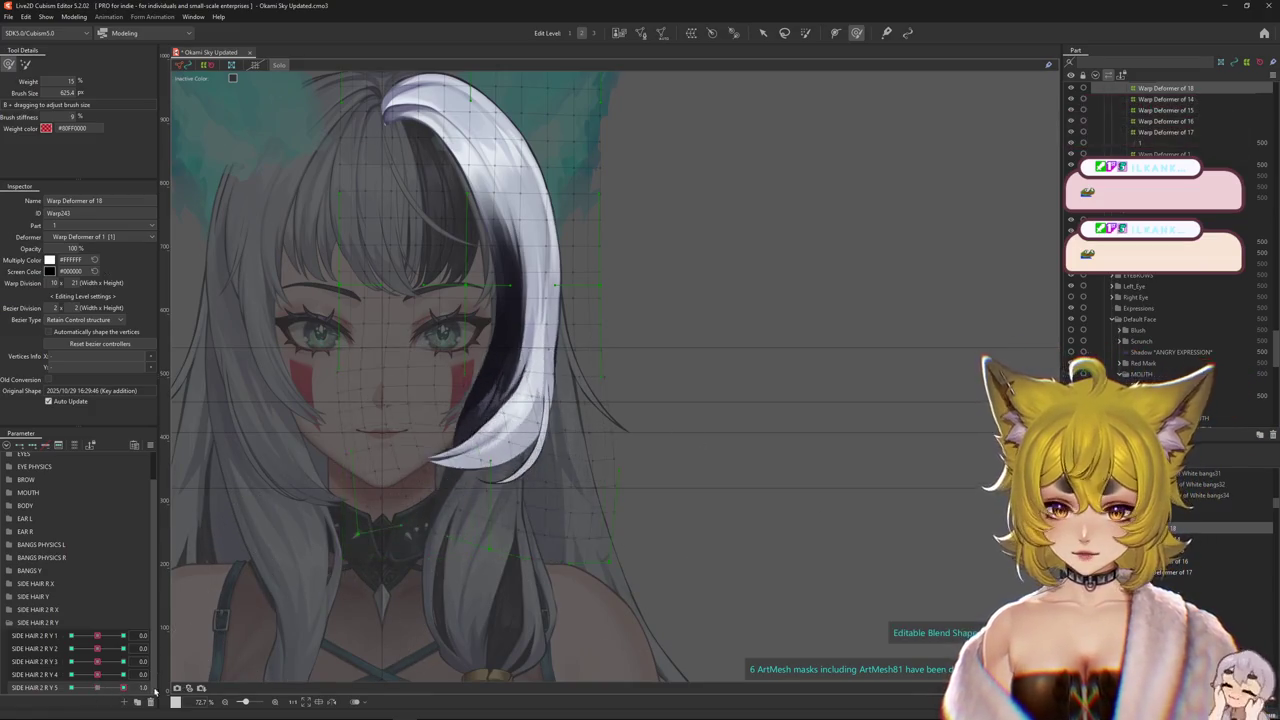
{"action": "mouse_move", "coordinate": [528, 418]}
{"action": "left_mouse_down"}
{"action": "mouse_move", "coordinate": [418, 557]}
{"action": "mouse_move", "coordinate": [495, 582]}
{"action": "left_mouse_up"}
{"action": "key", "text": "b"}
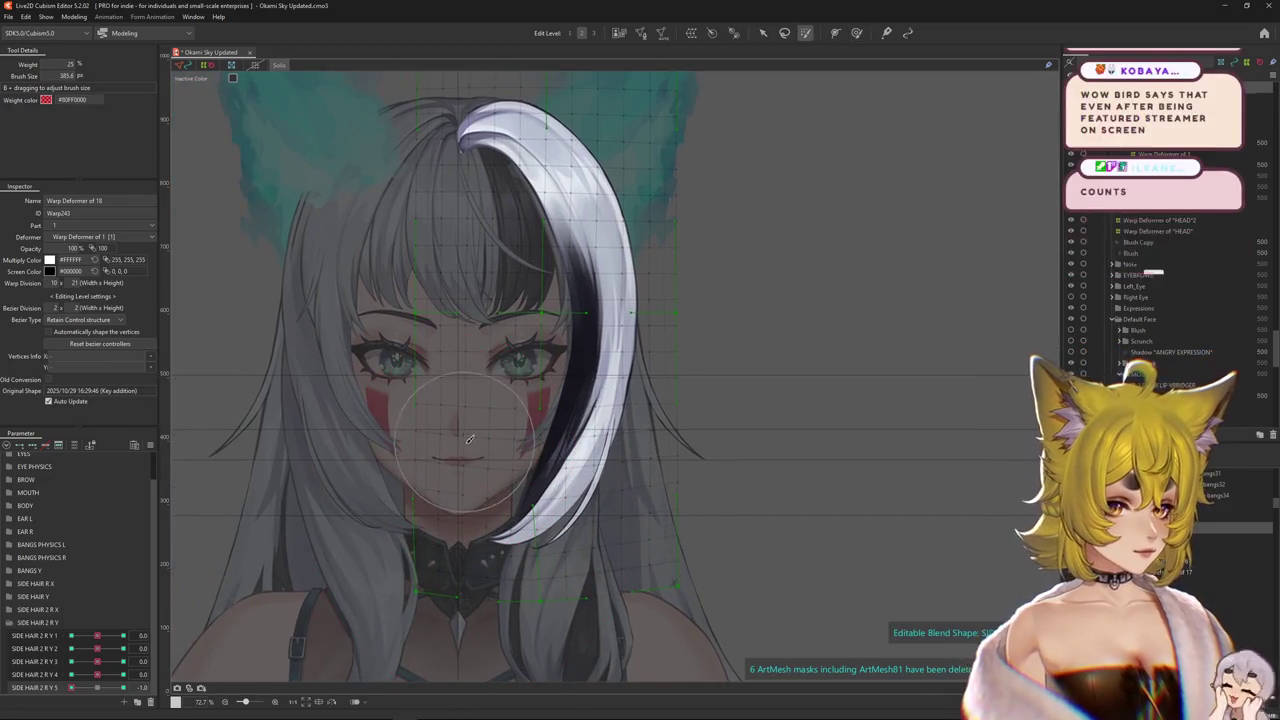
- Shift the head artwork left and down on the R Y 5 keyform, resizing the warp brush
{"action": "left_click", "coordinate": [856, 33]}
{"action": "left_click_drag", "start_coordinate": [521, 511], "coordinate": [489, 527]}
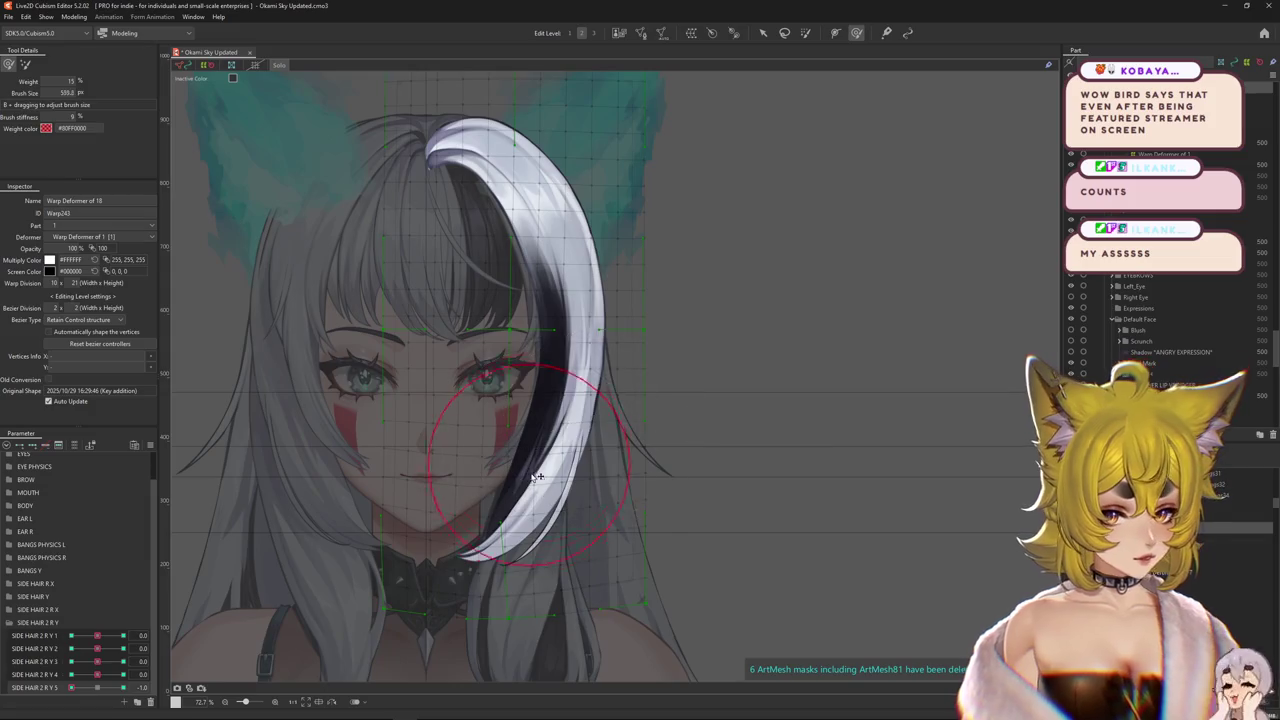
{"action": "left_click_drag", "start_coordinate": [537, 476], "coordinate": [461, 474]}
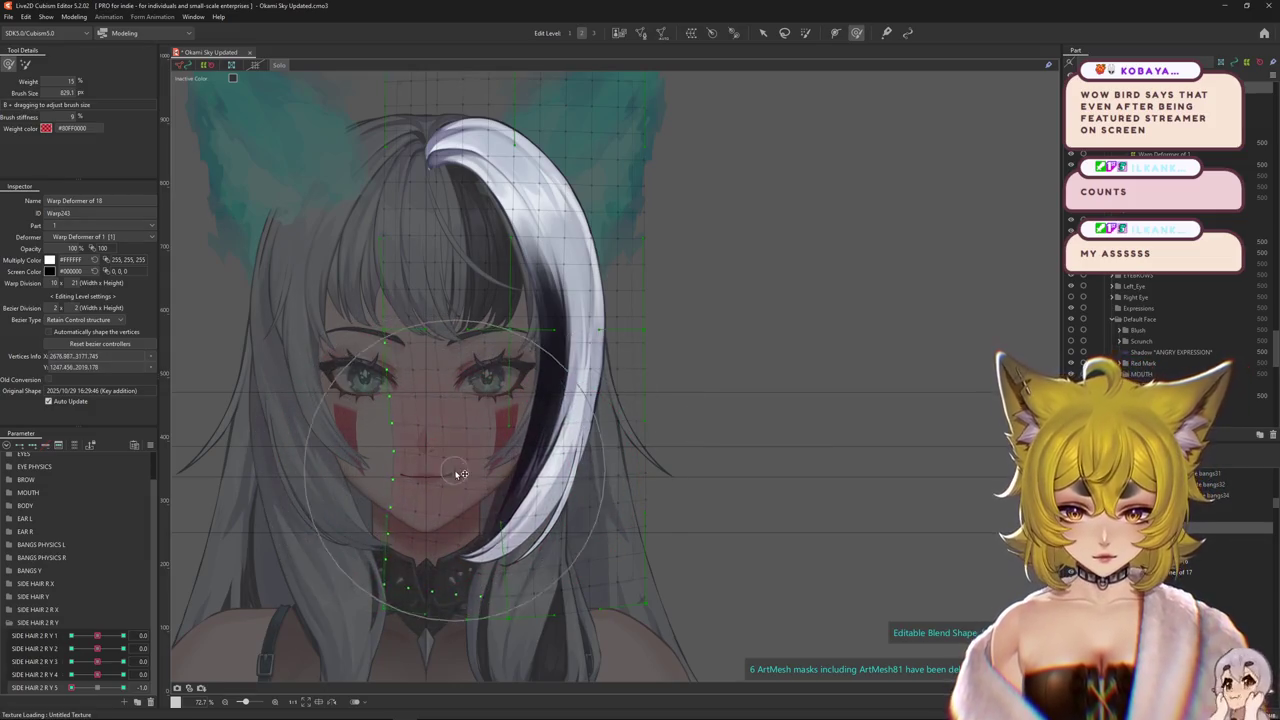
{"action": "left_click_drag", "start_coordinate": [645, 558], "coordinate": [517, 468]}
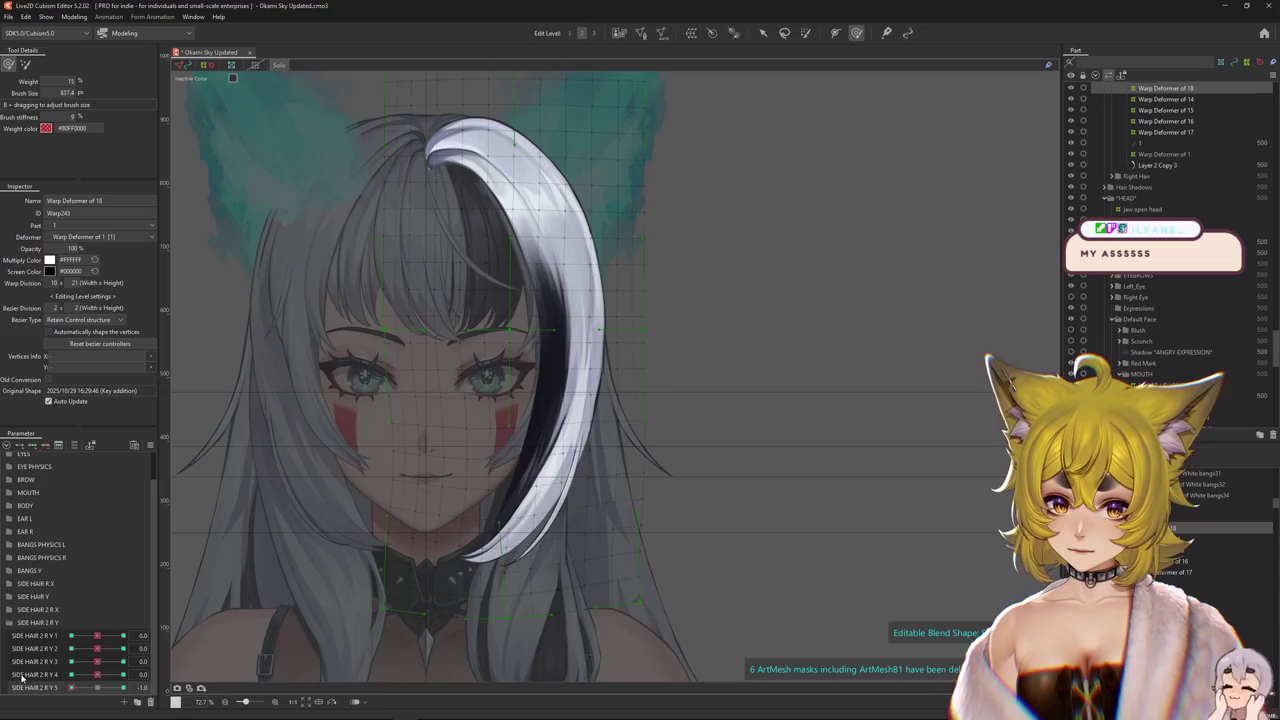
{"action": "scroll", "coordinate": [517, 468], "scroll_direction": "up", "scroll_amount": 2}
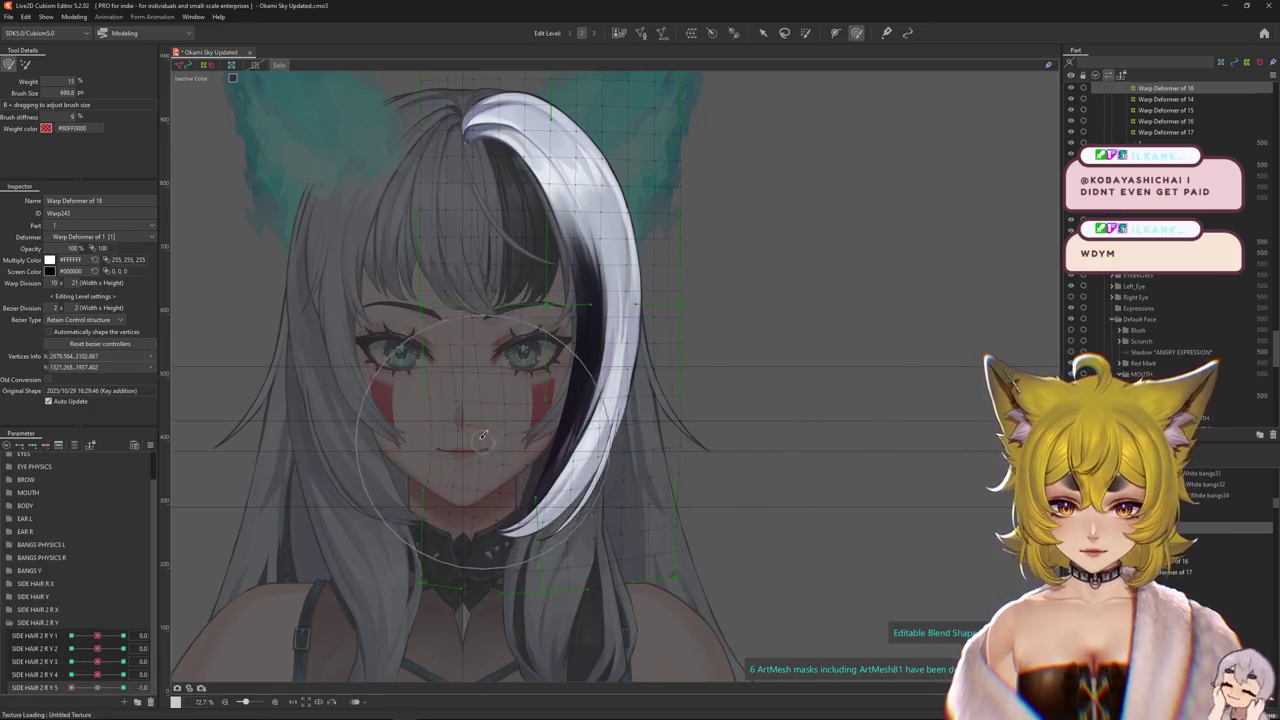
{"action": "left_click_drag", "start_coordinate": [471, 400], "coordinate": [701, 580]}
{"action": "left_click_drag", "start_coordinate": [638, 596], "coordinate": [489, 430]}
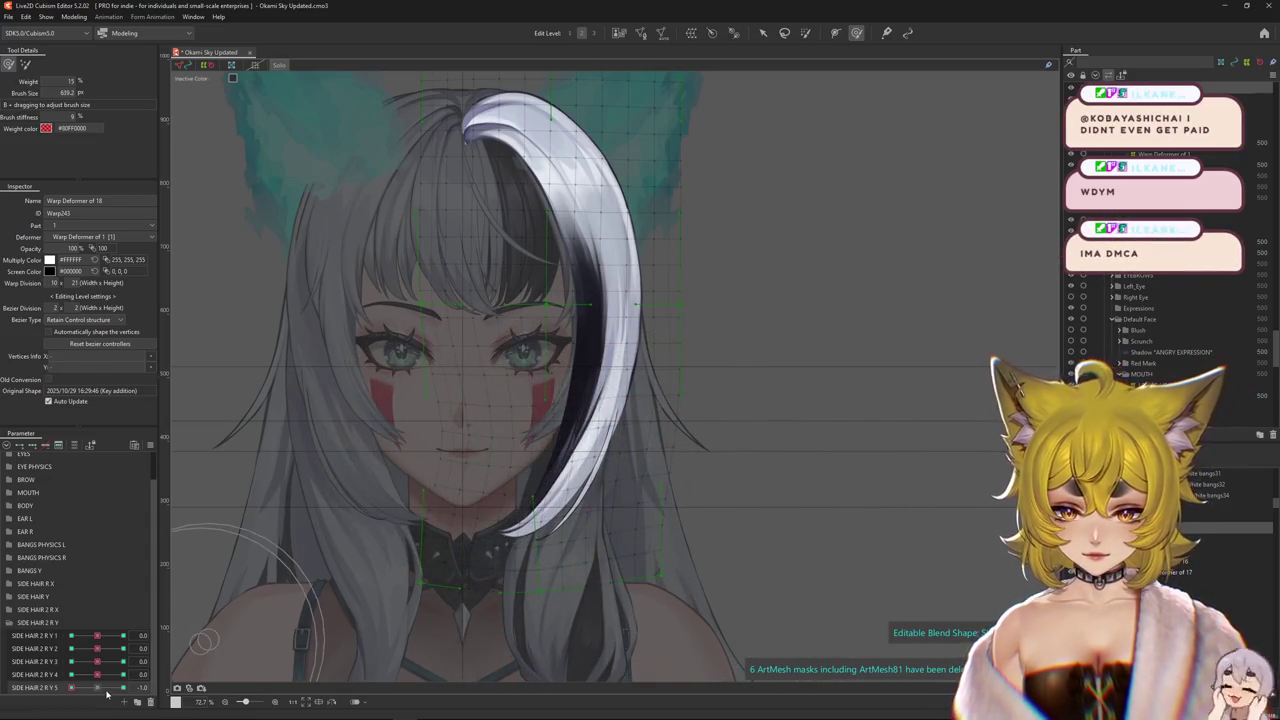
- Preview the bang at SIDE HAIR 2 R Y 5 = 1.0 and -1.0
{"action": "left_click_drag", "start_coordinate": [69, 690], "coordinate": [250, 668]}
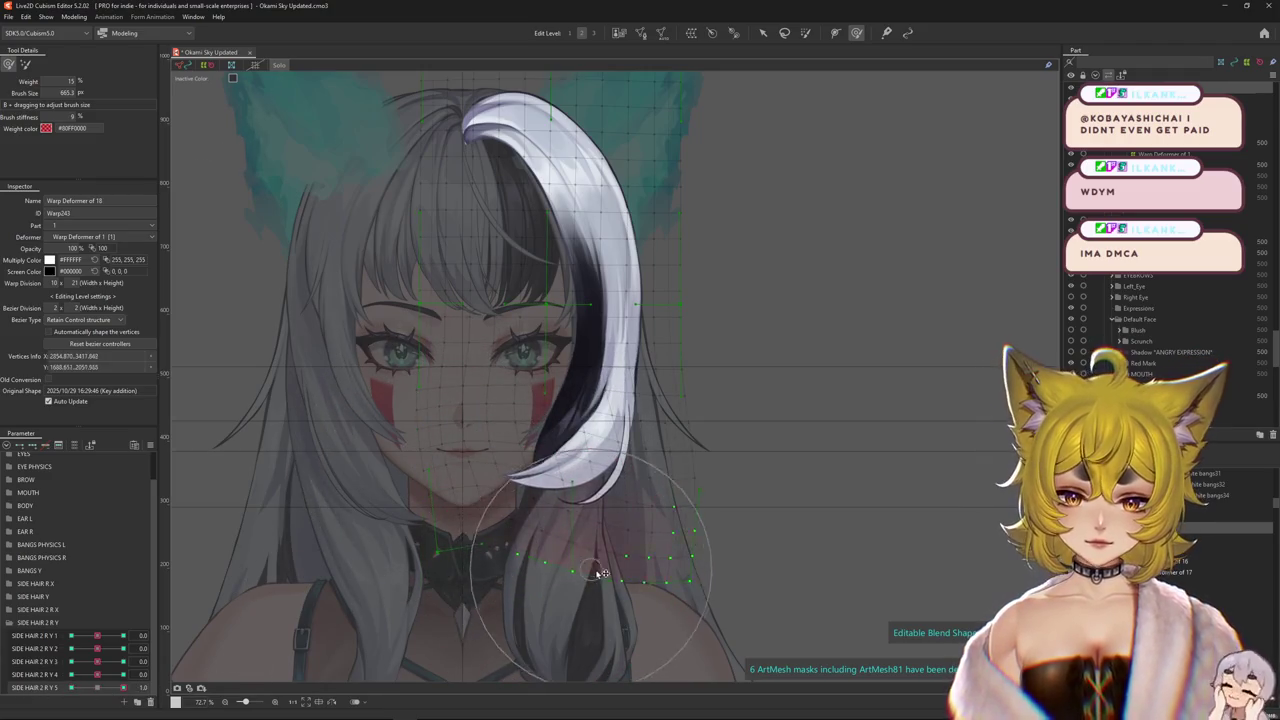
{"action": "left_click_drag", "start_coordinate": [651, 529], "coordinate": [543, 500]}
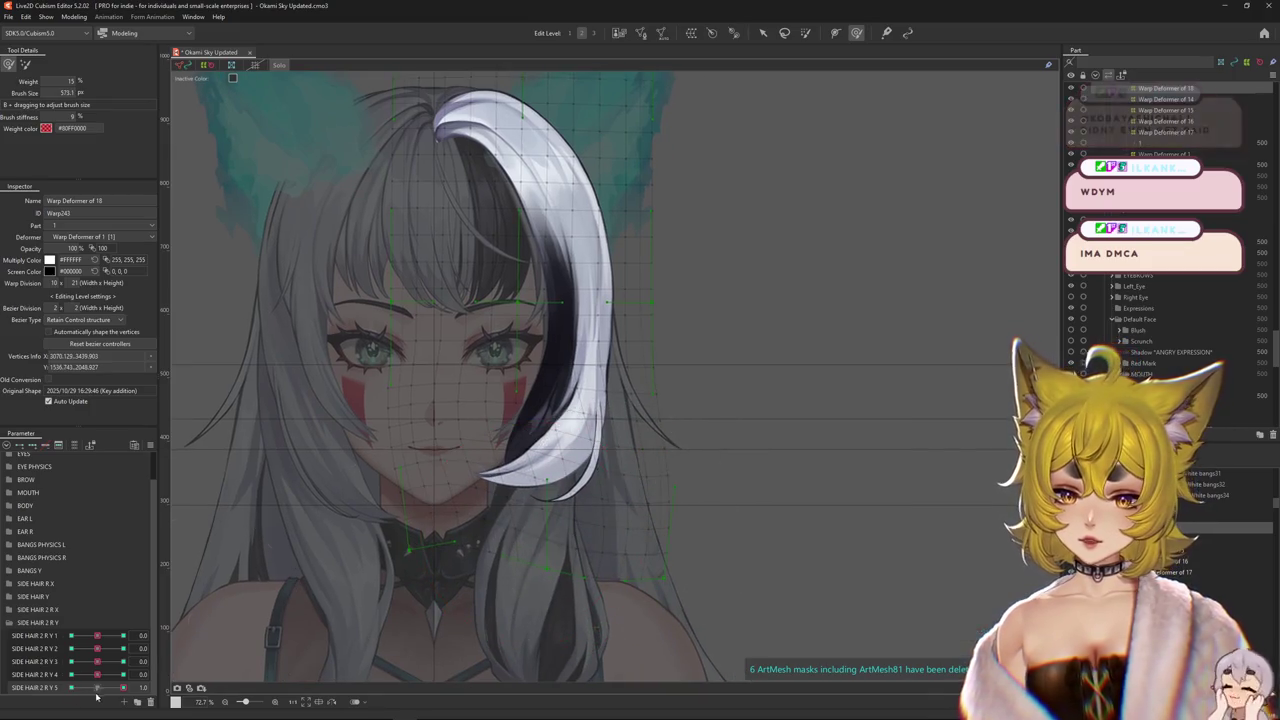
{"action": "left_click_drag", "start_coordinate": [96, 690], "coordinate": [71, 690]}
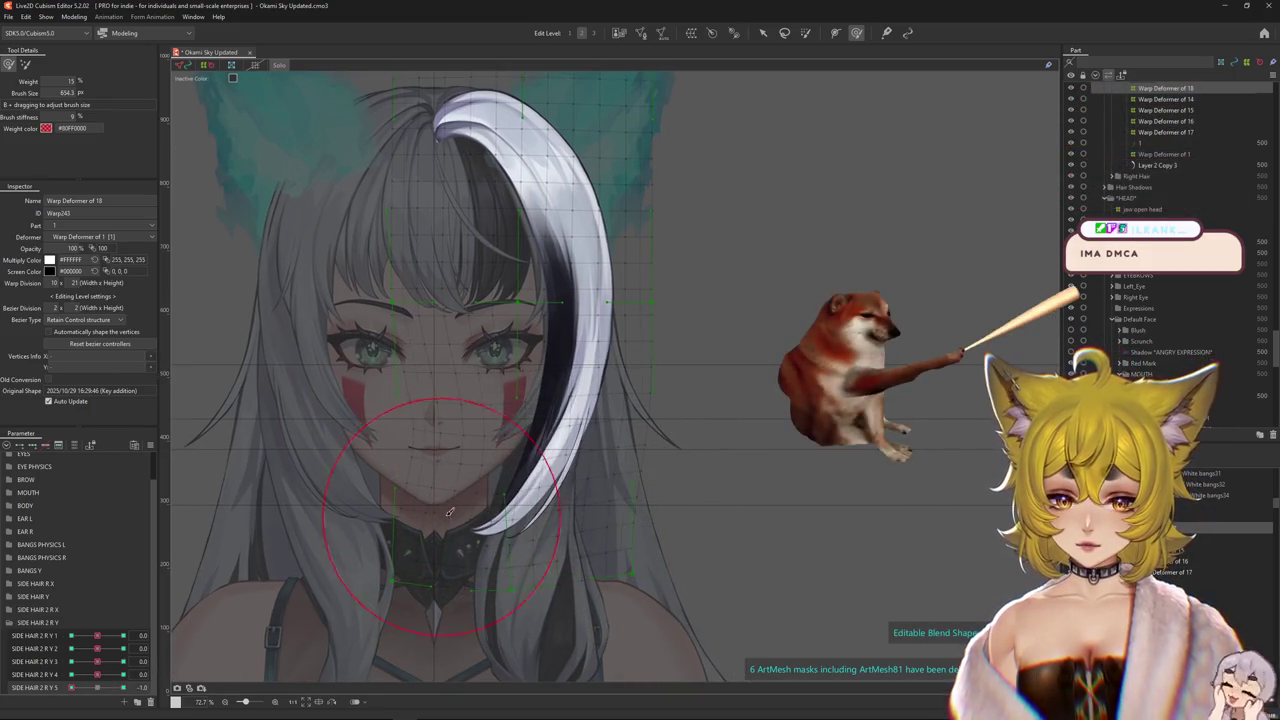
{"action": "left_click", "coordinate": [551, 494]}
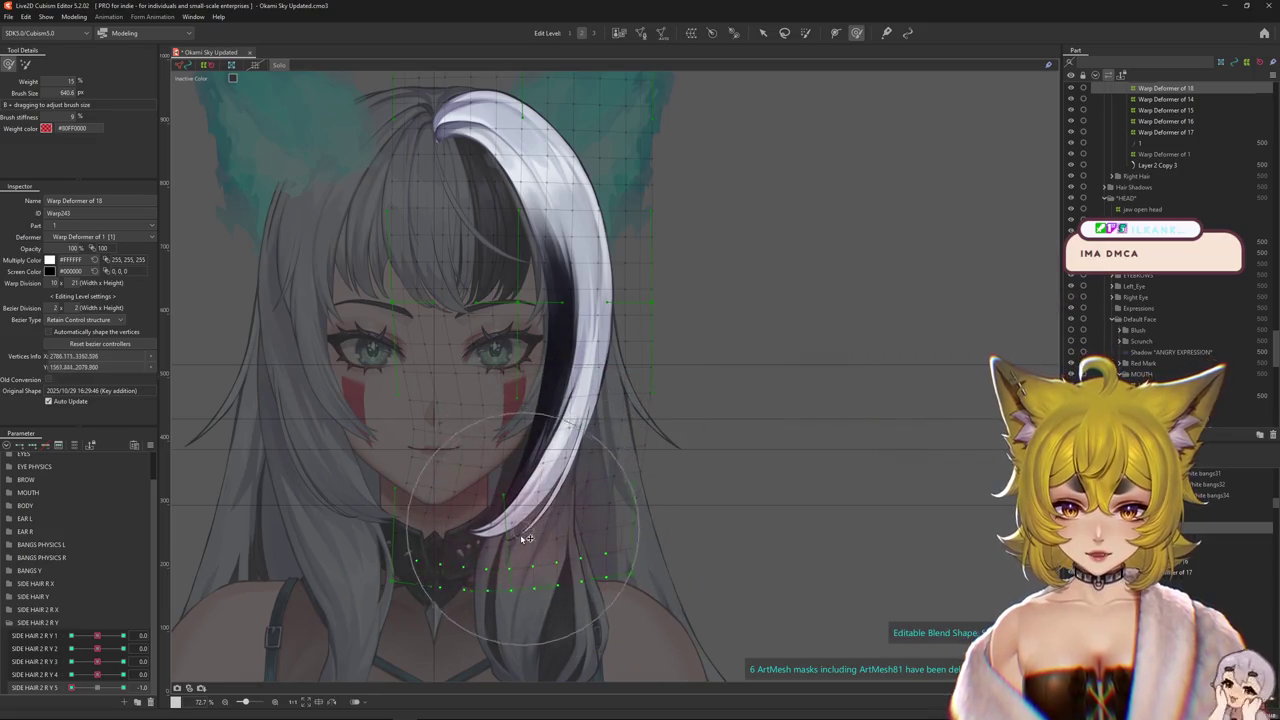
{"action": "left_click_drag", "start_coordinate": [527, 538], "coordinate": [543, 523]}
{"action": "left_click", "coordinate": [229, 606]}
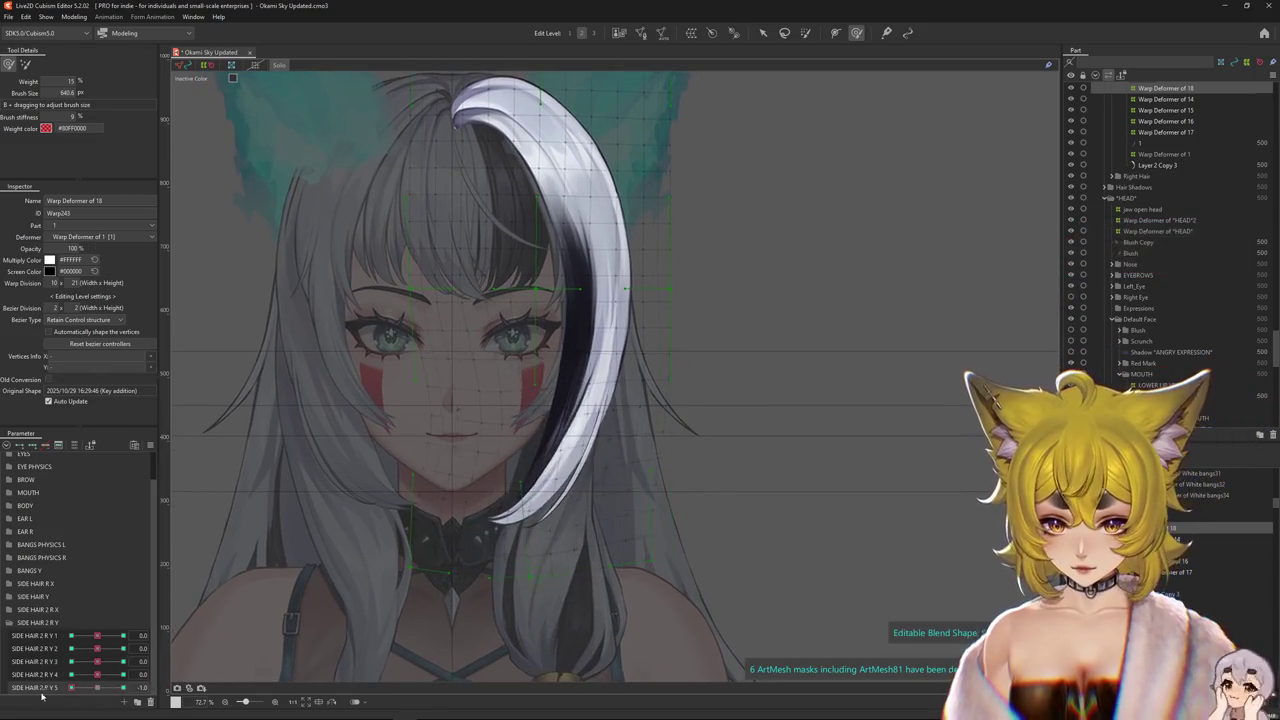
{"action": "scroll", "coordinate": [472, 541], "scroll_direction": "down", "scroll_amount": 3}
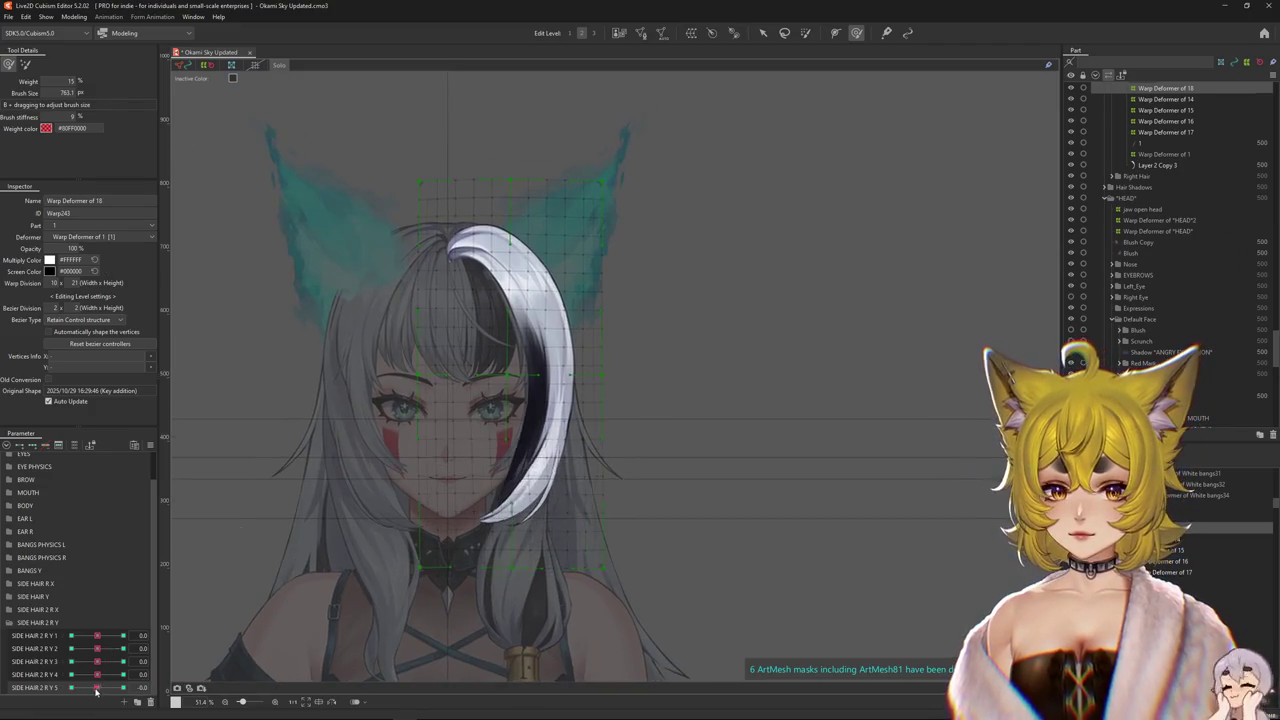
{"action": "scroll", "coordinate": [449, 566], "scroll_direction": "up", "scroll_amount": 3}
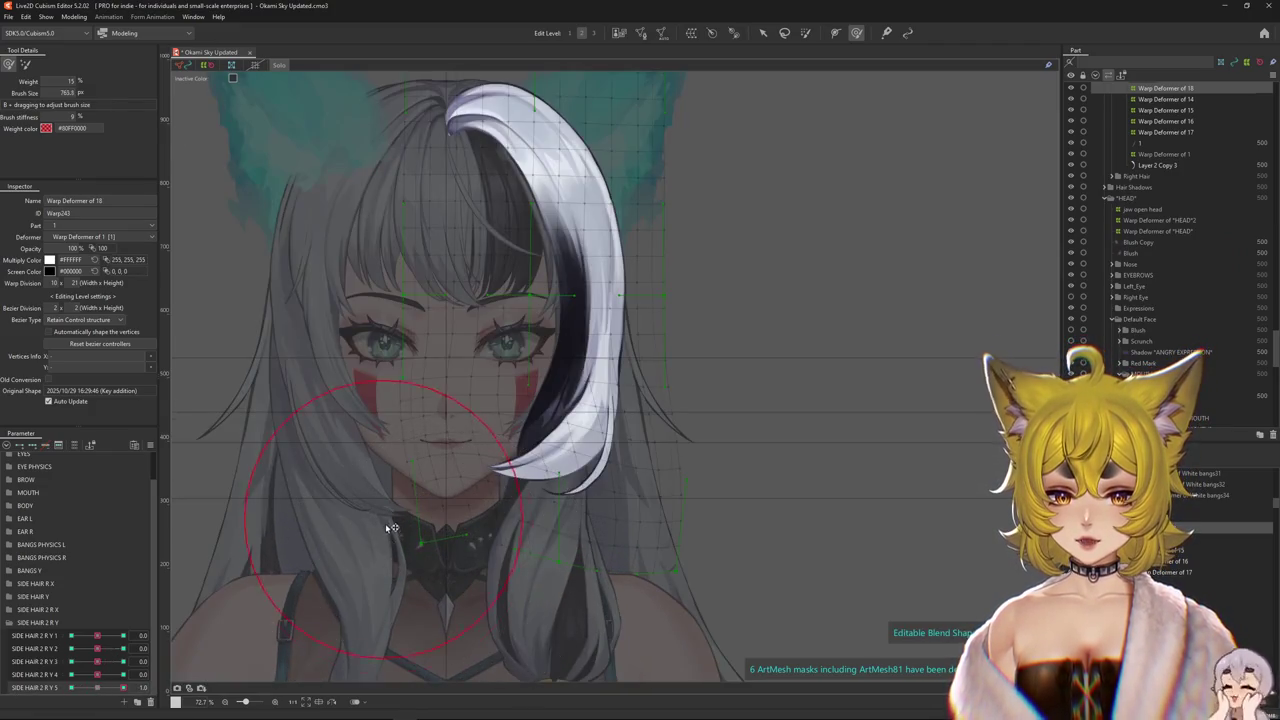
- Warp the hair mesh near the face, undo unwanted warps, and recheck R Y 5 at -1.0
{"action": "left_click_drag", "start_coordinate": [481, 460], "coordinate": [499, 420]}
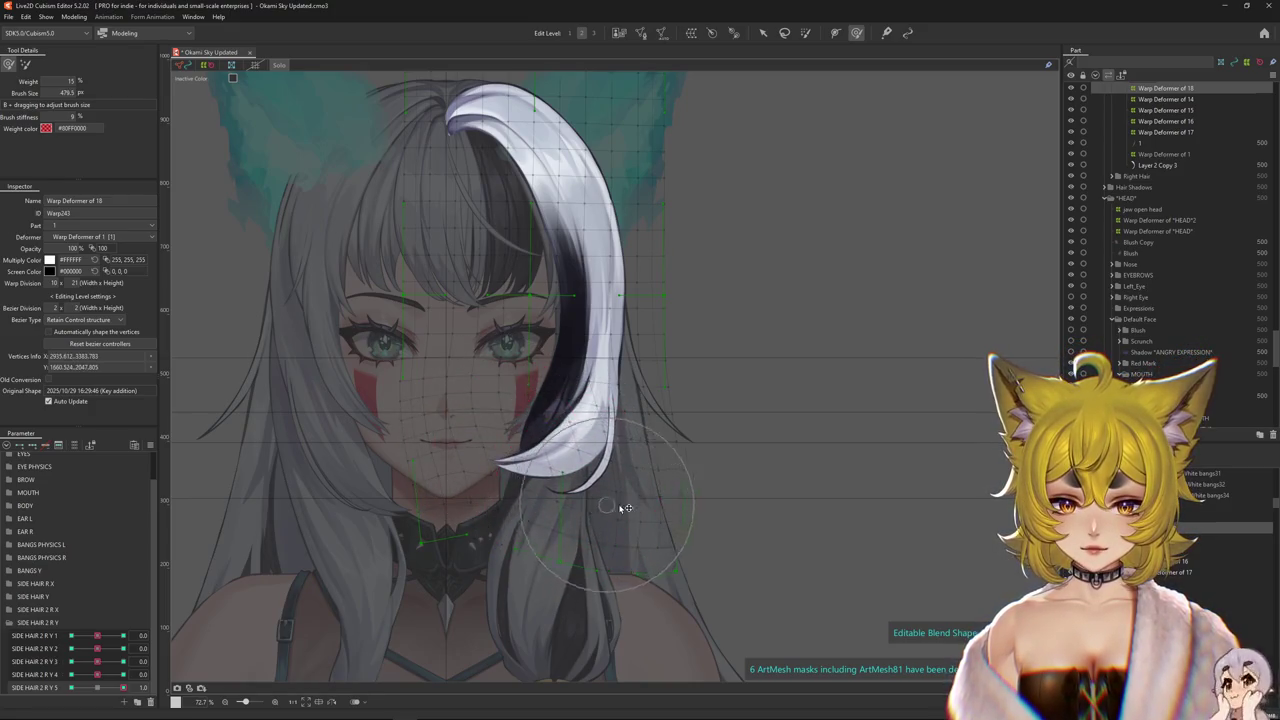
{"action": "left_click_drag", "start_coordinate": [663, 457], "coordinate": [677, 491]}
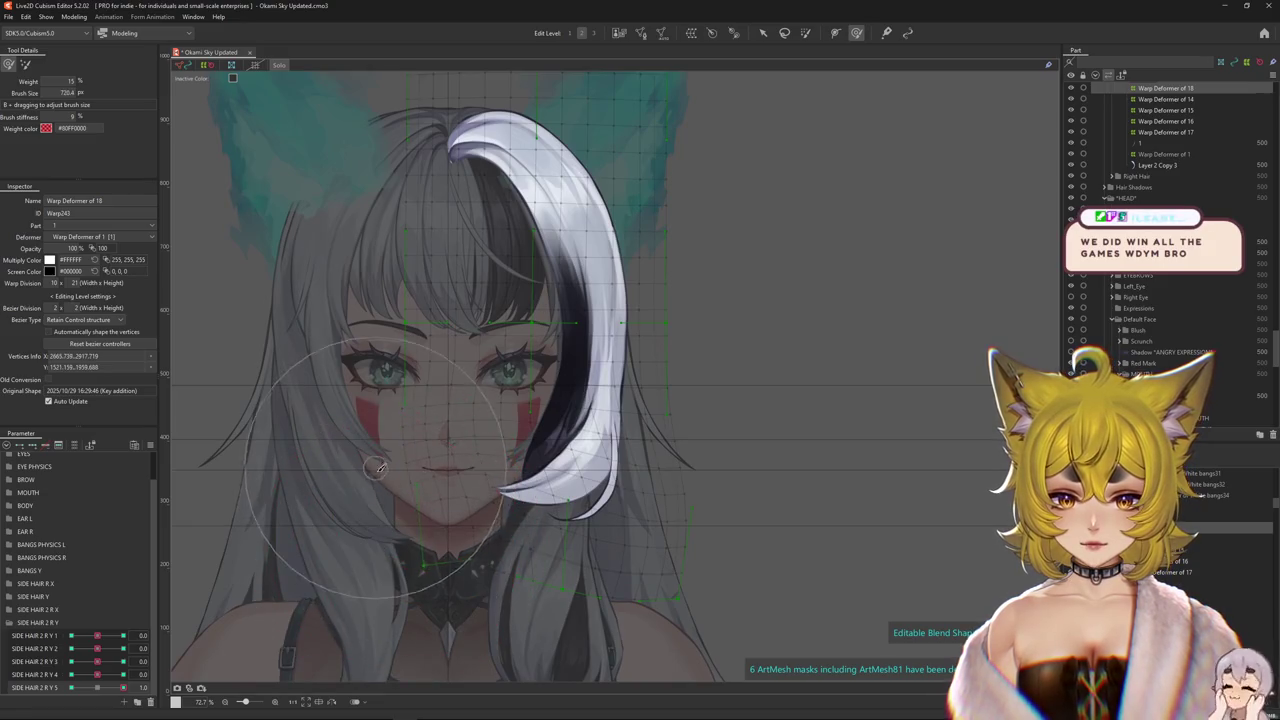
{"action": "left_click_drag", "start_coordinate": [378, 468], "coordinate": [445, 507]}
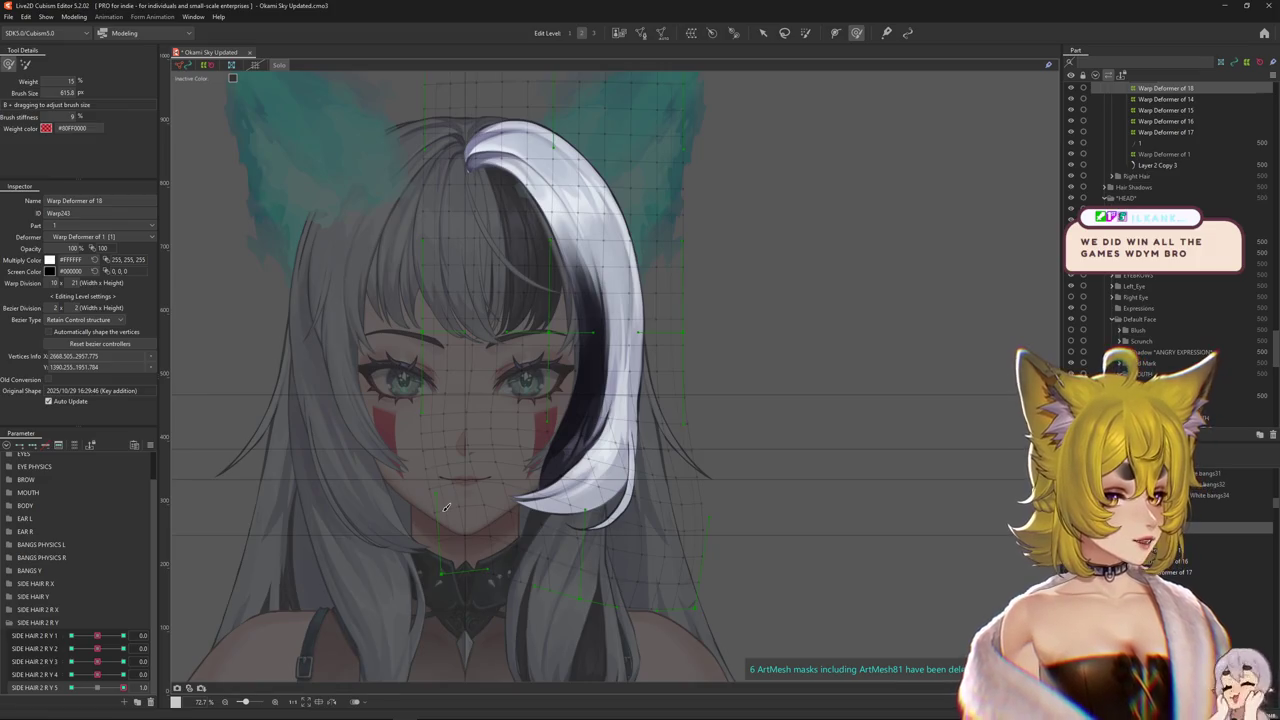
{"action": "key", "text": "ctrl+z"}
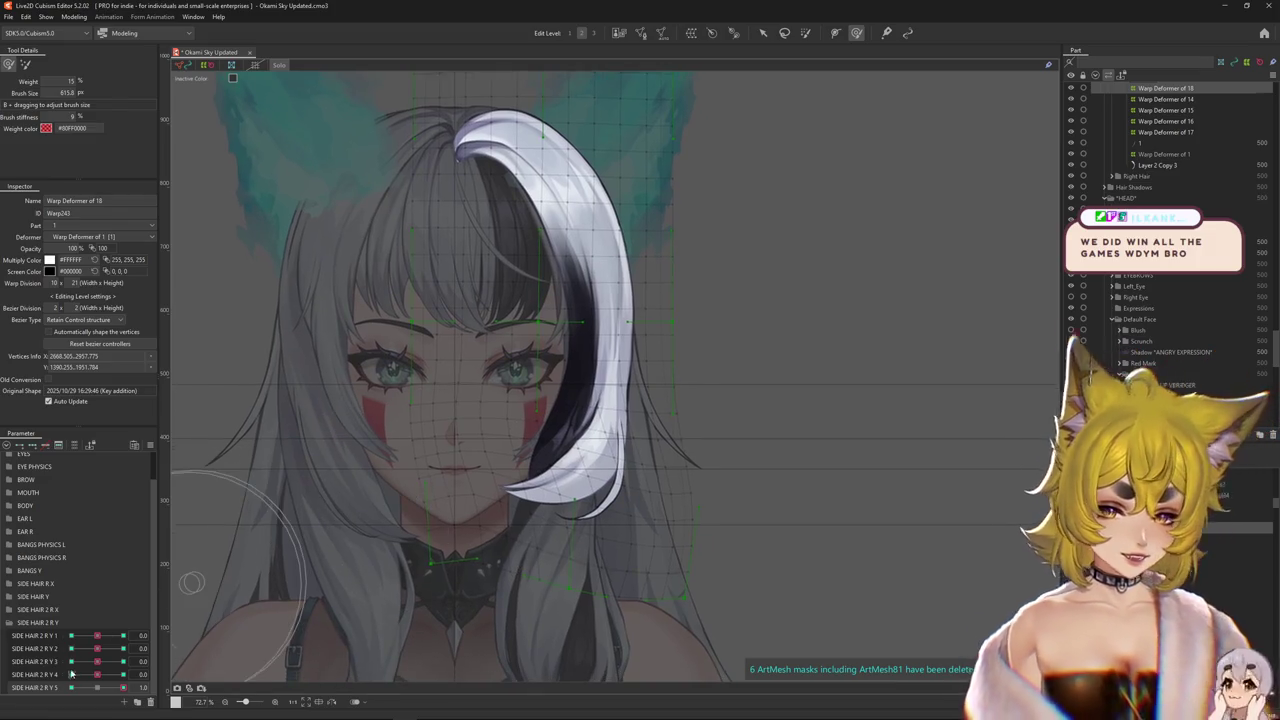
{"action": "left_click_drag", "start_coordinate": [106, 680], "coordinate": [108, 677]}
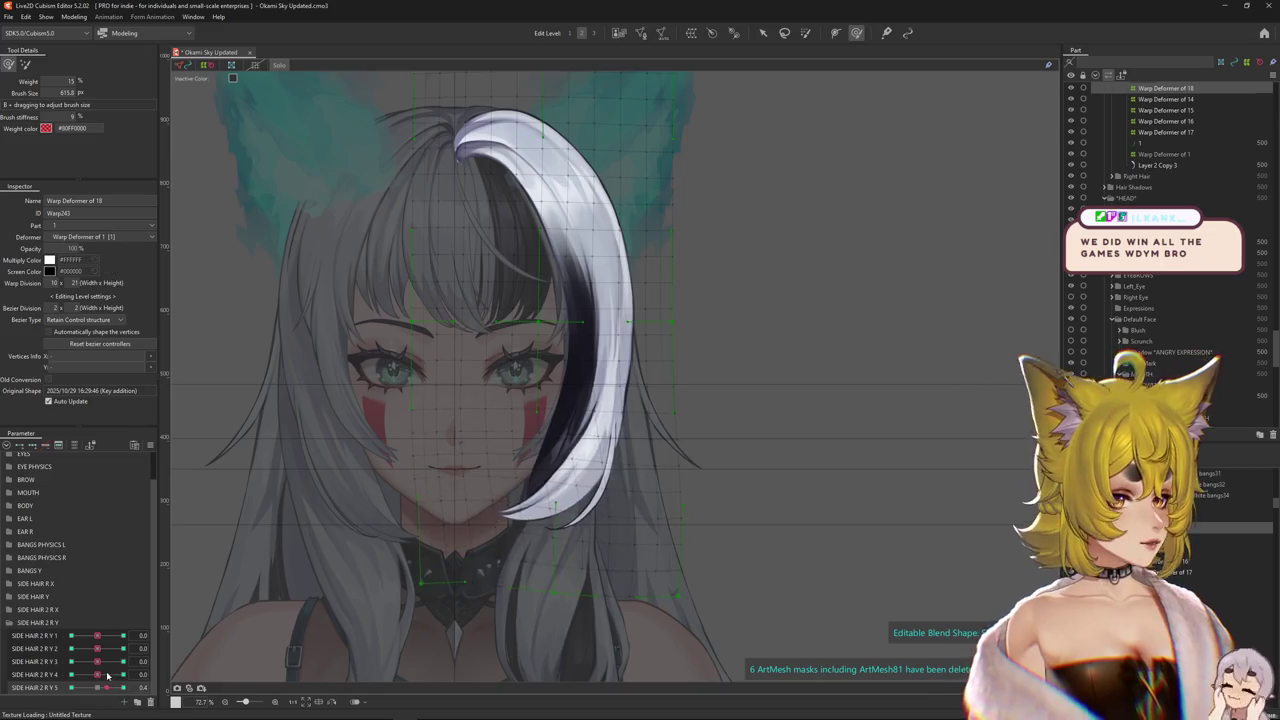
{"action": "key", "text": "ctrl+z"}
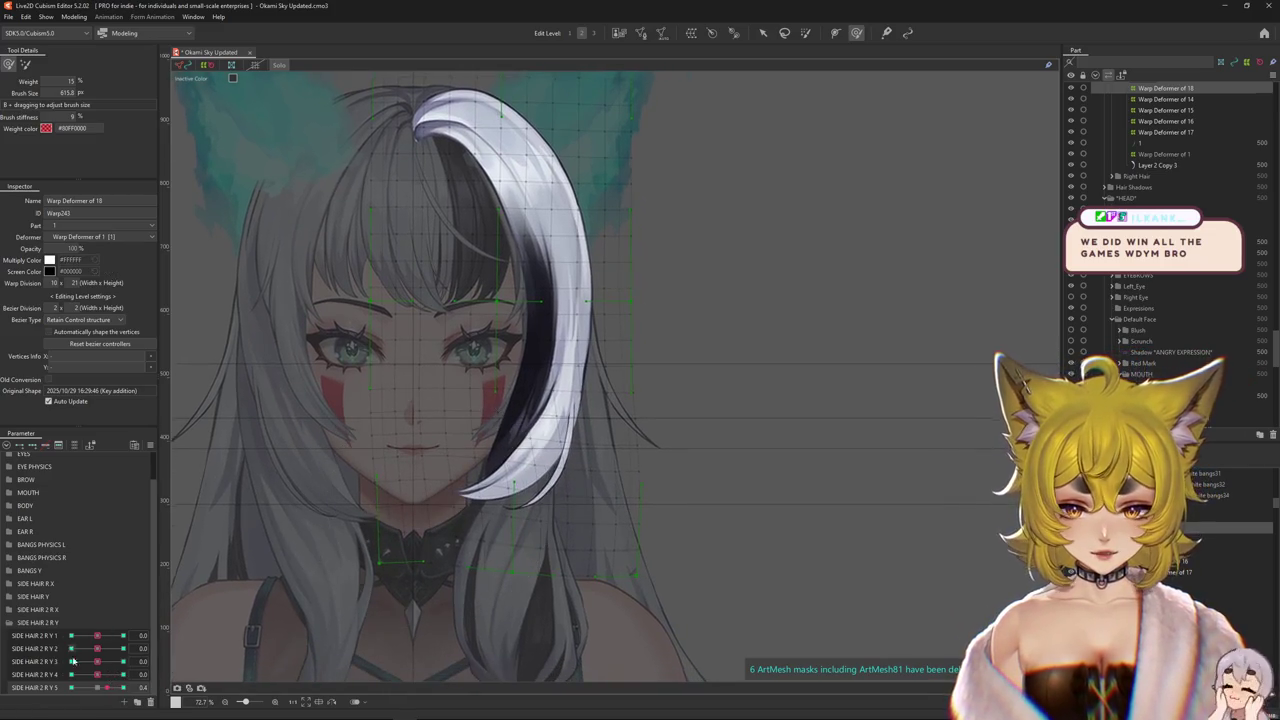
{"action": "left_click_drag", "start_coordinate": [107, 687], "coordinate": [3, 683]}
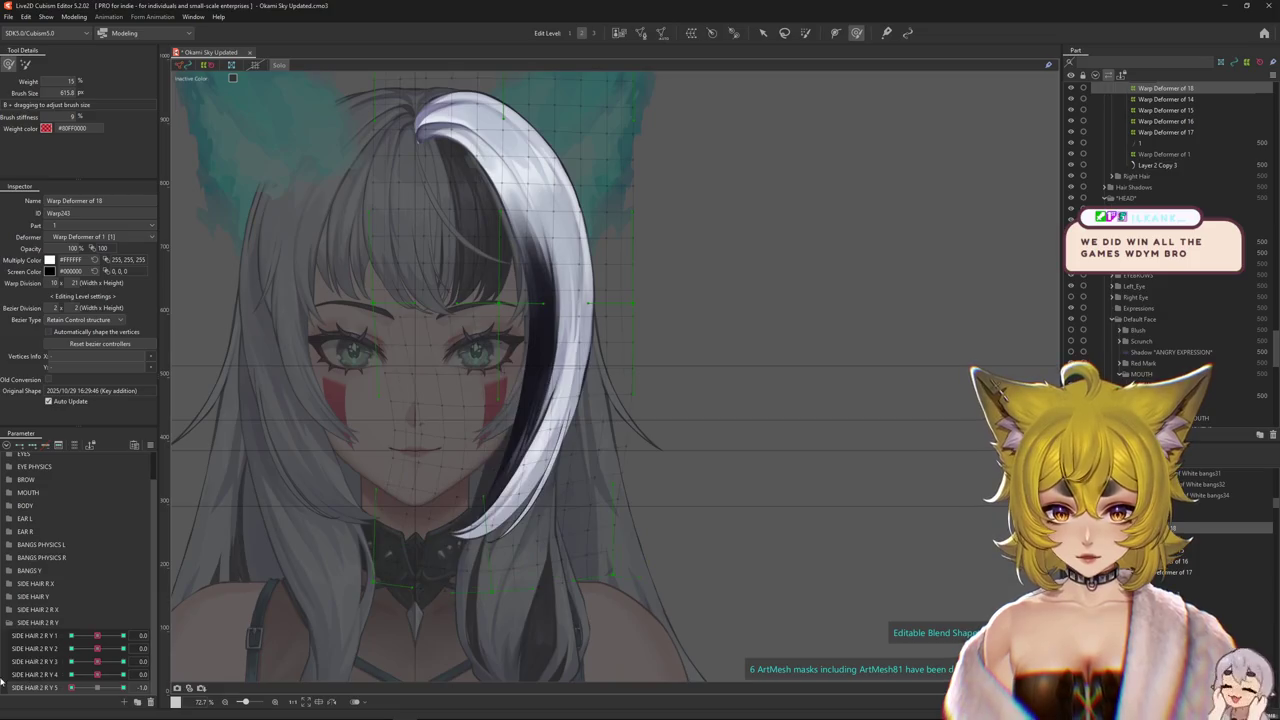
{"action": "scroll", "coordinate": [615, 530], "scroll_direction": "down", "scroll_amount": 5}
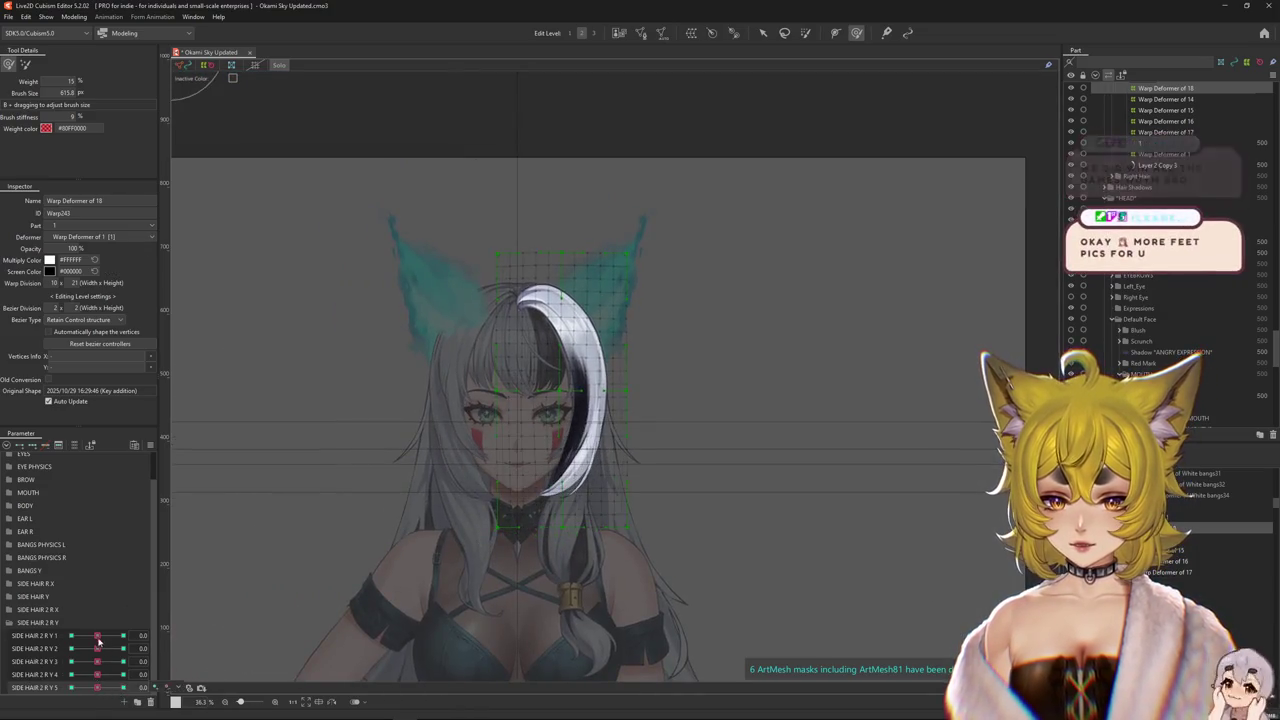
{"action": "left_click", "coordinate": [144, 688]}
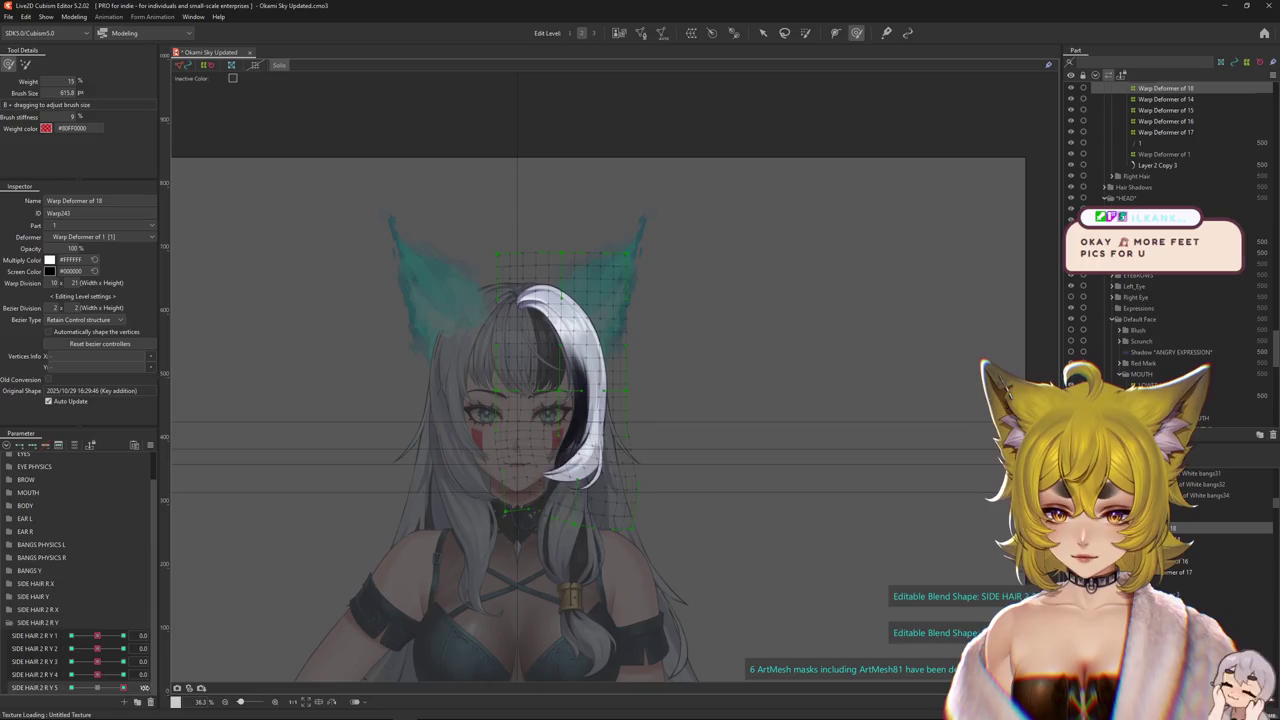
- Duplicate the SIDE HAIR R Y physics group as SIDE HAIR2 R Y in Physics Settings
{"action": "left_click", "coordinate": [73, 16]}
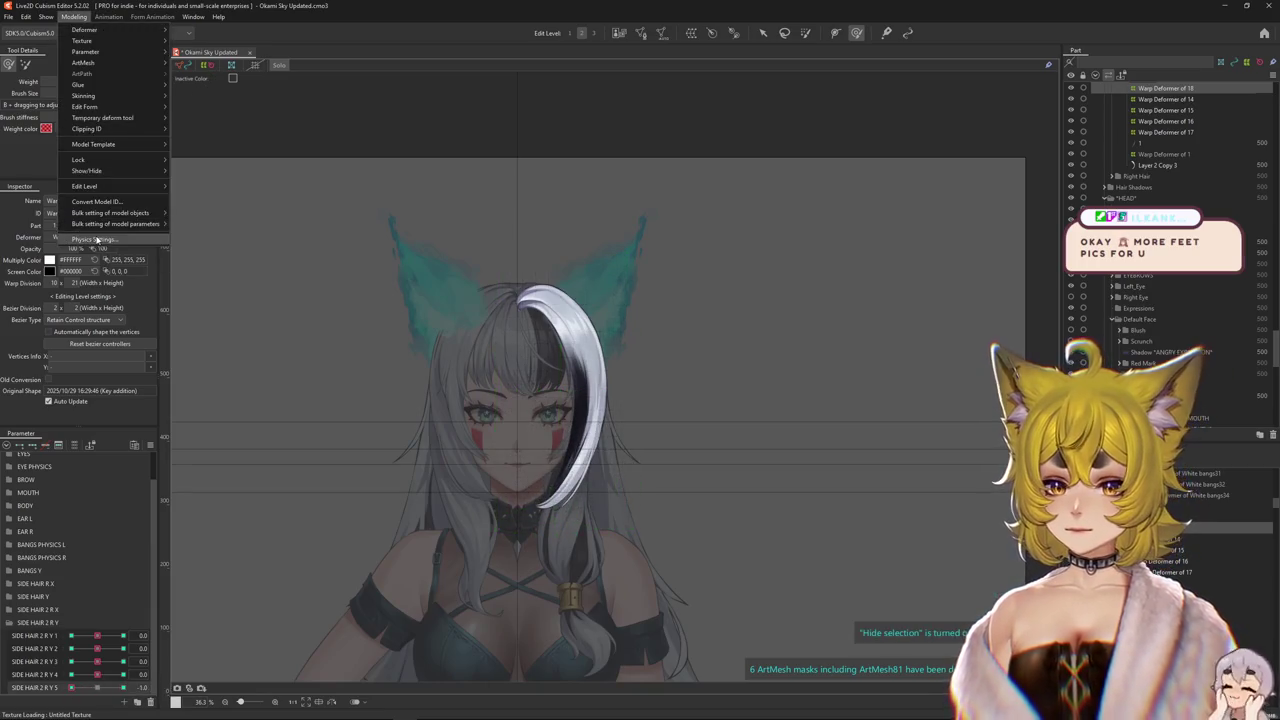
{"action": "left_click", "coordinate": [95, 208]}
{"action": "scroll", "coordinate": [755, 425], "scroll_direction": "up", "scroll_amount": 2}
{"action": "scroll", "coordinate": [770, 410], "scroll_direction": "up", "scroll_amount": 1}
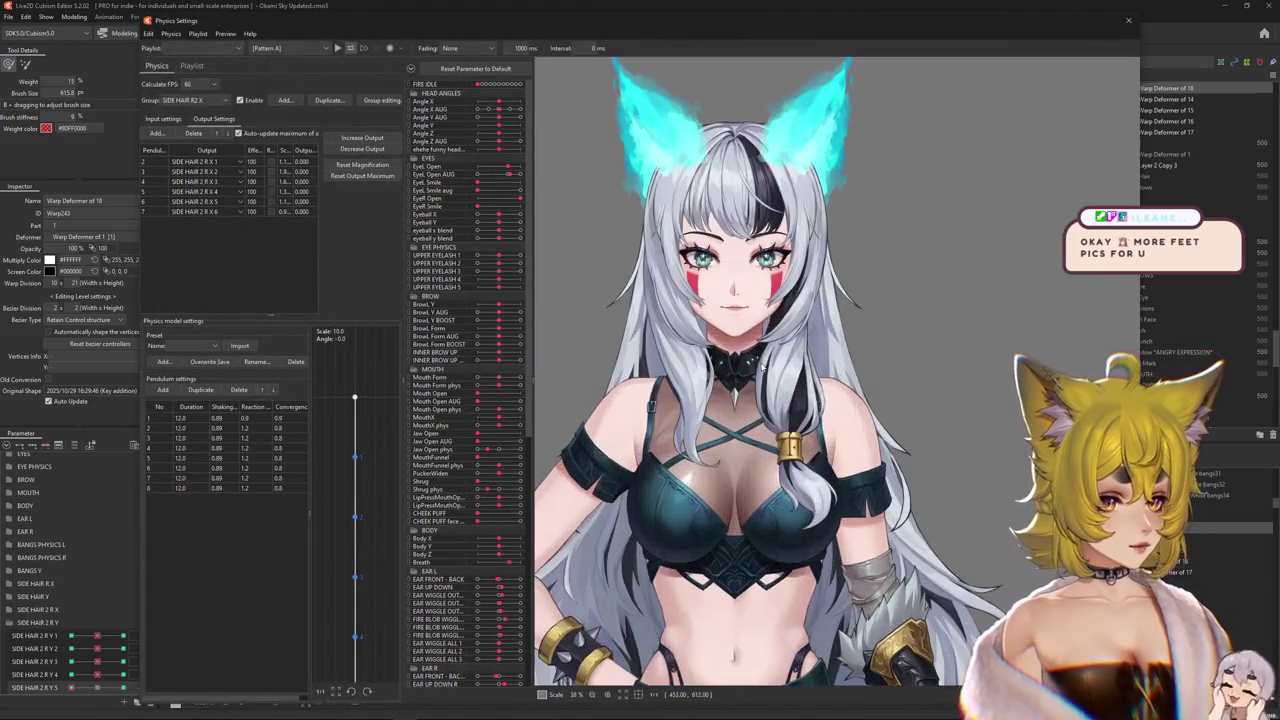
{"action": "scroll", "coordinate": [785, 392], "scroll_direction": "up", "scroll_amount": 1}
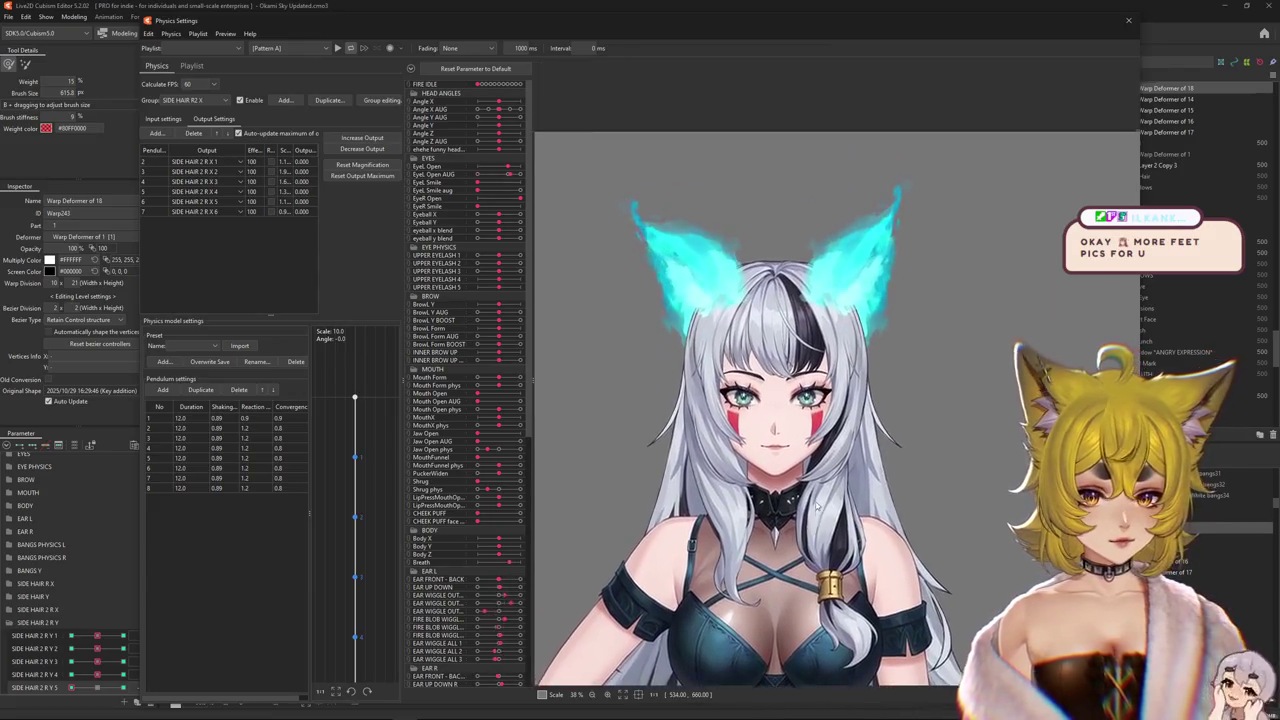
{"action": "left_click", "coordinate": [200, 101]}
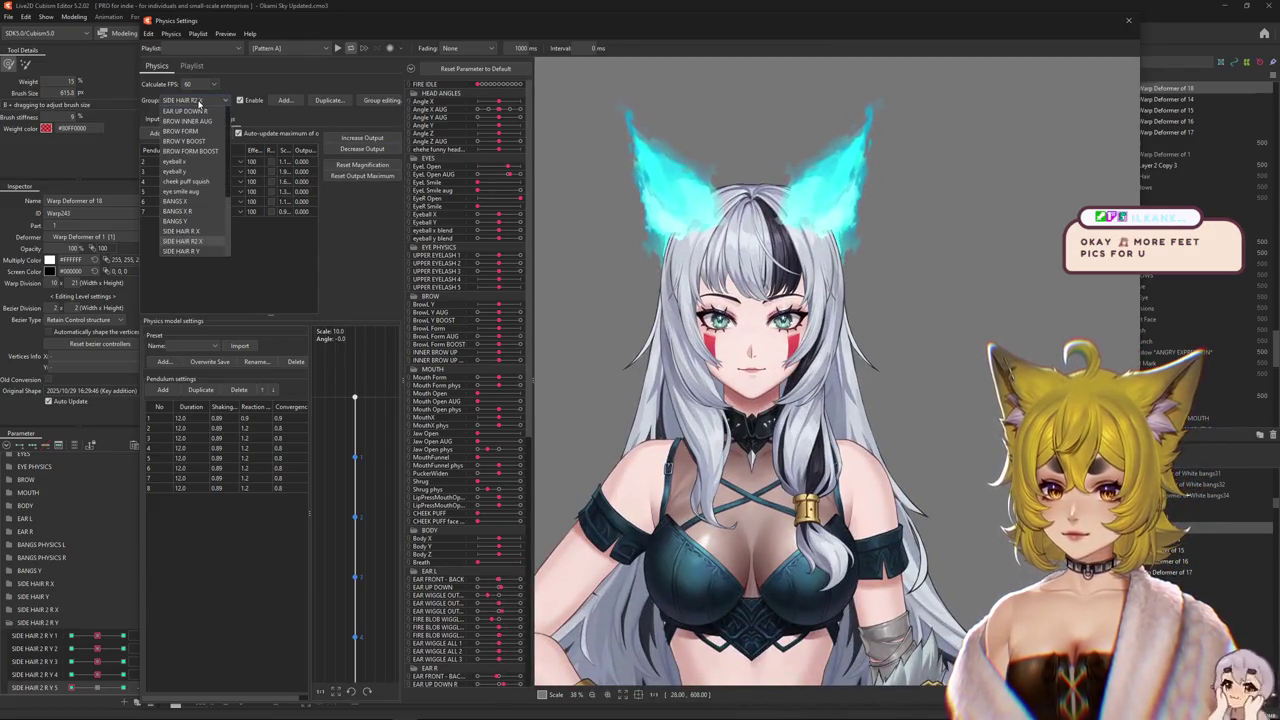
{"action": "left_click", "coordinate": [188, 253]}
{"action": "left_click", "coordinate": [348, 101]}
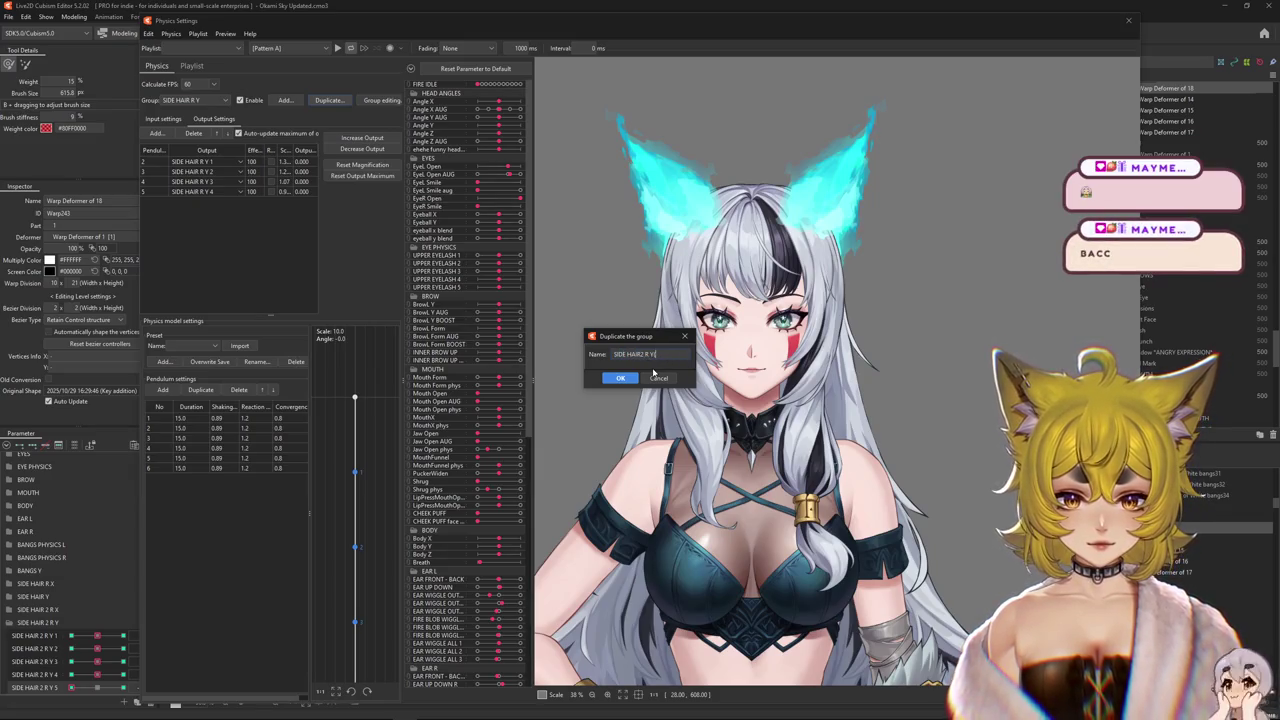
{"action": "key", "text": "Return"}
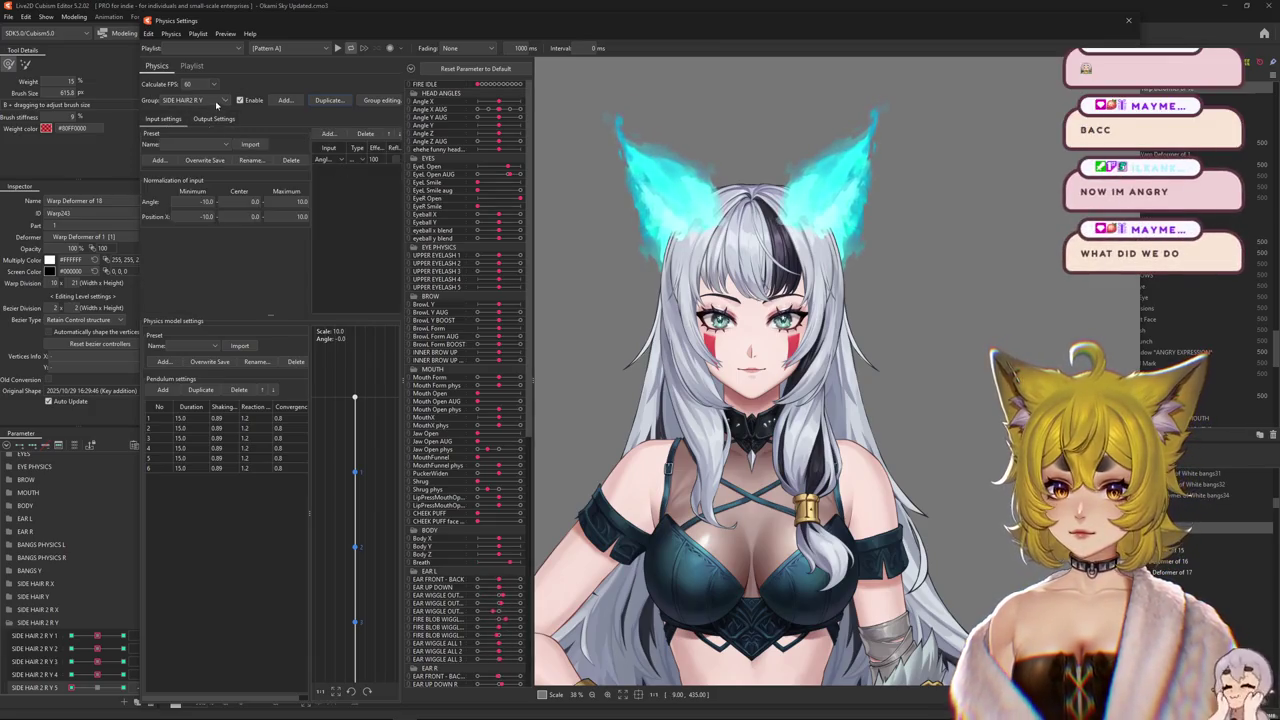
- Set the SIDE HAIR2 R Y group's outputs to SIDE HAIR 2 R Y 1–5
{"action": "left_click", "coordinate": [213, 118]}
{"action": "left_click", "coordinate": [200, 134]}
{"action": "left_click", "coordinate": [157, 133]}
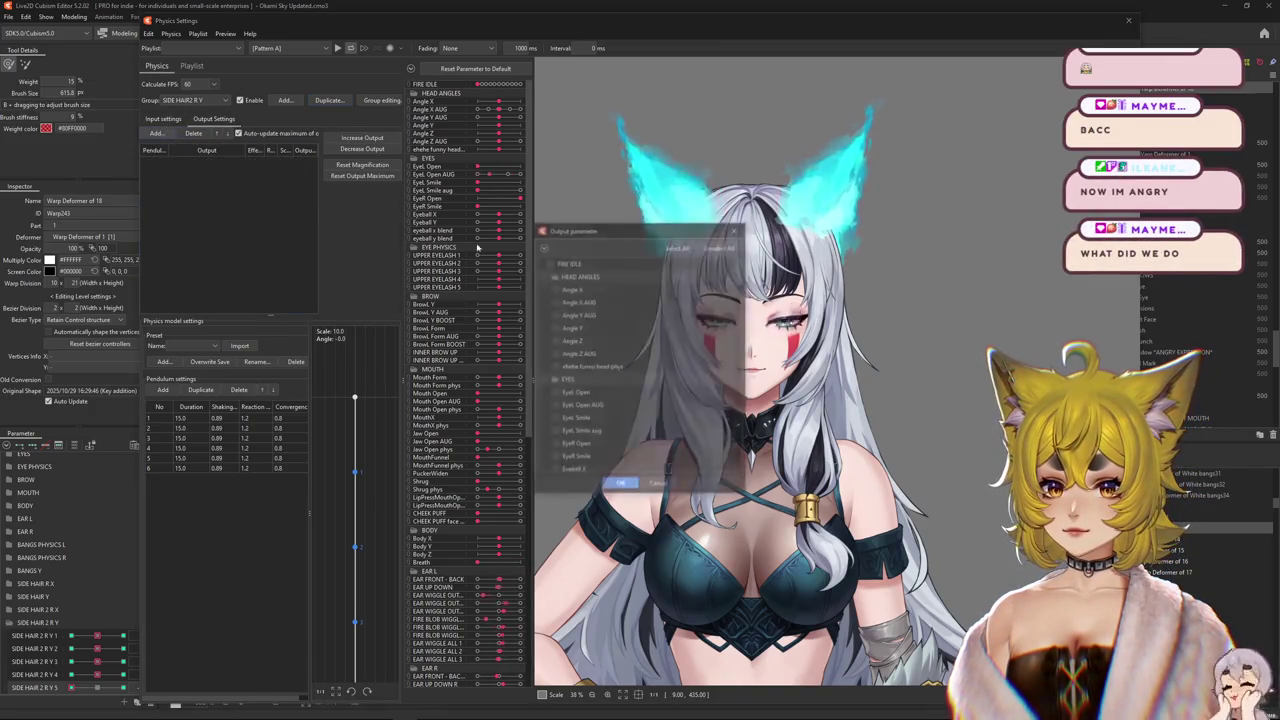
{"action": "scroll", "coordinate": [738, 364], "scroll_direction": "down", "scroll_amount": 5}
{"action": "scroll", "coordinate": [738, 364], "scroll_direction": "down", "scroll_amount": 3}
{"action": "scroll", "coordinate": [738, 364], "scroll_direction": "down", "scroll_amount": 3}
{"action": "scroll", "coordinate": [738, 364], "scroll_direction": "down", "scroll_amount": 10}
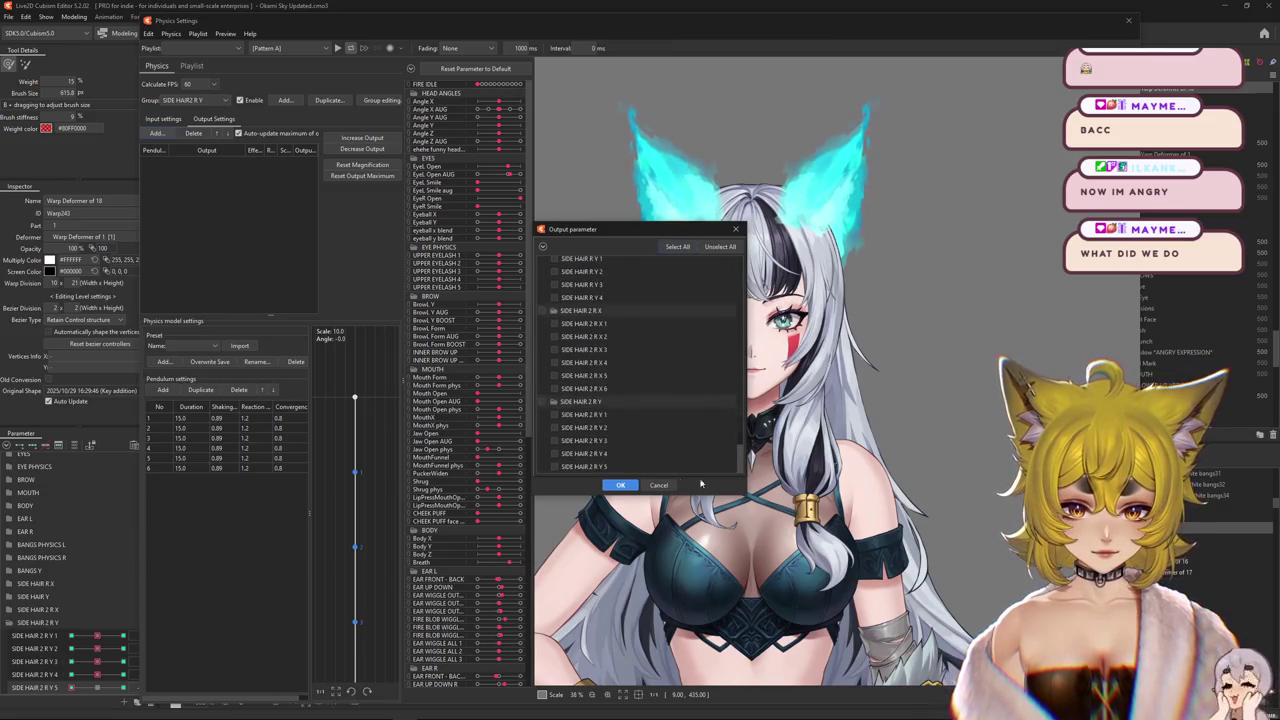
{"action": "left_click", "coordinate": [554, 427]}
{"action": "left_click", "coordinate": [554, 440]}
{"action": "left_click", "coordinate": [554, 453]}
{"action": "left_click", "coordinate": [554, 466]}
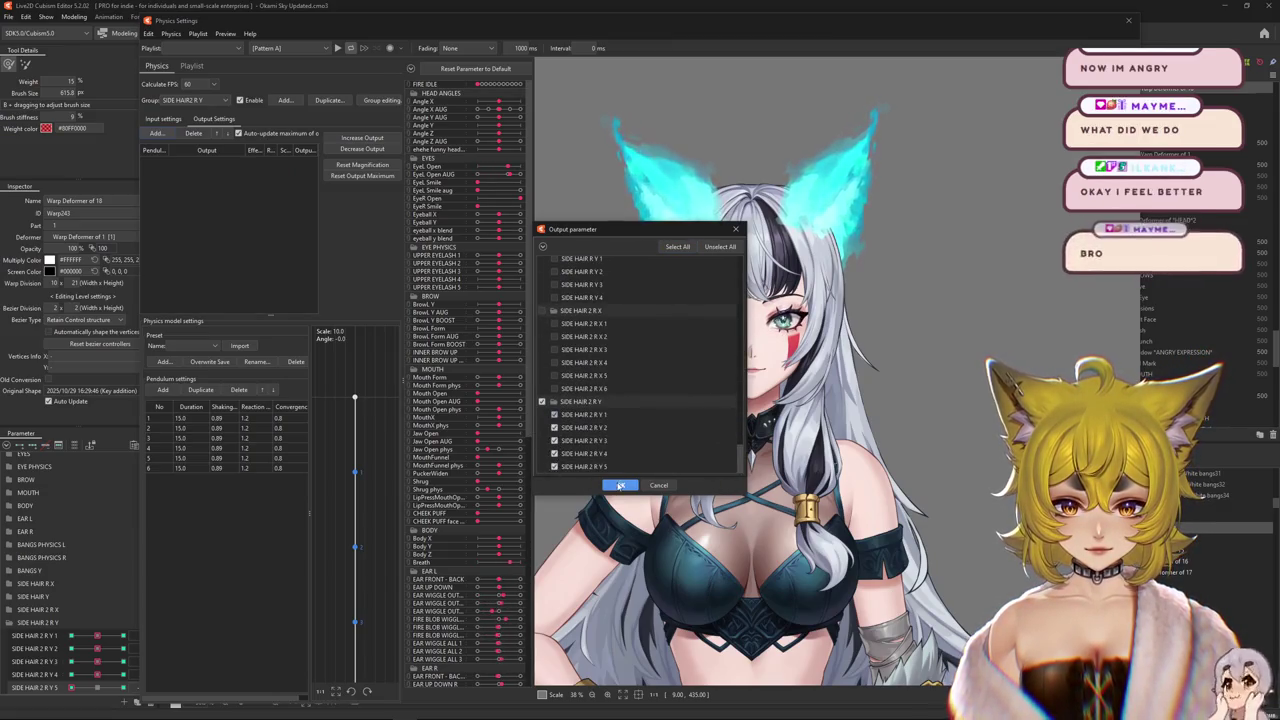
{"action": "left_click", "coordinate": [620, 485]}
- Tilt the model's head down and back to watch the SIDE HAIR 2 R Y strands react
{"action": "mouse_move", "coordinate": [818, 555]}
{"action": "left_mouse_down"}
{"action": "mouse_move", "coordinate": [828, 240]}
{"action": "mouse_move", "coordinate": [772, 216]}
{"action": "left_mouse_up"}
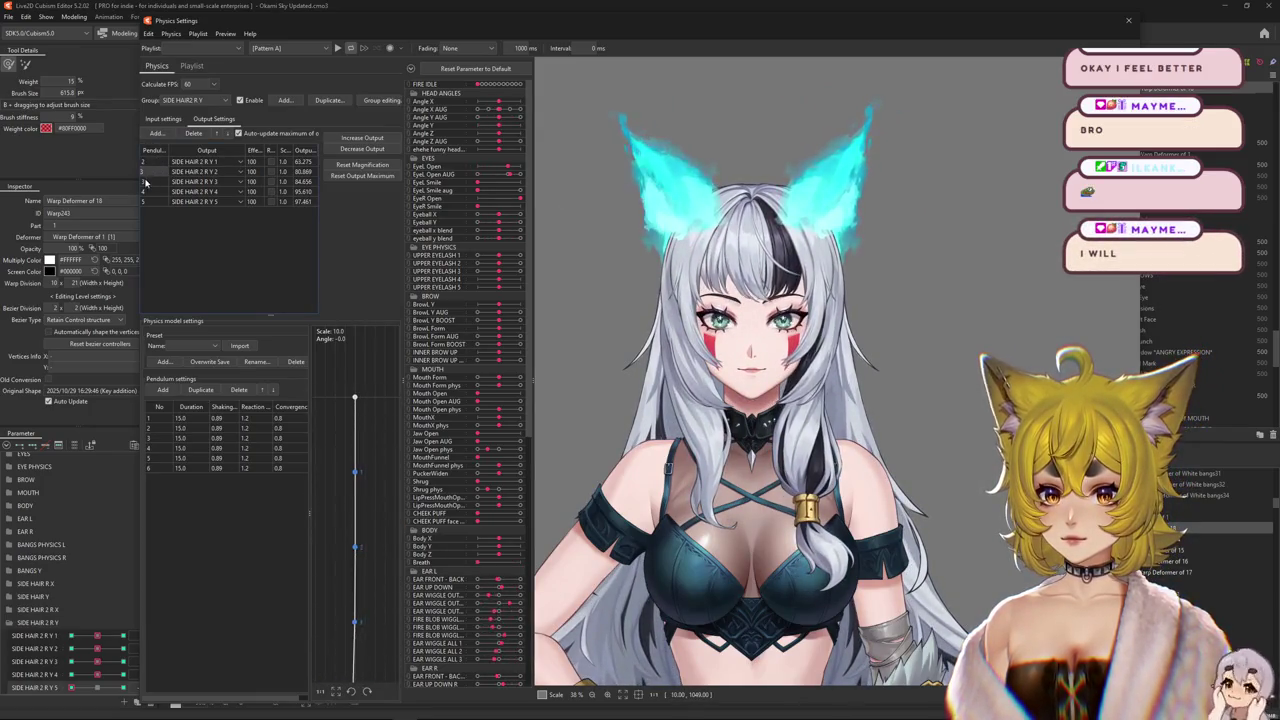
{"action": "left_click_drag", "start_coordinate": [760, 330], "coordinate": [812, 528]}
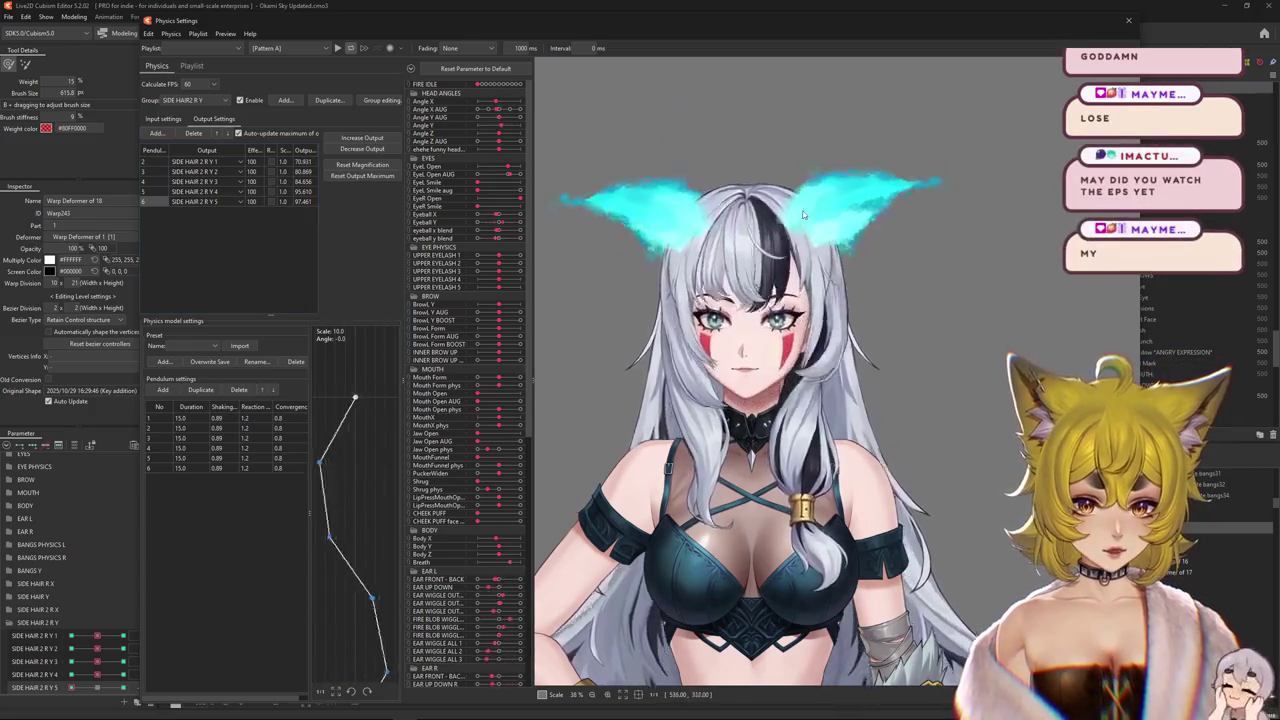
{"action": "mouse_move", "coordinate": [812, 528]}
{"action": "left_mouse_down"}
{"action": "mouse_move", "coordinate": [787, 568]}
{"action": "mouse_move", "coordinate": [828, 517]}
{"action": "left_mouse_up"}
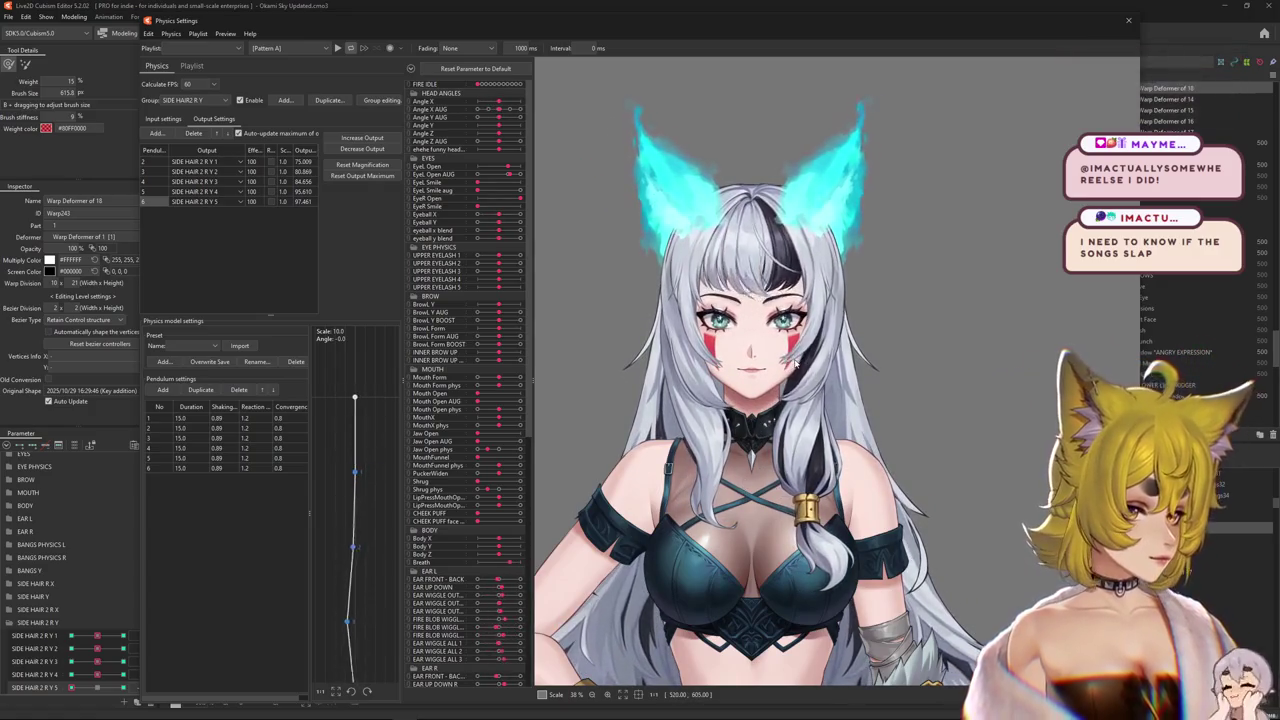
{"action": "mouse_move", "coordinate": [790, 365]}
{"action": "left_mouse_down"}
{"action": "mouse_move", "coordinate": [838, 622]}
{"action": "mouse_move", "coordinate": [857, 359]}
{"action": "mouse_move", "coordinate": [855, 431]}
{"action": "left_mouse_up"}
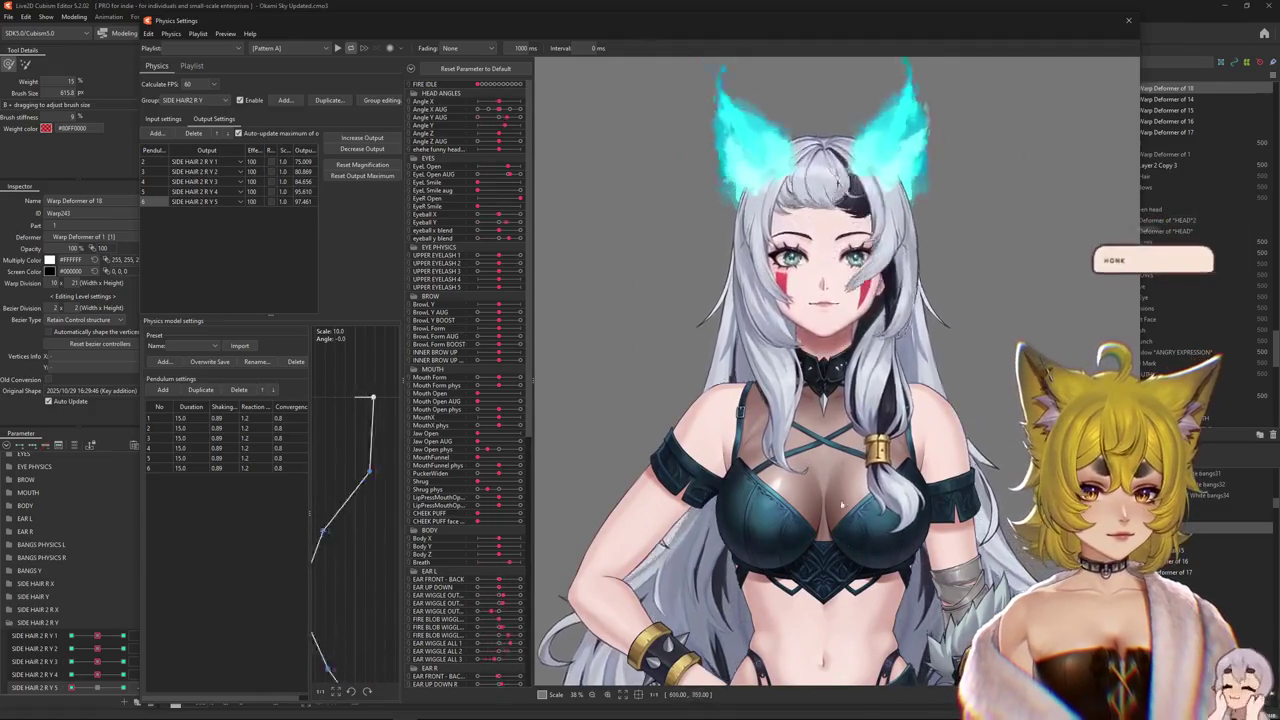
{"action": "left_click_drag", "start_coordinate": [877, 616], "coordinate": [953, 421]}
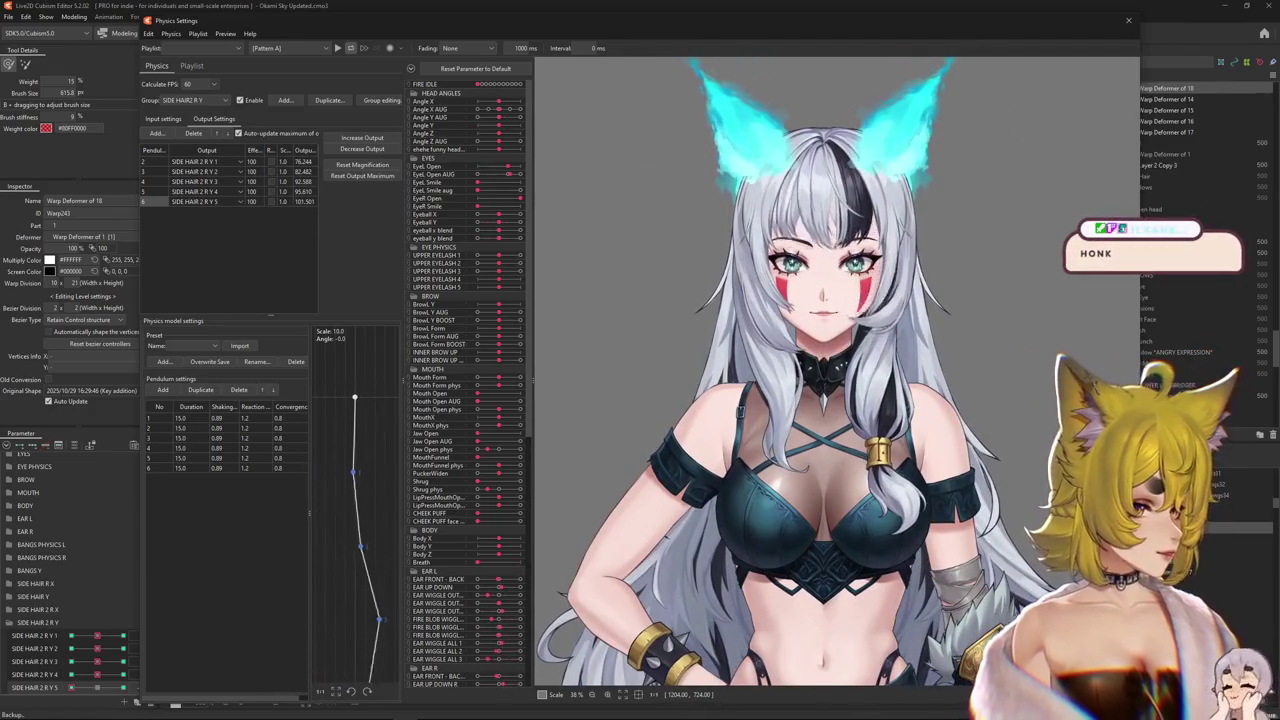
{"action": "left_click", "coordinate": [766, 304]}
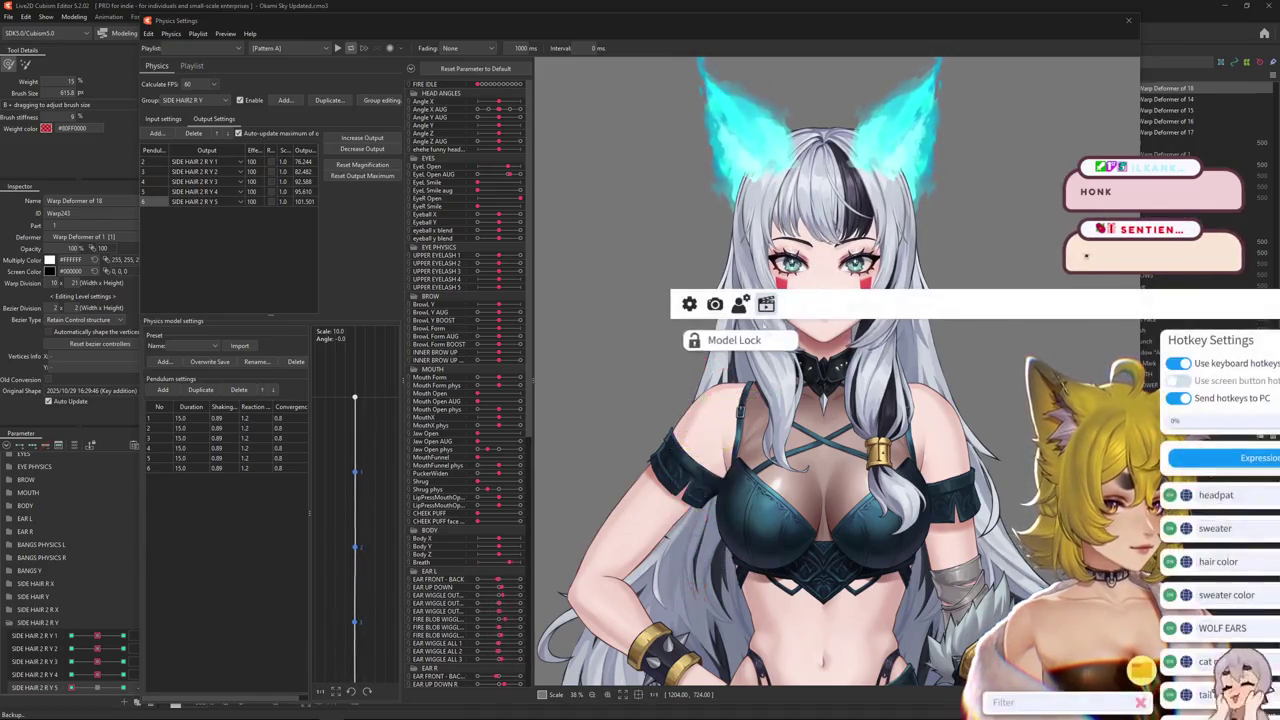
- Apply the hair color.exp3.json expression to turn the hair purple, then close the settings
{"action": "left_click", "coordinate": [1230, 457]}
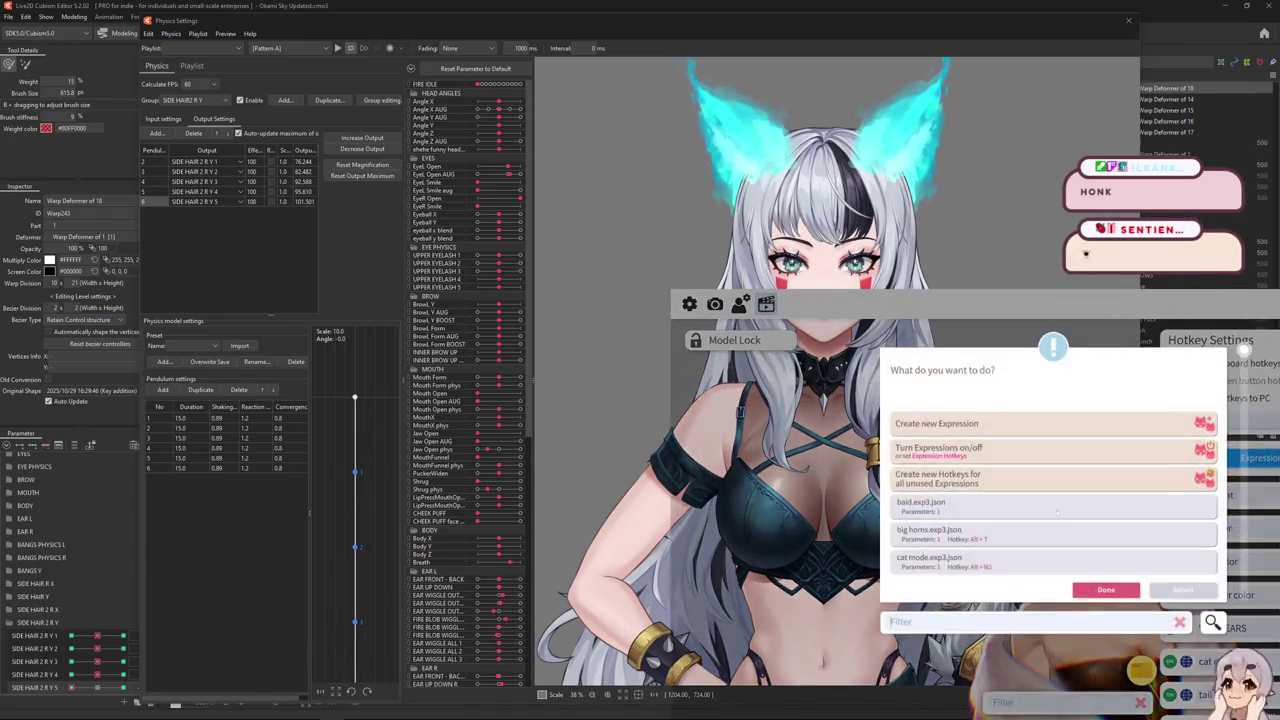
{"action": "scroll", "coordinate": [973, 522], "scroll_direction": "down", "scroll_amount": 1}
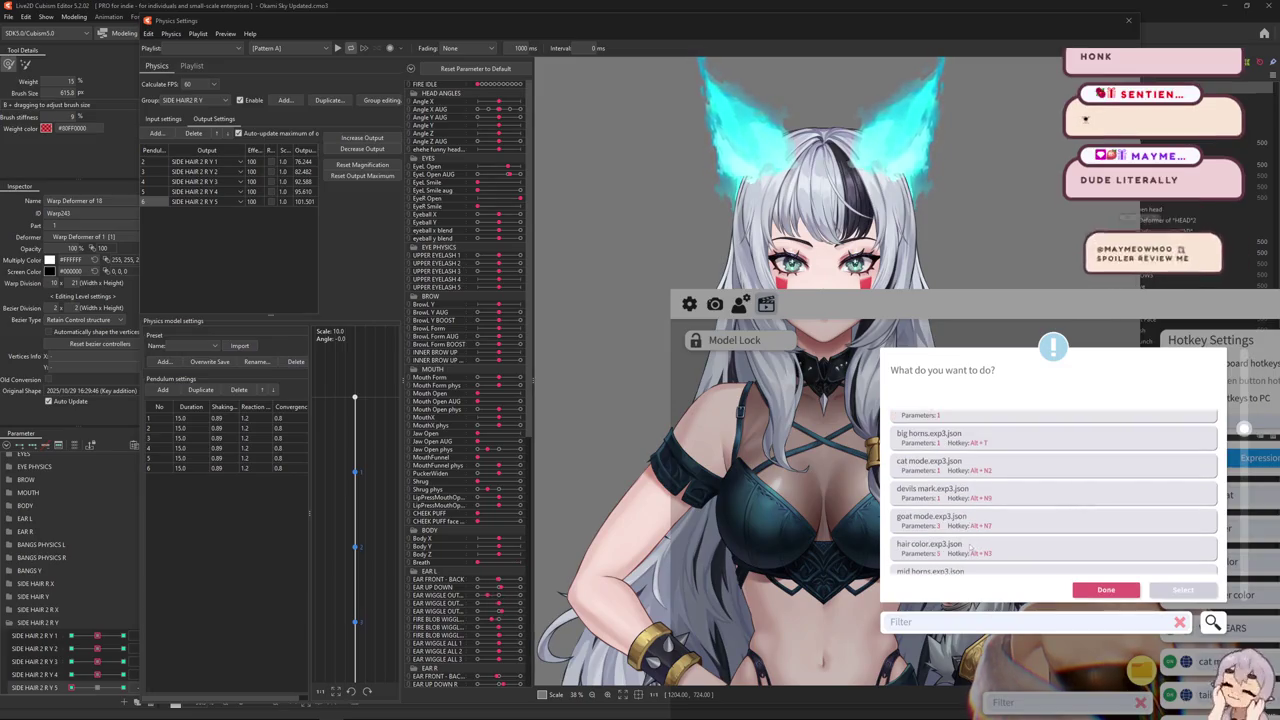
{"action": "left_click", "coordinate": [1000, 549]}
{"action": "left_click", "coordinate": [1183, 590]}
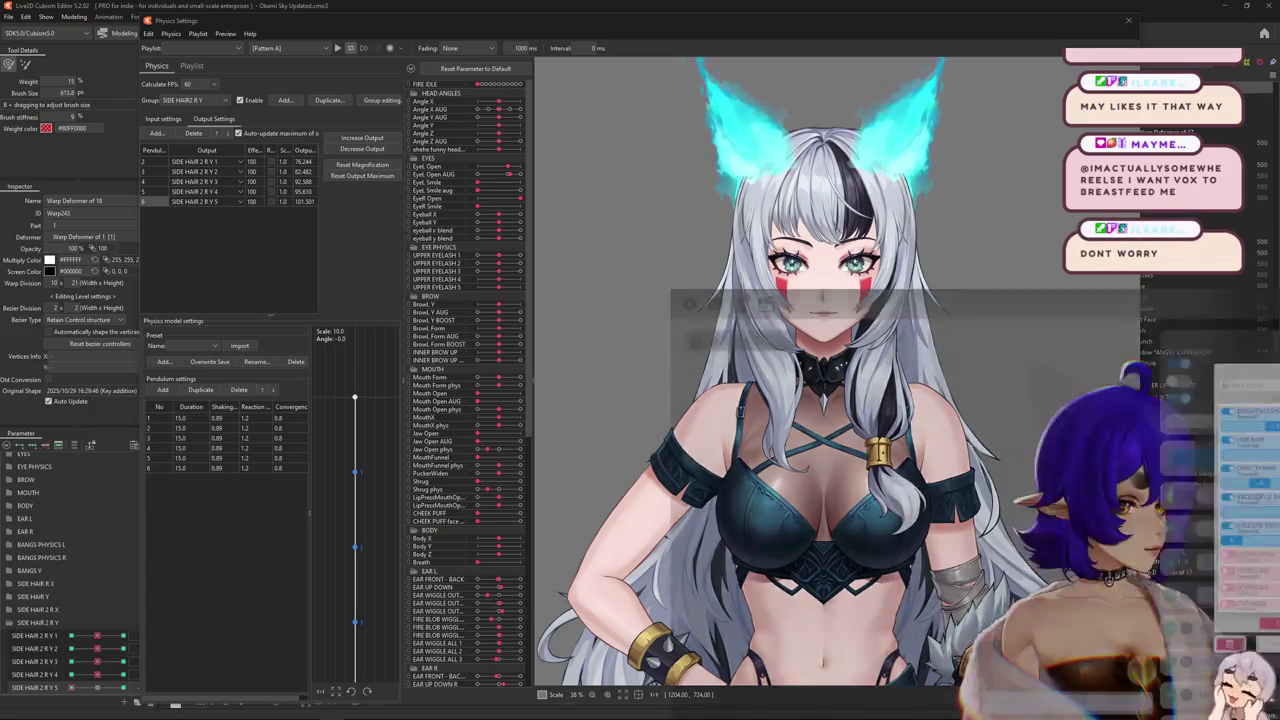
{"action": "left_click", "coordinate": [1103, 585]}
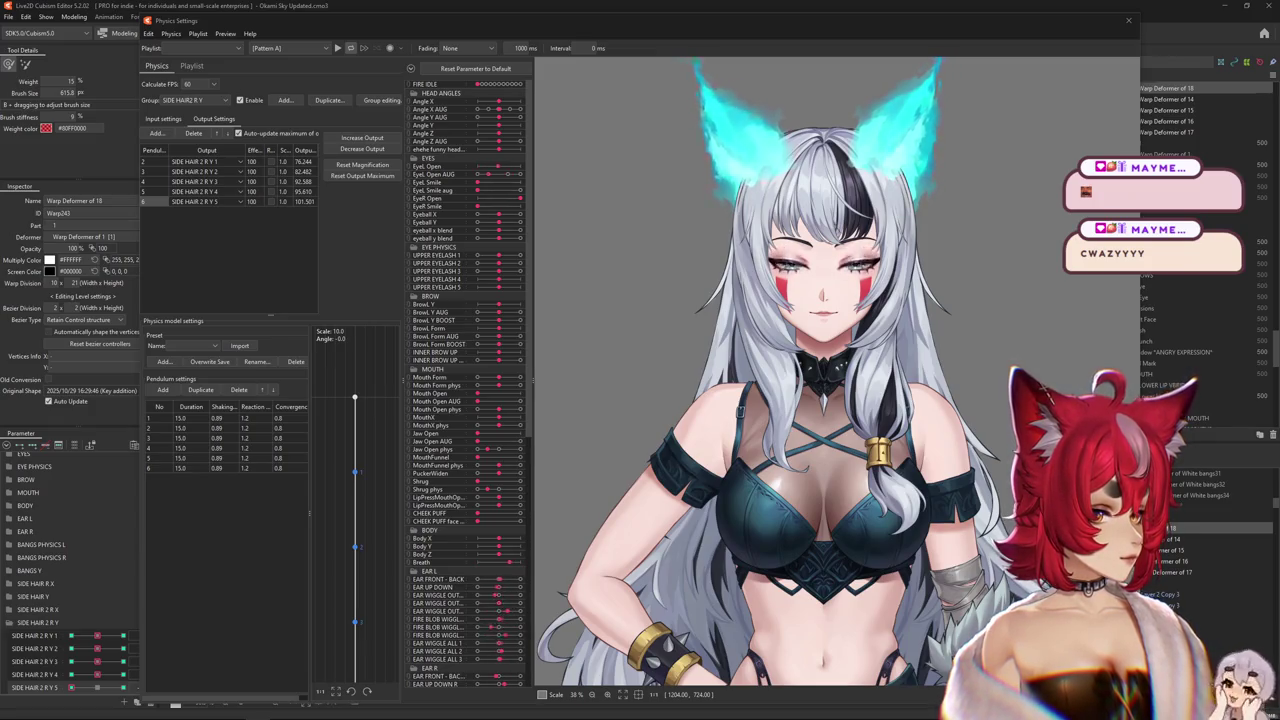
- Zoom in to inspect the side hair, then request fitting the SIDE HAIR 2 R Y outputs (79–106) to the range
{"action": "scroll", "coordinate": [1053, 210], "scroll_direction": "down", "scroll_amount": 2}
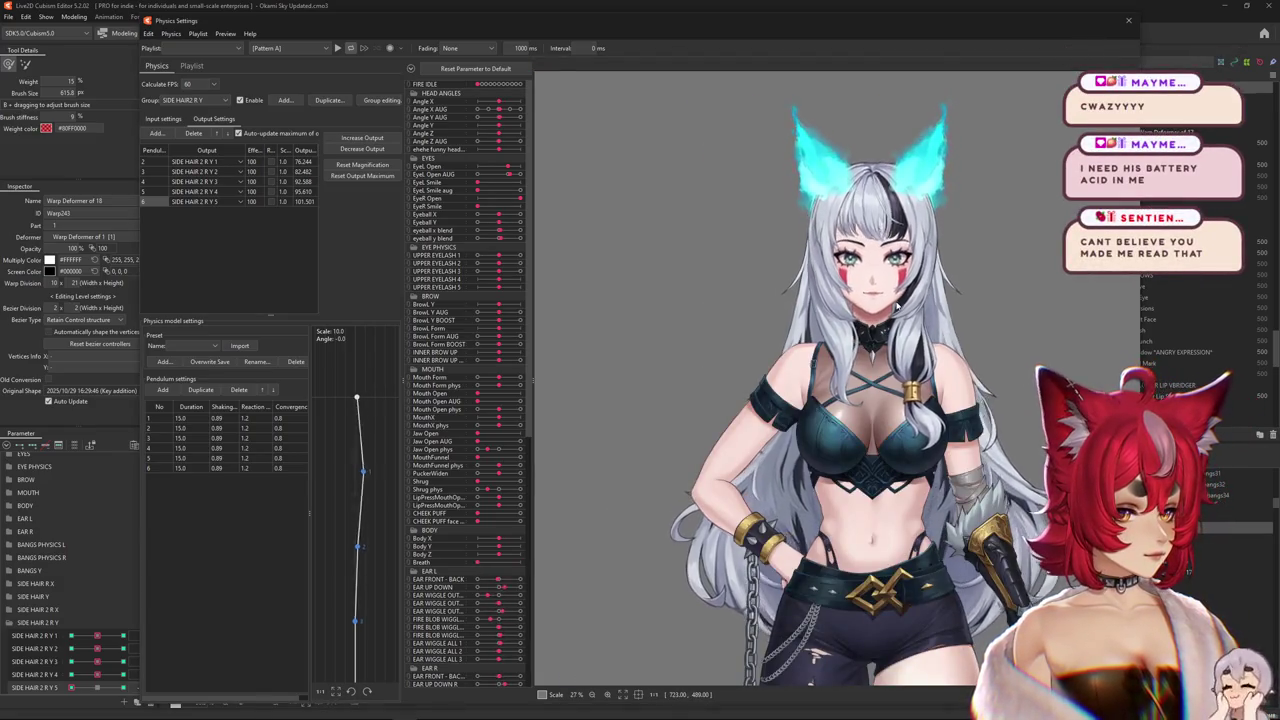
{"action": "scroll", "coordinate": [885, 160], "scroll_direction": "up", "scroll_amount": 1}
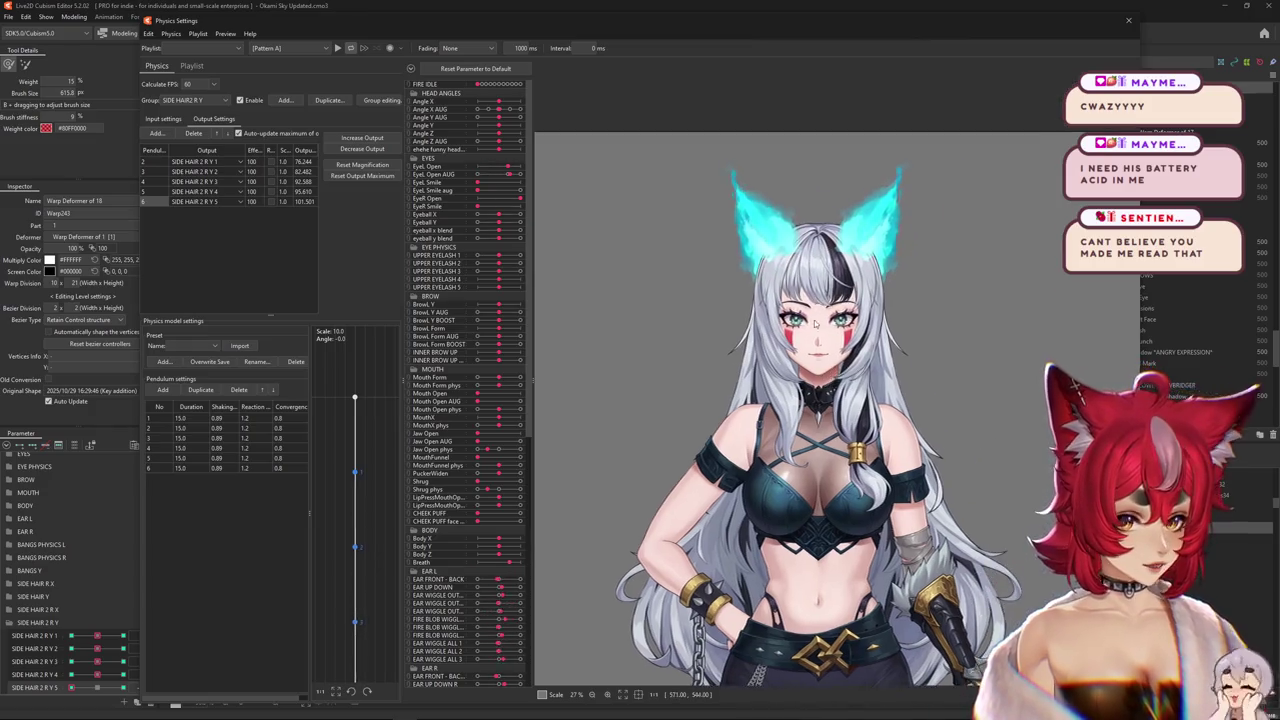
{"action": "scroll", "coordinate": [885, 160], "scroll_direction": "up", "scroll_amount": 1}
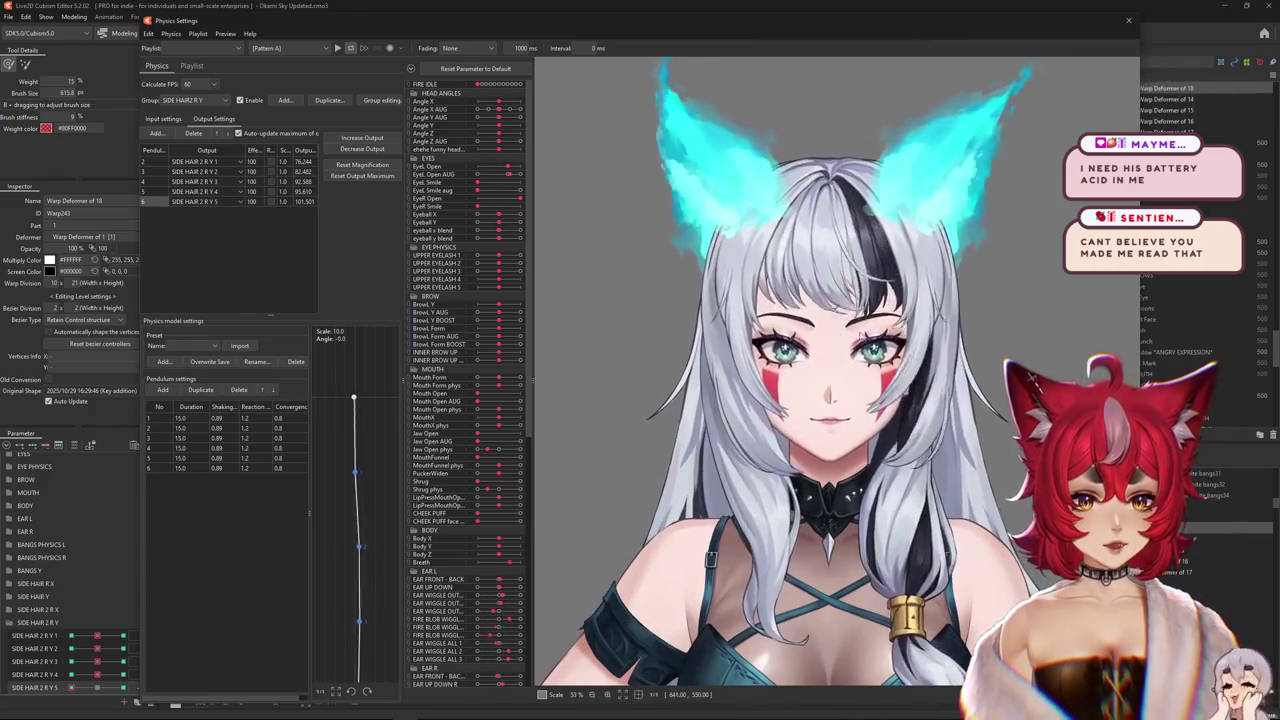
{"action": "scroll", "coordinate": [700, 150], "scroll_direction": "down", "scroll_amount": 1}
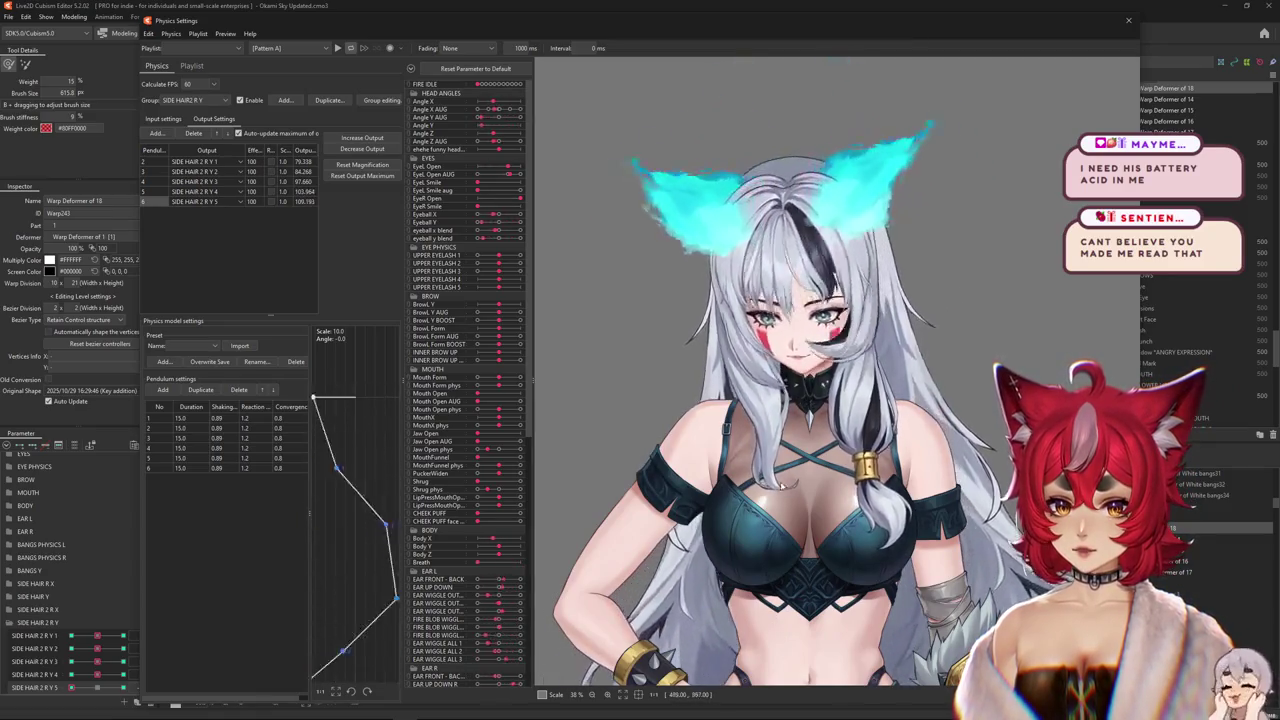
{"action": "left_click", "coordinate": [372, 150]}
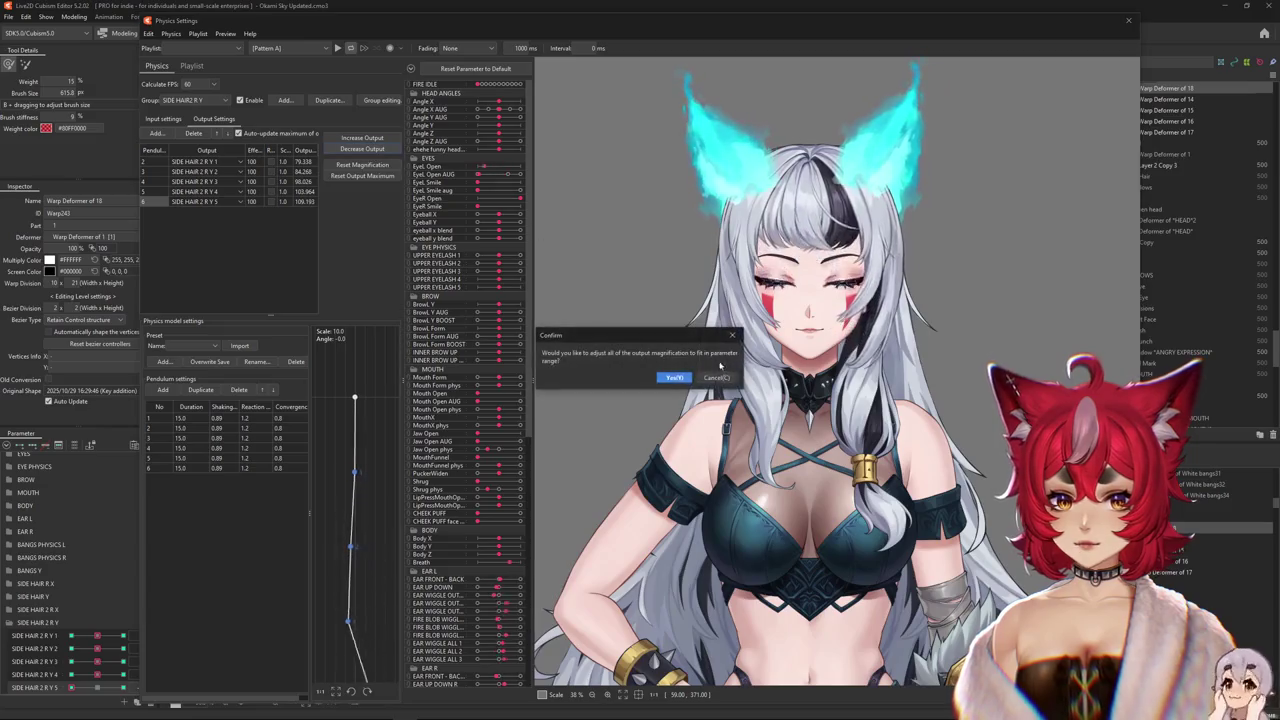
- Fit all SIDE HAIR 2 R Y outputs to the parameter range so each reads 100.000
{"action": "left_click", "coordinate": [682, 378]}
{"action": "left_click", "coordinate": [360, 150]}
{"action": "left_click", "coordinate": [669, 368]}
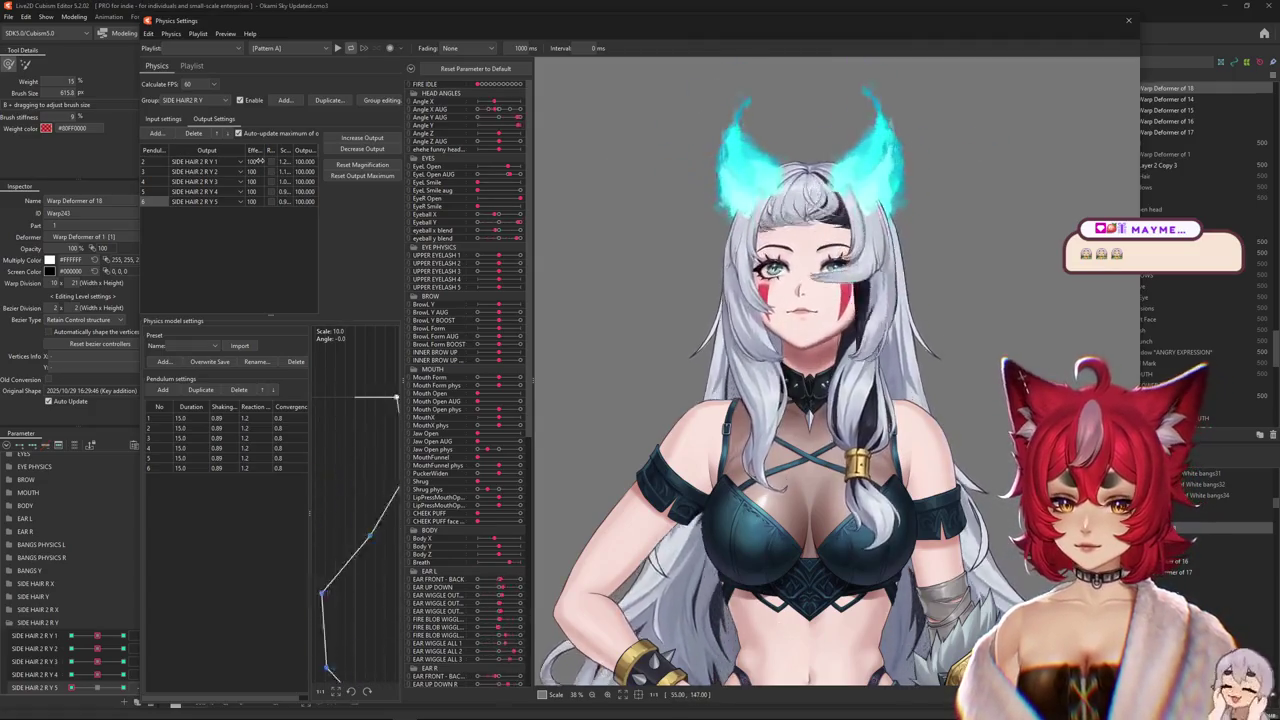
{"action": "left_click", "coordinate": [165, 119]}
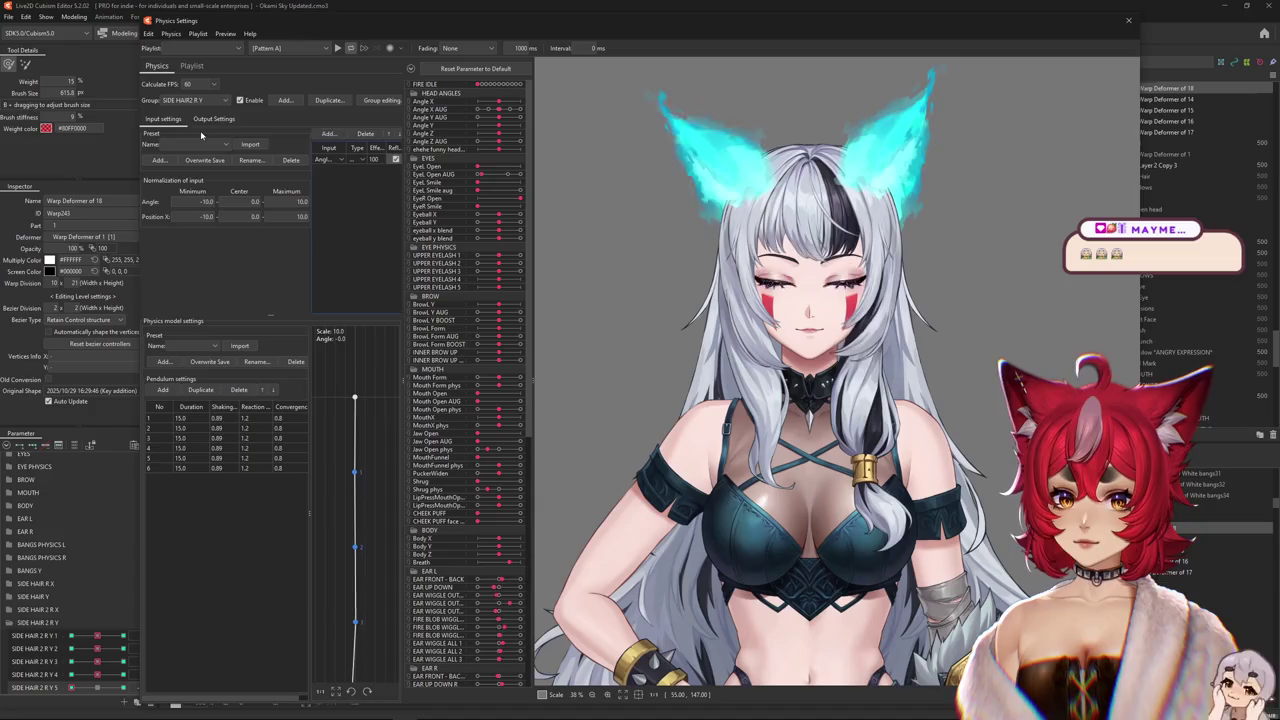
{"action": "left_click", "coordinate": [214, 119]}
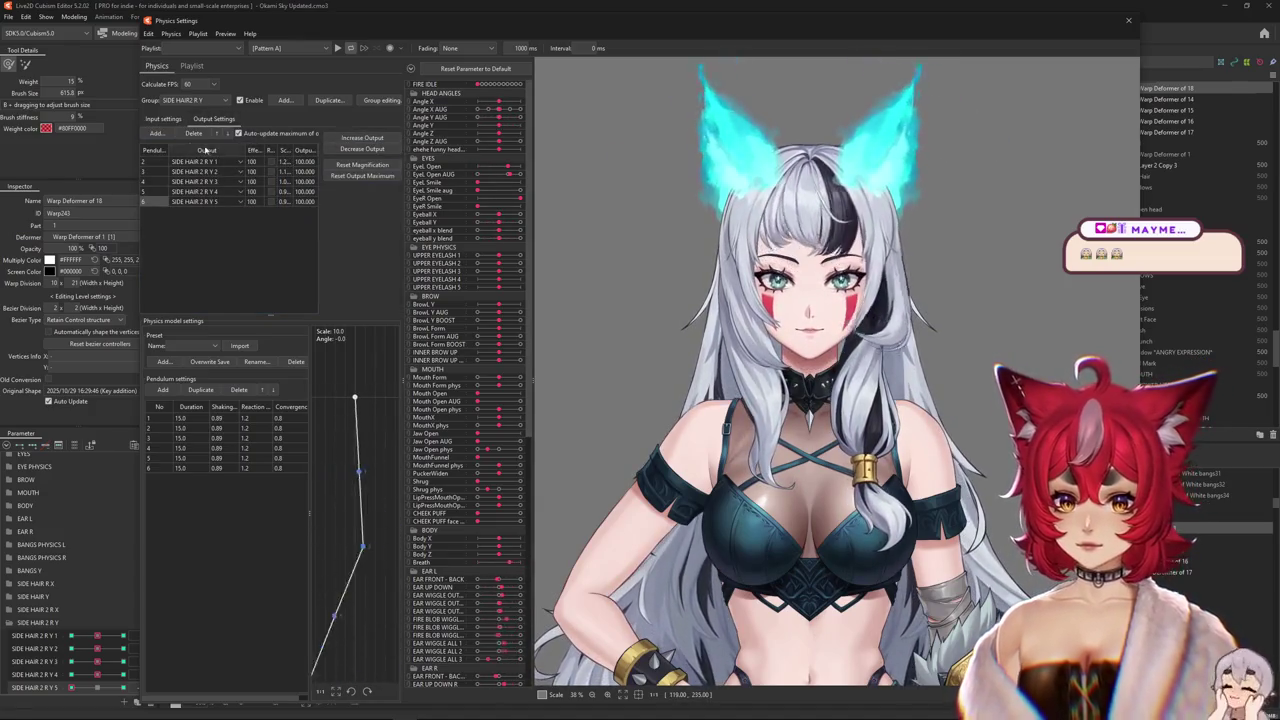
{"action": "left_click", "coordinate": [165, 119]}
{"action": "left_click", "coordinate": [214, 119]}
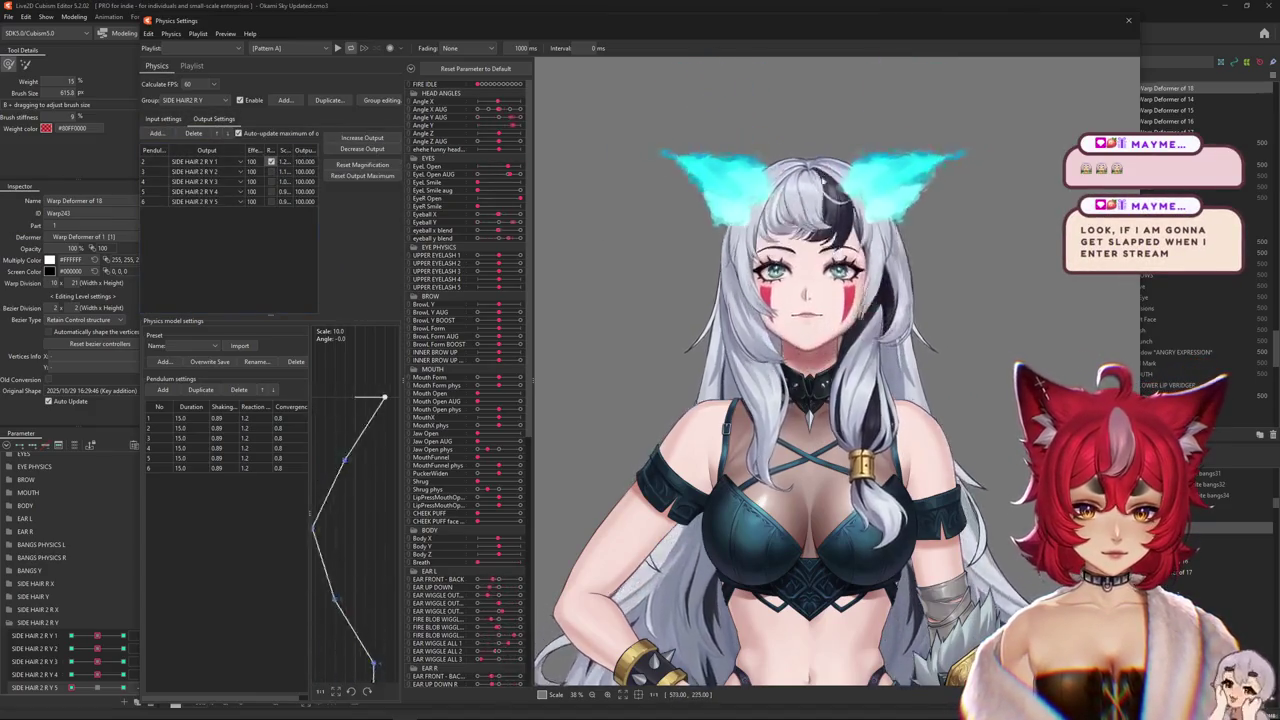
- Test the hair swing by tilting the head, then refit all outputs to 100.000
{"action": "left_click_drag", "start_coordinate": [755, 155], "coordinate": [803, 600]}
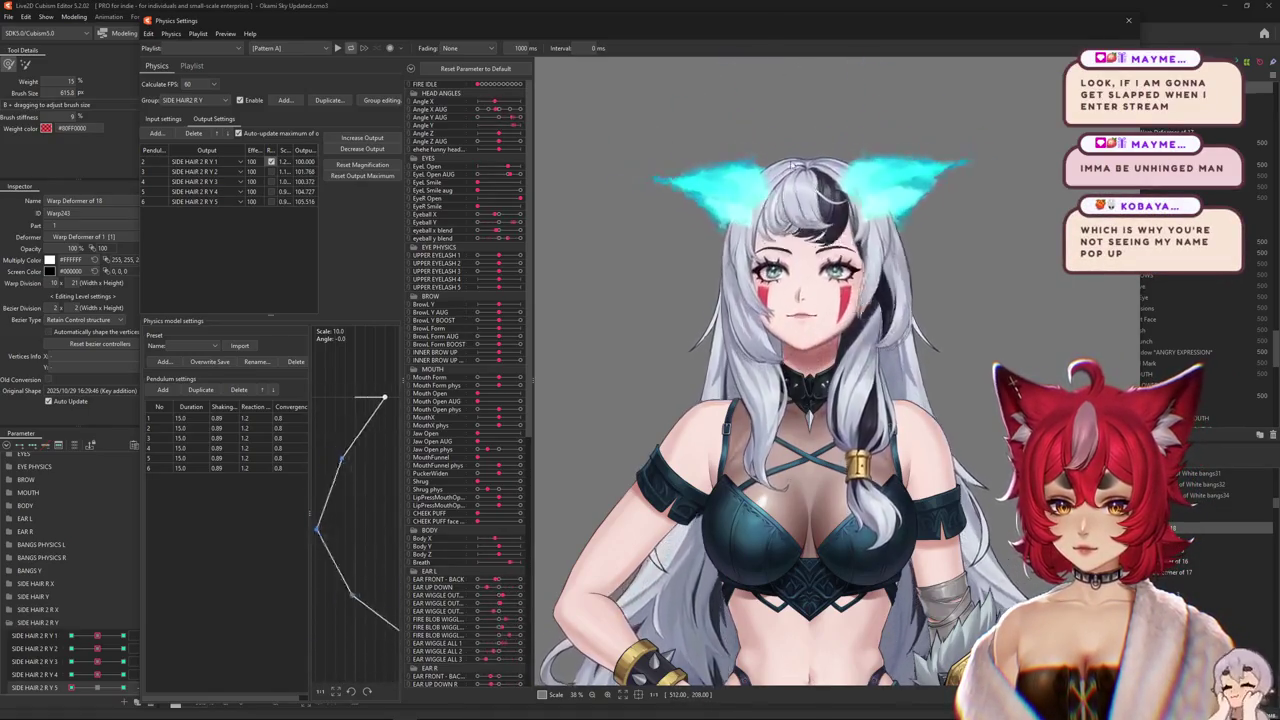
{"action": "left_click_drag", "start_coordinate": [803, 600], "coordinate": [803, 600]}
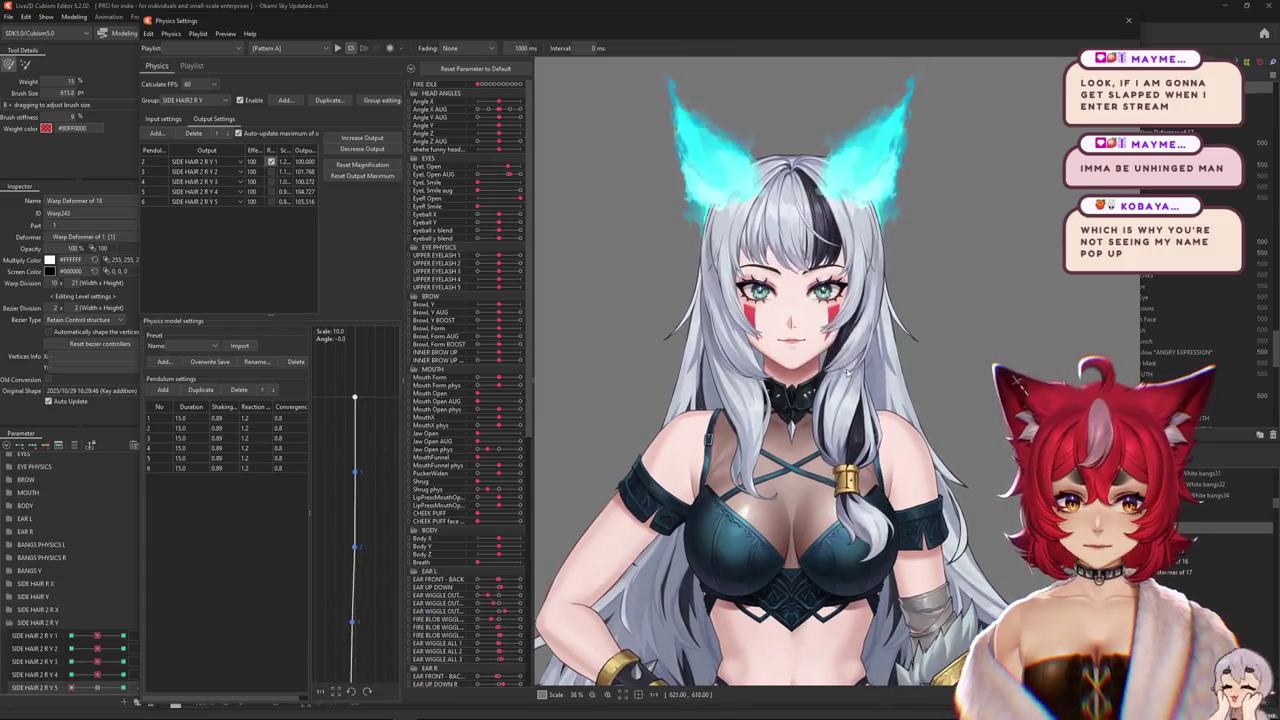
{"action": "mouse_move", "coordinate": [846, 422]}
{"action": "left_mouse_down"}
{"action": "mouse_move", "coordinate": [838, 250]}
{"action": "mouse_move", "coordinate": [783, 588]}
{"action": "left_mouse_up"}
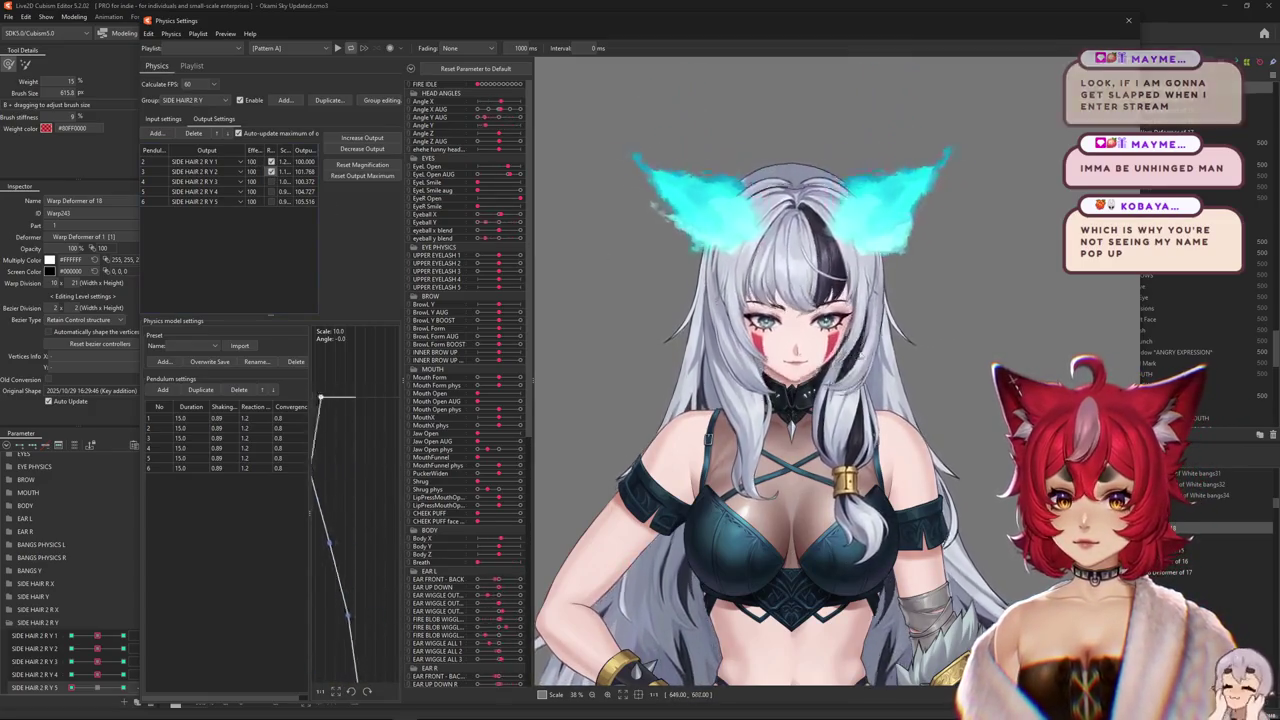
{"action": "left_click_drag", "start_coordinate": [688, 297], "coordinate": [808, 633]}
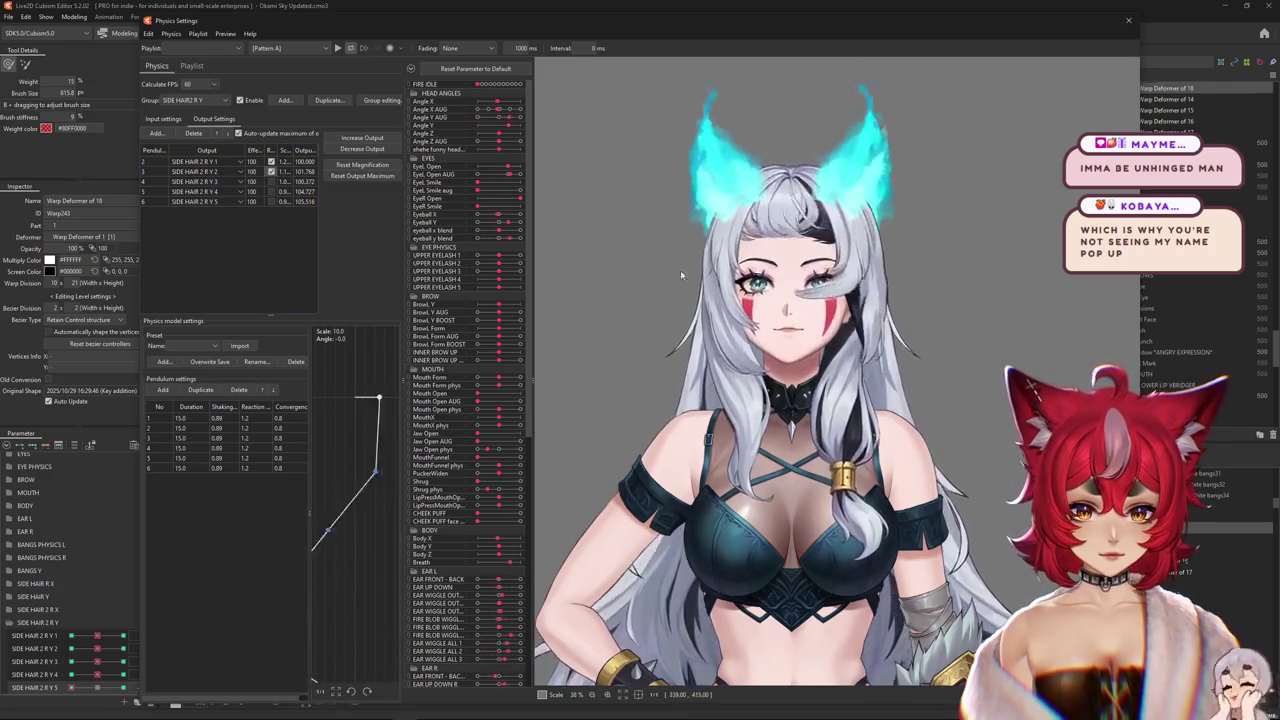
{"action": "left_click", "coordinate": [370, 148]}
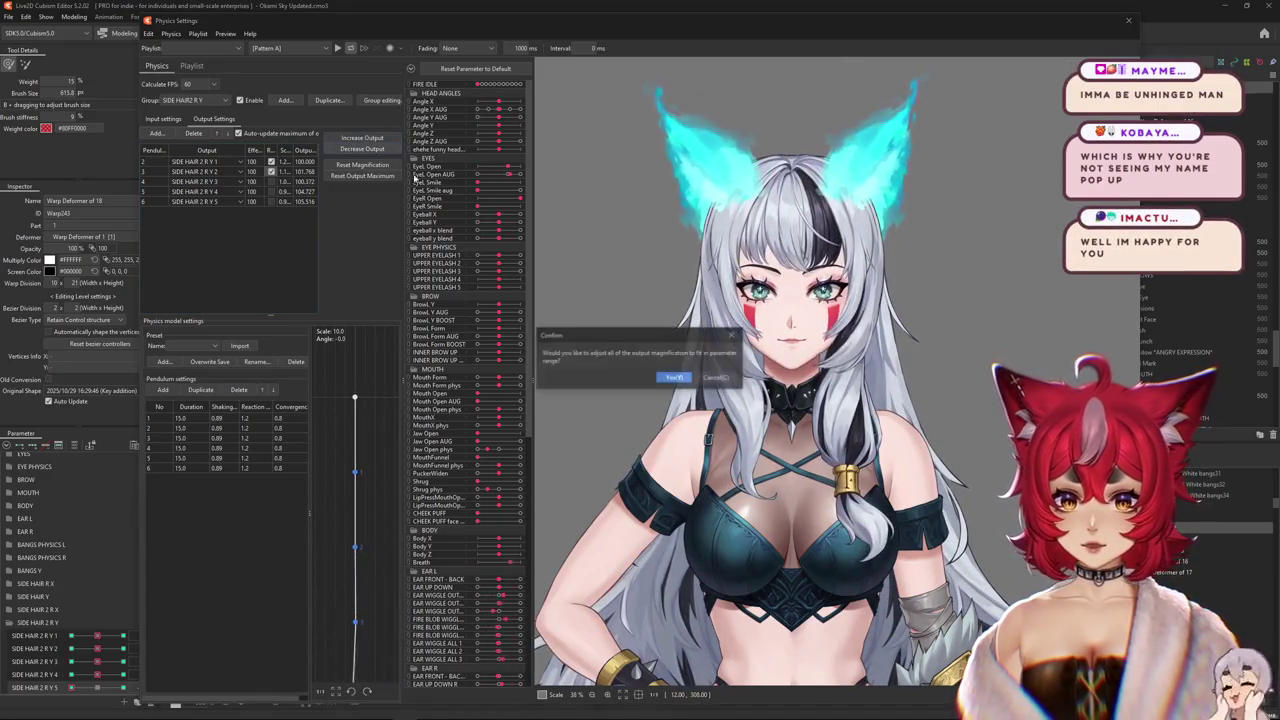
{"action": "left_click", "coordinate": [668, 379]}
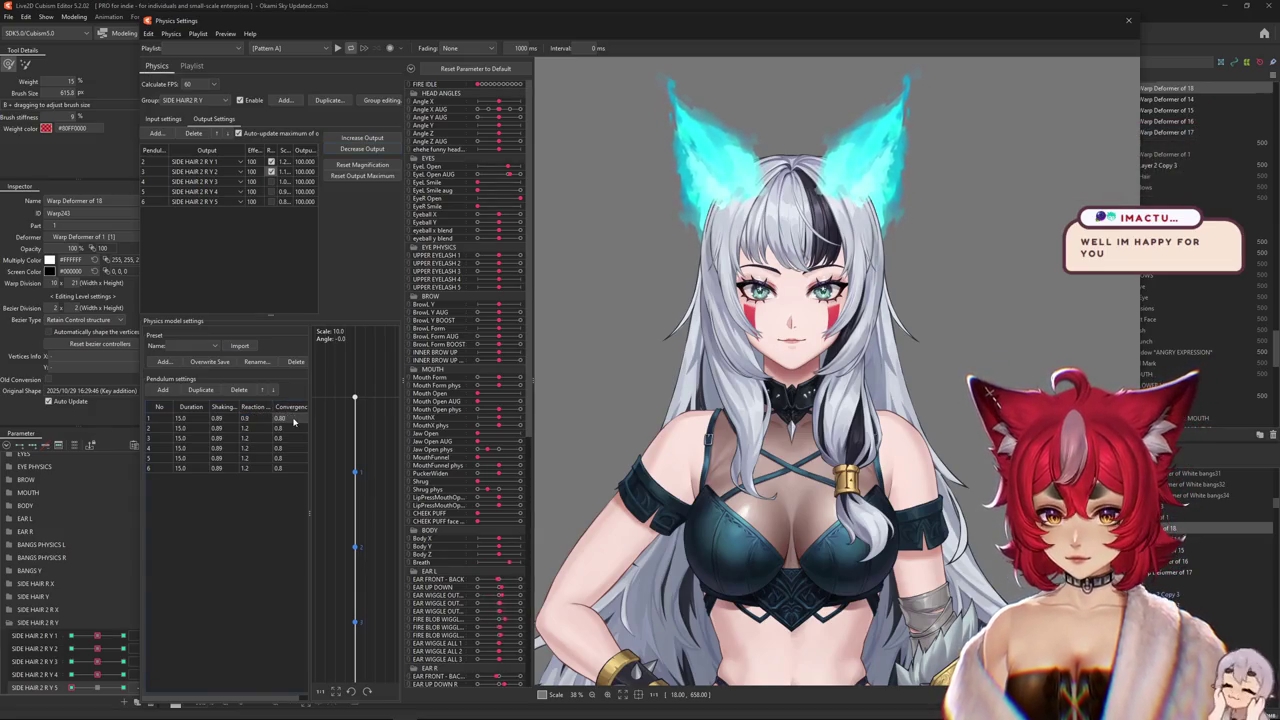
- After more head-swing tests, shorten every pendulum's duration from 15.0 to 12.0
{"action": "left_click_drag", "start_coordinate": [760, 320], "coordinate": [820, 514]}
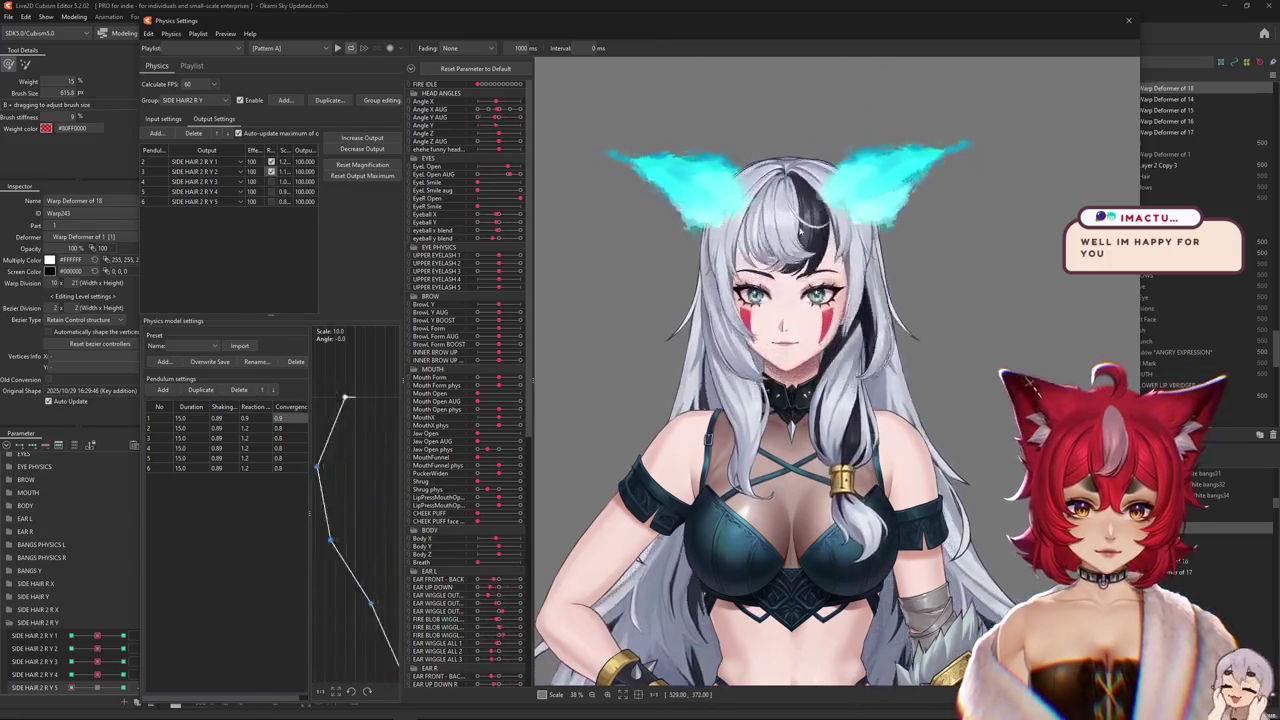
{"action": "left_click", "coordinate": [172, 121]}
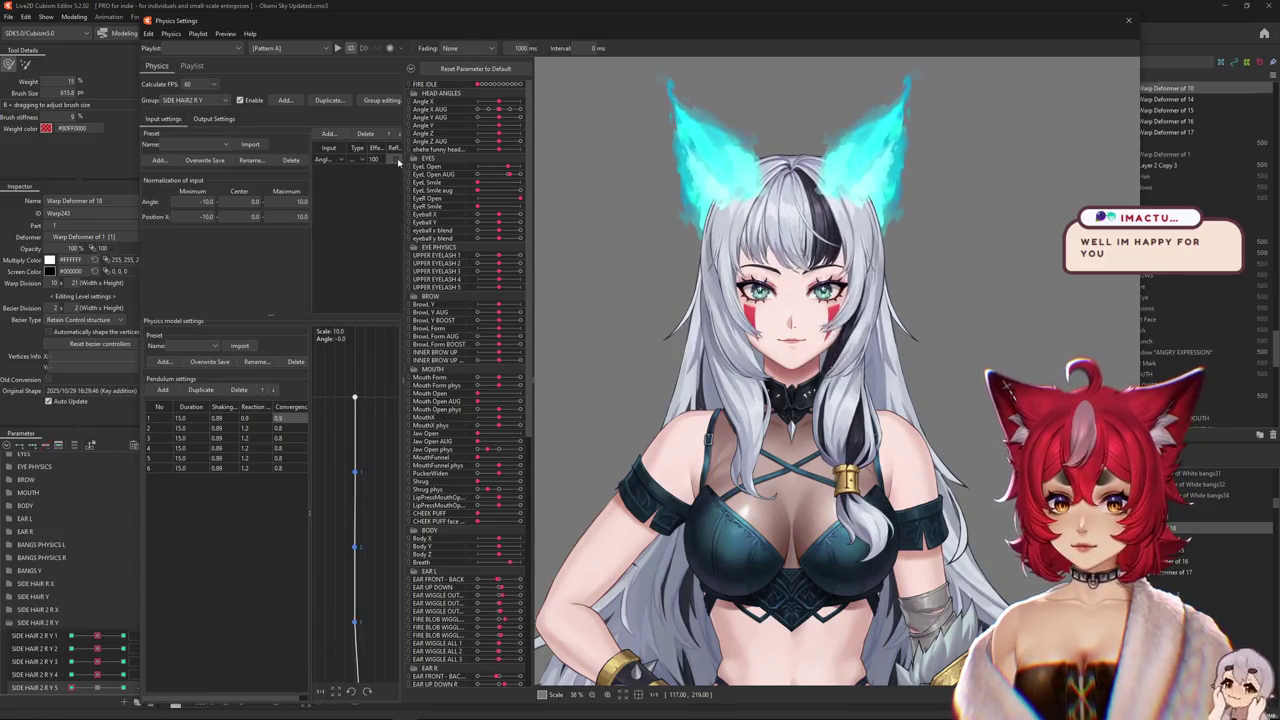
{"action": "left_click_drag", "start_coordinate": [790, 320], "coordinate": [857, 289]}
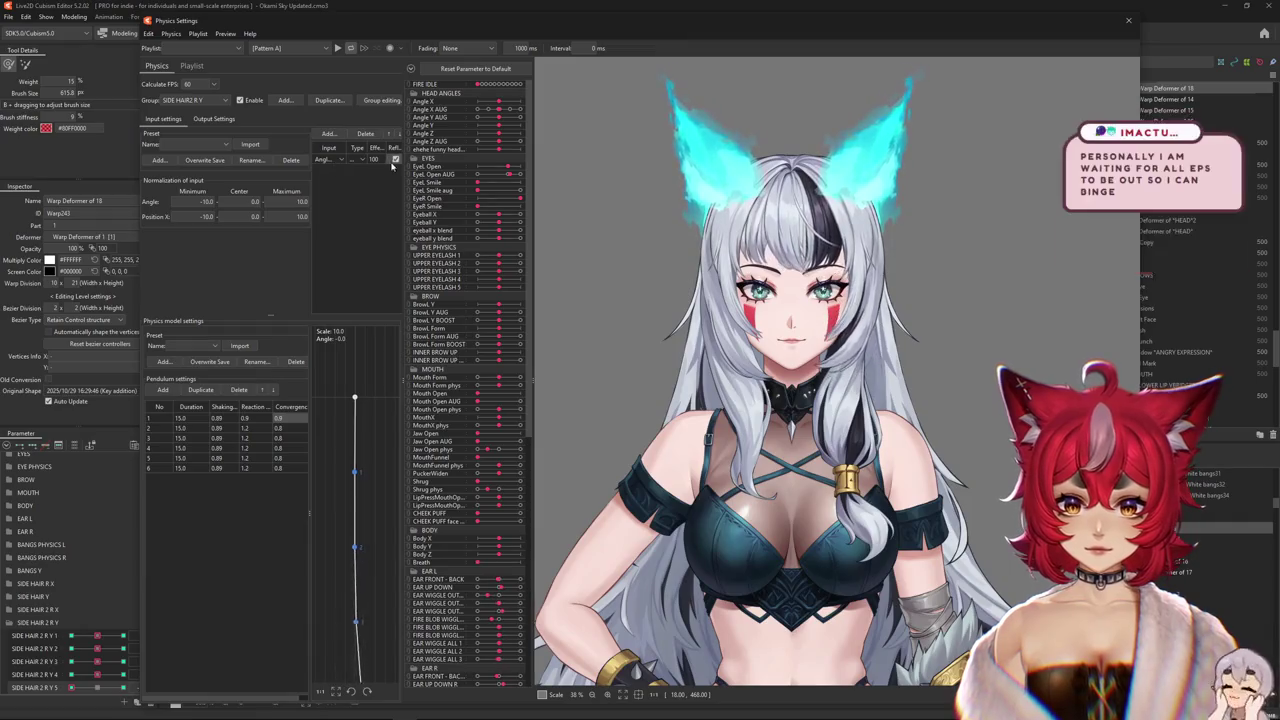
{"action": "left_click_drag", "start_coordinate": [778, 640], "coordinate": [779, 656]}
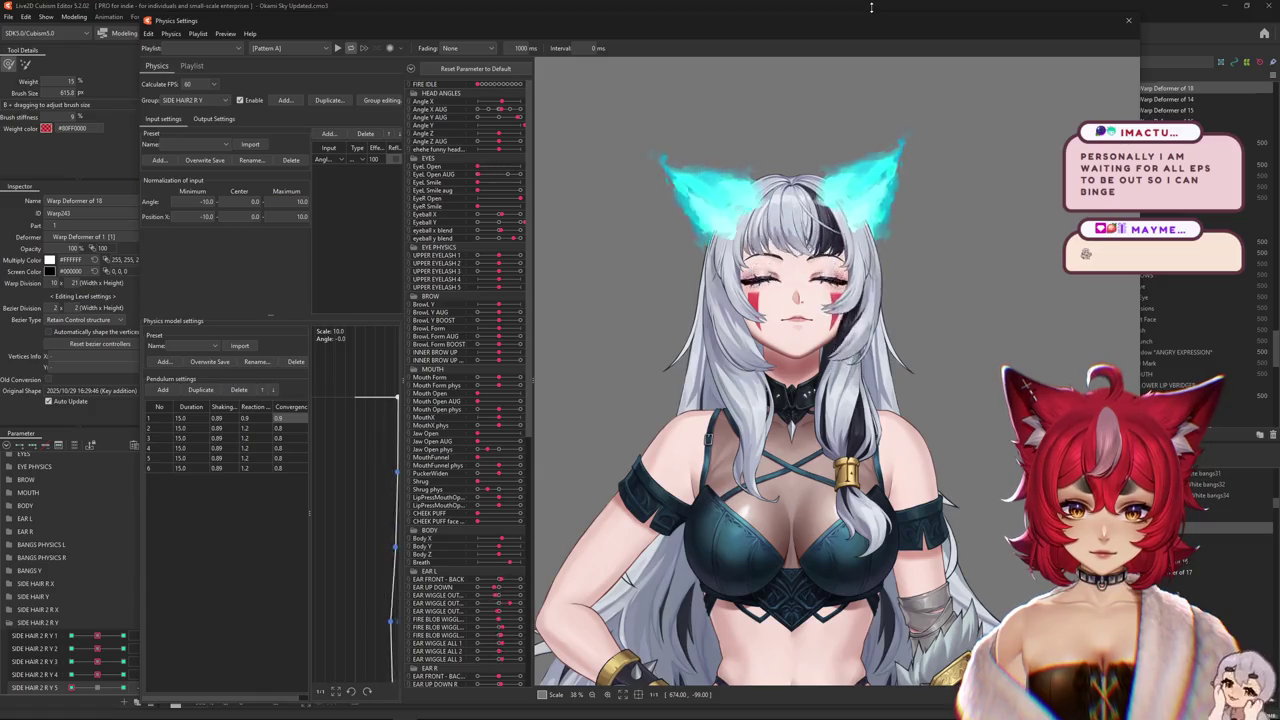
{"action": "left_click_drag", "start_coordinate": [208, 418], "coordinate": [206, 412]}
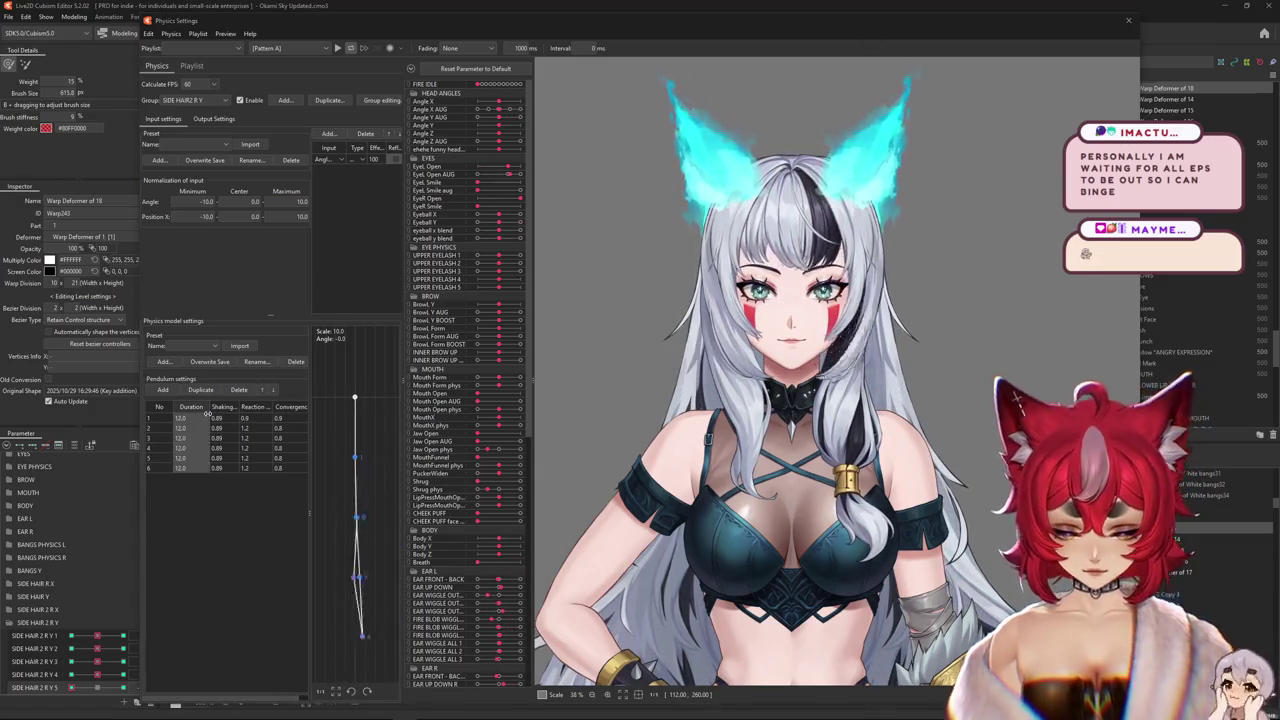
- Test the shorter pendulums, reset the pose, and toggle the reflect option on an output row
{"action": "left_click", "coordinate": [202, 119]}
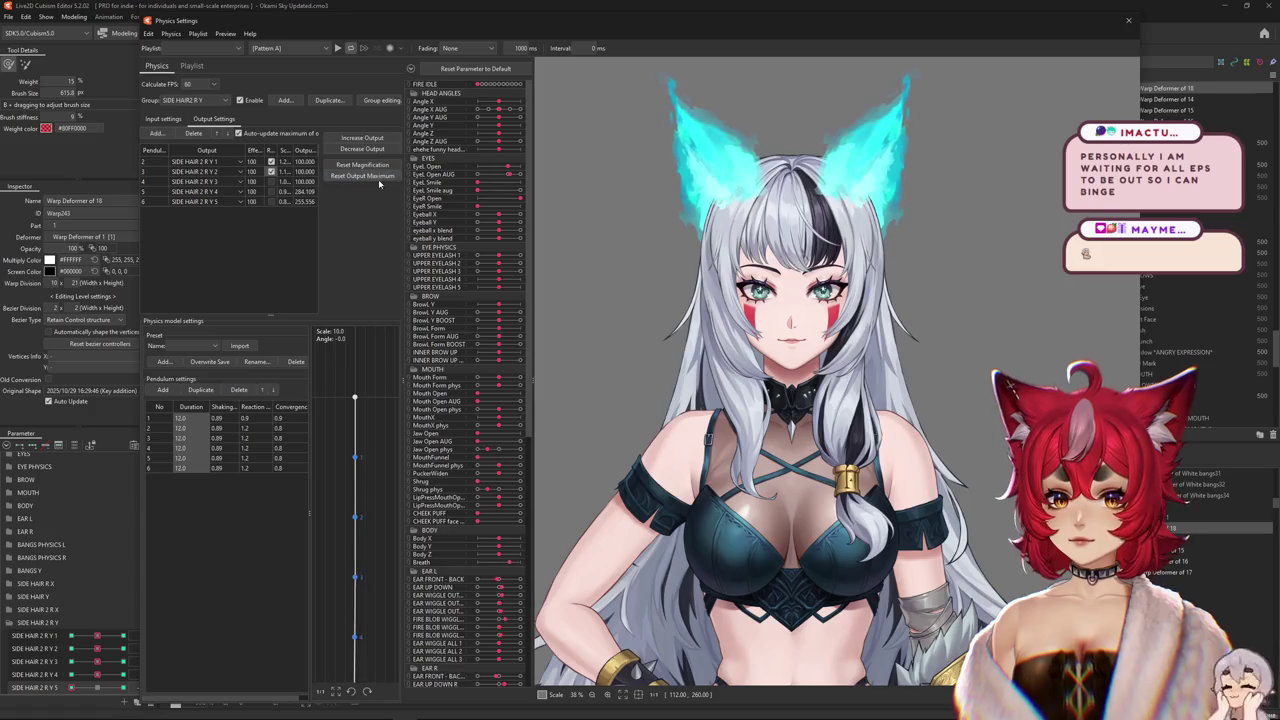
{"action": "left_click_drag", "start_coordinate": [782, 686], "coordinate": [793, 466]}
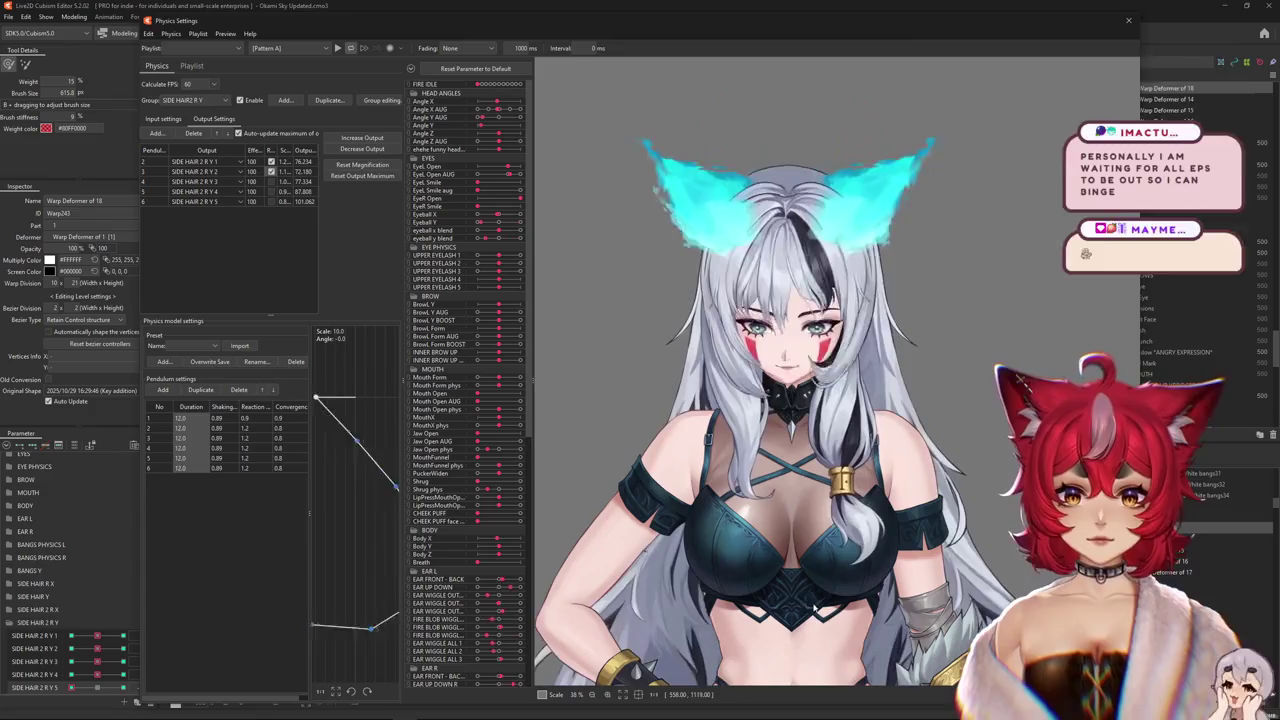
{"action": "left_click_drag", "start_coordinate": [815, 608], "coordinate": [833, 551]}
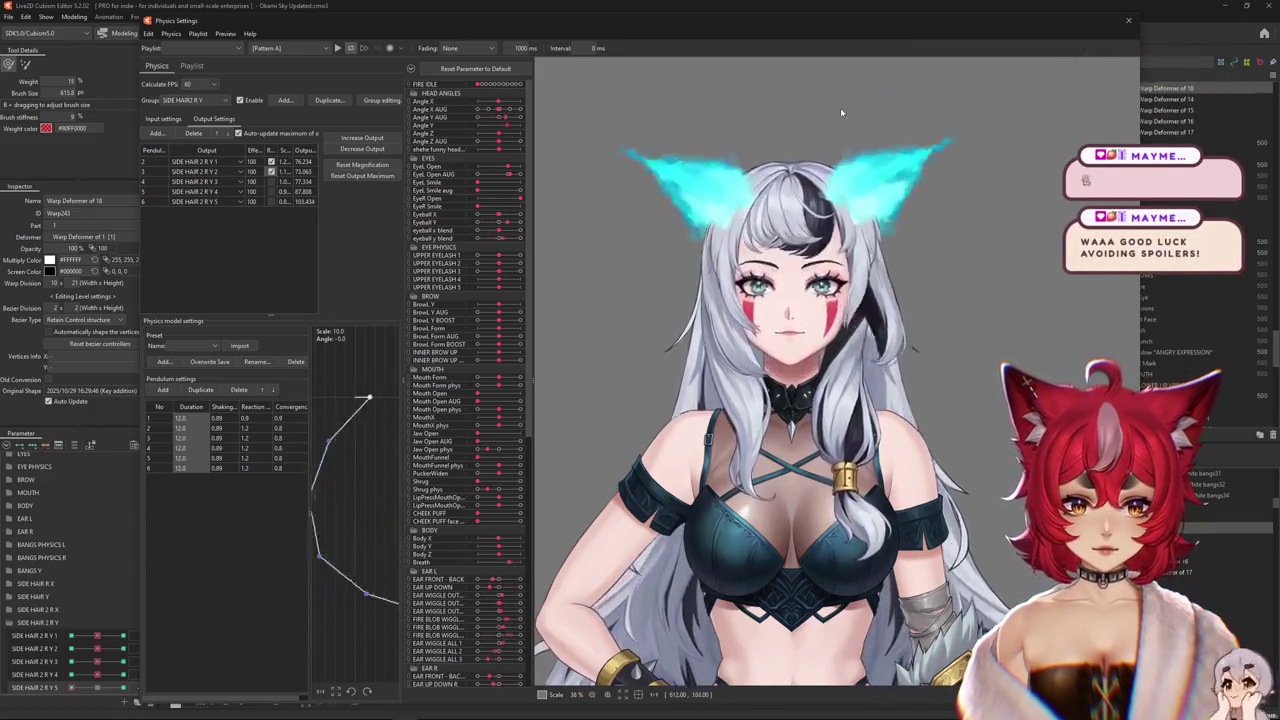
{"action": "left_click", "coordinate": [490, 70]}
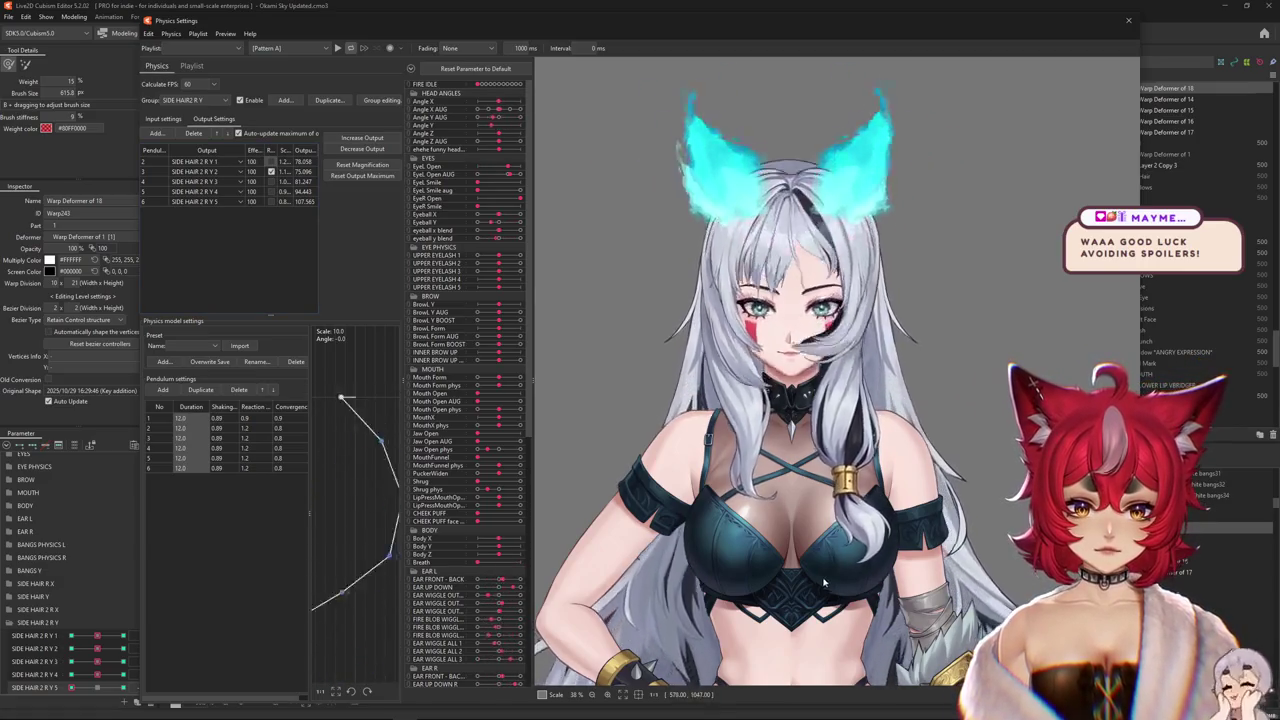
{"action": "left_click", "coordinate": [268, 161]}
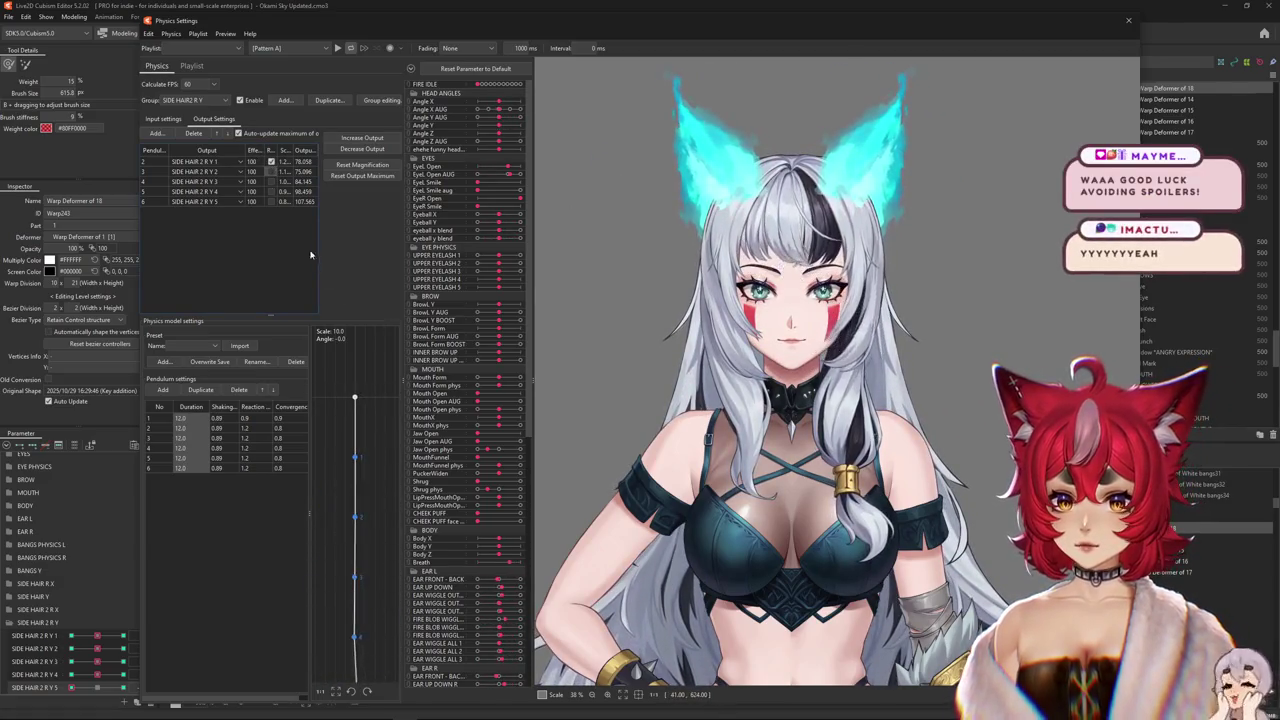
{"action": "left_click_drag", "start_coordinate": [822, 205], "coordinate": [849, 383]}
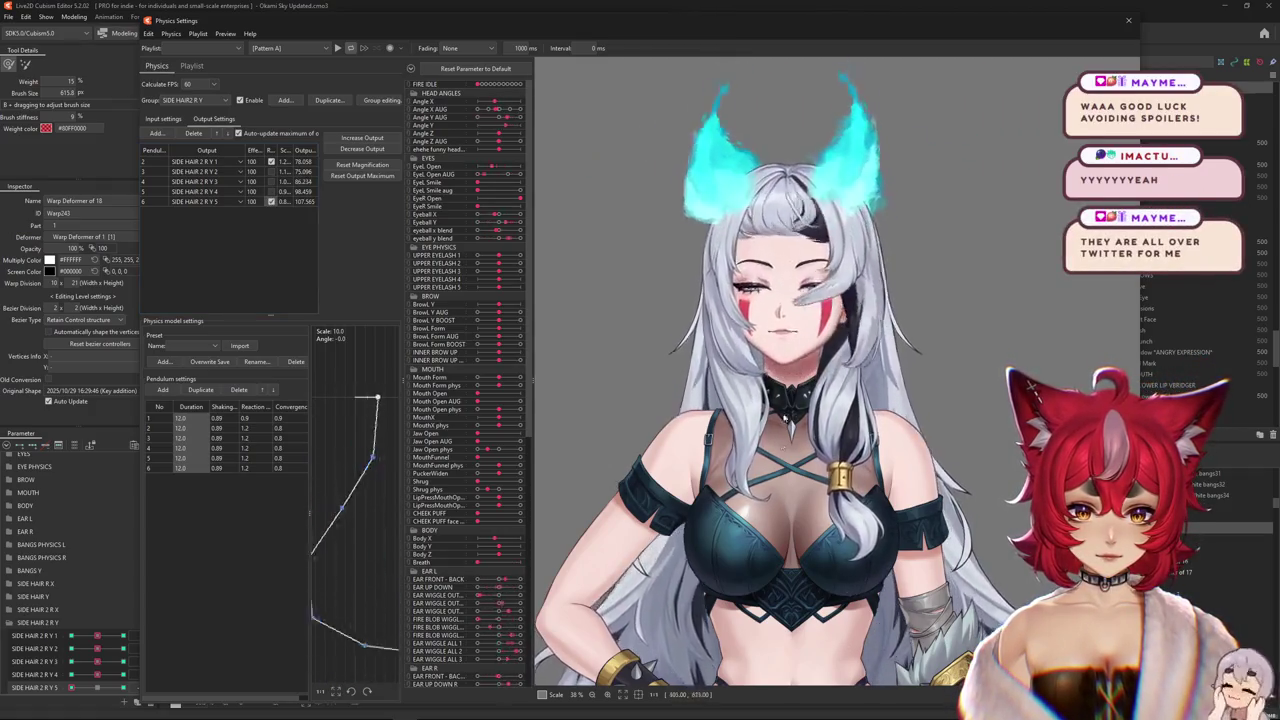
- Refit the output magnifications to the range, leaving outputs 4 and 5 at 61 and 60, and retest
{"action": "left_click", "coordinate": [370, 164]}
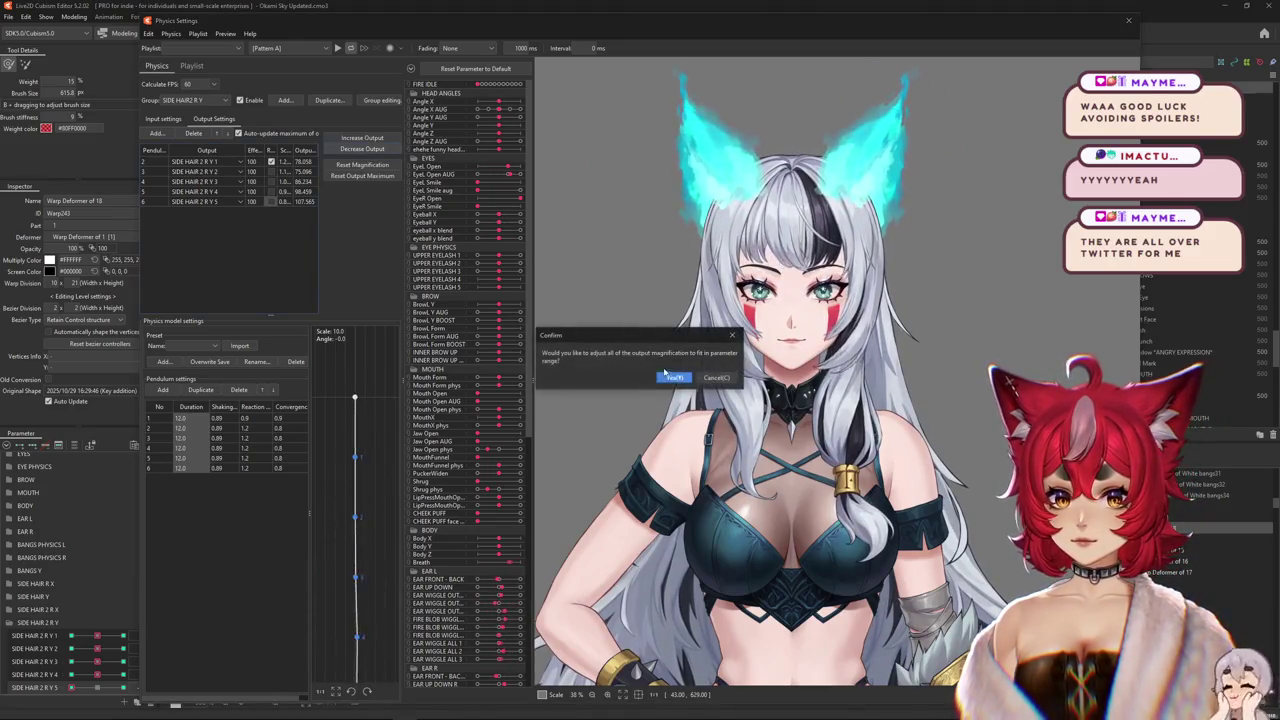
{"action": "key", "text": "Return"}
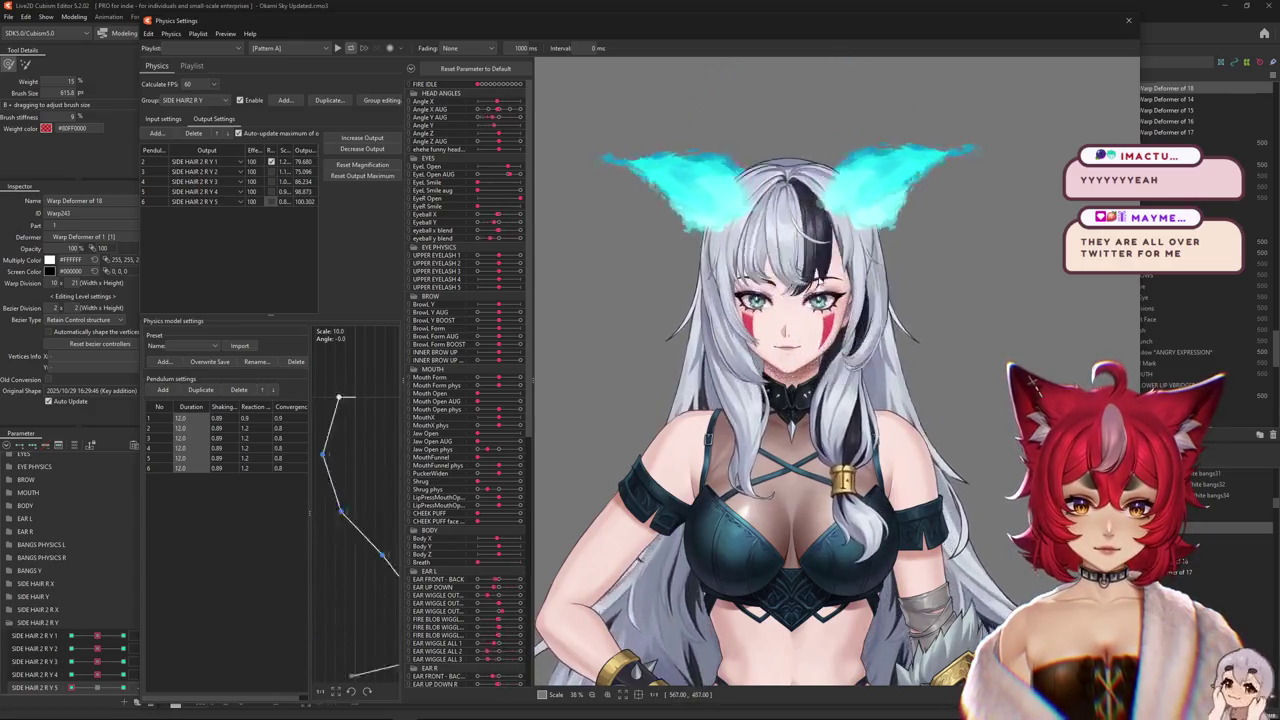
{"action": "left_click", "coordinate": [362, 137]}
{"action": "left_click", "coordinate": [668, 373]}
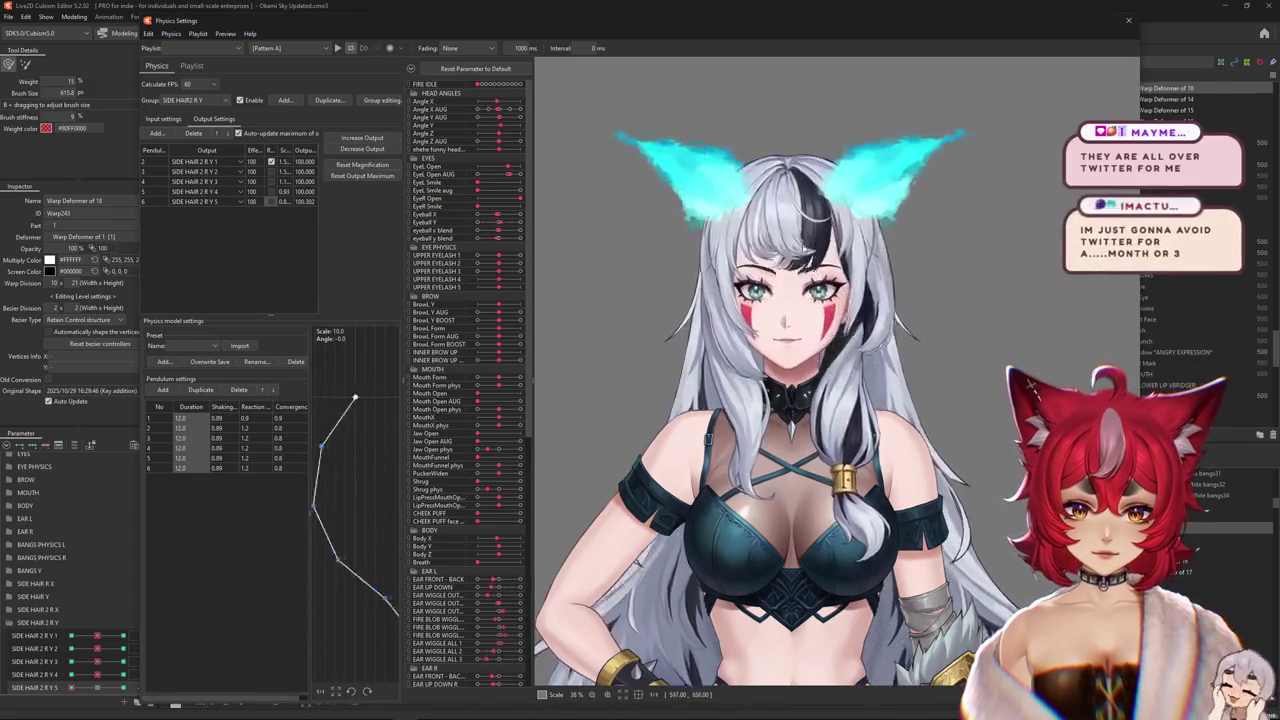
{"action": "left_click_drag", "start_coordinate": [798, 567], "coordinate": [765, 230]}
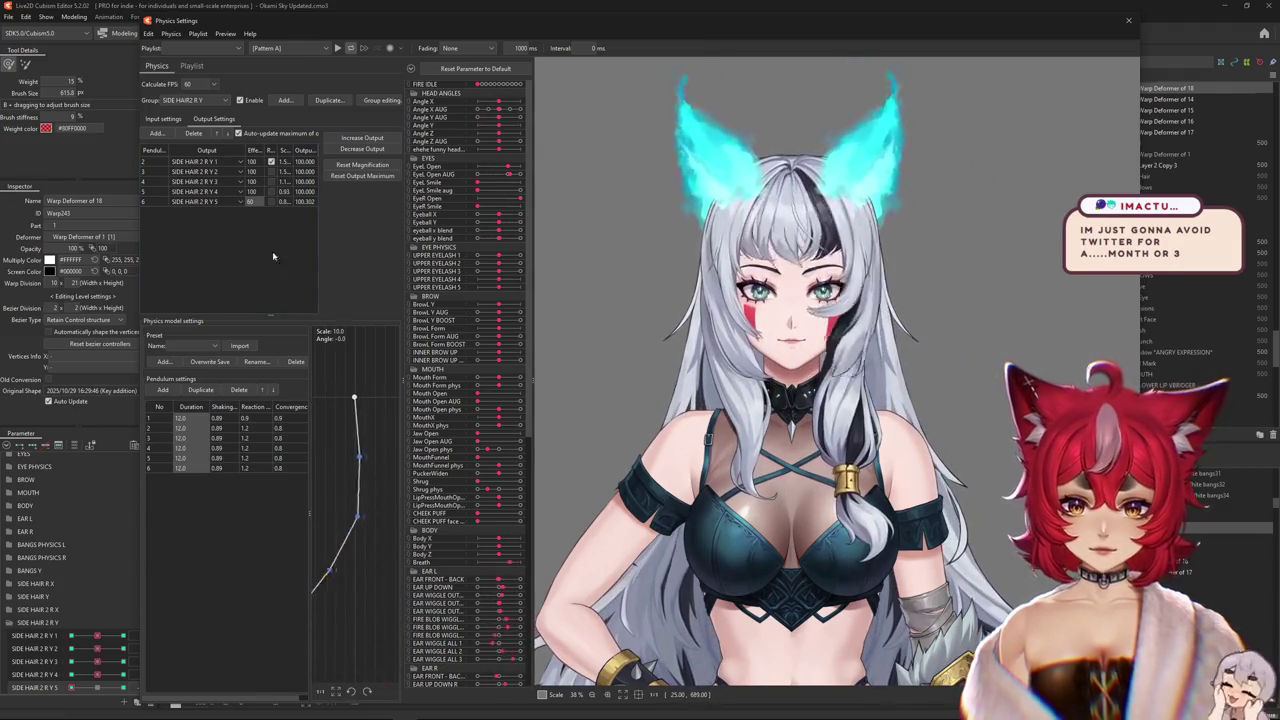
{"action": "mouse_move", "coordinate": [612, 501]}
{"action": "left_mouse_down"}
{"action": "mouse_move", "coordinate": [818, 620]}
{"action": "mouse_move", "coordinate": [837, 378]}
{"action": "left_mouse_up"}
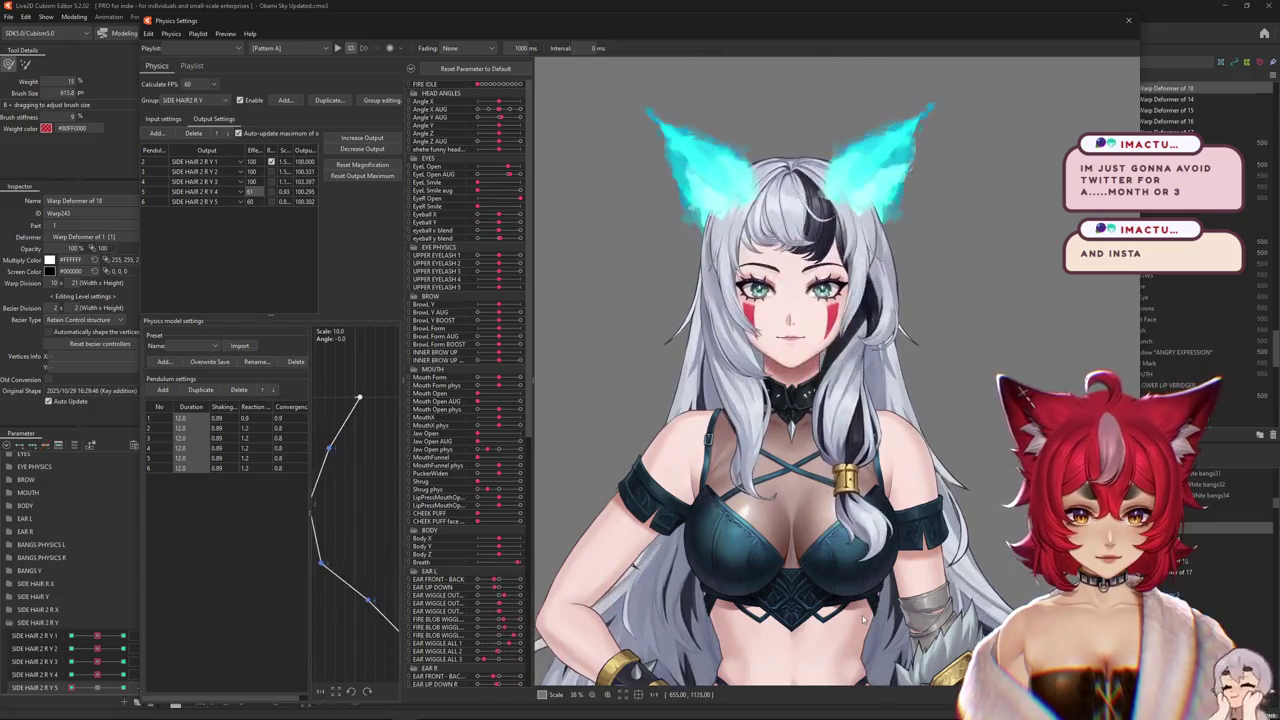
{"action": "scroll", "coordinate": [500, 600], "scroll_direction": "down", "scroll_amount": 5}
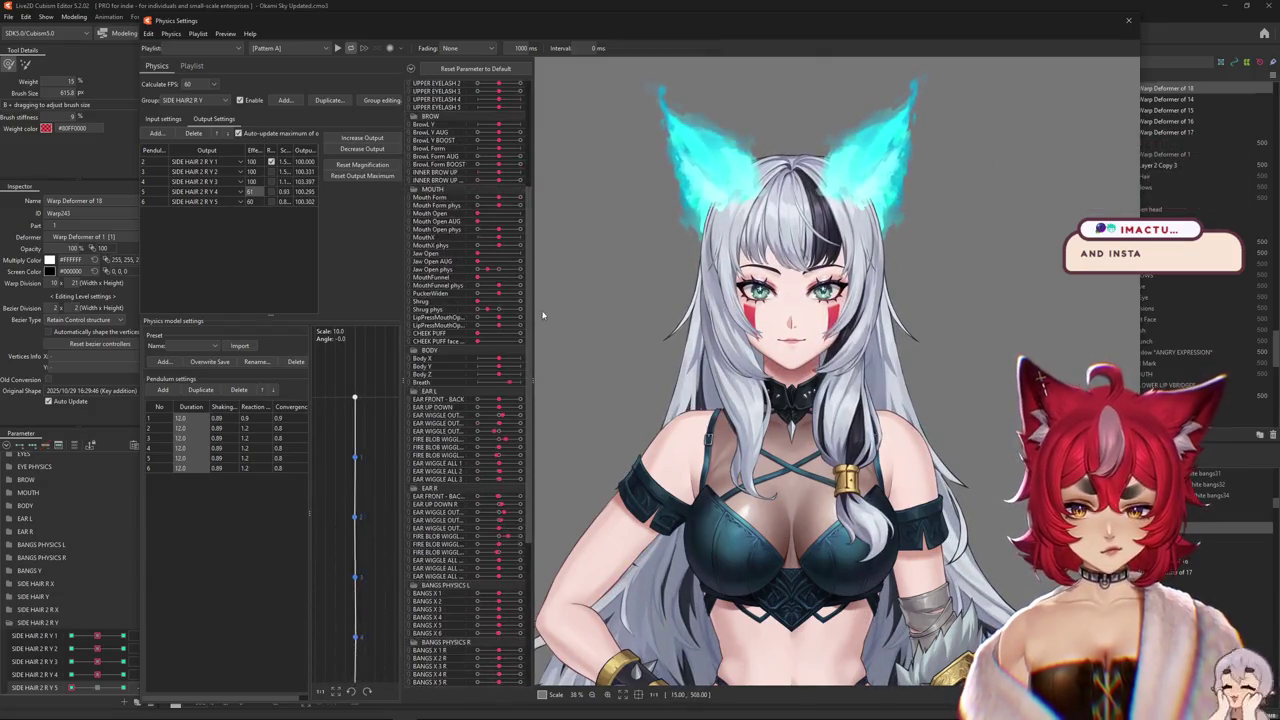
- Toggle the reflect option on the fourth output and preview the hair motion
{"action": "scroll", "coordinate": [510, 620], "scroll_direction": "down", "scroll_amount": 3}
{"action": "scroll", "coordinate": [520, 637], "scroll_direction": "down", "scroll_amount": 2}
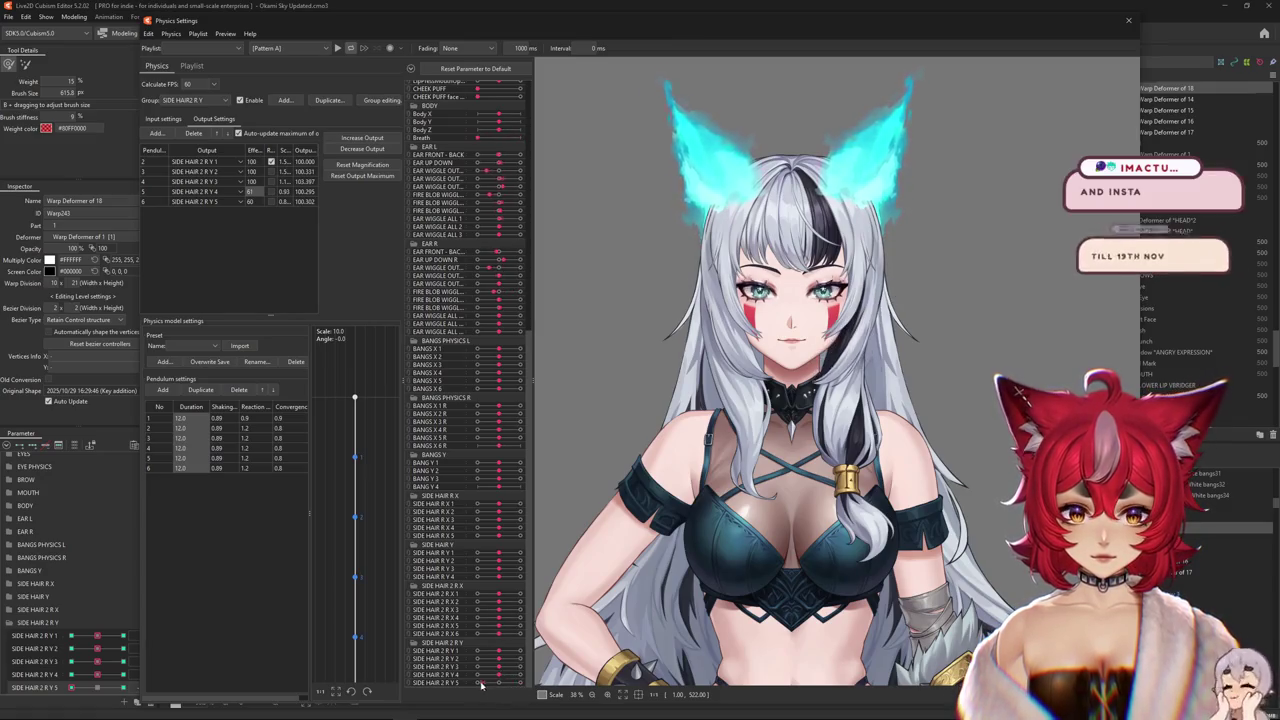
{"action": "left_click", "coordinate": [270, 181]}
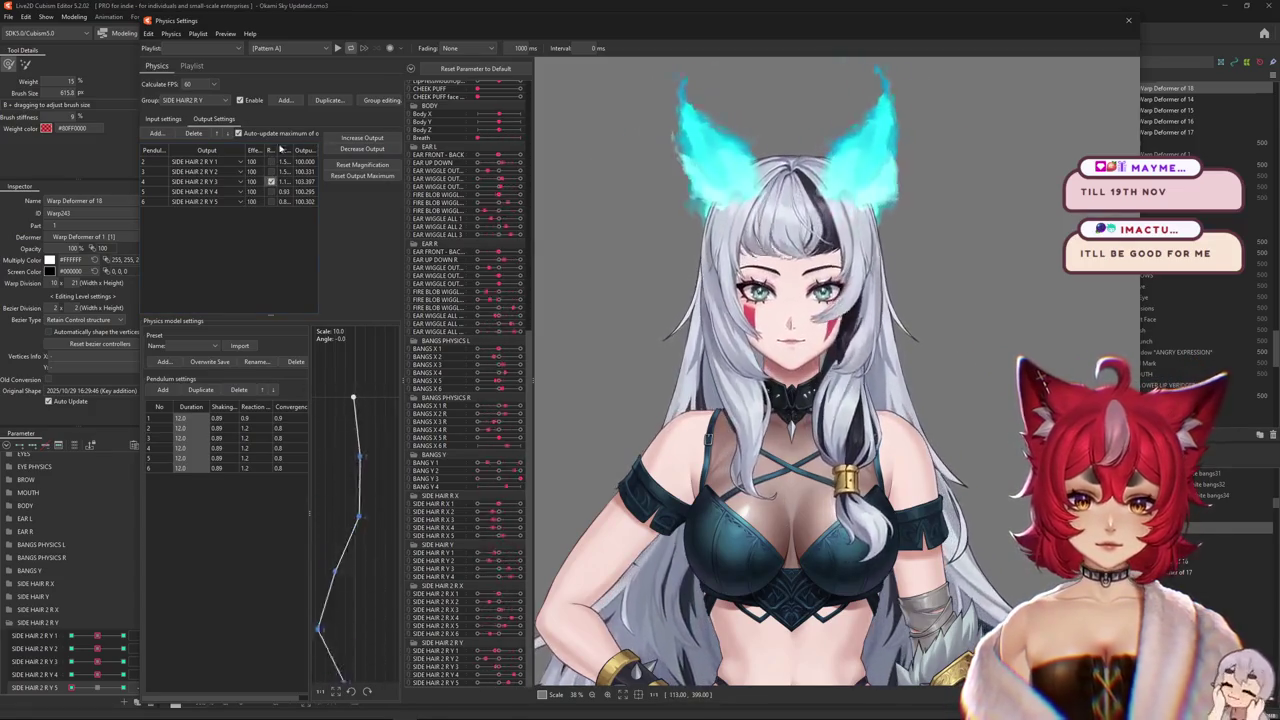
{"action": "left_click_drag", "start_coordinate": [849, 344], "coordinate": [812, 605]}
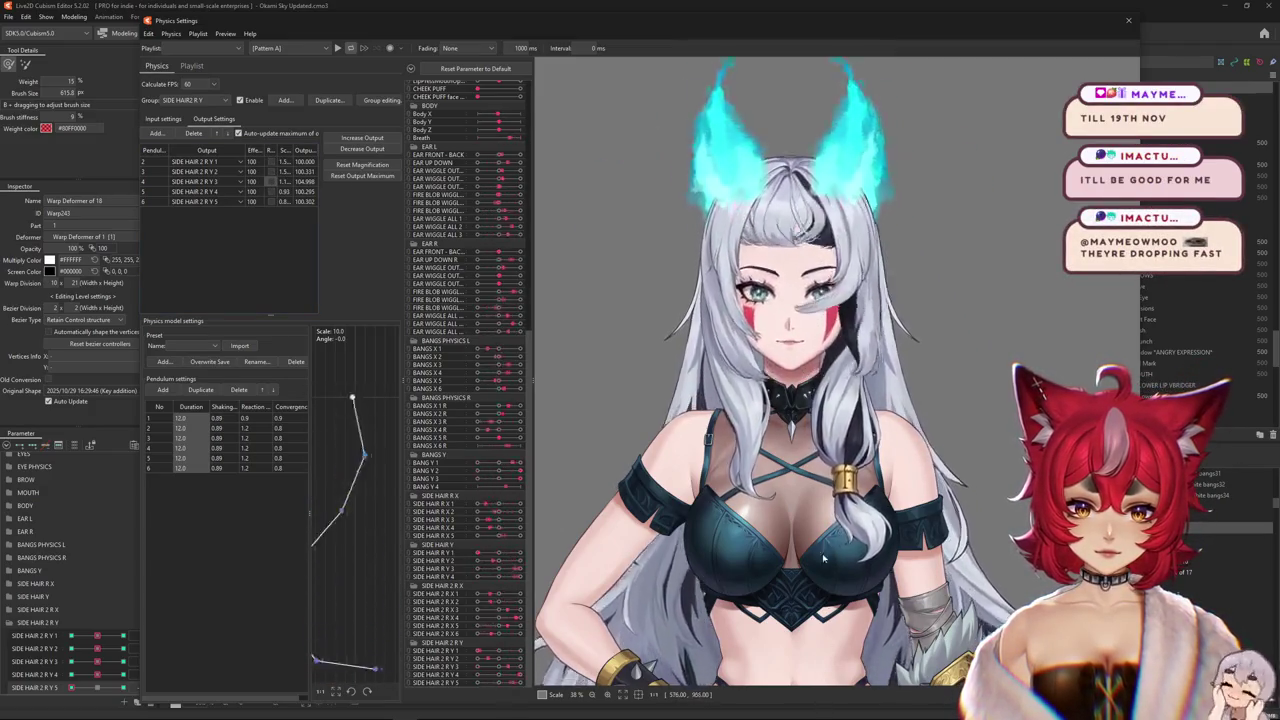
- Refit the output magnifications, retest the swing, and switch to the SIDE HAIR R2 X group
{"action": "left_click", "coordinate": [163, 118]}
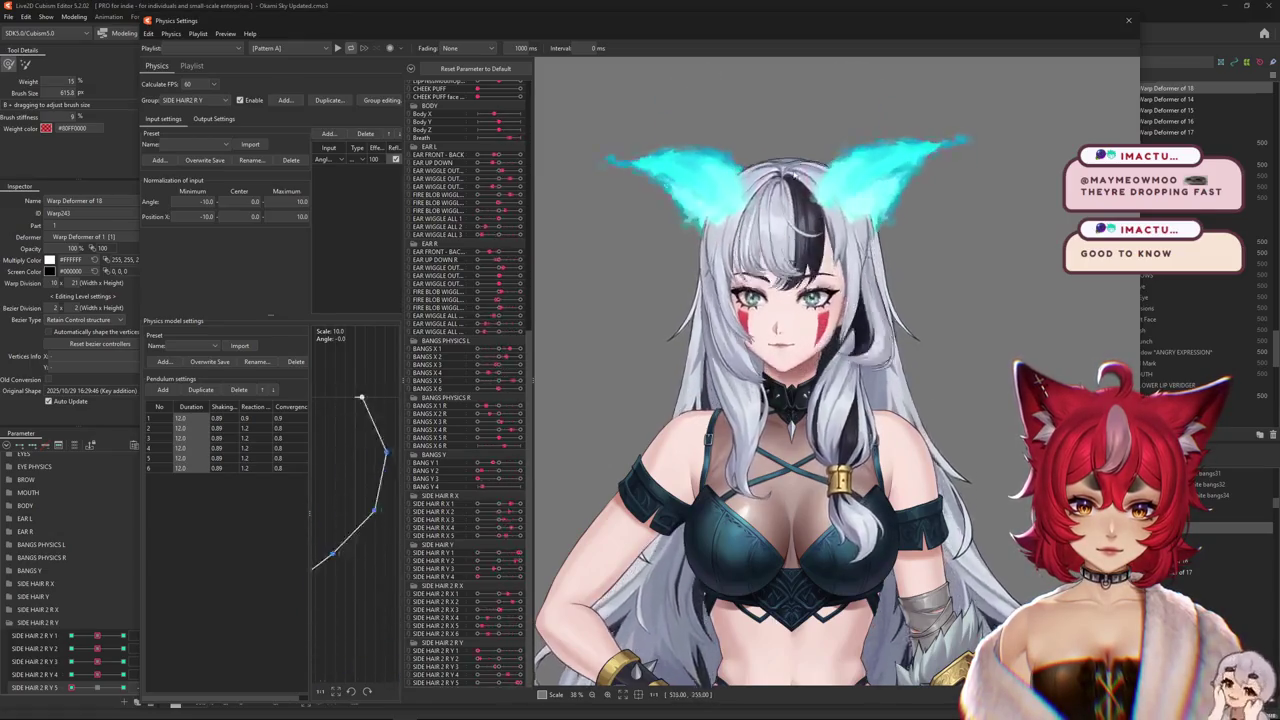
{"action": "left_click", "coordinate": [213, 118]}
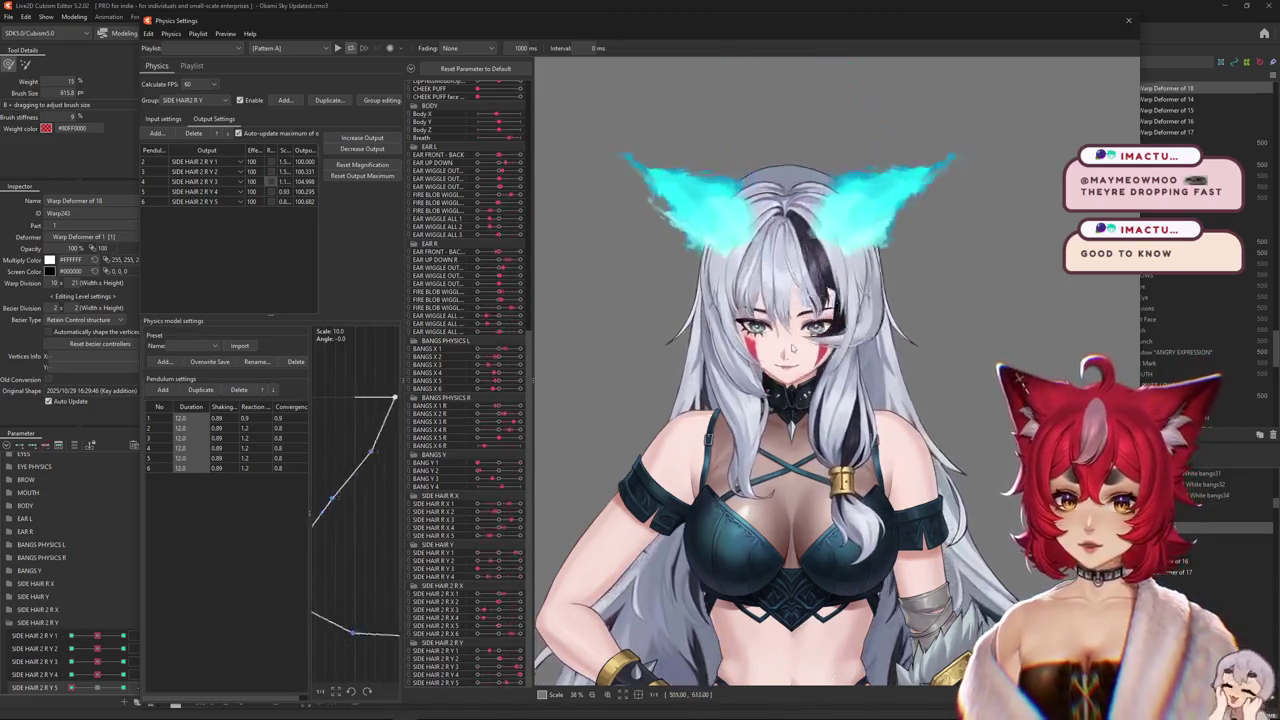
{"action": "left_click", "coordinate": [362, 164]}
{"action": "left_click", "coordinate": [673, 377]}
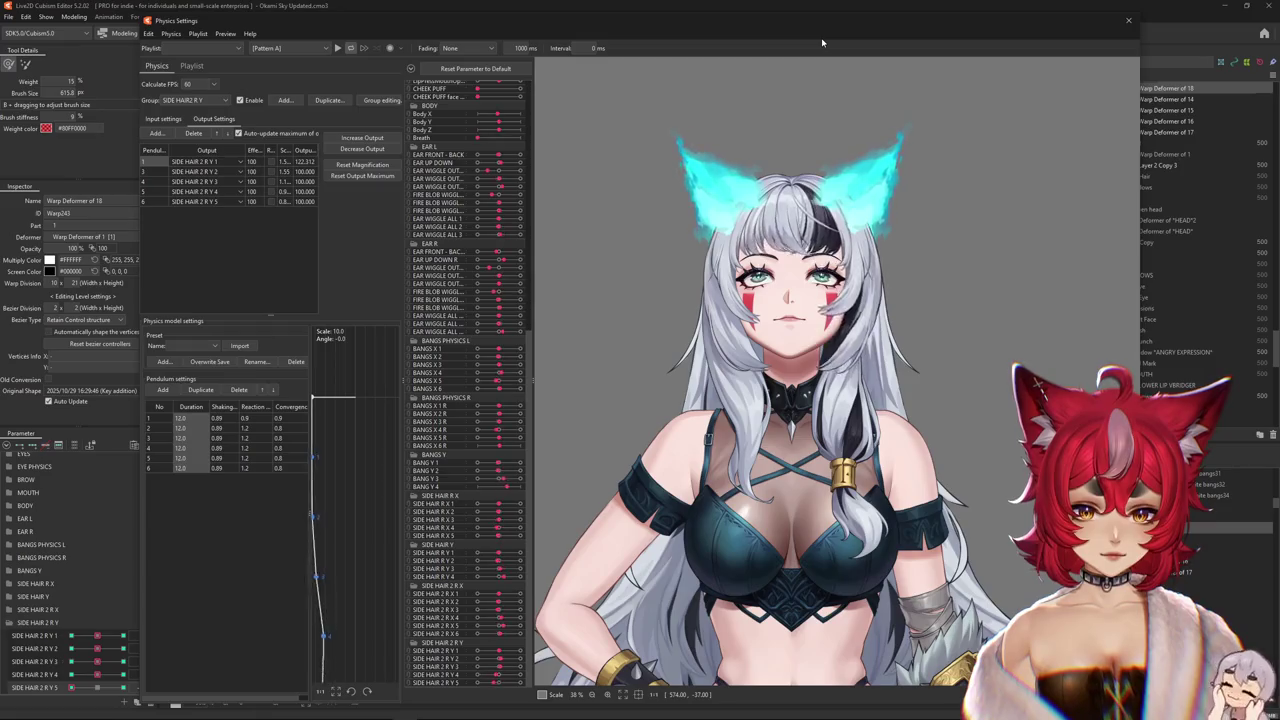
{"action": "left_click_drag", "start_coordinate": [822, 68], "coordinate": [822, 573]}
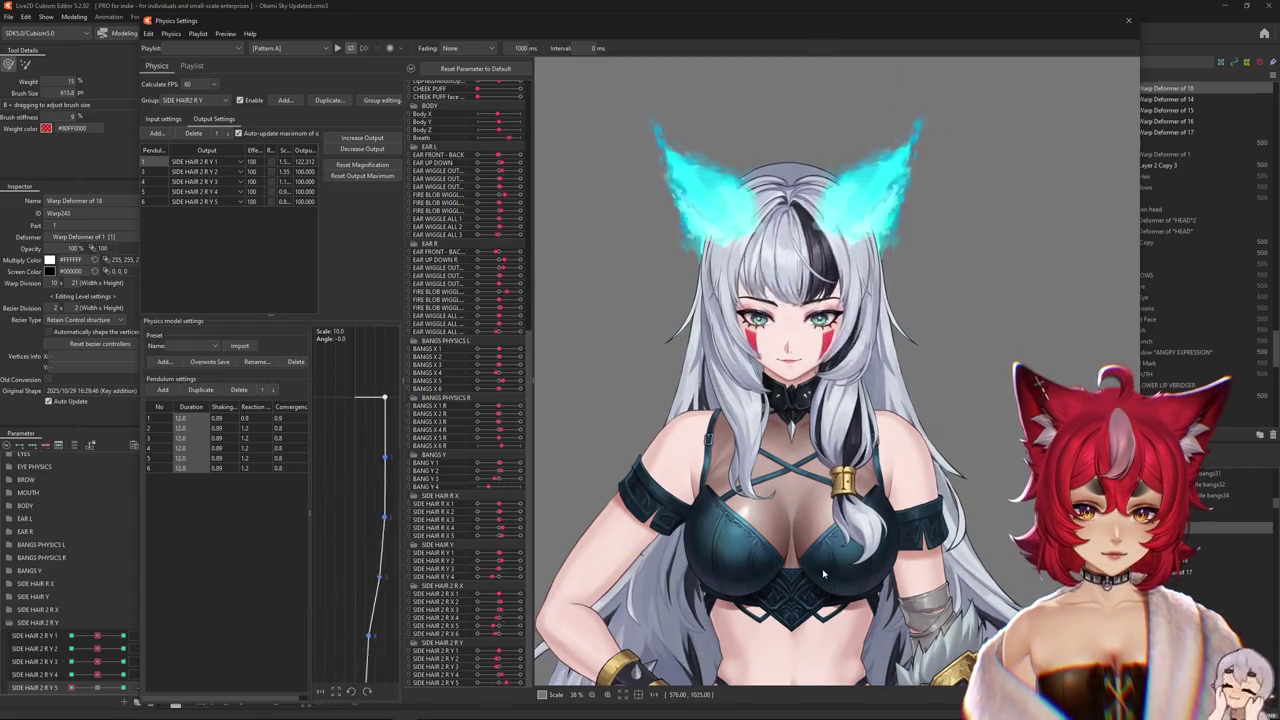
{"action": "left_click", "coordinate": [182, 101]}
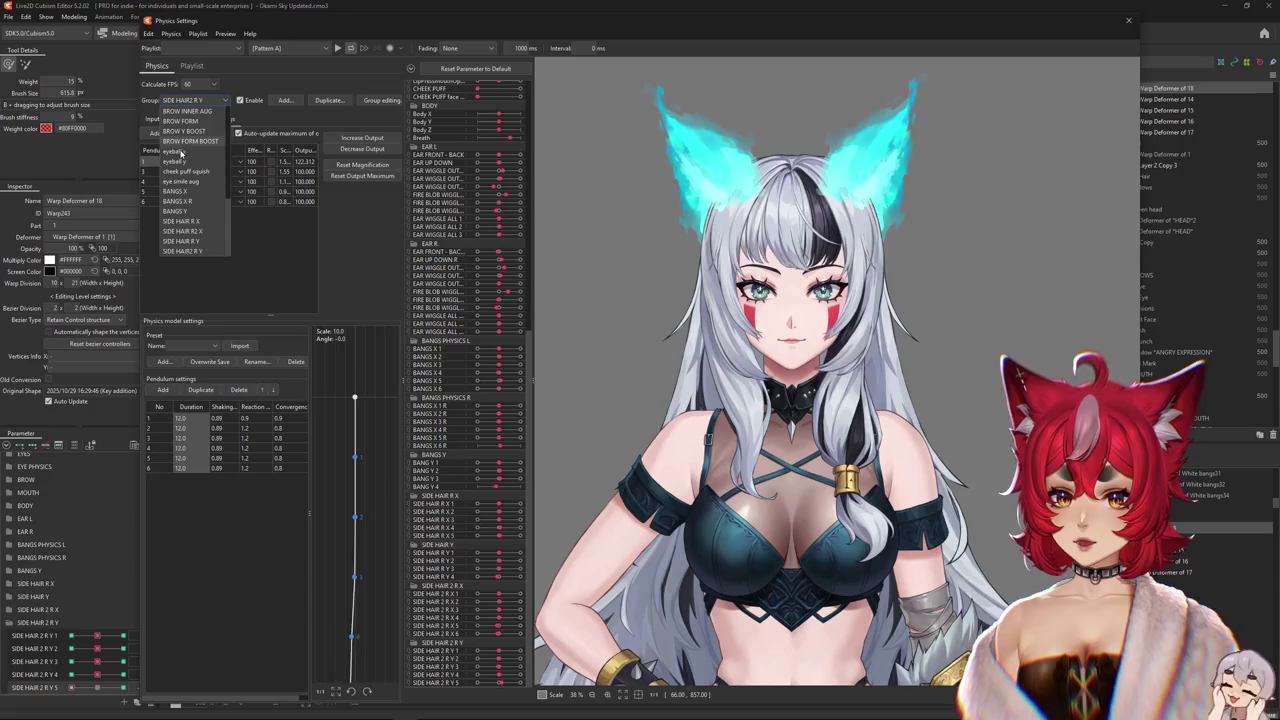
{"action": "left_click", "coordinate": [195, 231]}
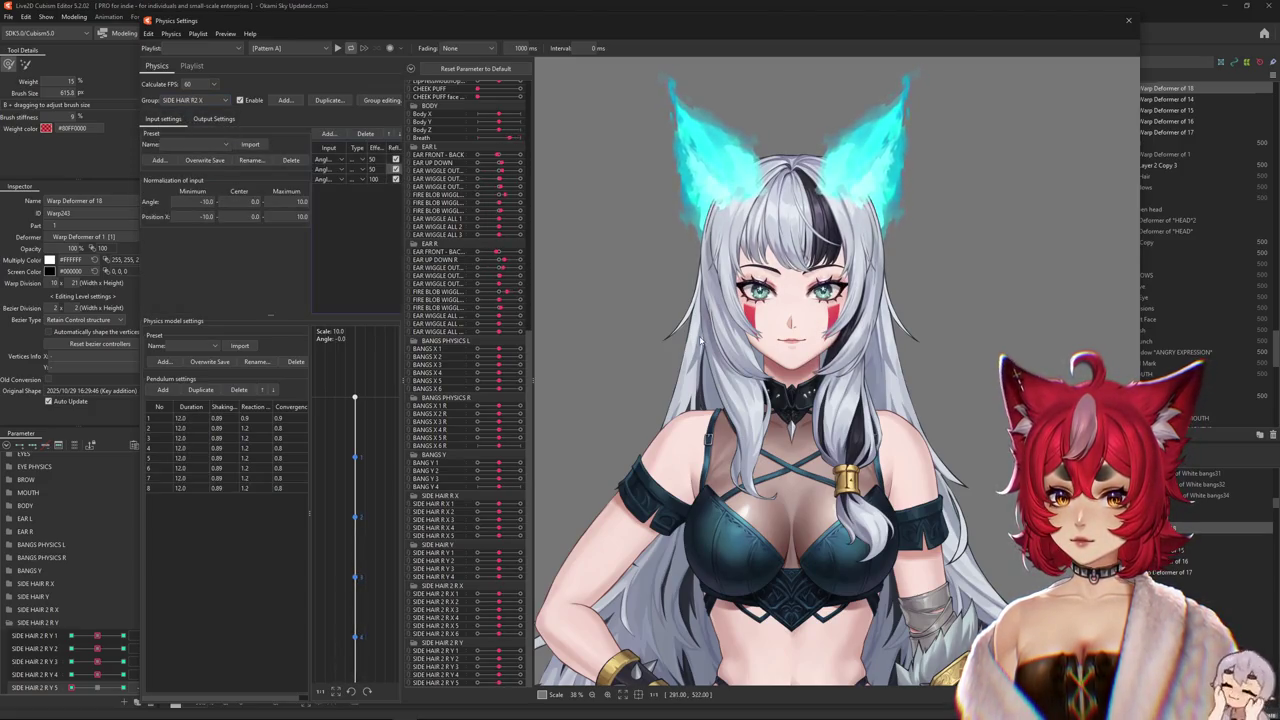
- Test the SIDE HAIR R2 X swing, then switch back to the SIDE HAIR 2 R Y group and test it
{"action": "left_click_drag", "start_coordinate": [700, 340], "coordinate": [807, 246]}
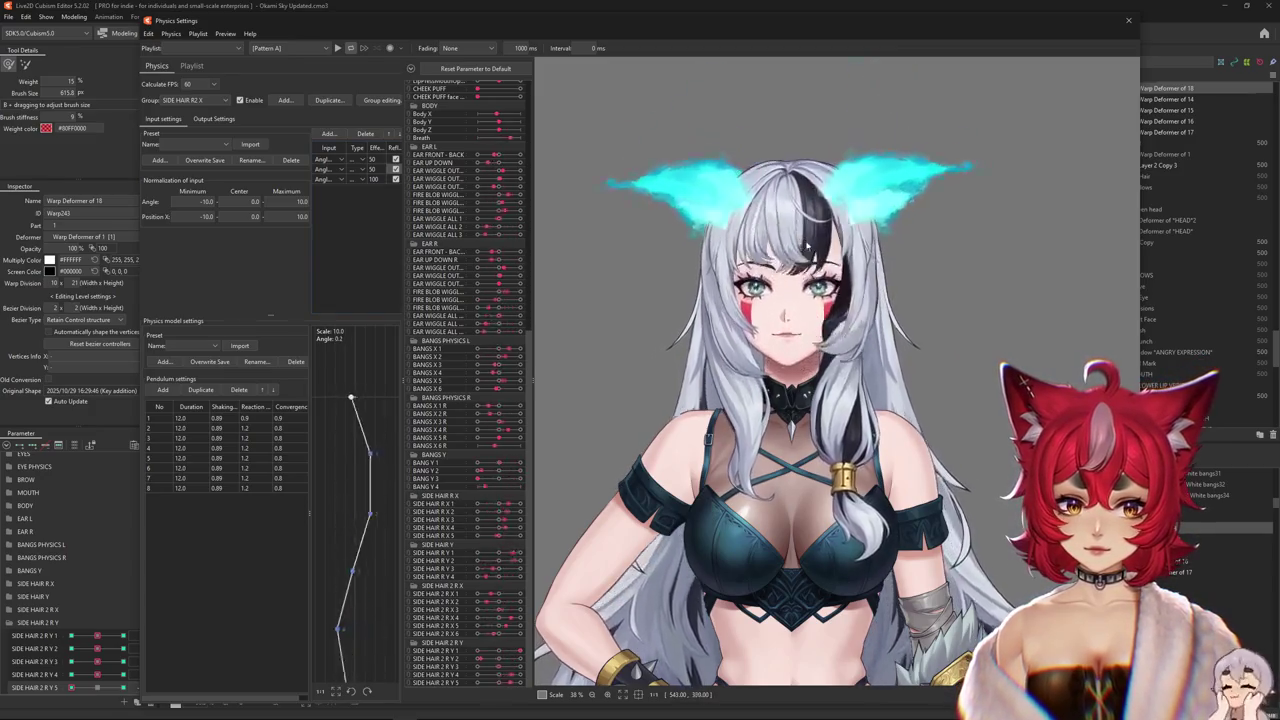
{"action": "left_click", "coordinate": [182, 101]}
{"action": "left_click", "coordinate": [181, 255]}
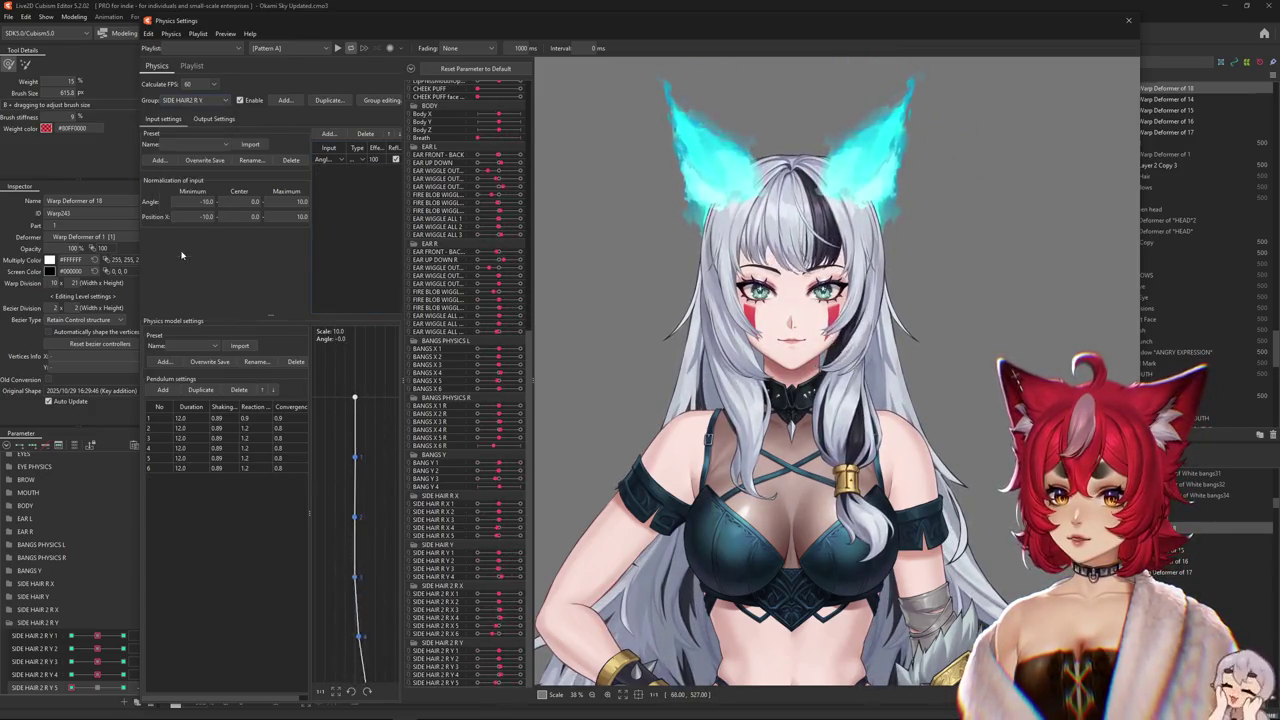
{"action": "left_click", "coordinate": [213, 104]}
{"action": "left_click", "coordinate": [203, 246]}
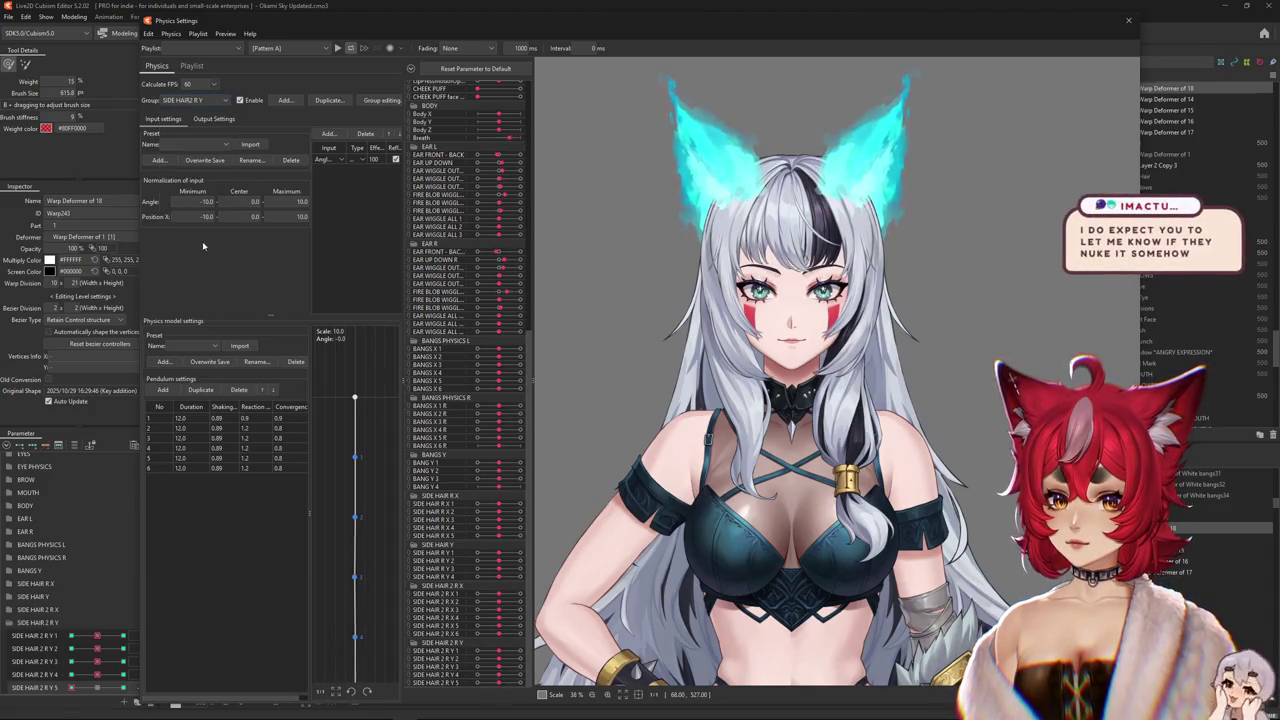
{"action": "left_click_drag", "start_coordinate": [860, 566], "coordinate": [831, 361]}
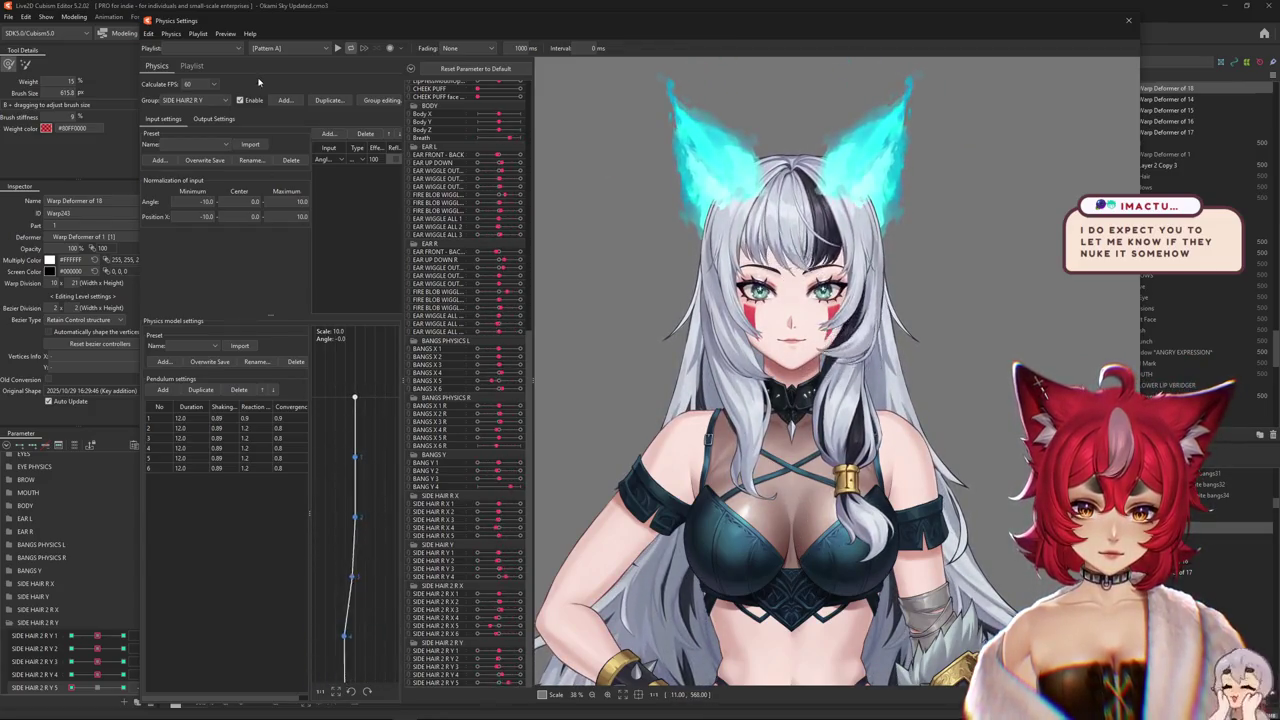
- Refit the SIDE HAIR 2 R Y output magnifications to the parameter range and retest the swing
{"action": "left_click", "coordinate": [214, 119]}
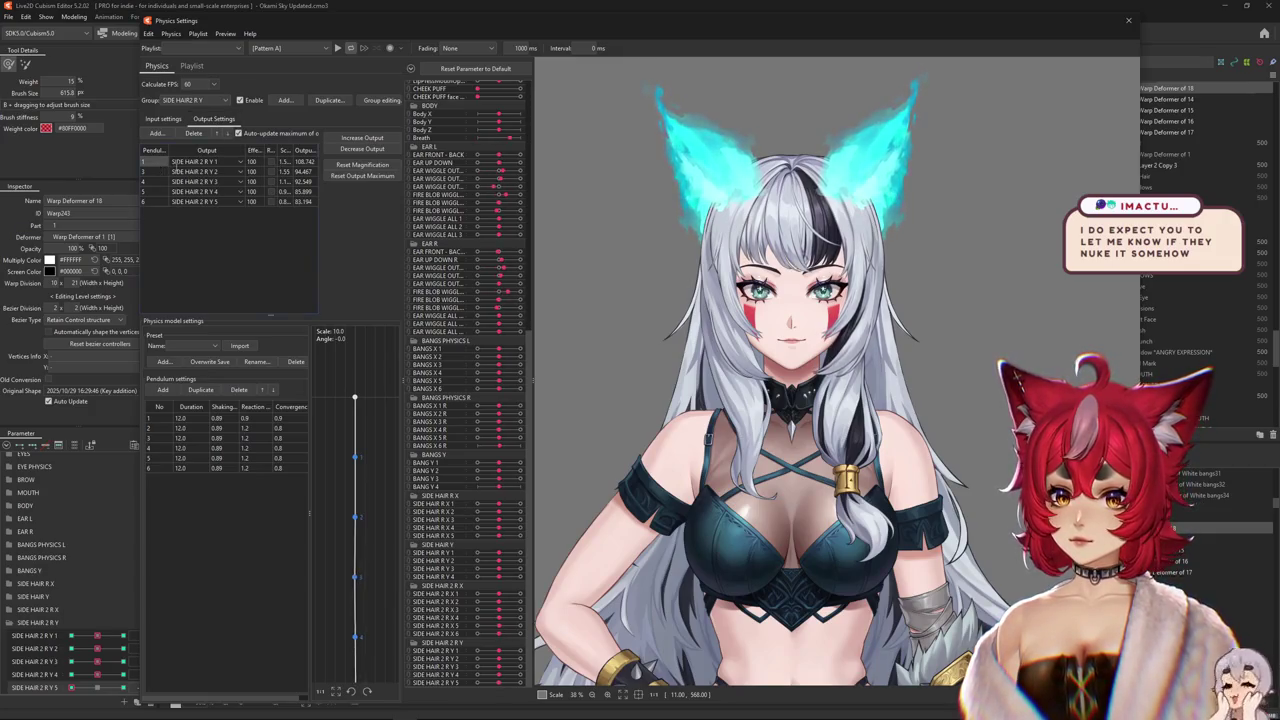
{"action": "mouse_move", "coordinate": [838, 521]}
{"action": "left_mouse_down"}
{"action": "mouse_move", "coordinate": [827, 190]}
{"action": "mouse_move", "coordinate": [789, 636]}
{"action": "left_mouse_up"}
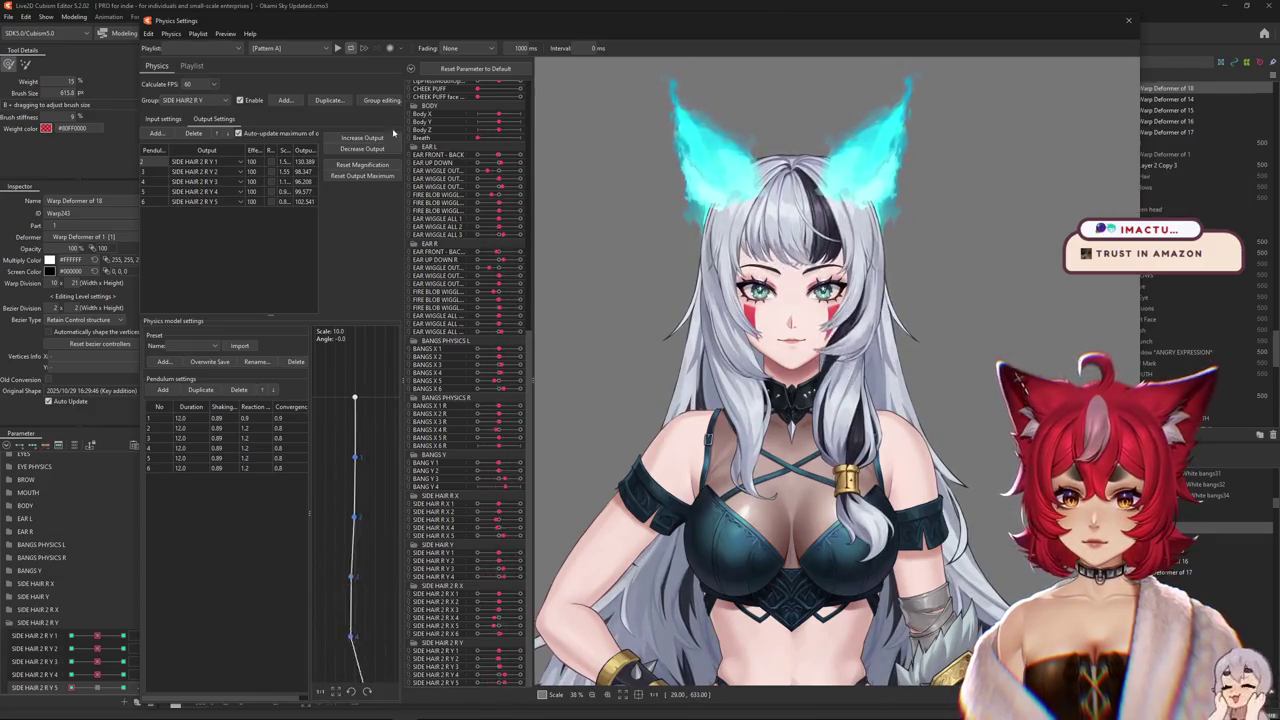
{"action": "left_click", "coordinate": [362, 176]}
{"action": "left_click", "coordinate": [660, 374]}
{"action": "mouse_move", "coordinate": [660, 374]}
{"action": "left_mouse_down"}
{"action": "mouse_move", "coordinate": [812, 365]}
{"action": "mouse_move", "coordinate": [816, 242]}
{"action": "mouse_move", "coordinate": [808, 388]}
{"action": "left_mouse_up"}
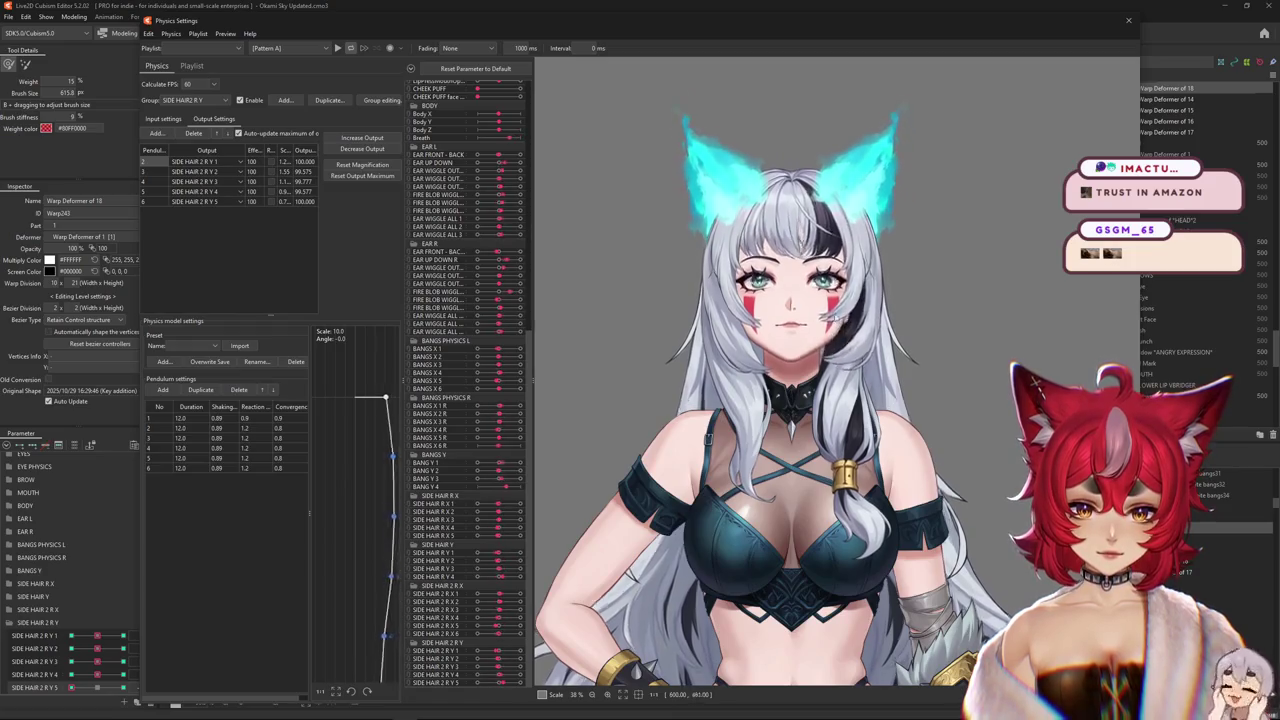
{"action": "mouse_move", "coordinate": [812, 377]}
{"action": "left_mouse_down"}
{"action": "mouse_move", "coordinate": [852, 599]}
{"action": "mouse_move", "coordinate": [855, 121]}
{"action": "mouse_move", "coordinate": [836, 451]}
{"action": "left_mouse_up"}
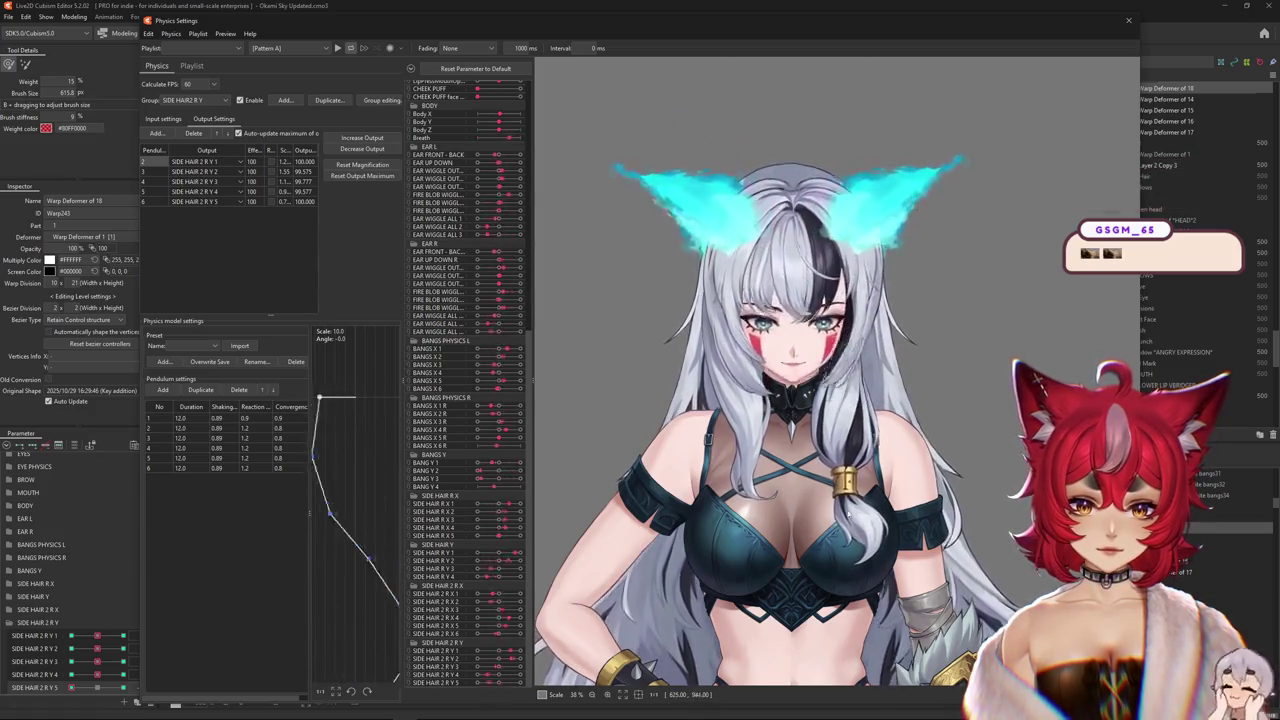
{"action": "left_click", "coordinate": [163, 118]}
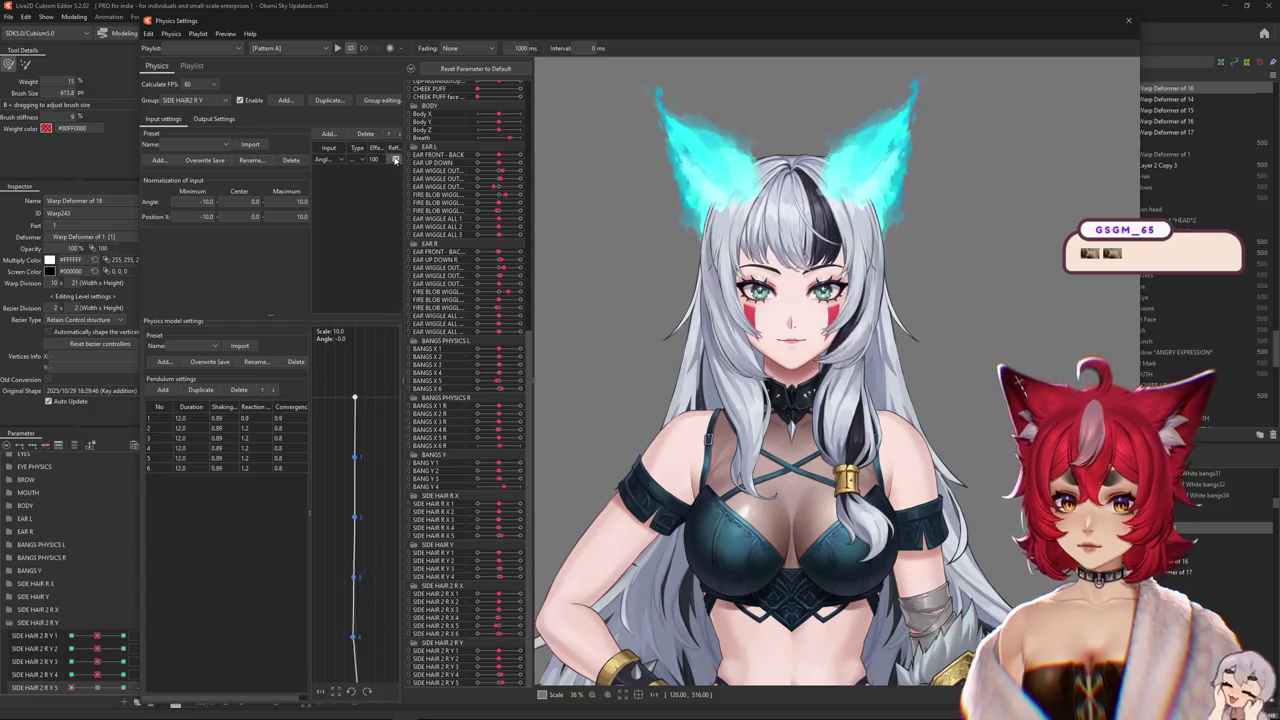
- Review and test the SIDE HAIR R2 X output values, then return to the SIDE HAIR 2 R Y group
{"action": "left_click", "coordinate": [195, 100]}
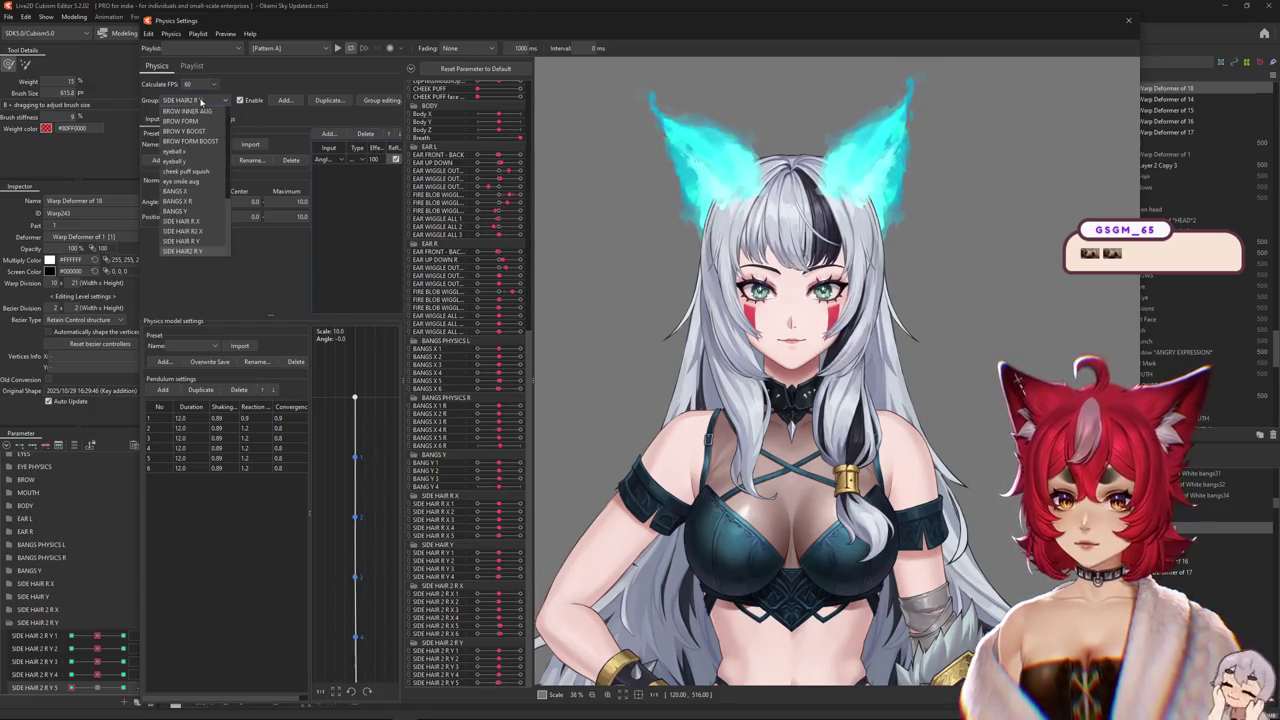
{"action": "left_click", "coordinate": [199, 231]}
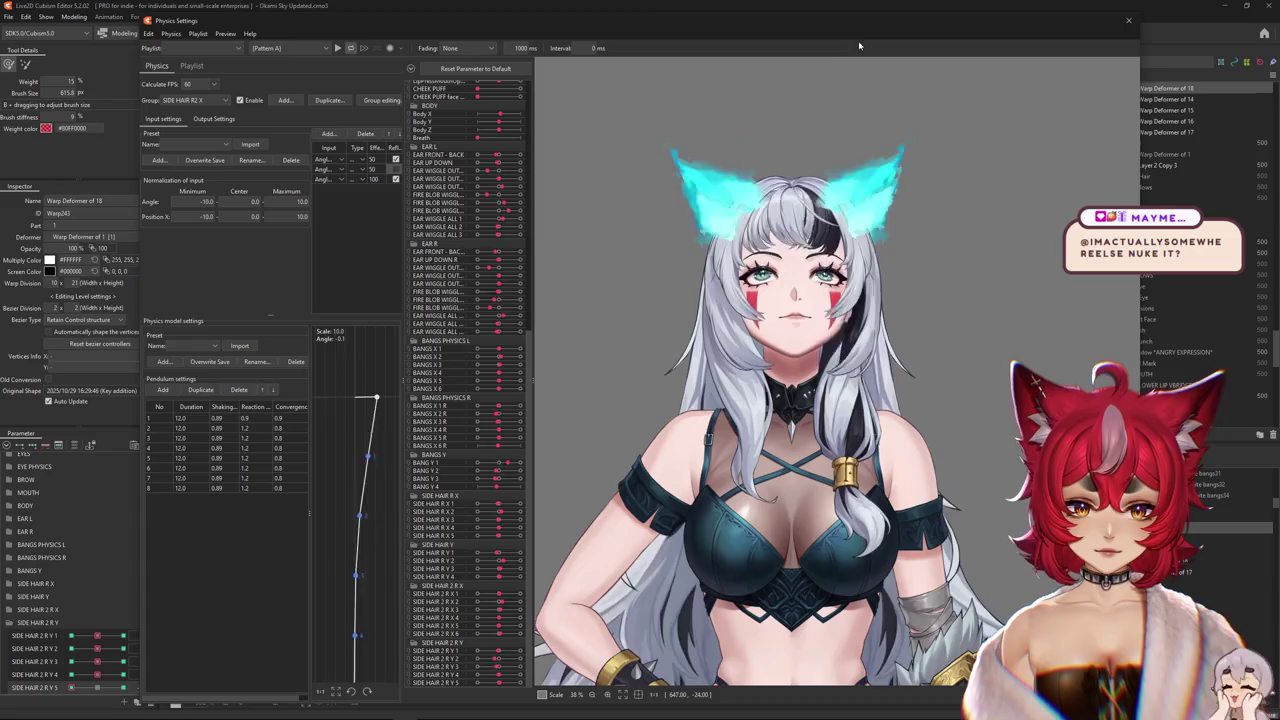
{"action": "left_click", "coordinate": [212, 119]}
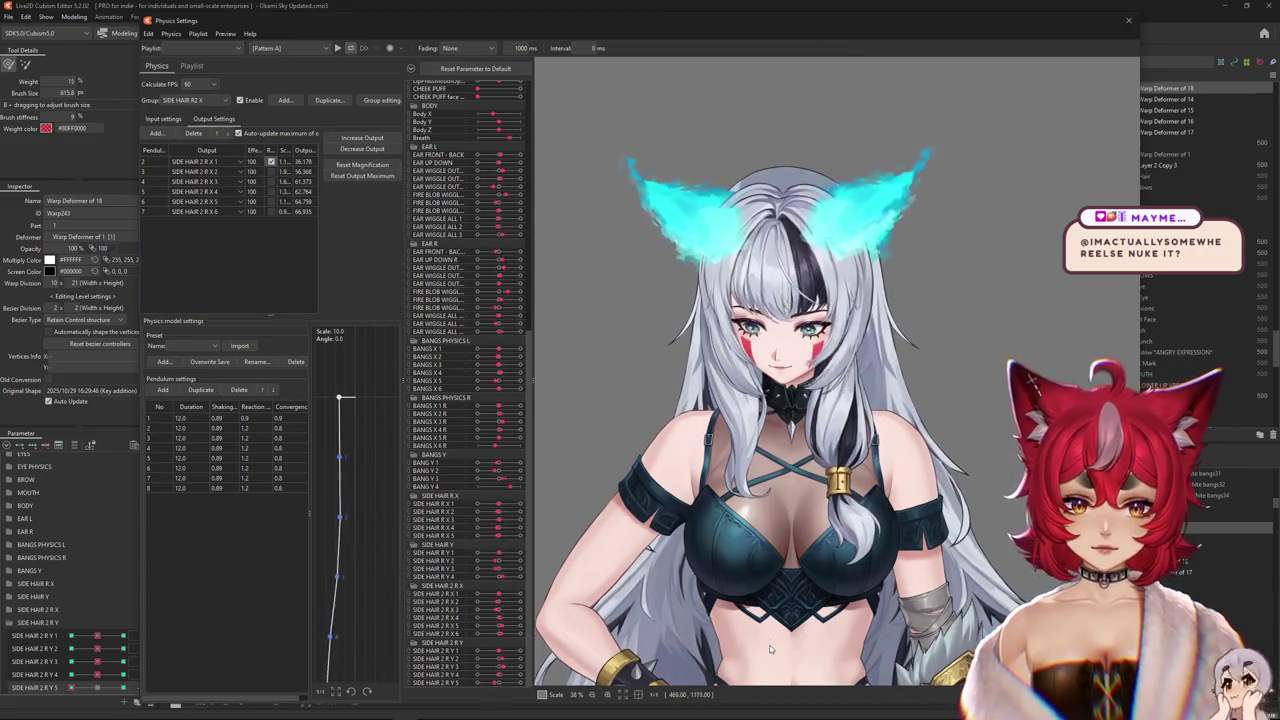
{"action": "left_click_drag", "start_coordinate": [805, 220], "coordinate": [771, 270]}
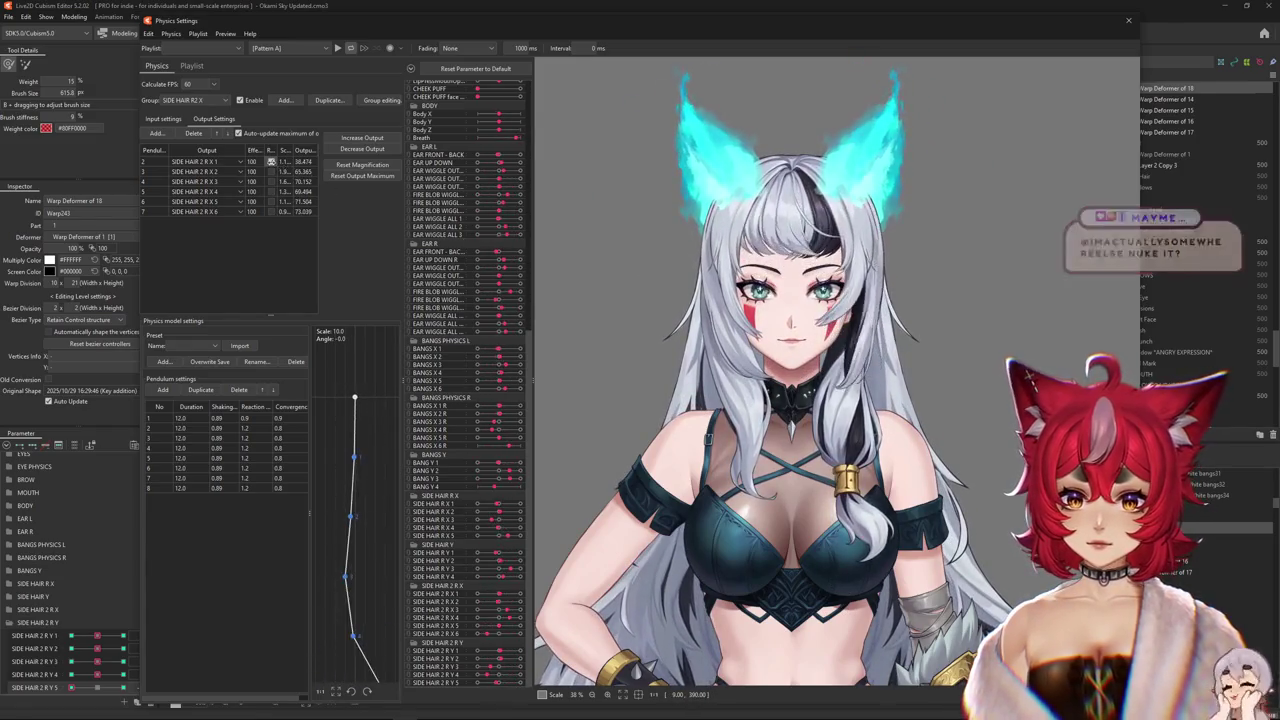
{"action": "left_click", "coordinate": [195, 100]}
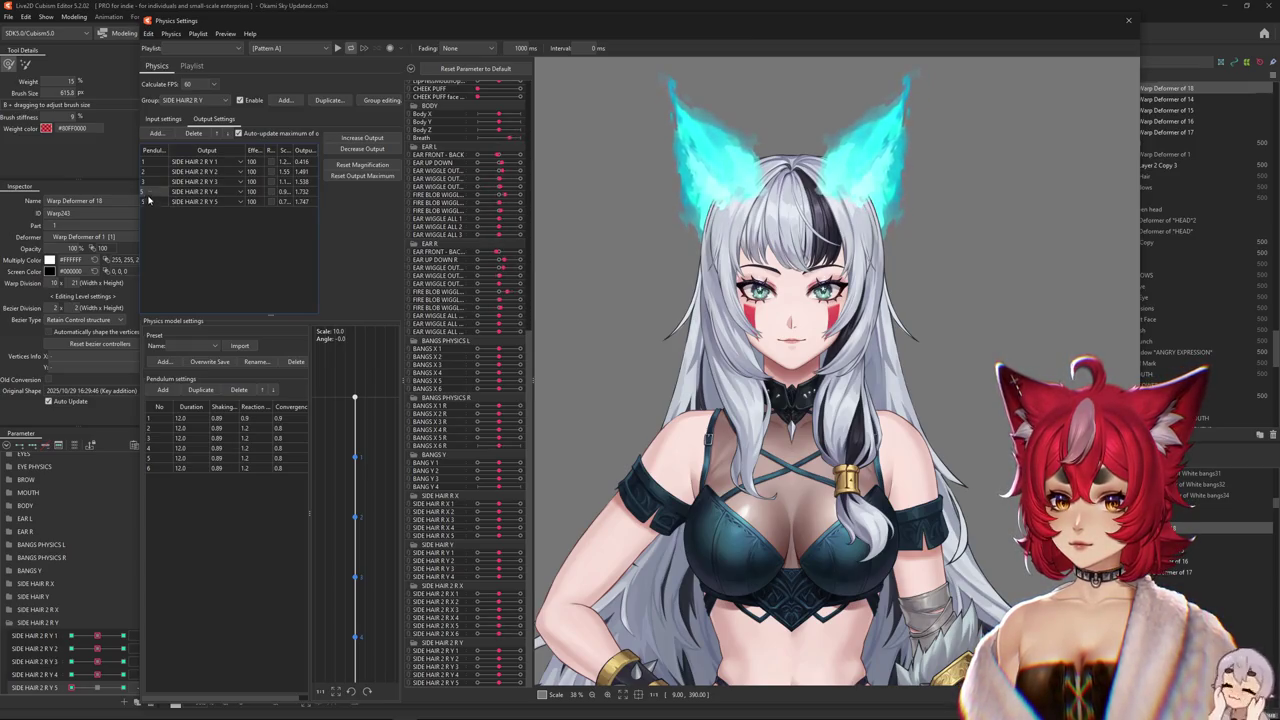
- Swing the model's head sideways, down and up to test the SIDE HAIR 2 R Y sway
{"action": "mouse_move", "coordinate": [790, 330]}
{"action": "left_mouse_down"}
{"action": "mouse_move", "coordinate": [816, 551]}
{"action": "mouse_move", "coordinate": [820, 318]}
{"action": "mouse_move", "coordinate": [809, 613]}
{"action": "mouse_move", "coordinate": [828, 187]}
{"action": "mouse_move", "coordinate": [836, 328]}
{"action": "left_mouse_up"}
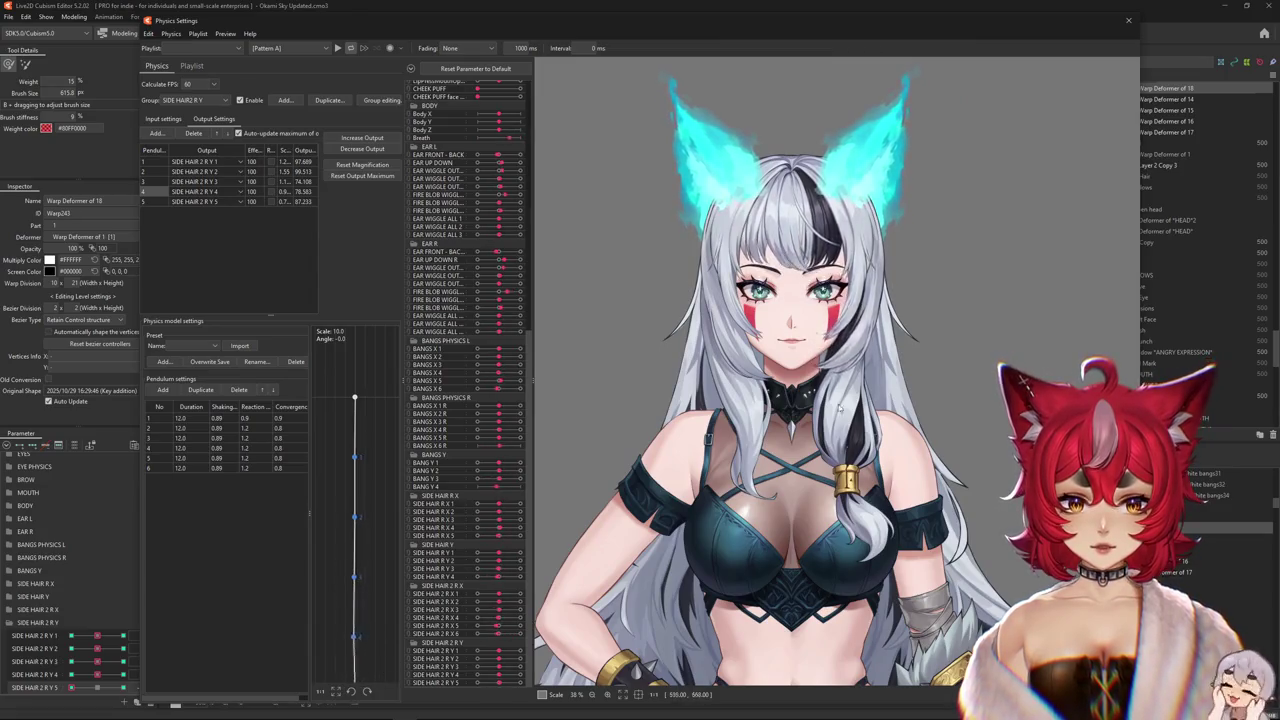
{"action": "left_click_drag", "start_coordinate": [842, 407], "coordinate": [822, 618]}
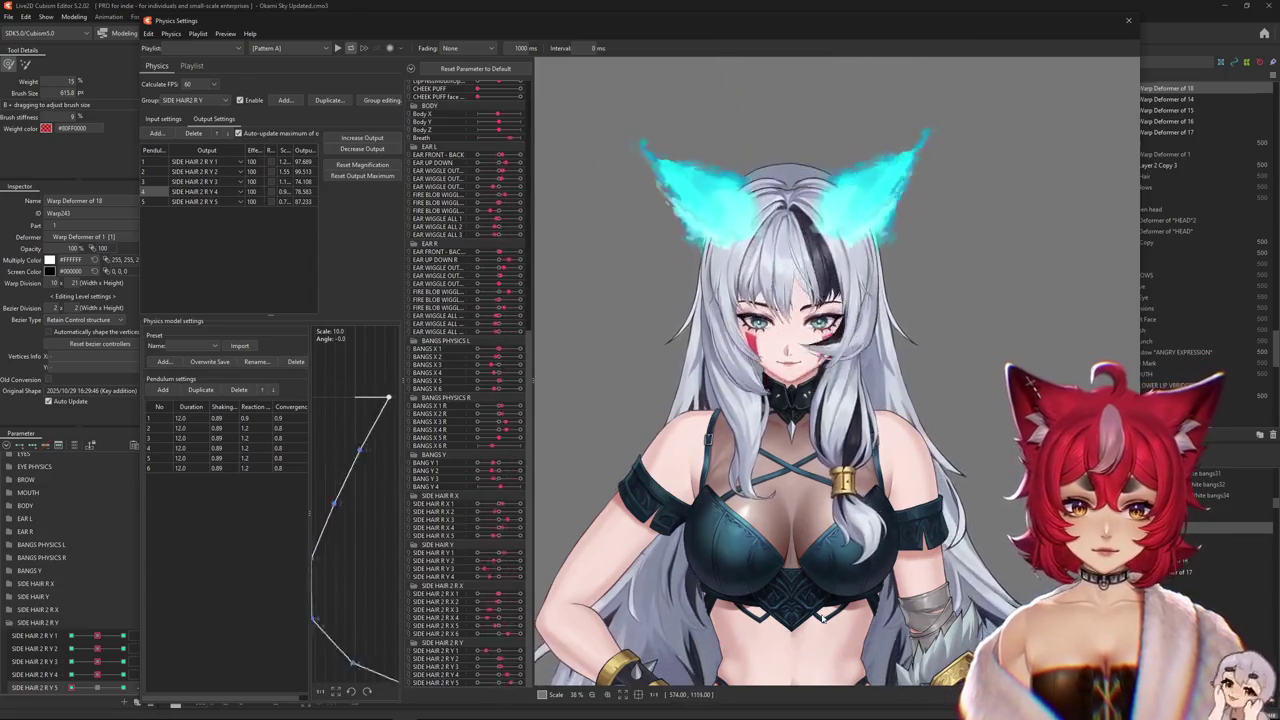
{"action": "left_click_drag", "start_coordinate": [822, 618], "coordinate": [836, 152]}
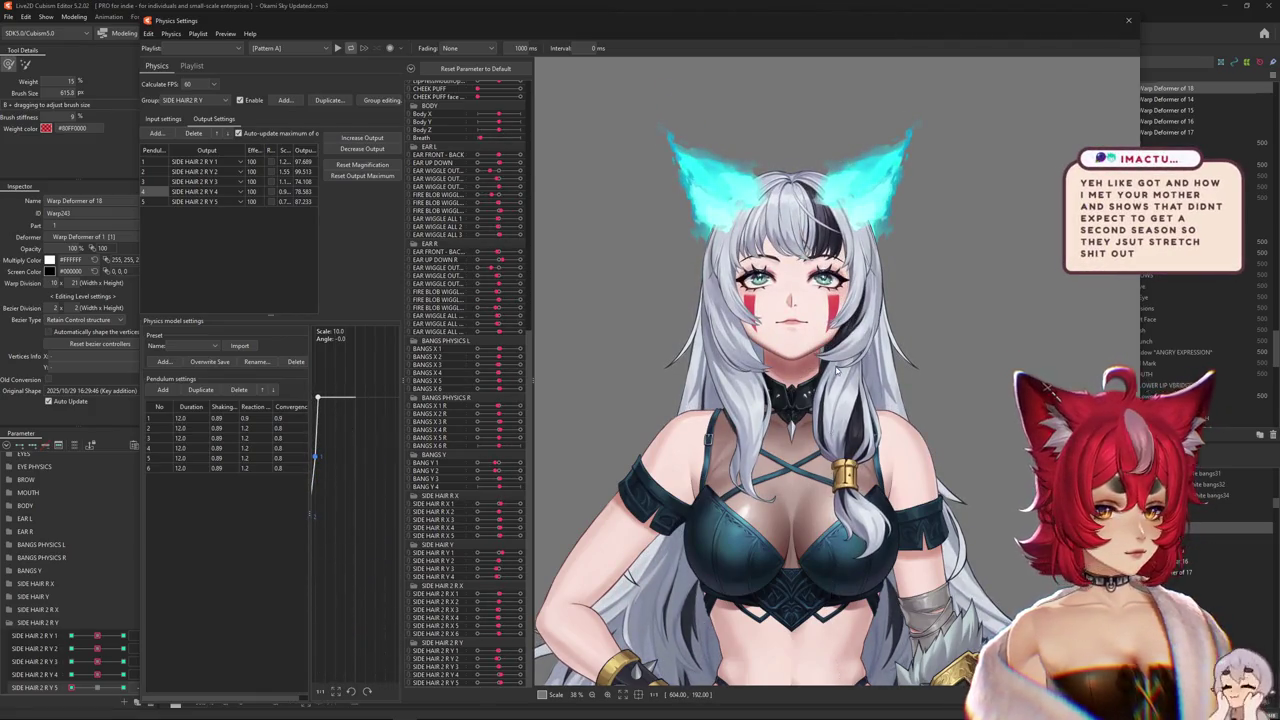
{"action": "mouse_move", "coordinate": [837, 370]}
{"action": "left_mouse_down"}
{"action": "mouse_move", "coordinate": [820, 514]}
{"action": "mouse_move", "coordinate": [790, 258]}
{"action": "mouse_move", "coordinate": [833, 428]}
{"action": "left_mouse_up"}
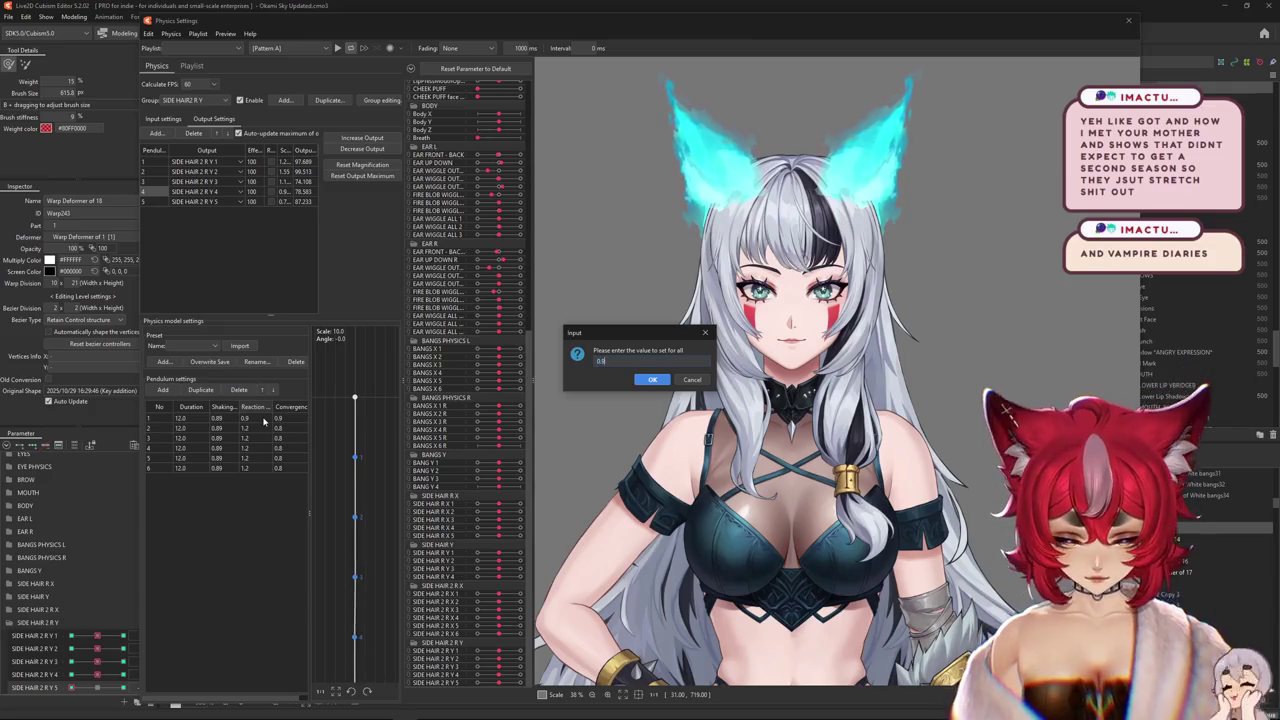
- Apply 0.9 as the reaction and convergence value for every pendulum and test the head
{"action": "key", "text": "Return"}
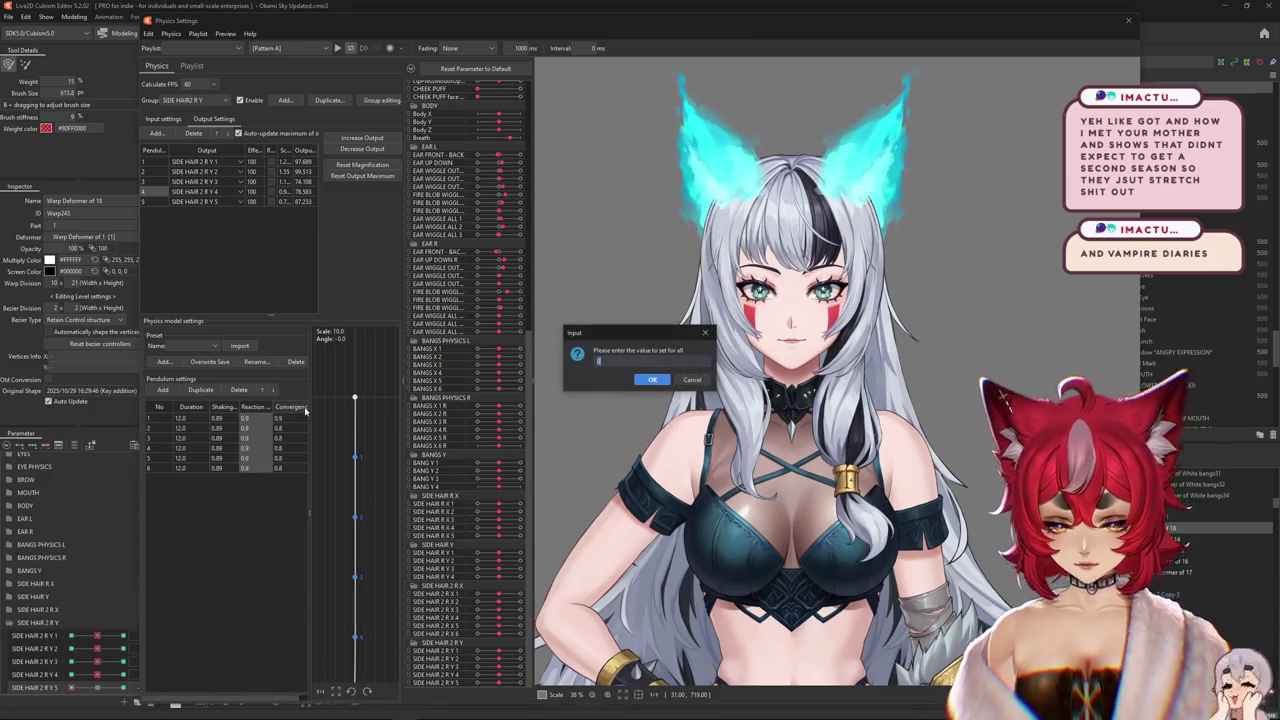
{"action": "key", "text": "Return"}
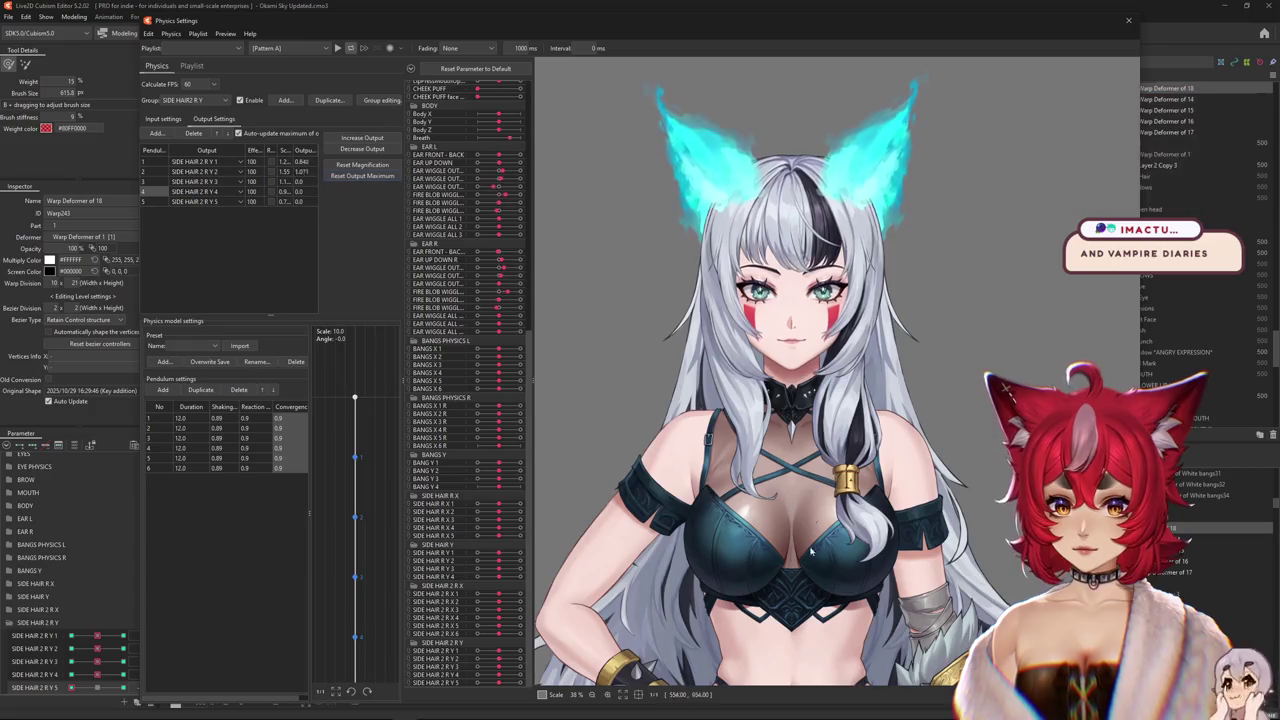
{"action": "mouse_move", "coordinate": [800, 300]}
{"action": "left_mouse_down"}
{"action": "mouse_move", "coordinate": [877, 270]}
{"action": "mouse_move", "coordinate": [838, 633]}
{"action": "mouse_move", "coordinate": [818, 366]}
{"action": "mouse_move", "coordinate": [662, 386]}
{"action": "left_mouse_up"}
- Set all five outputs to 100, test the swing, and review the input settings
{"action": "left_click", "coordinate": [674, 377]}
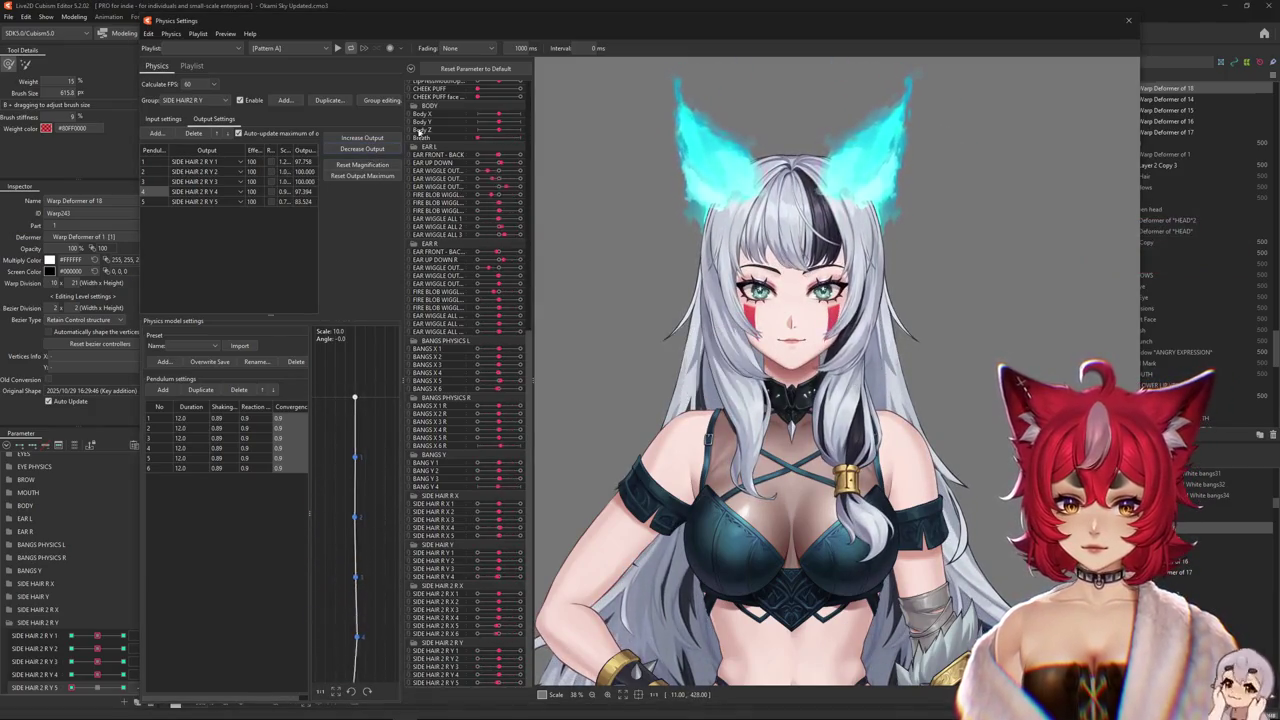
{"action": "left_click", "coordinate": [674, 377]}
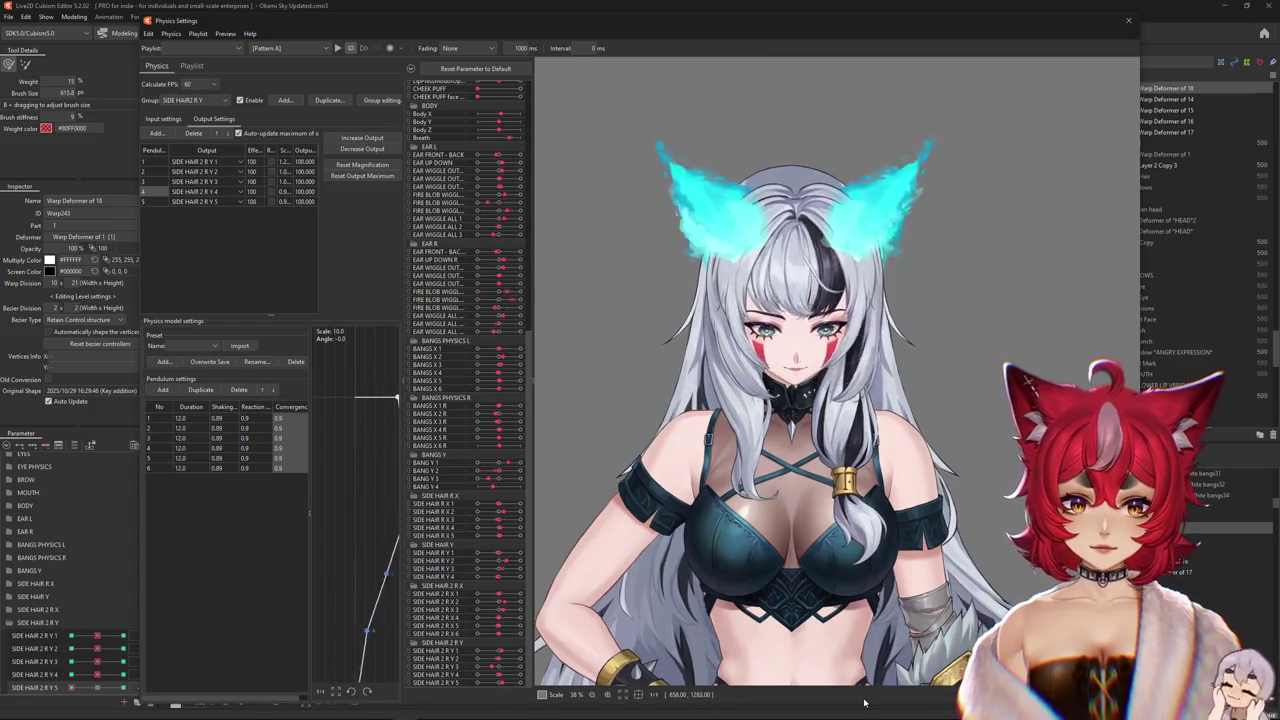
{"action": "left_click_drag", "start_coordinate": [864, 640], "coordinate": [862, 187]}
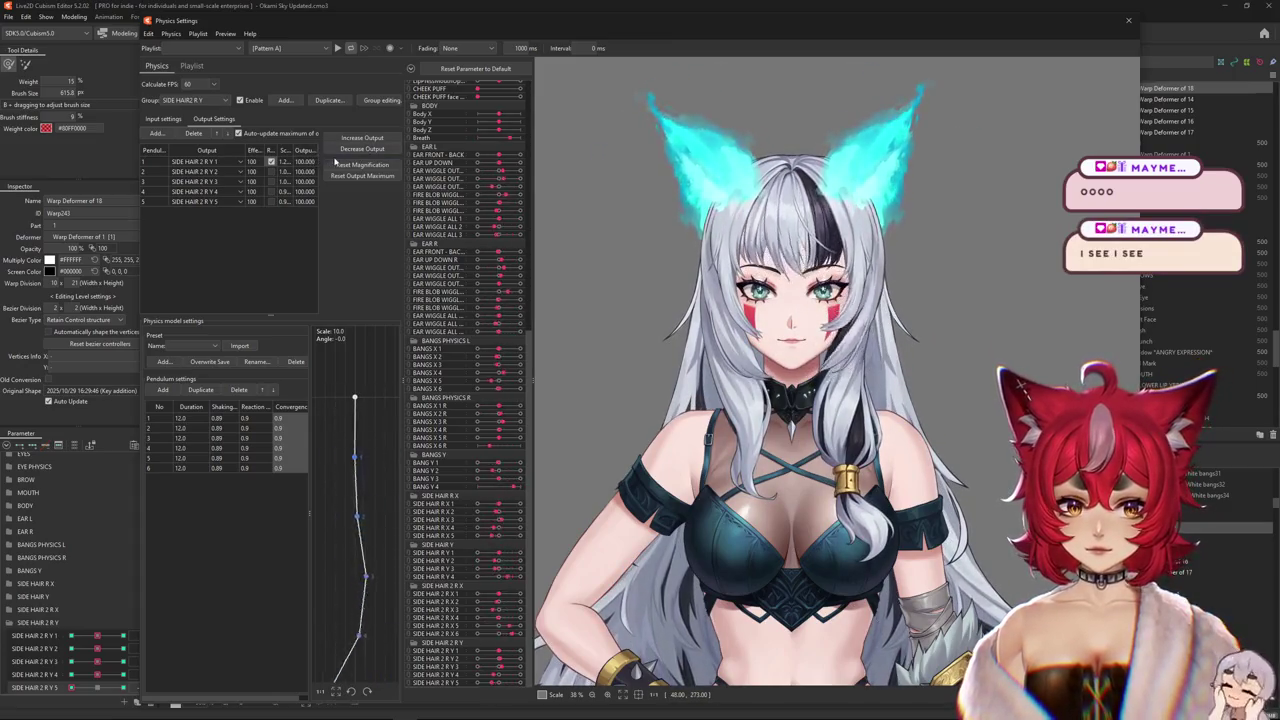
{"action": "left_click", "coordinate": [164, 119]}
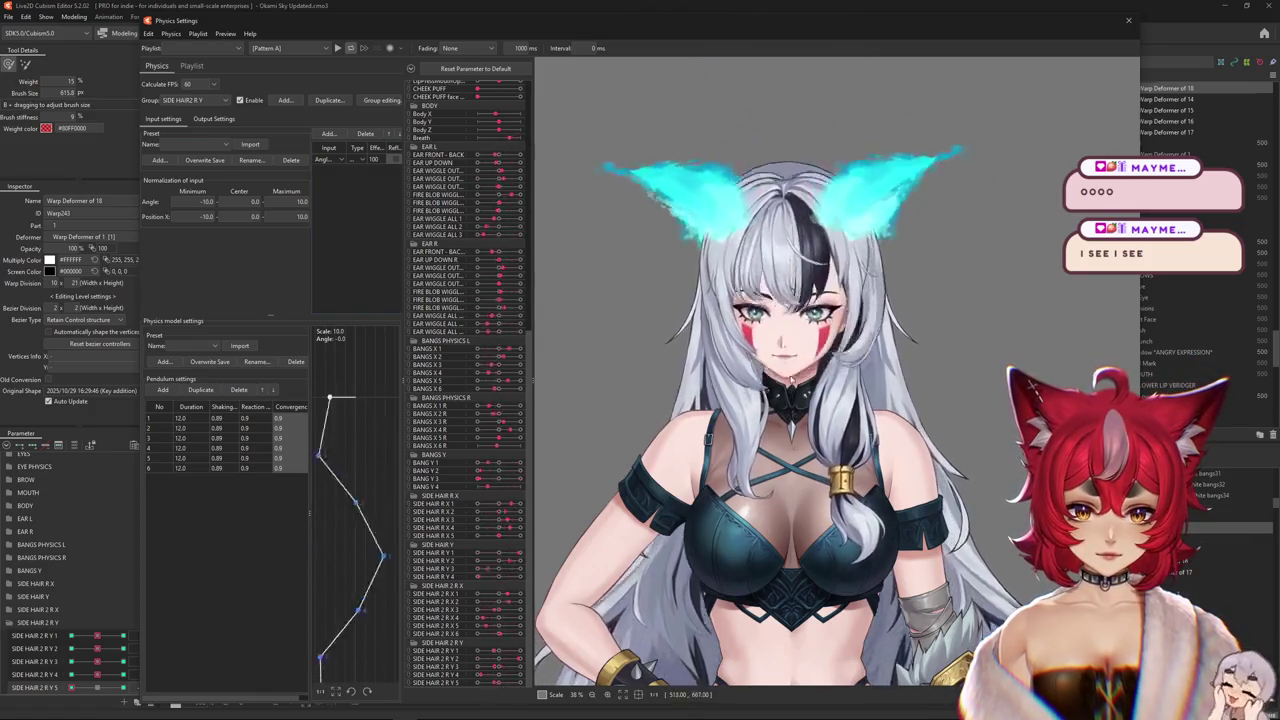
{"action": "left_click", "coordinate": [214, 119]}
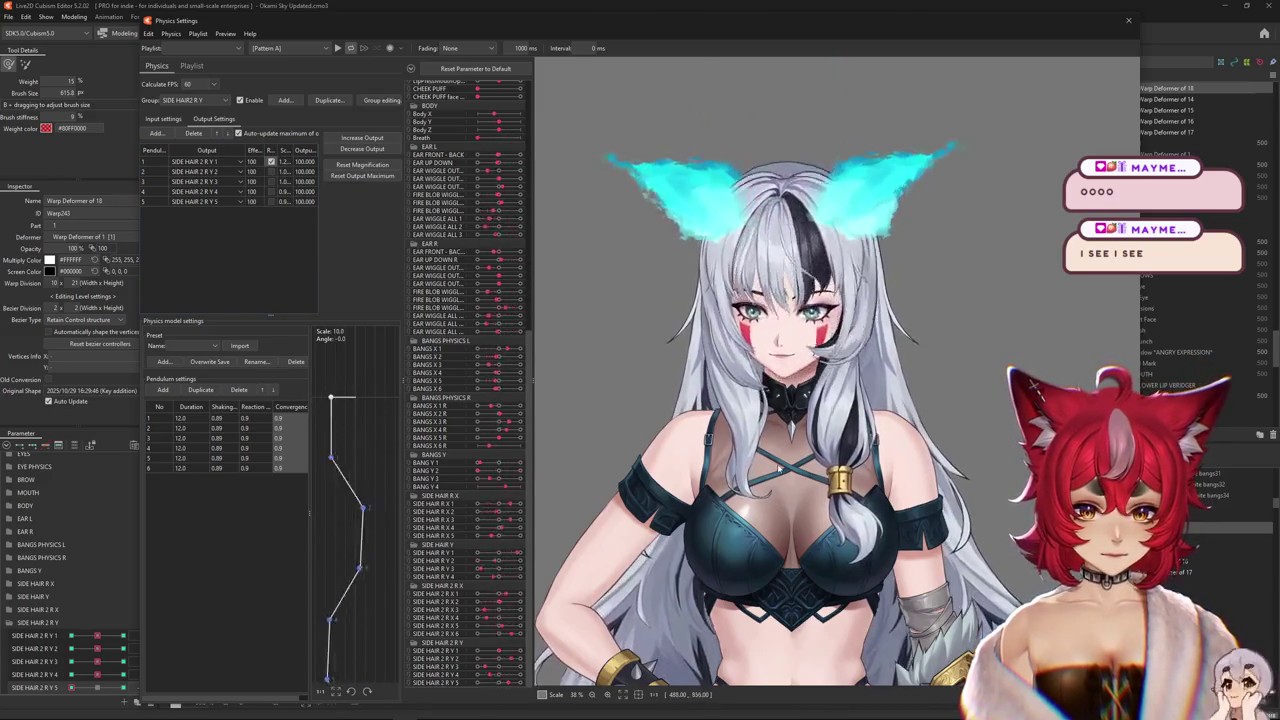
{"action": "left_click", "coordinate": [163, 119]}
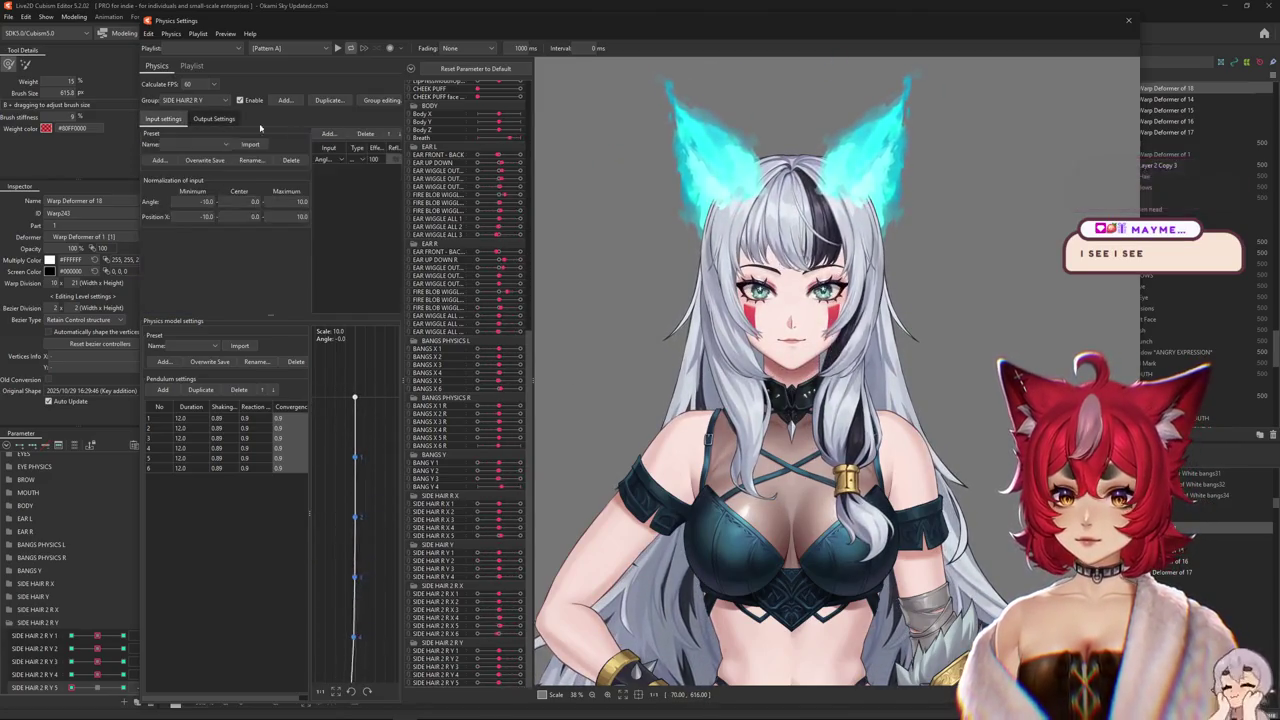
- Back in output settings, turn the head left and right repeatedly to test the side hair sway
{"action": "left_click", "coordinate": [200, 119]}
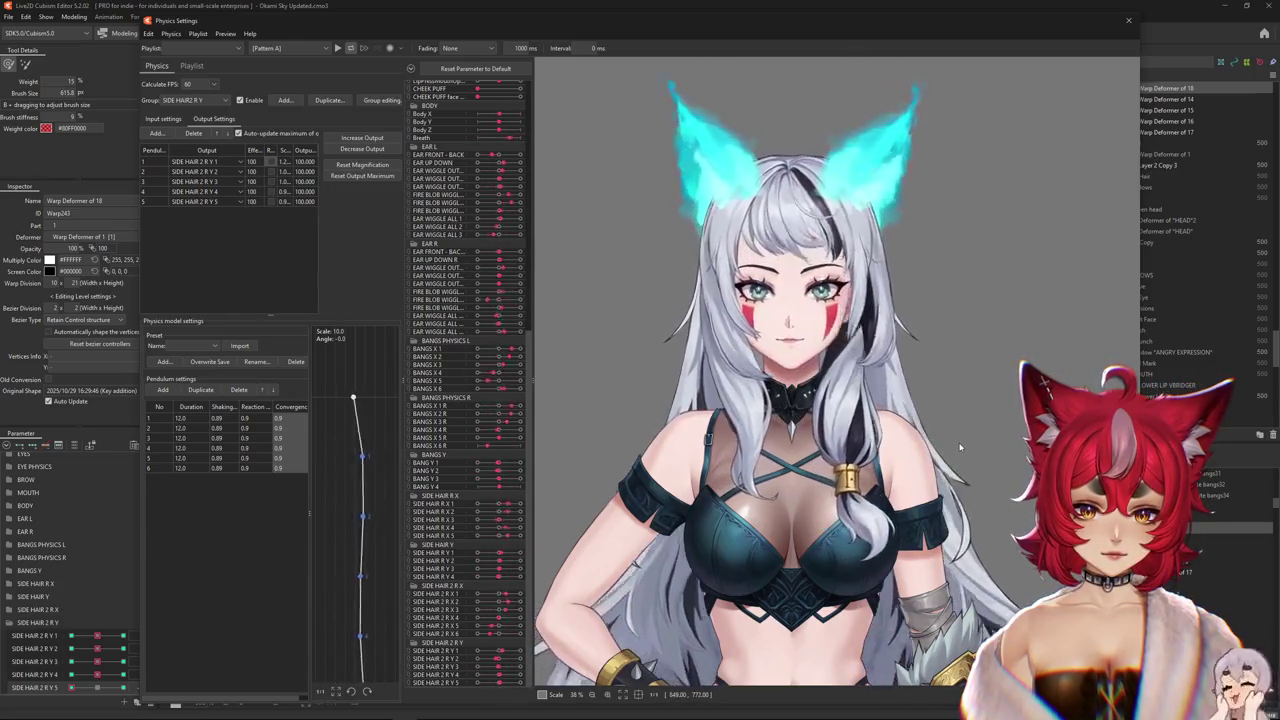
{"action": "mouse_move", "coordinate": [960, 447]}
{"action": "left_mouse_down"}
{"action": "mouse_move", "coordinate": [580, 442]}
{"action": "mouse_move", "coordinate": [966, 468]}
{"action": "left_mouse_up"}
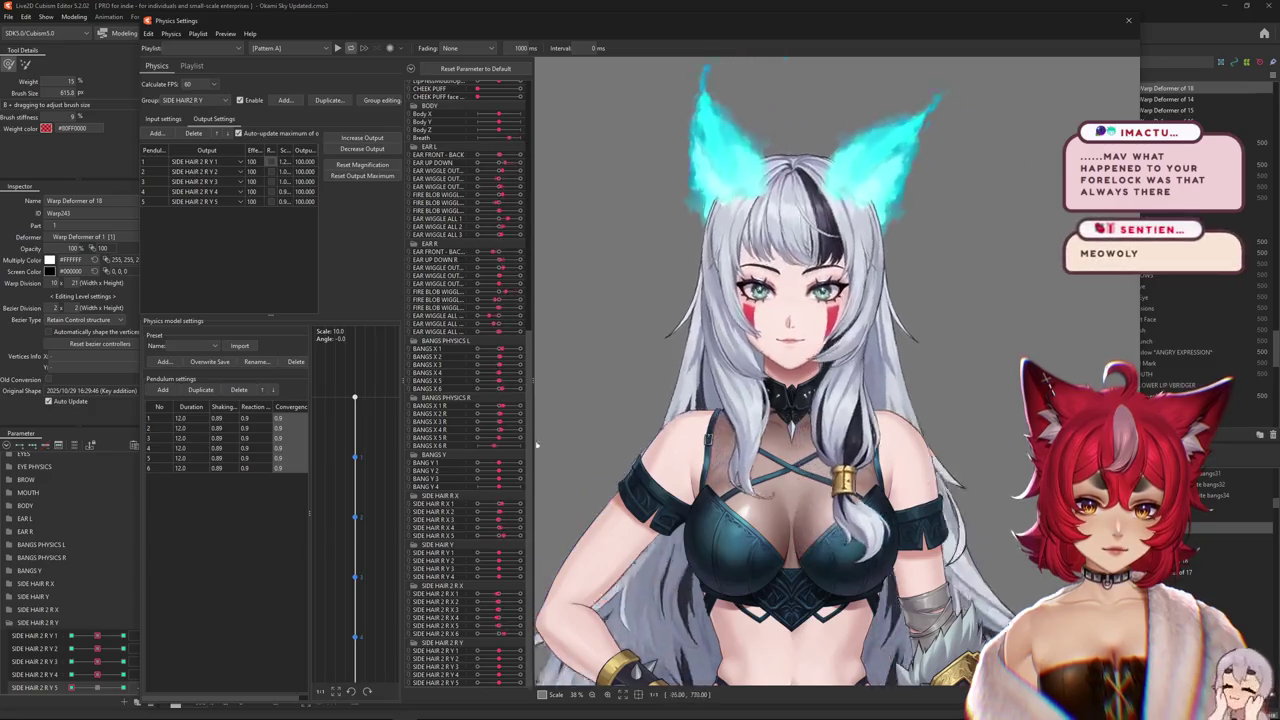
{"action": "mouse_move", "coordinate": [966, 468]}
{"action": "left_mouse_down"}
{"action": "mouse_move", "coordinate": [476, 443]}
{"action": "mouse_move", "coordinate": [614, 447]}
{"action": "mouse_move", "coordinate": [900, 527]}
{"action": "mouse_move", "coordinate": [808, 390]}
{"action": "left_mouse_up"}
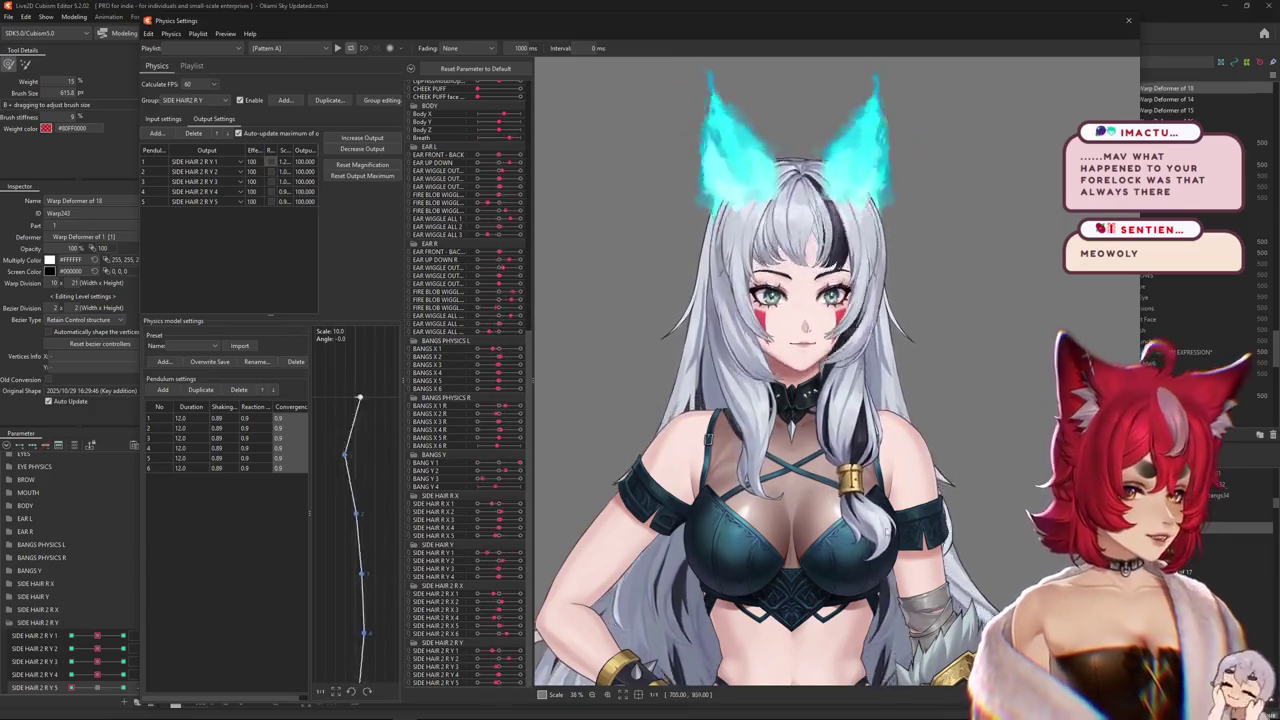
{"action": "left_click_drag", "start_coordinate": [855, 327], "coordinate": [1061, 296]}
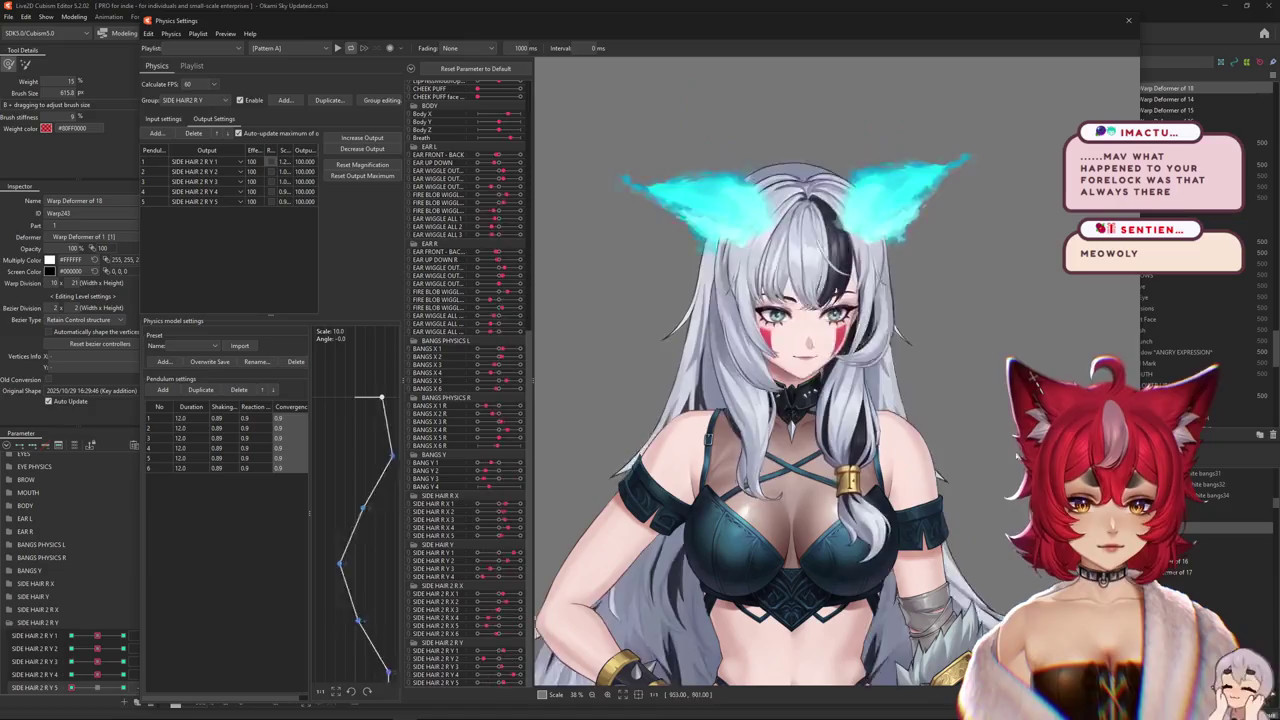
{"action": "left_click_drag", "start_coordinate": [668, 492], "coordinate": [999, 483]}
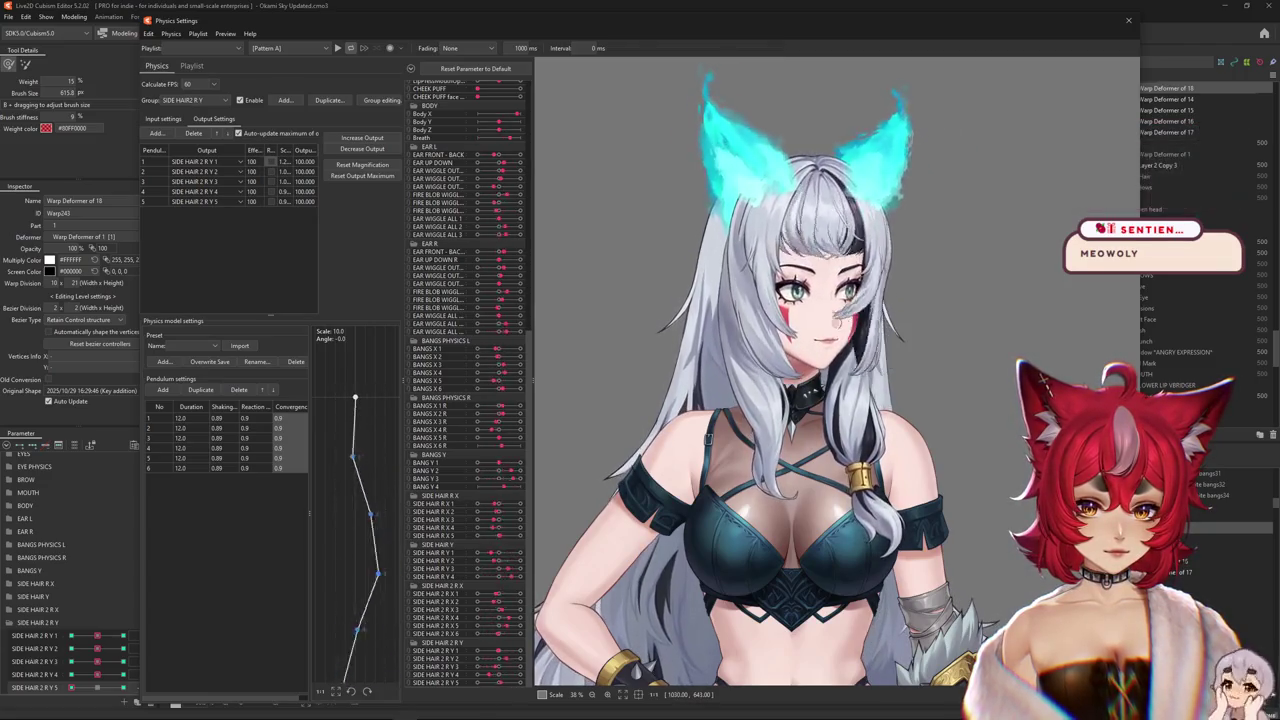
{"action": "left_click_drag", "start_coordinate": [981, 449], "coordinate": [781, 604]}
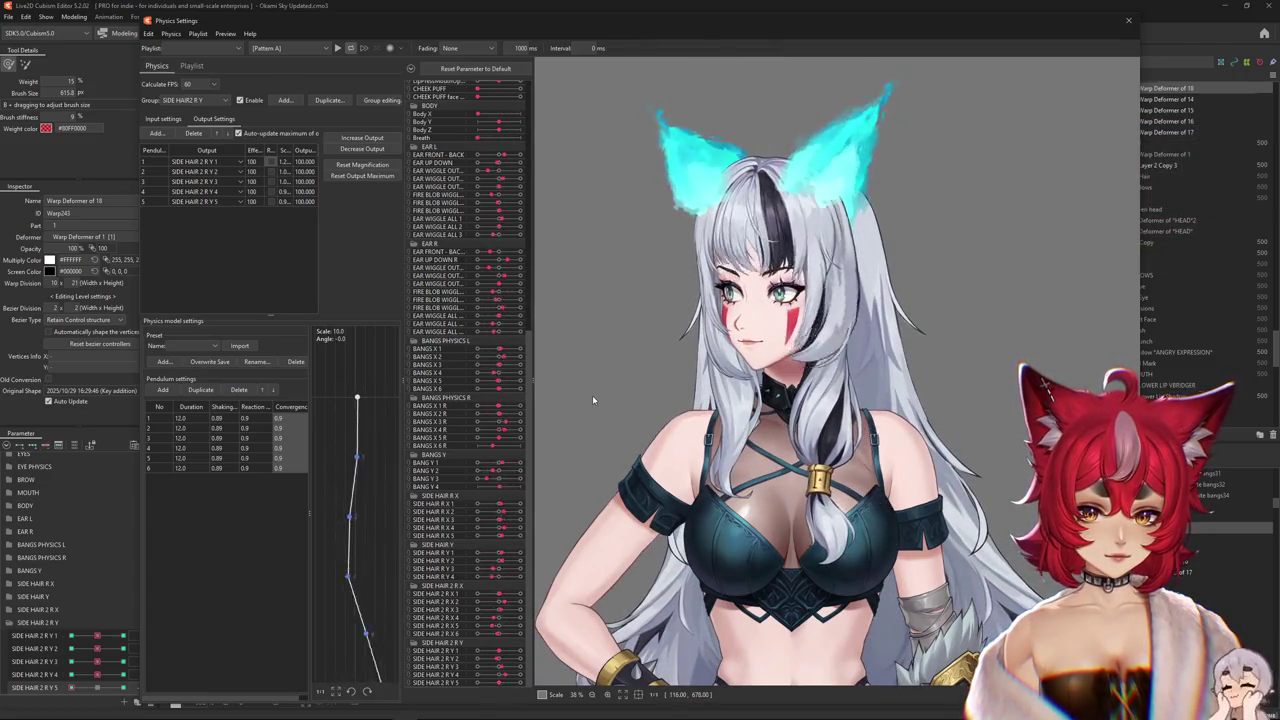
{"action": "left_click_drag", "start_coordinate": [592, 400], "coordinate": [1032, 477]}
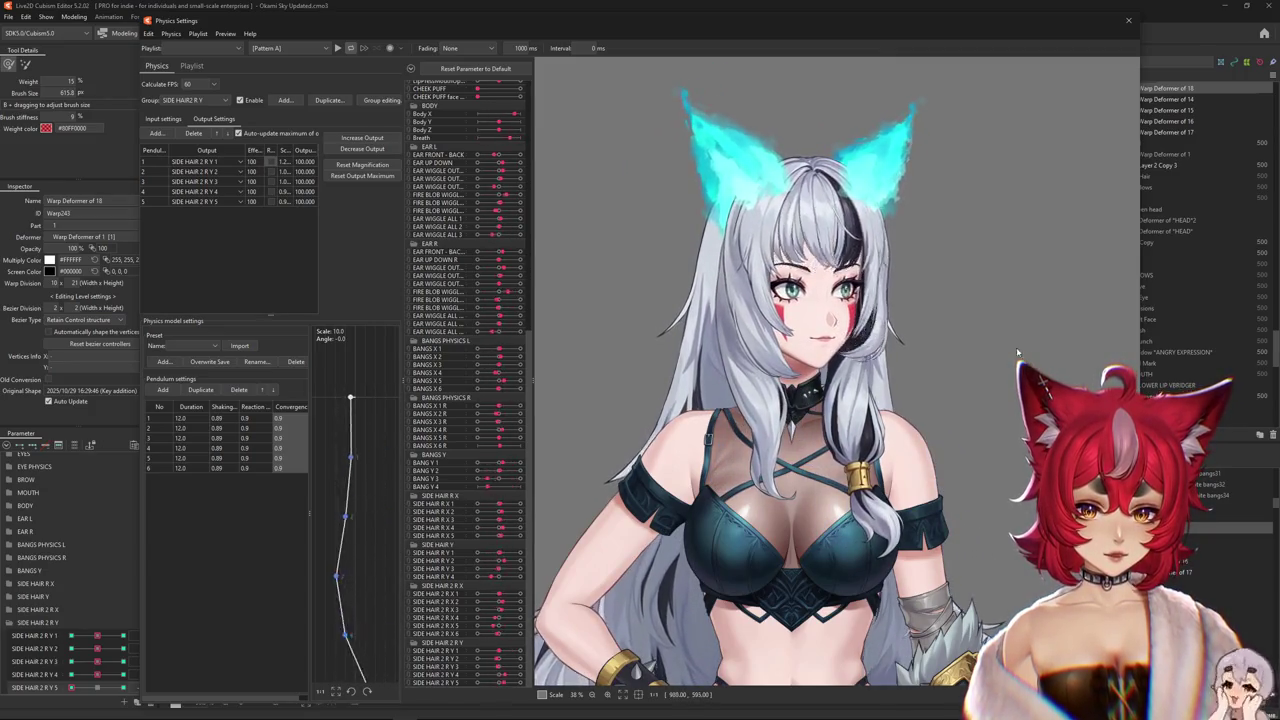
{"action": "scroll", "coordinate": [1017, 352], "scroll_direction": "up", "scroll_amount": 5}
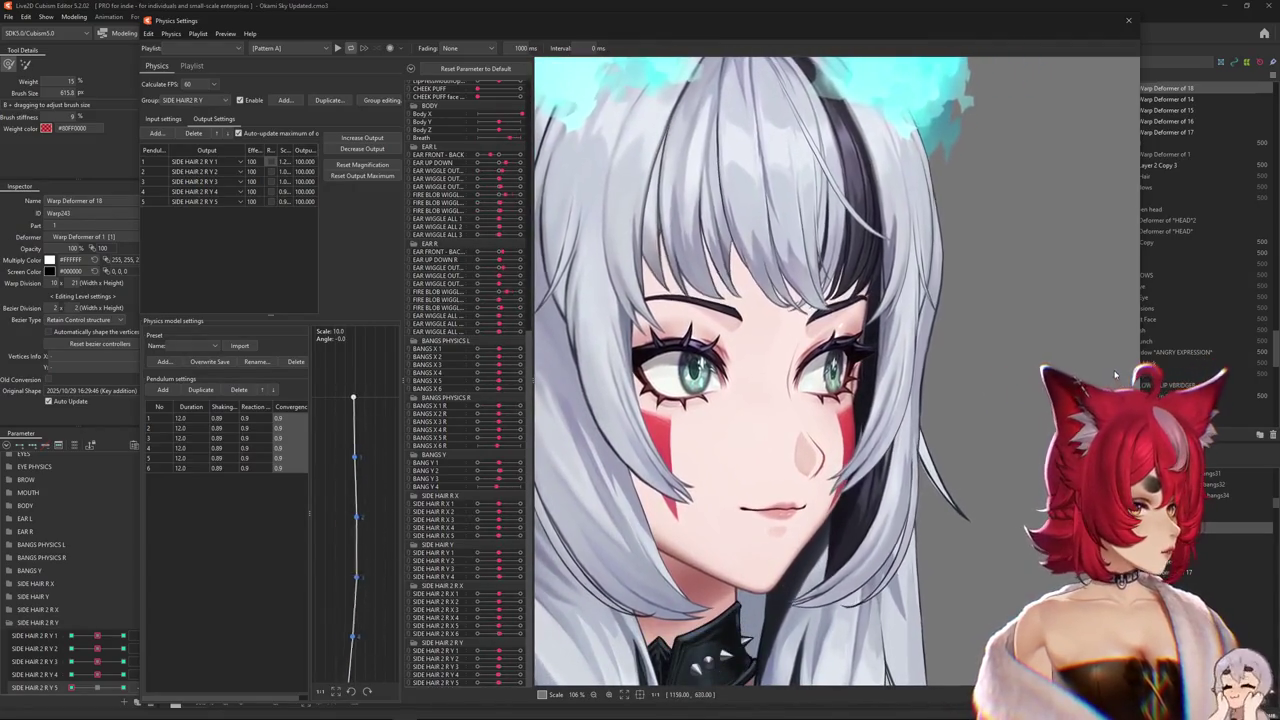
{"action": "left_click_drag", "start_coordinate": [1115, 375], "coordinate": [730, 265]}
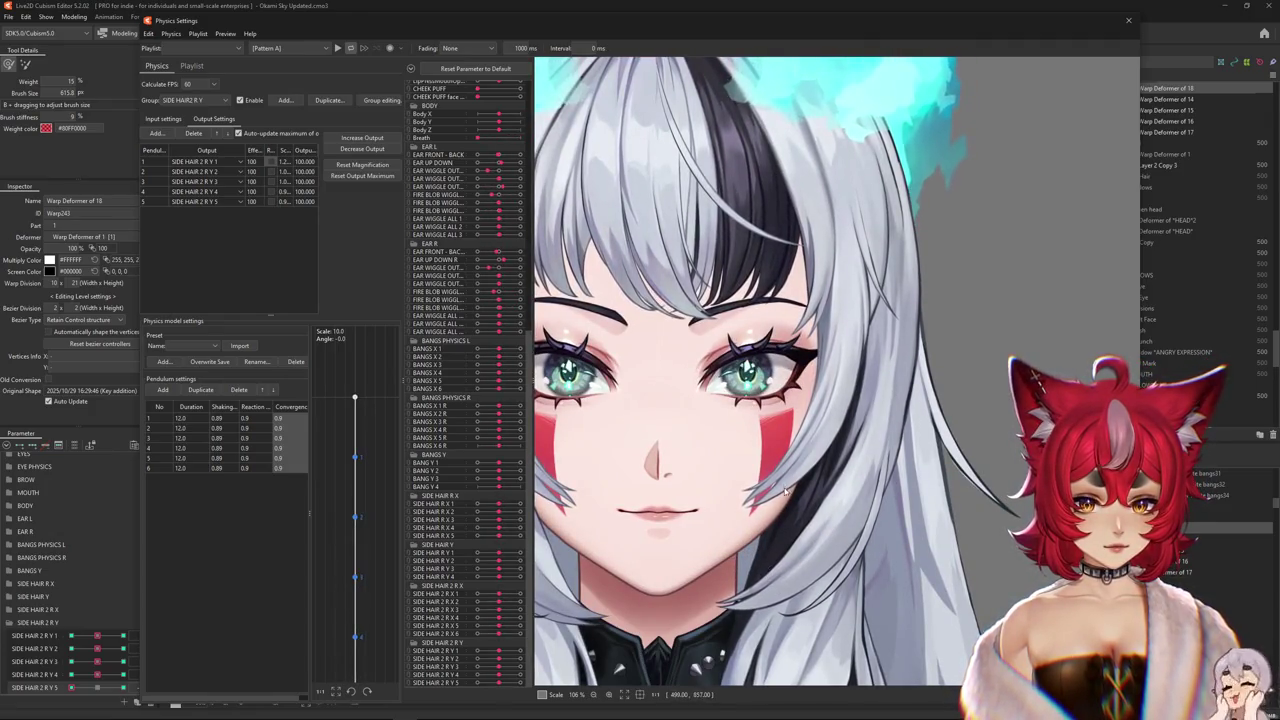
{"action": "left_click_drag", "start_coordinate": [785, 490], "coordinate": [1148, 368]}
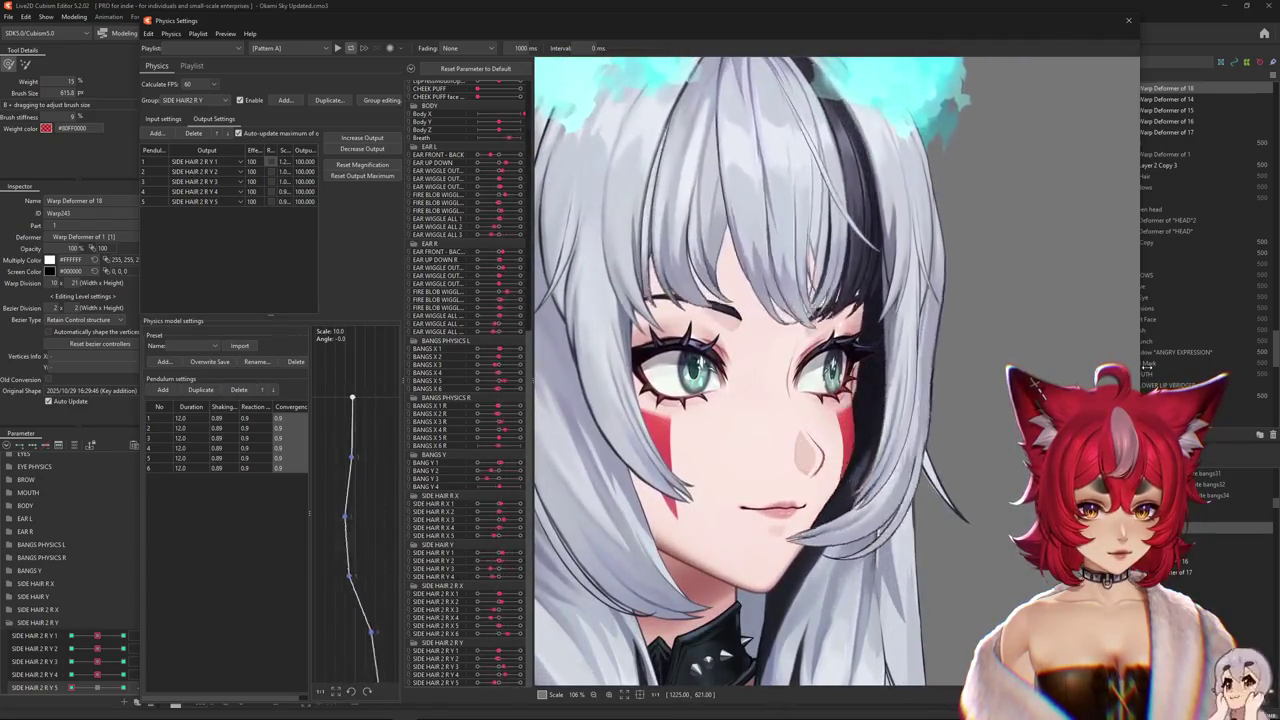
{"action": "left_click_drag", "start_coordinate": [1200, 369], "coordinate": [738, 160]}
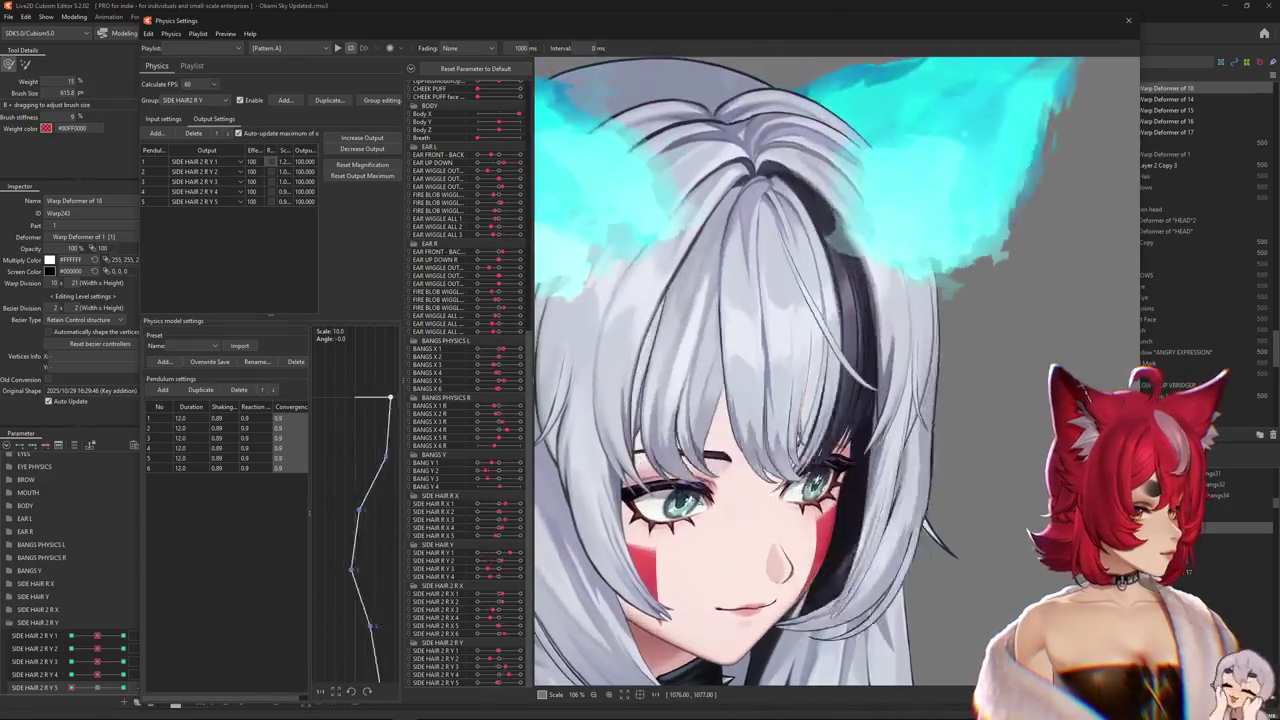
{"action": "scroll", "coordinate": [836, 370], "scroll_direction": "down", "scroll_amount": 3}
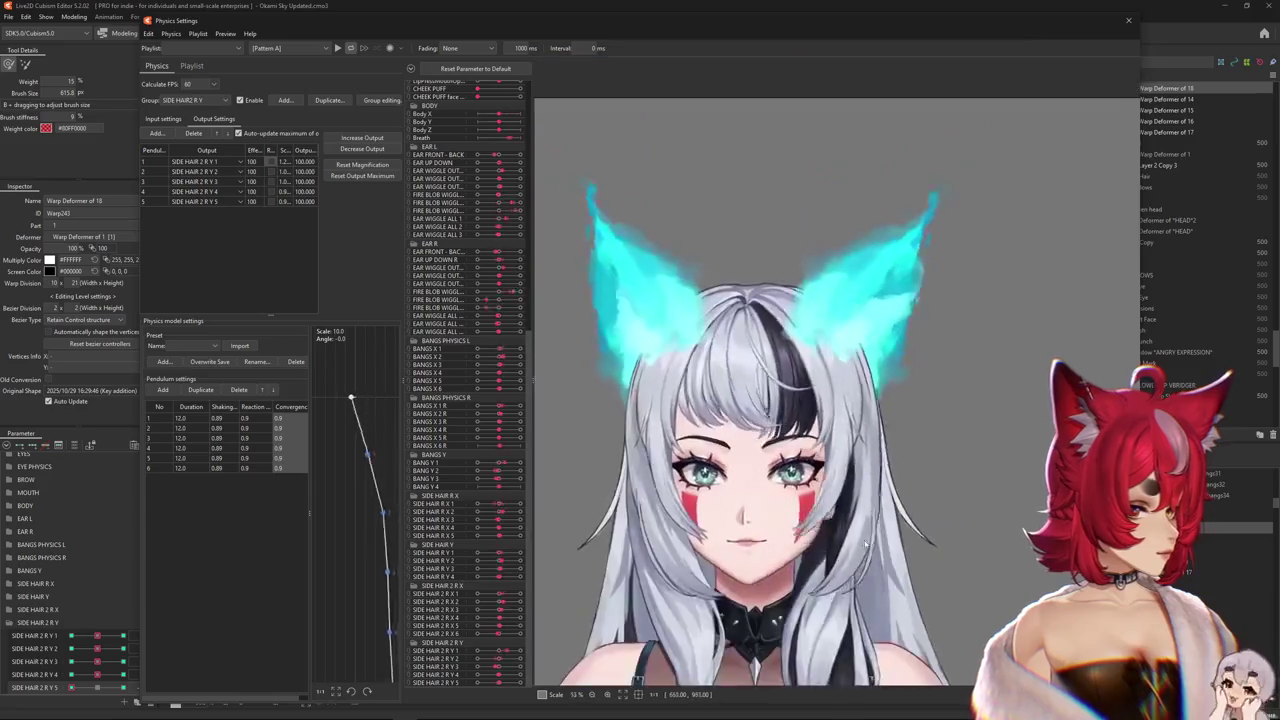
{"action": "left_click_drag", "start_coordinate": [795, 456], "coordinate": [561, 425]}
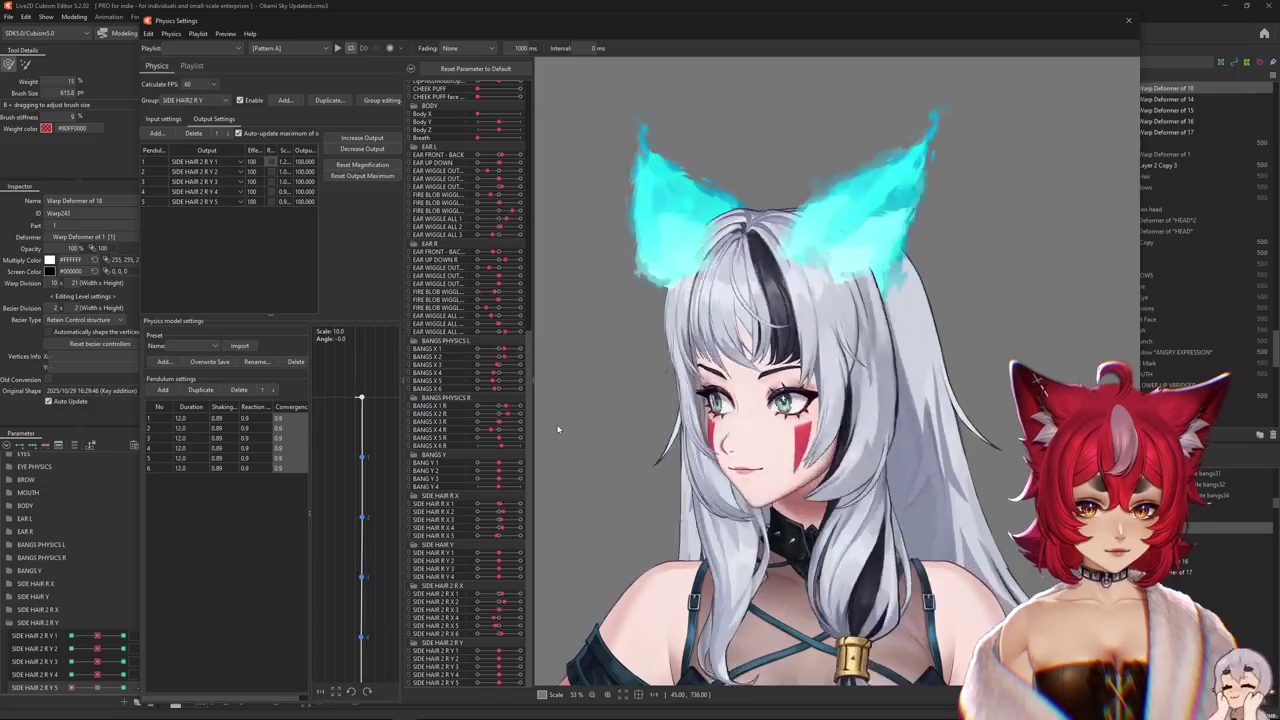
{"action": "scroll", "coordinate": [824, 389], "scroll_direction": "down", "scroll_amount": 2}
{"action": "left_click_drag", "start_coordinate": [558, 429], "coordinate": [857, 395]}
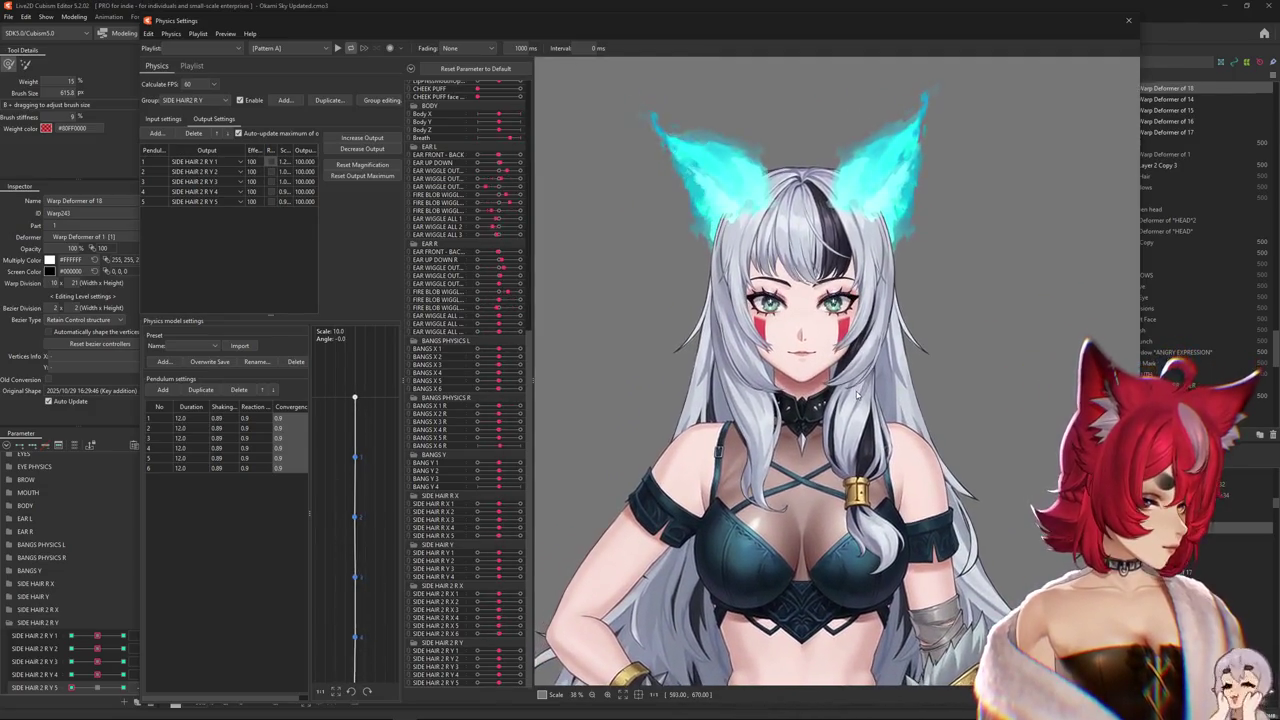
{"action": "left_click_drag", "start_coordinate": [779, 350], "coordinate": [576, 263]}
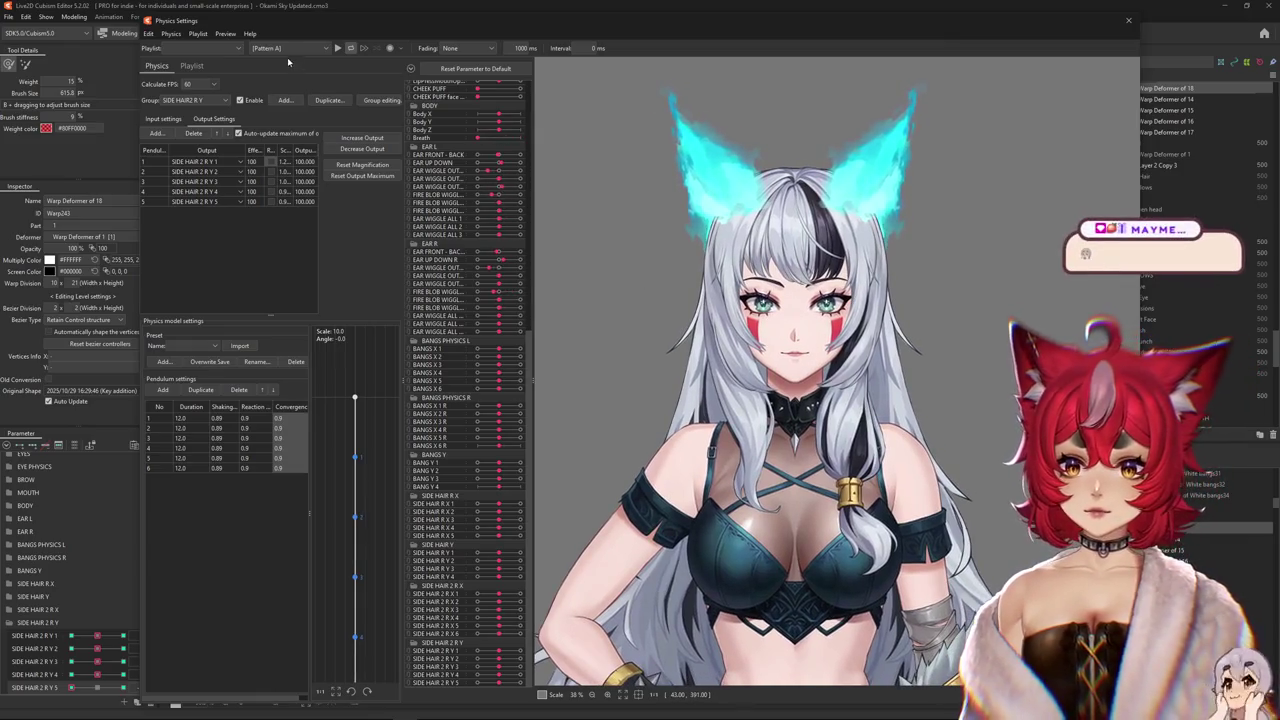
{"action": "left_click_drag", "start_coordinate": [287, 20], "coordinate": [207, 14]}
- Play the Posing pattern and widen the physics parameter list and output table panels
{"action": "left_click", "coordinate": [211, 43]}
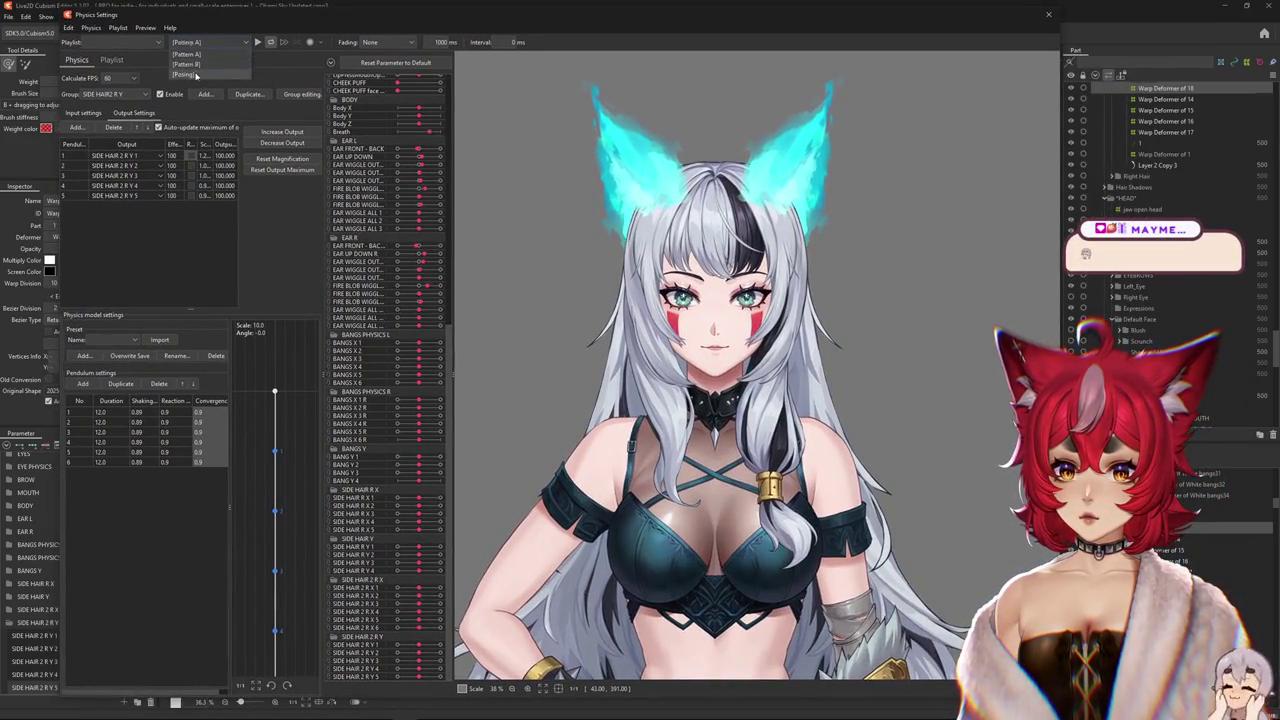
{"action": "left_click", "coordinate": [257, 43]}
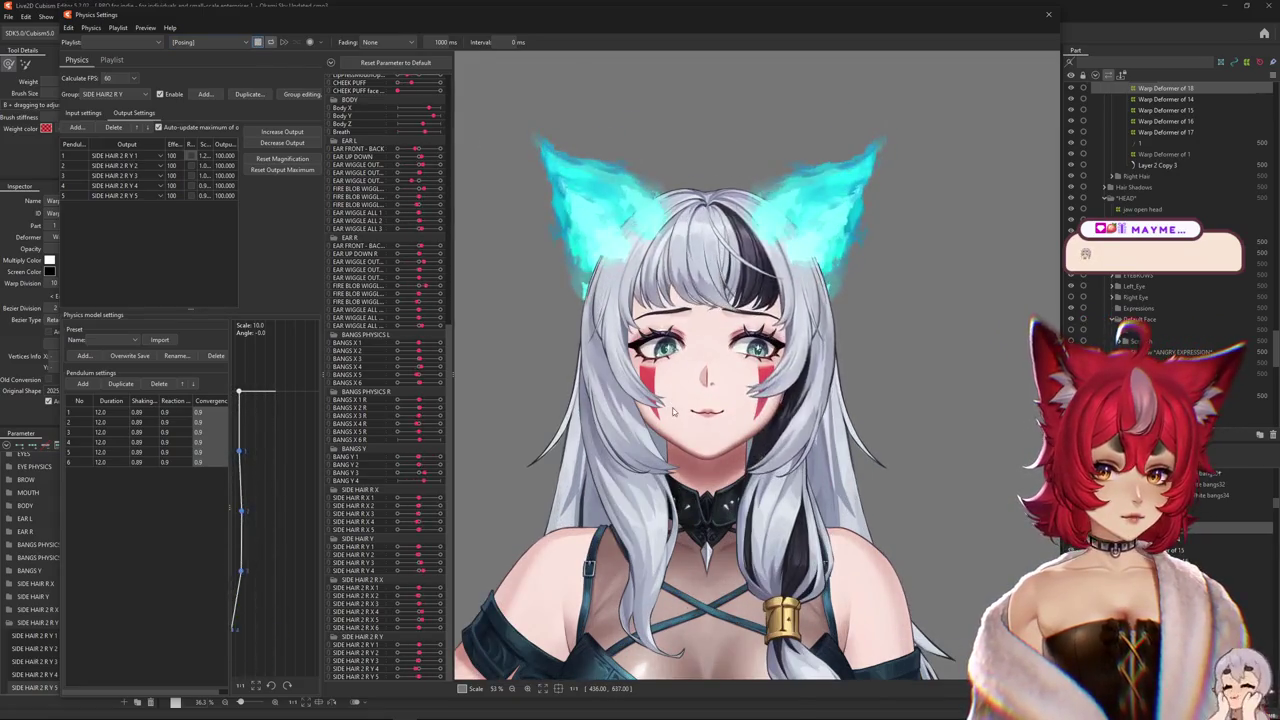
{"action": "scroll", "coordinate": [735, 395], "scroll_direction": "up", "scroll_amount": 2}
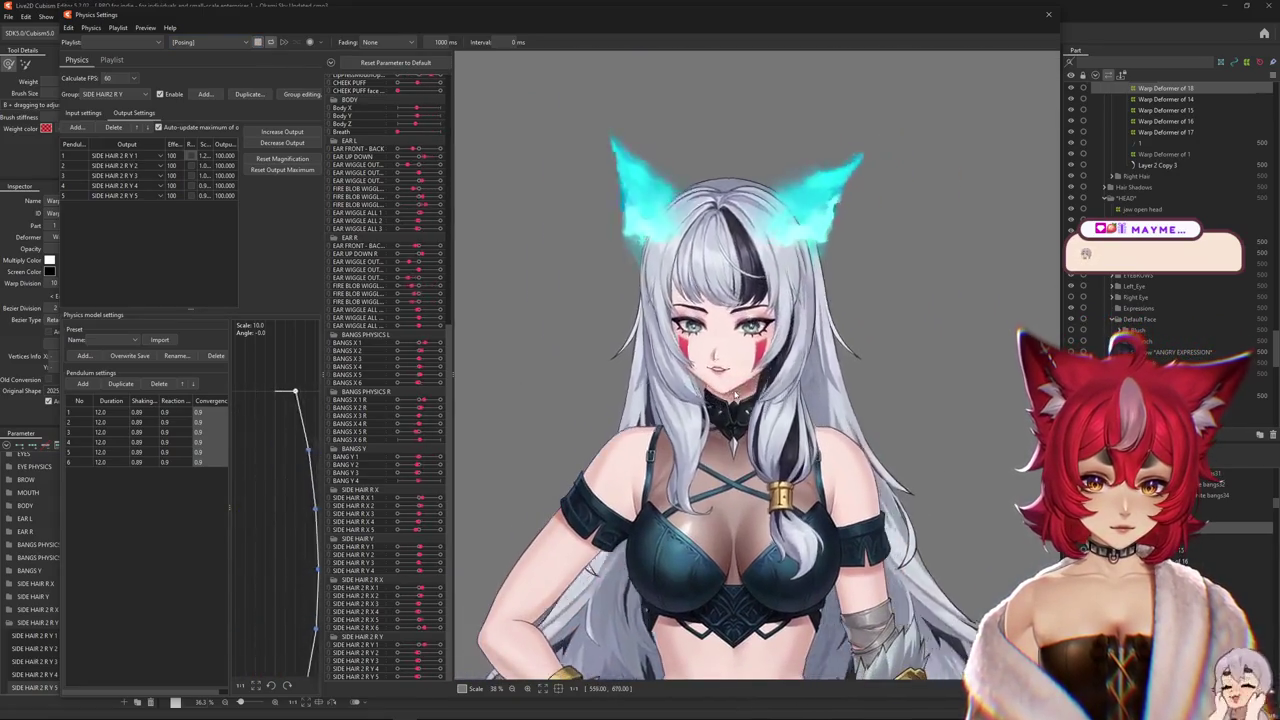
{"action": "scroll", "coordinate": [735, 395], "scroll_direction": "up", "scroll_amount": 2}
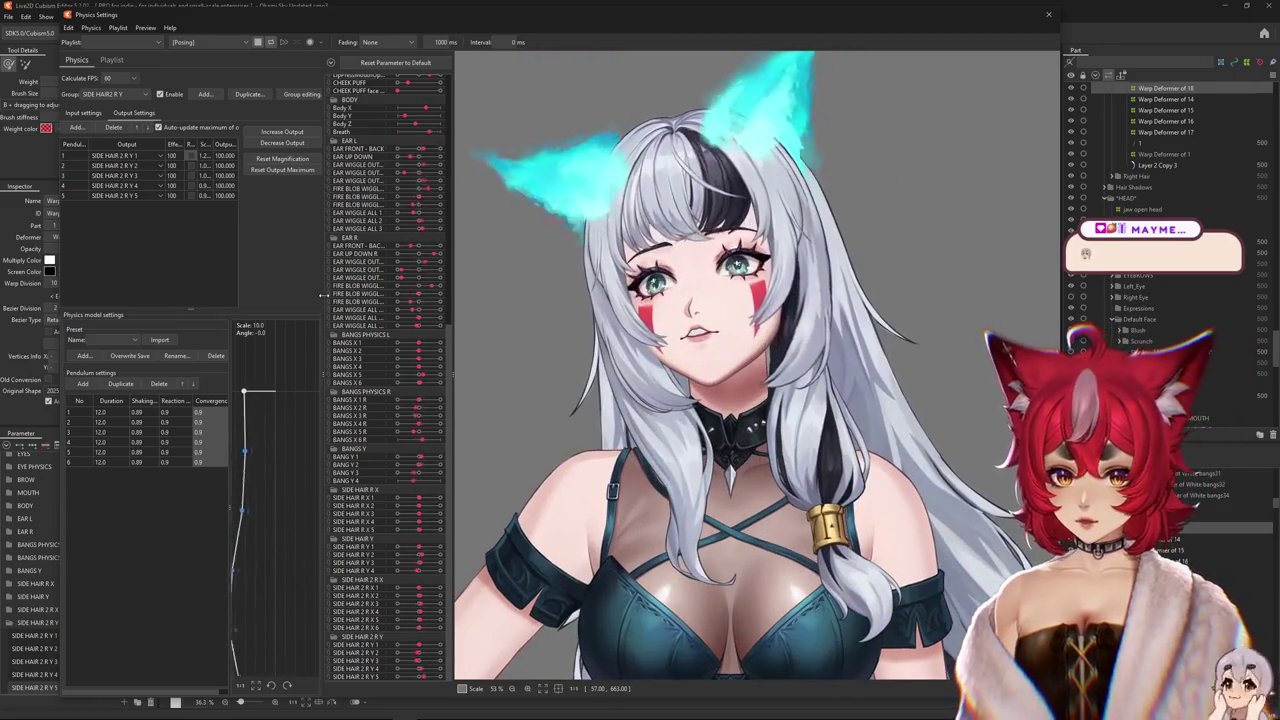
{"action": "mouse_move", "coordinate": [327, 297]}
{"action": "left_mouse_down"}
{"action": "mouse_move", "coordinate": [228, 297]}
{"action": "mouse_move", "coordinate": [252, 297]}
{"action": "left_mouse_up"}
{"action": "left_click_drag", "start_coordinate": [451, 290], "coordinate": [350, 288]}
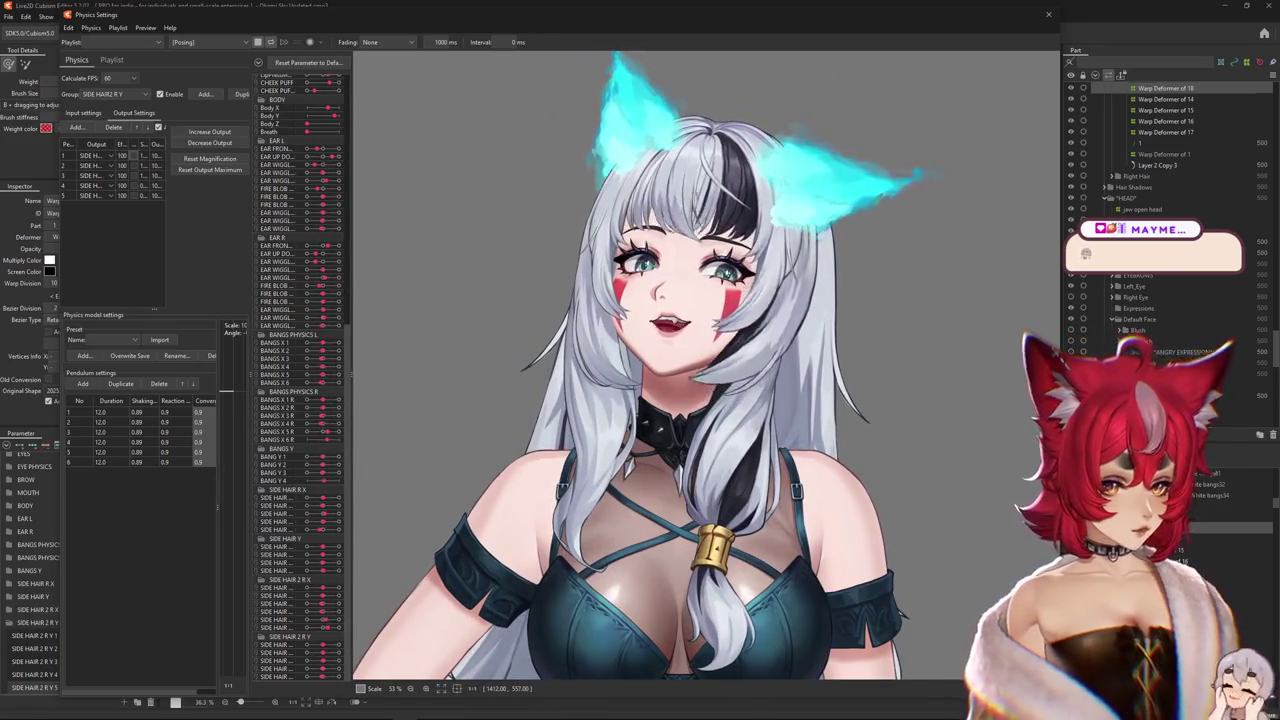